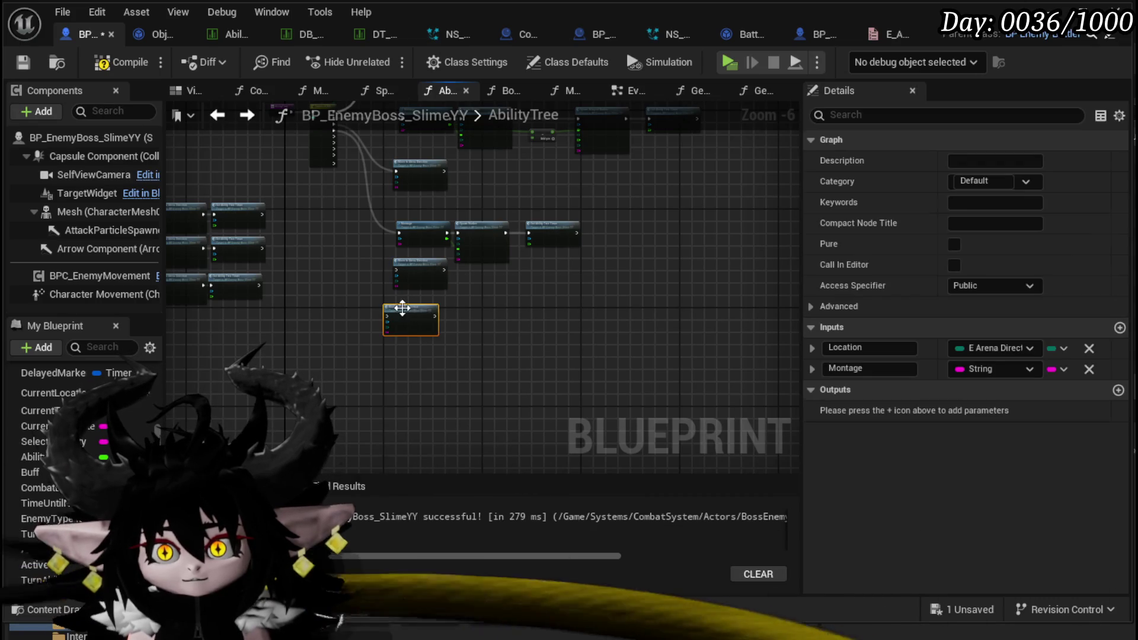
Paste five more copies of the Move to Arena Direction node into AbilityTree
{"action": "key", "text": "ctrl+v"}
{"action": "key", "text": "ctrl+v"}
{"action": "left_click_drag", "start_coordinate": [407, 426], "coordinate": [432, 284]}
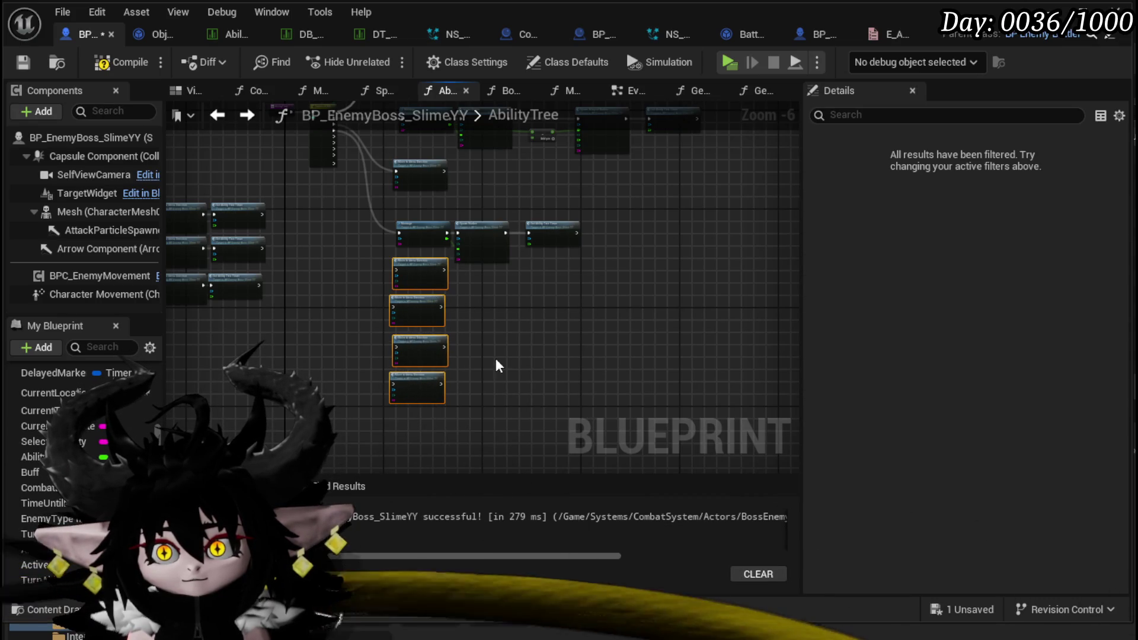
{"action": "key", "text": "ctrl+v"}
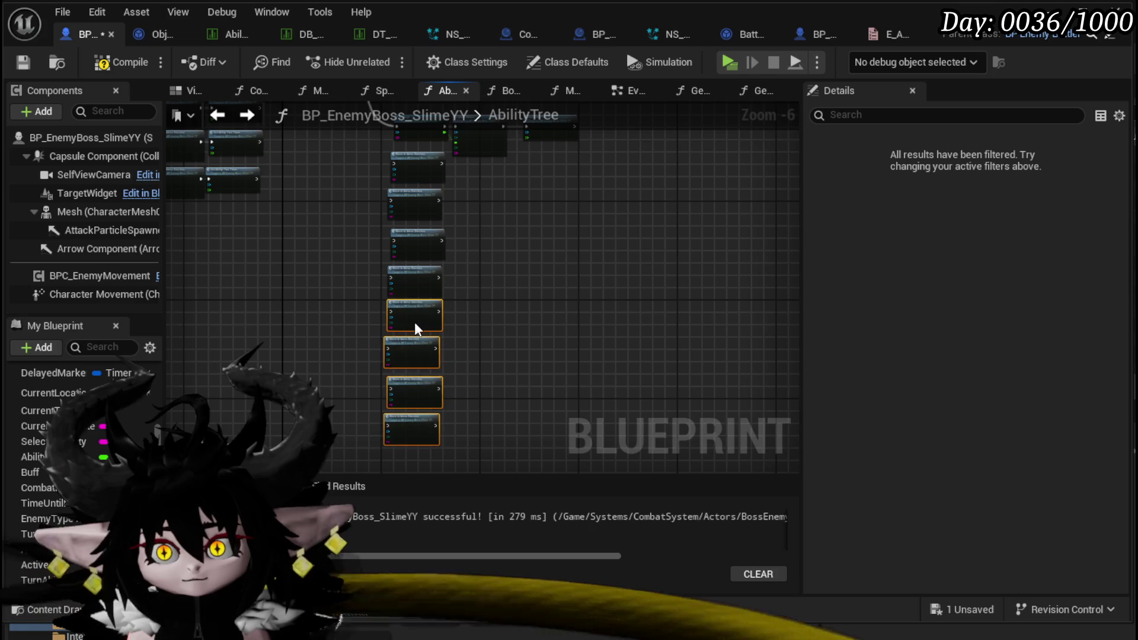
{"action": "scroll", "coordinate": [356, 249], "scroll_direction": "up", "scroll_amount": 3}
Wire Switch on Int outputs, starting with output 4, to the new Move to Arena Direction nodes
{"action": "mouse_move", "coordinate": [375, 212]}
{"action": "left_mouse_down"}
{"action": "mouse_move", "coordinate": [394, 293]}
{"action": "mouse_move", "coordinate": [511, 347]}
{"action": "left_mouse_up"}
{"action": "left_click_drag", "start_coordinate": [524, 262], "coordinate": [524, 262]}
{"action": "mouse_move", "coordinate": [364, 220]}
{"action": "left_mouse_down"}
{"action": "mouse_move", "coordinate": [380, 258]}
{"action": "mouse_move", "coordinate": [489, 228]}
{"action": "mouse_move", "coordinate": [496, 237]}
{"action": "left_mouse_up"}
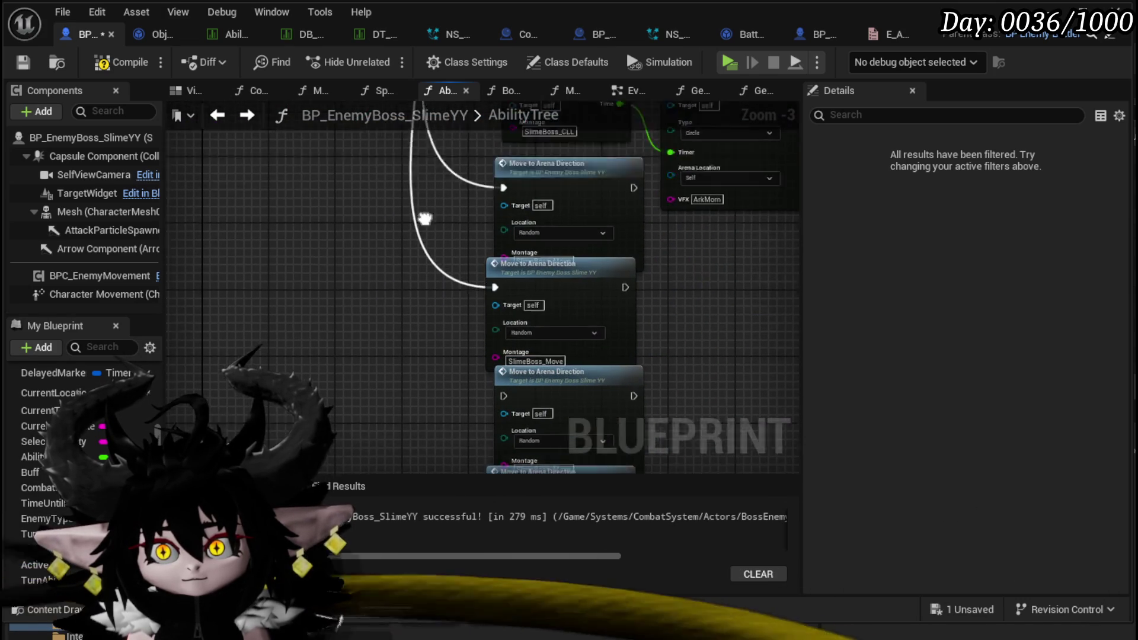
{"action": "mouse_move", "coordinate": [376, 289]}
{"action": "left_mouse_down"}
{"action": "mouse_move", "coordinate": [413, 276]}
{"action": "mouse_move", "coordinate": [508, 280]}
{"action": "left_mouse_up"}
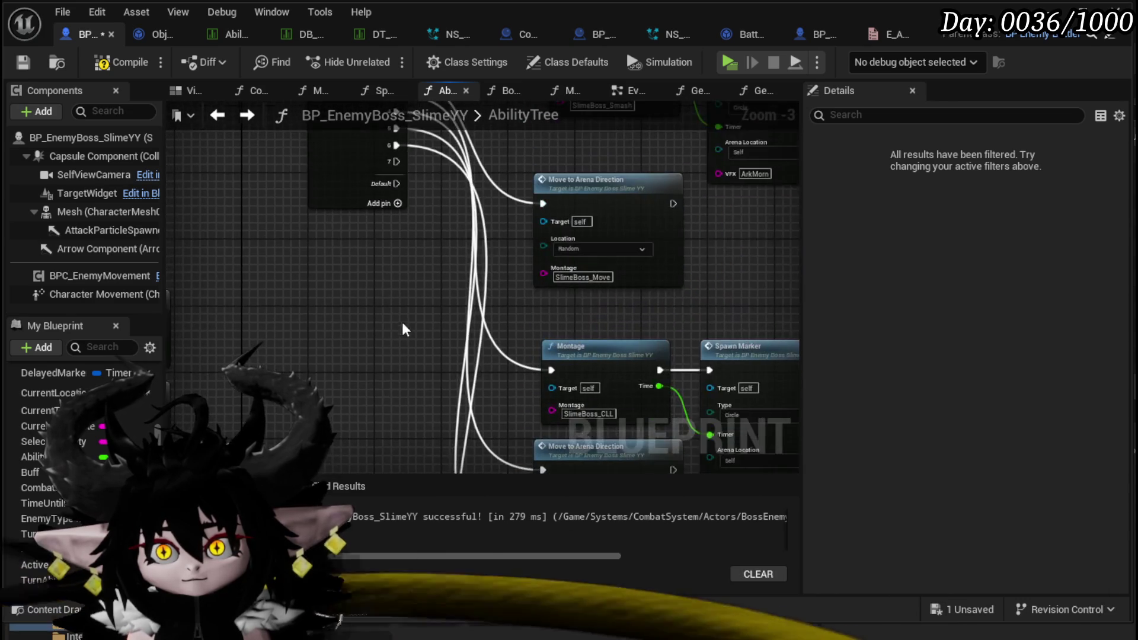
{"action": "mouse_move", "coordinate": [393, 201]}
{"action": "left_mouse_down"}
{"action": "mouse_move", "coordinate": [409, 464]}
{"action": "mouse_move", "coordinate": [457, 139]}
{"action": "mouse_move", "coordinate": [496, 352]}
{"action": "mouse_move", "coordinate": [536, 393]}
{"action": "left_mouse_up"}
{"action": "mouse_move", "coordinate": [461, 398]}
{"action": "left_mouse_down"}
{"action": "mouse_move", "coordinate": [402, 392]}
{"action": "mouse_move", "coordinate": [398, 240]}
{"action": "left_mouse_up"}
Add five more output pins to the Switch on Int node, up to pin 12
{"action": "left_click", "coordinate": [397, 234]}
{"action": "left_click", "coordinate": [397, 251]}
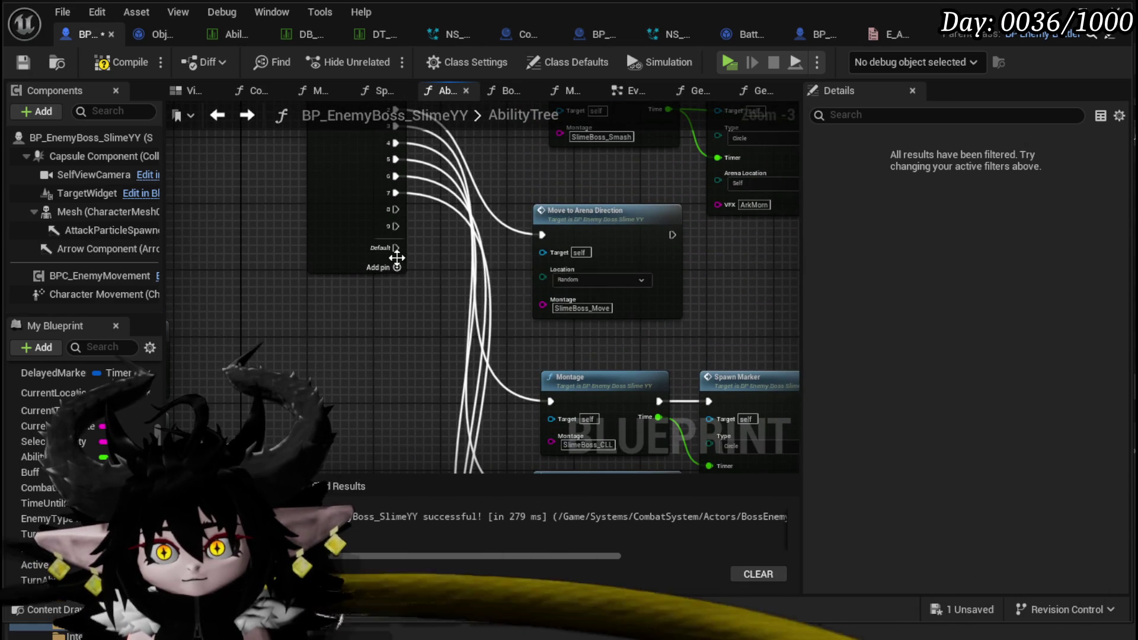
{"action": "left_click", "coordinate": [397, 267]}
{"action": "left_click", "coordinate": [397, 284]}
{"action": "left_click", "coordinate": [397, 301]}
Connect the new Switch outputs to the remaining Move to Arena Direction nodes
{"action": "mouse_move", "coordinate": [399, 225]}
{"action": "left_mouse_down"}
{"action": "mouse_move", "coordinate": [398, 168]}
{"action": "mouse_move", "coordinate": [417, 374]}
{"action": "mouse_move", "coordinate": [541, 373]}
{"action": "left_mouse_up"}
{"action": "mouse_move", "coordinate": [401, 414]}
{"action": "left_mouse_down"}
{"action": "mouse_move", "coordinate": [420, 204]}
{"action": "mouse_move", "coordinate": [458, 384]}
{"action": "mouse_move", "coordinate": [531, 382]}
{"action": "mouse_move", "coordinate": [526, 361]}
{"action": "left_mouse_up"}
{"action": "mouse_move", "coordinate": [426, 342]}
{"action": "left_mouse_down"}
{"action": "mouse_move", "coordinate": [399, 407]}
{"action": "mouse_move", "coordinate": [391, 297]}
{"action": "left_mouse_up"}
{"action": "mouse_move", "coordinate": [403, 155]}
{"action": "left_mouse_down"}
{"action": "mouse_move", "coordinate": [384, 456]}
{"action": "mouse_move", "coordinate": [545, 286]}
{"action": "left_mouse_up"}
{"action": "mouse_move", "coordinate": [381, 272]}
{"action": "left_mouse_down"}
{"action": "mouse_move", "coordinate": [356, 275]}
{"action": "mouse_move", "coordinate": [370, 295]}
{"action": "left_mouse_up"}
{"action": "mouse_move", "coordinate": [336, 179]}
{"action": "left_mouse_down"}
{"action": "mouse_move", "coordinate": [343, 250]}
{"action": "mouse_move", "coordinate": [300, 483]}
{"action": "mouse_move", "coordinate": [464, 336]}
{"action": "left_mouse_up"}
Compile and save the boss blueprint
{"action": "scroll", "coordinate": [336, 301], "scroll_direction": "up", "scroll_amount": 2}
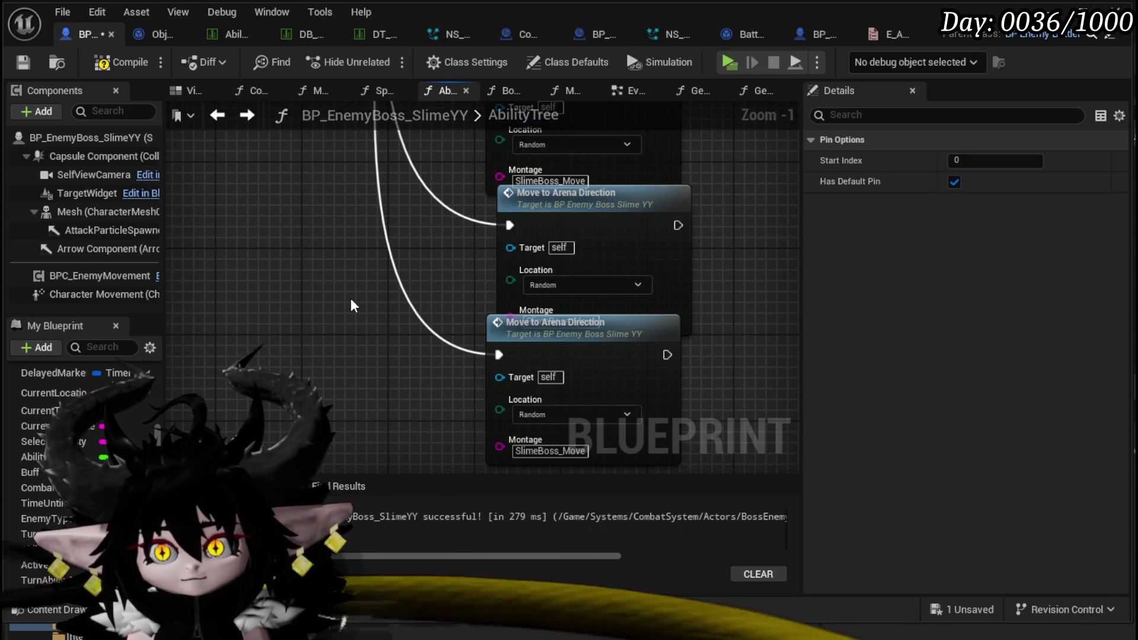
{"action": "left_click", "coordinate": [118, 63]}
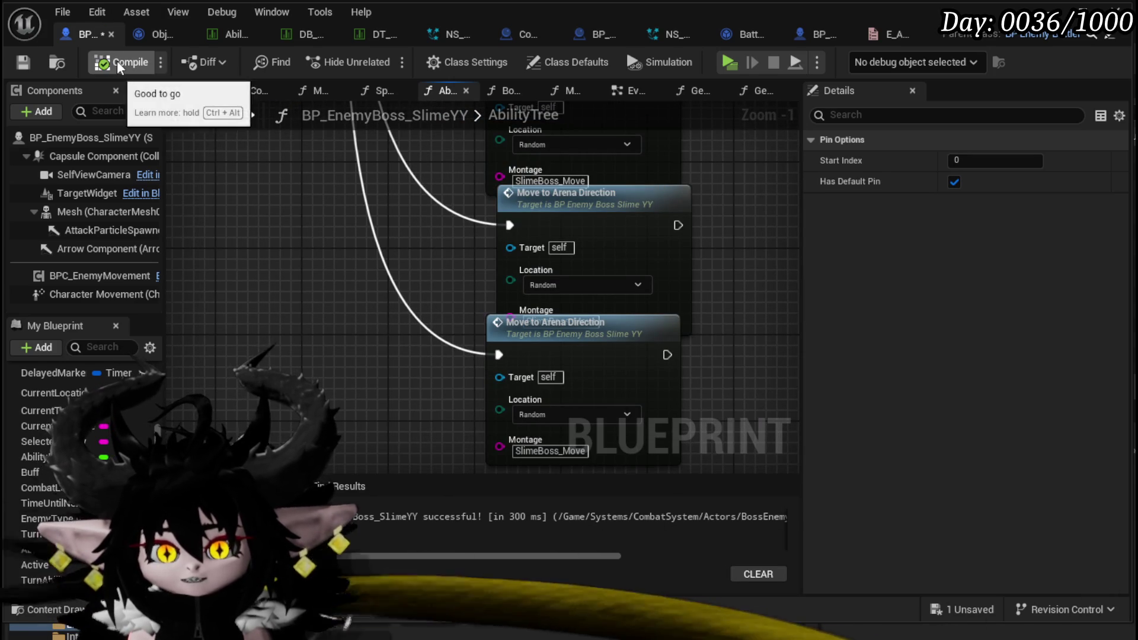
{"action": "left_click", "coordinate": [23, 62]}
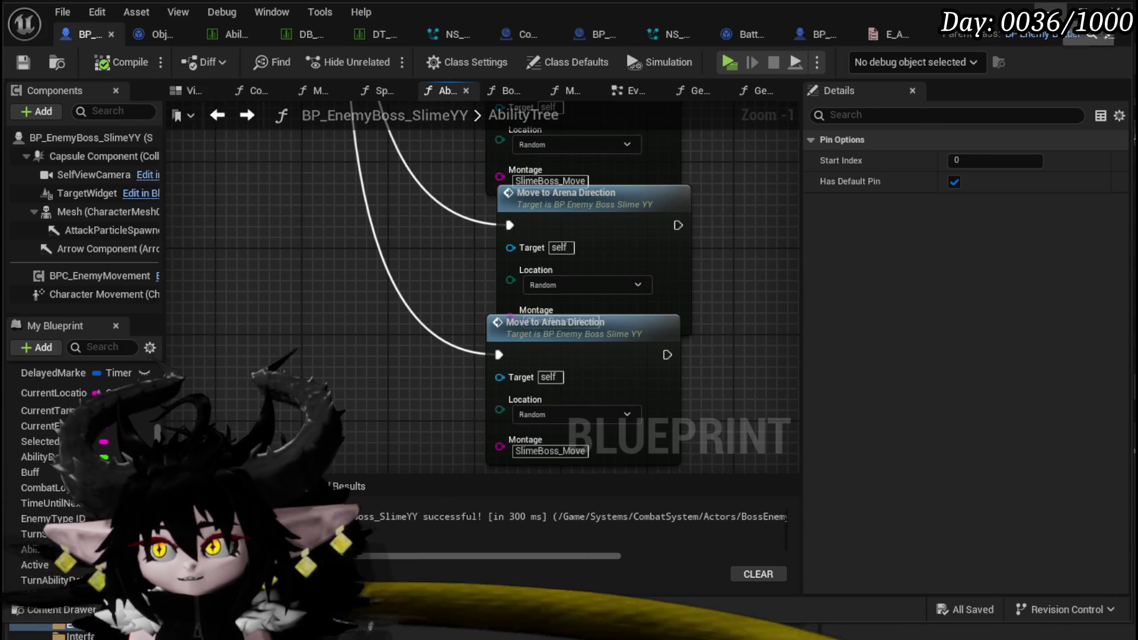
{"action": "key", "text": "alt+Tab"}
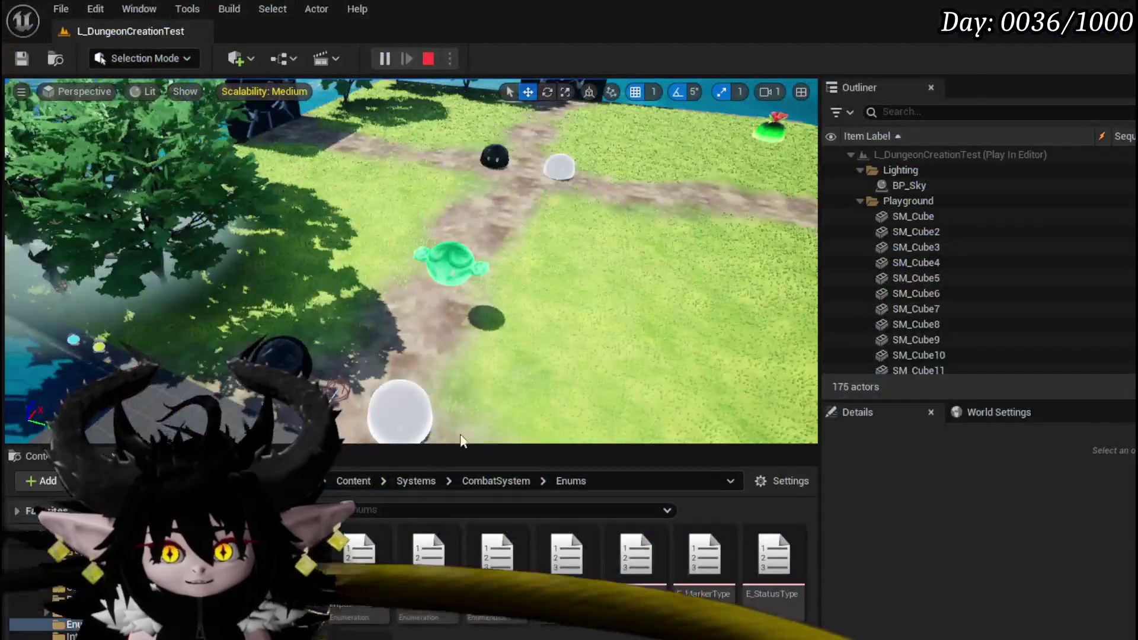
{"action": "left_click", "coordinate": [22, 54]}
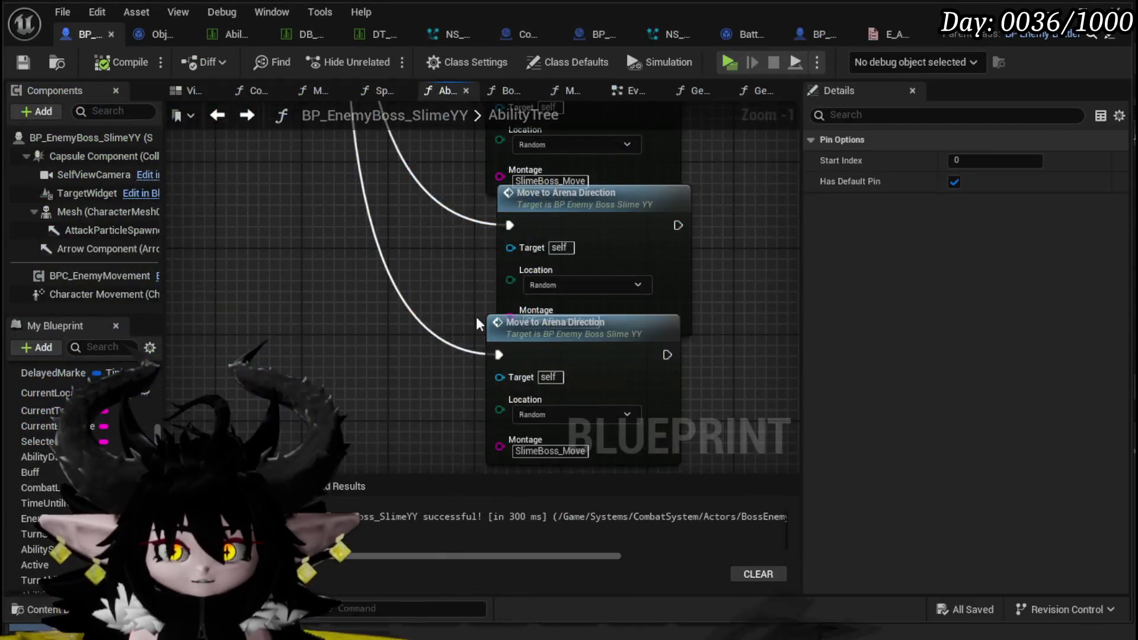
{"action": "scroll", "coordinate": [387, 265], "scroll_direction": "down", "scroll_amount": 3}
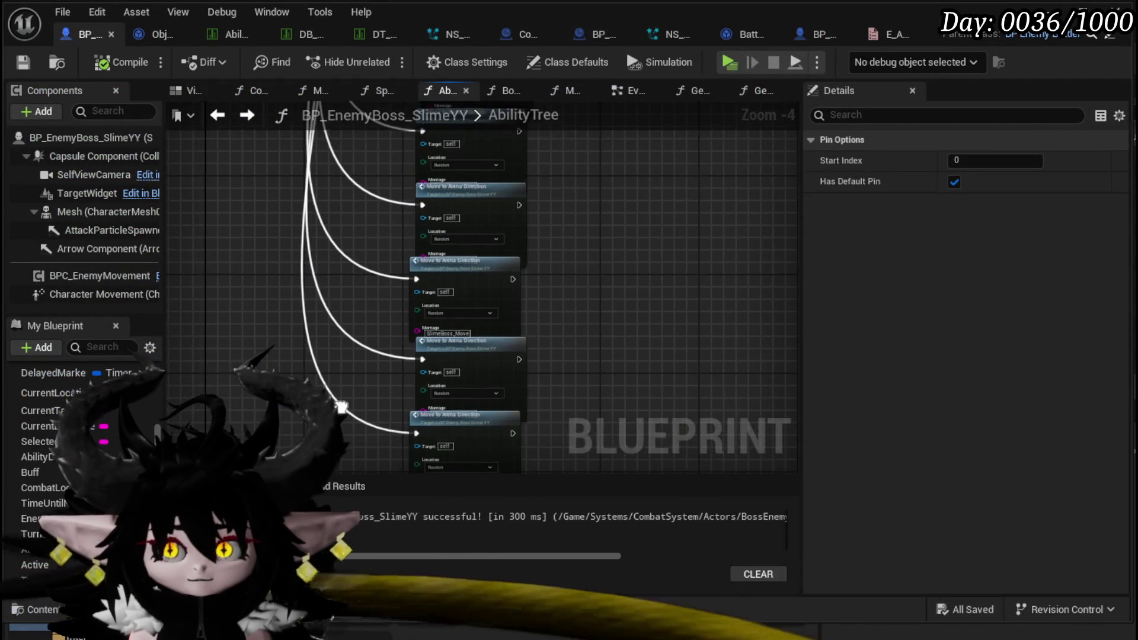
Open the MoveToArenaDirection function and move the Temp String, Temp Index and GET nodes aside
{"action": "scroll", "coordinate": [399, 363], "scroll_direction": "down", "scroll_amount": 2}
{"action": "left_click_drag", "start_coordinate": [365, 307], "coordinate": [360, 451]}
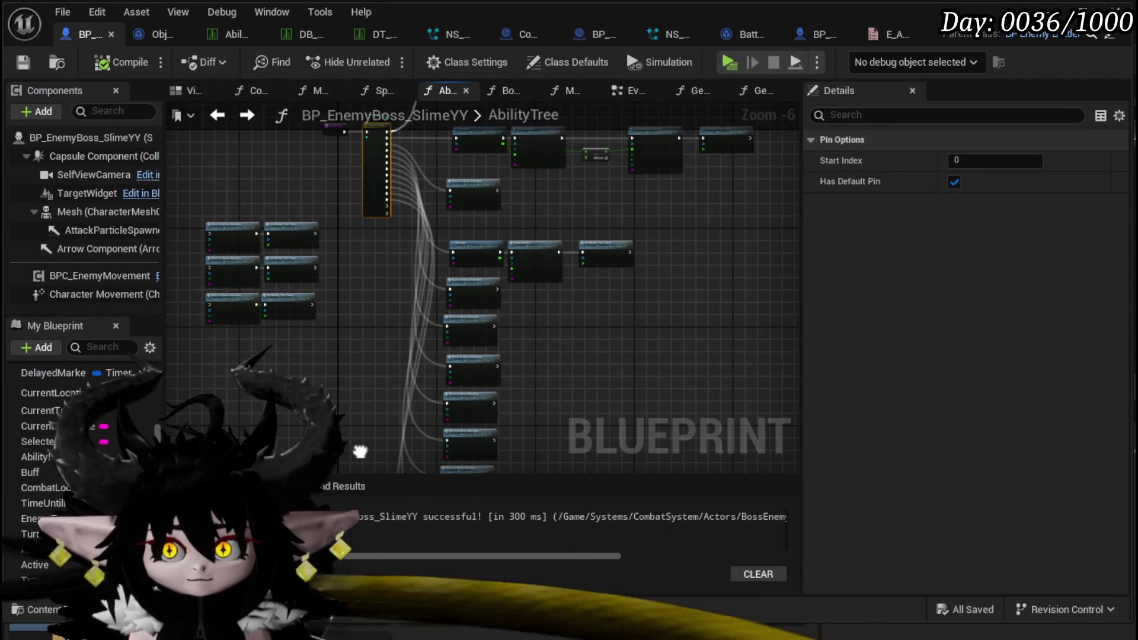
{"action": "double_click", "coordinate": [499, 299]}
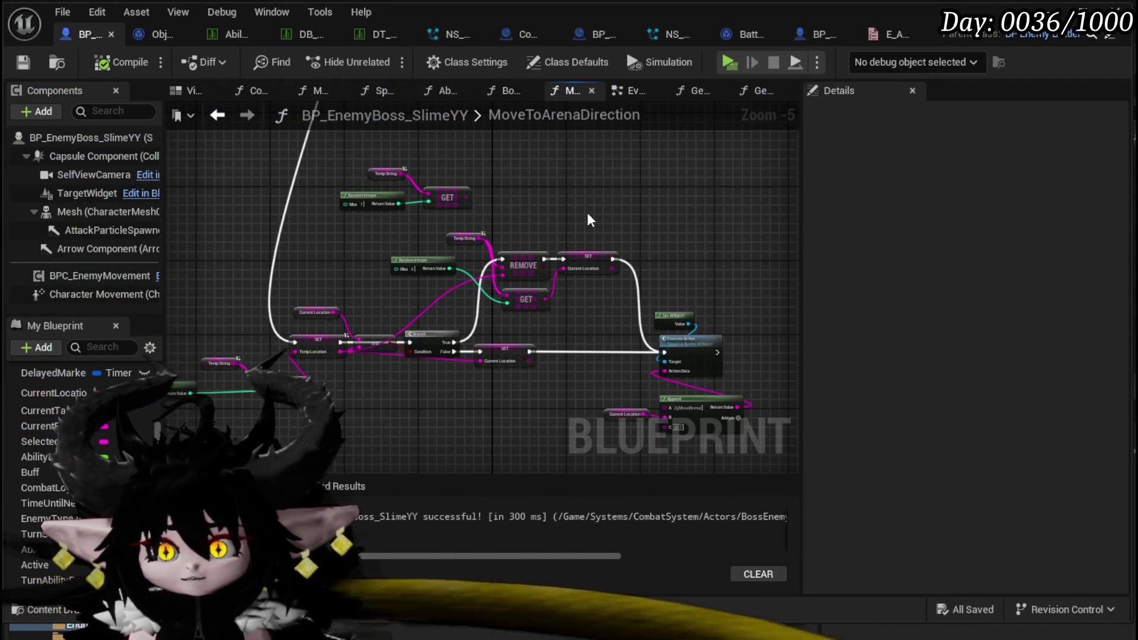
{"action": "scroll", "coordinate": [586, 212], "scroll_direction": "up", "scroll_amount": 2}
{"action": "scroll", "coordinate": [448, 398], "scroll_direction": "up", "scroll_amount": 3}
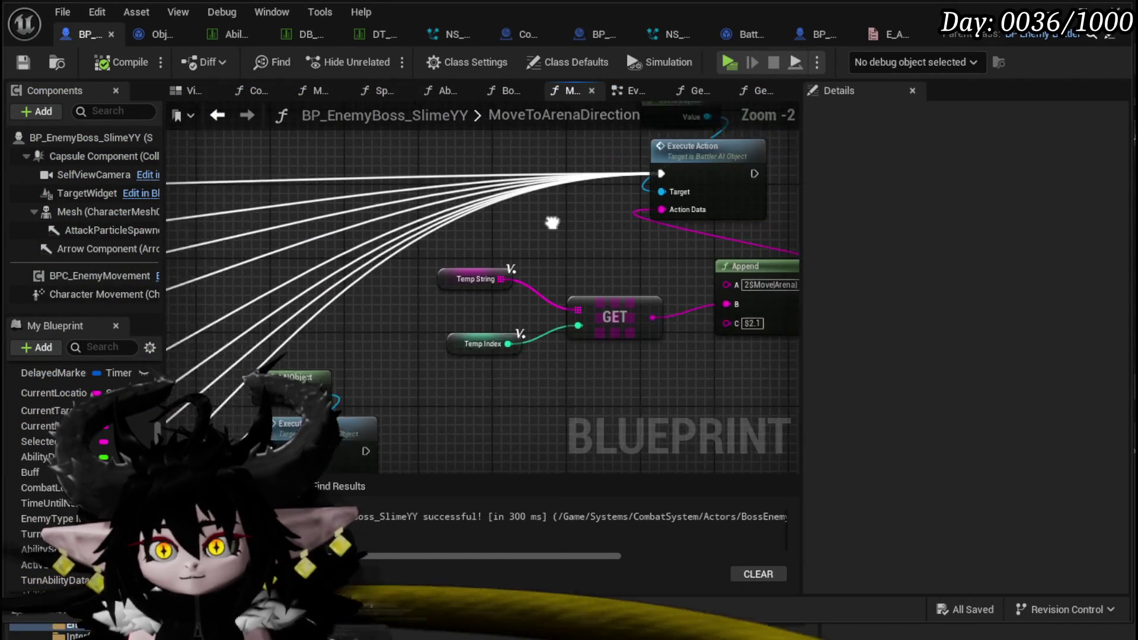
{"action": "left_click_drag", "start_coordinate": [528, 237], "coordinate": [459, 287]}
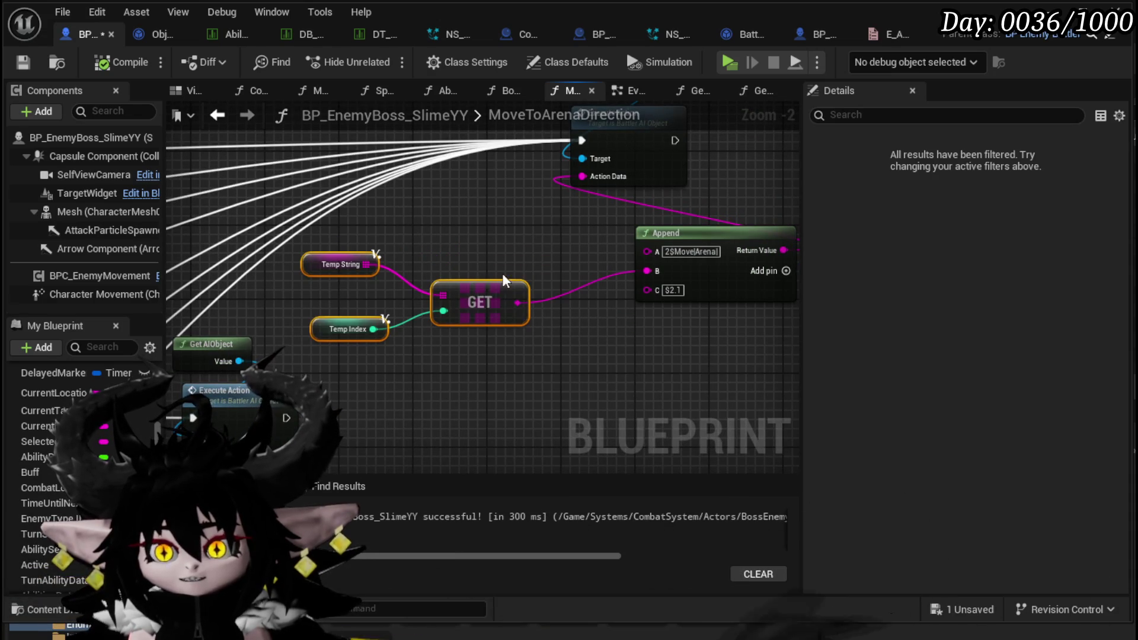
Add a SET Current Location node and route the incoming execution wires into it
{"action": "left_click", "coordinate": [58, 393]}
{"action": "left_click", "coordinate": [581, 336]}
{"action": "left_click_drag", "start_coordinate": [543, 296], "coordinate": [477, 296]}
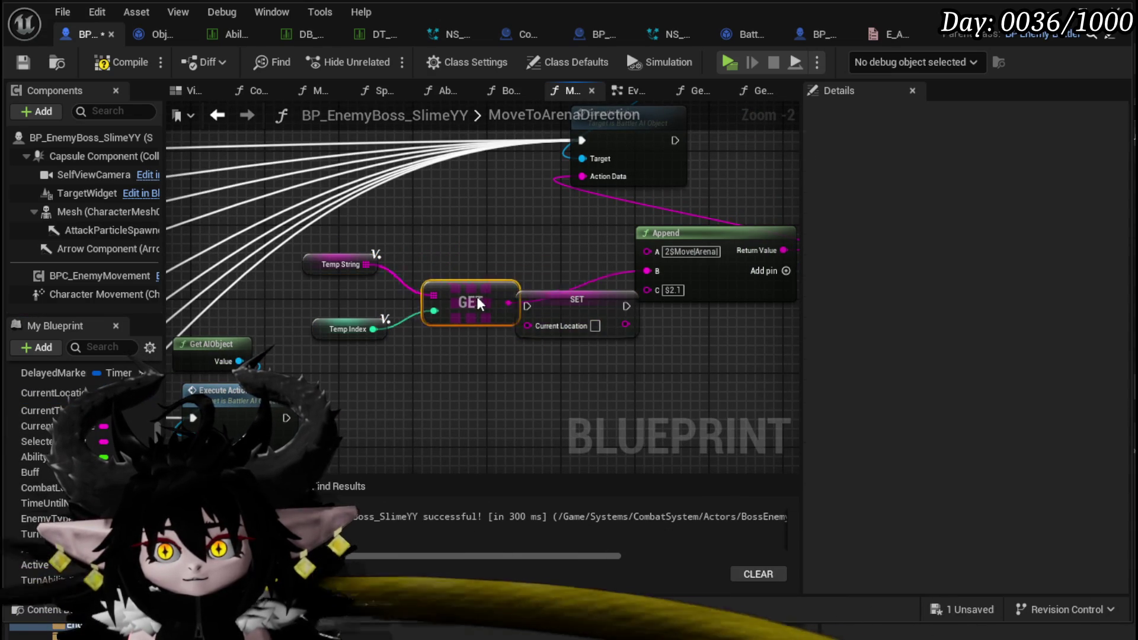
{"action": "left_click_drag", "start_coordinate": [578, 312], "coordinate": [518, 192]}
{"action": "left_click_drag", "start_coordinate": [588, 147], "coordinate": [472, 186]}
{"action": "mouse_move", "coordinate": [518, 190]}
{"action": "left_mouse_down"}
{"action": "mouse_move", "coordinate": [494, 144]}
{"action": "mouse_move", "coordinate": [490, 155]}
{"action": "mouse_move", "coordinate": [592, 144]}
{"action": "mouse_move", "coordinate": [531, 197]}
{"action": "left_mouse_up"}
Feed SET's Current Location output into Append B and run Execute Action after SET
{"action": "left_click_drag", "start_coordinate": [645, 273], "coordinate": [645, 273]}
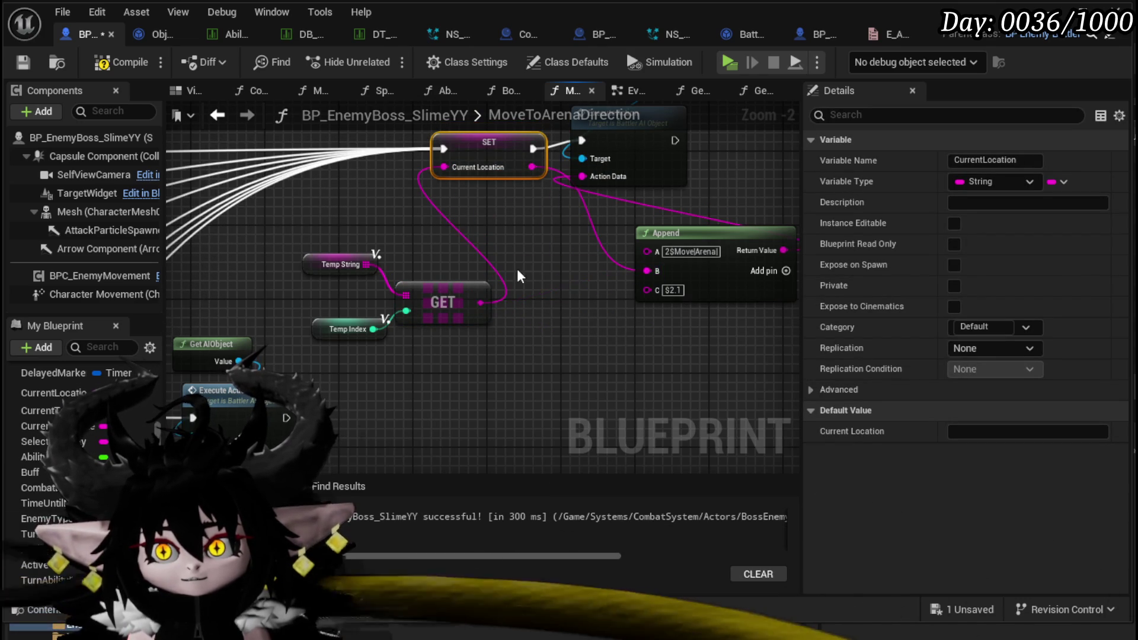
{"action": "left_click_drag", "start_coordinate": [477, 215], "coordinate": [518, 150]}
{"action": "key", "text": "ctrl+z"}
{"action": "key", "text": "ctrl+z"}
{"action": "key", "text": "ctrl+z"}
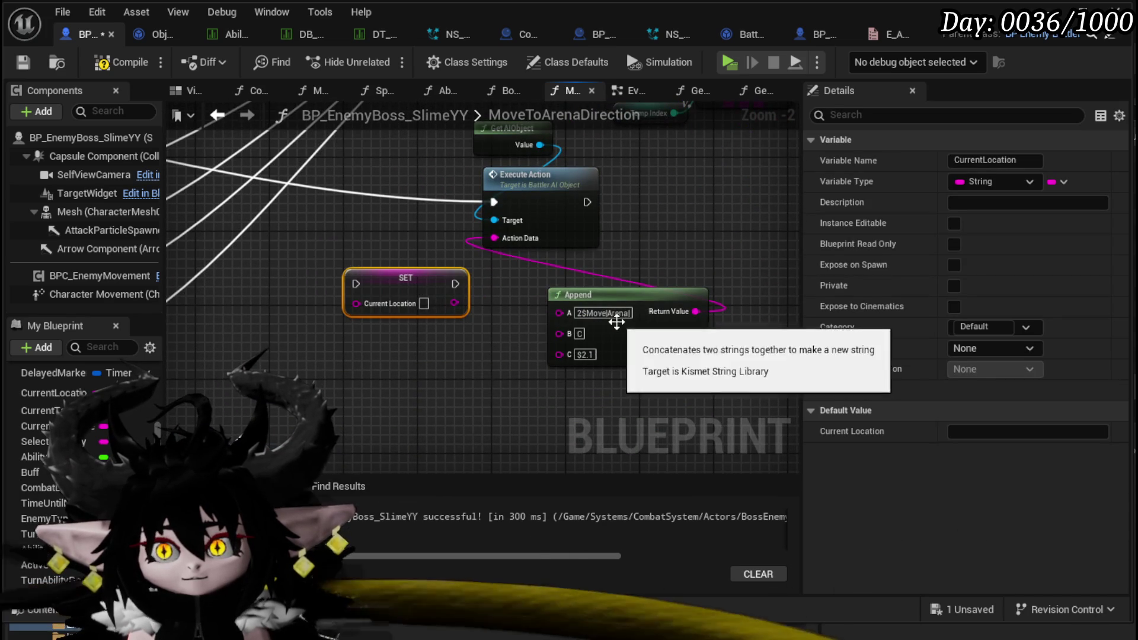
{"action": "left_click_drag", "start_coordinate": [454, 301], "coordinate": [557, 332]}
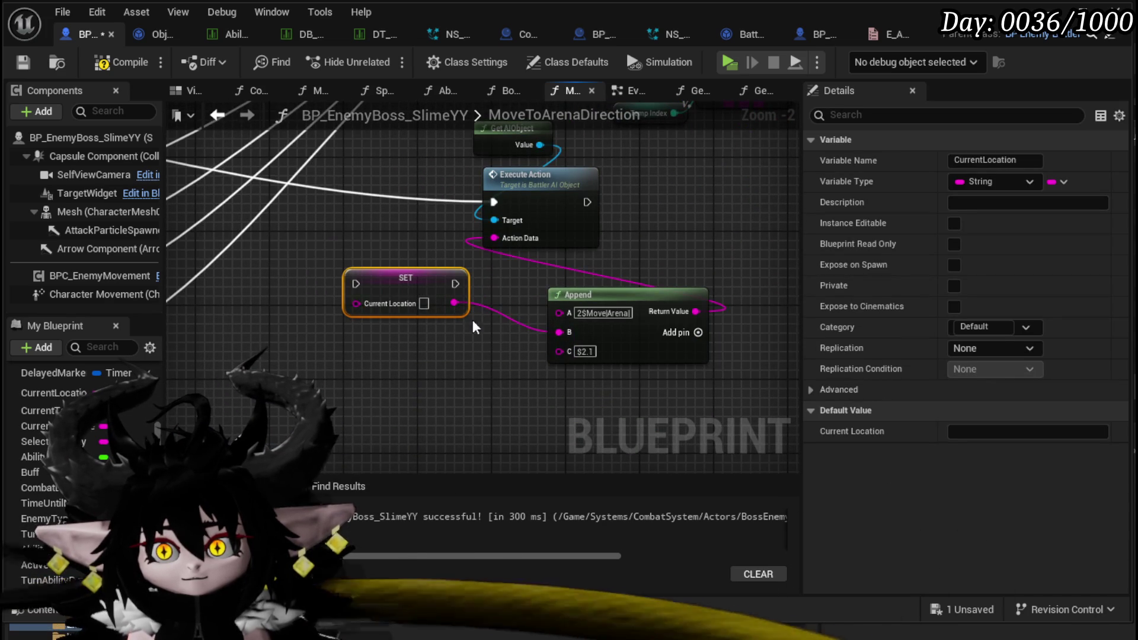
{"action": "mouse_move", "coordinate": [455, 284]}
{"action": "left_mouse_down"}
{"action": "mouse_move", "coordinate": [492, 192]}
{"action": "mouse_move", "coordinate": [494, 202]}
{"action": "mouse_move", "coordinate": [545, 146]}
{"action": "mouse_move", "coordinate": [614, 146]}
{"action": "mouse_move", "coordinate": [562, 255]}
{"action": "mouse_move", "coordinate": [432, 244]}
{"action": "left_mouse_up"}
Tidy the SET, Execute Action and Append nodes, then compile and save
{"action": "left_click_drag", "start_coordinate": [506, 235], "coordinate": [450, 180]}
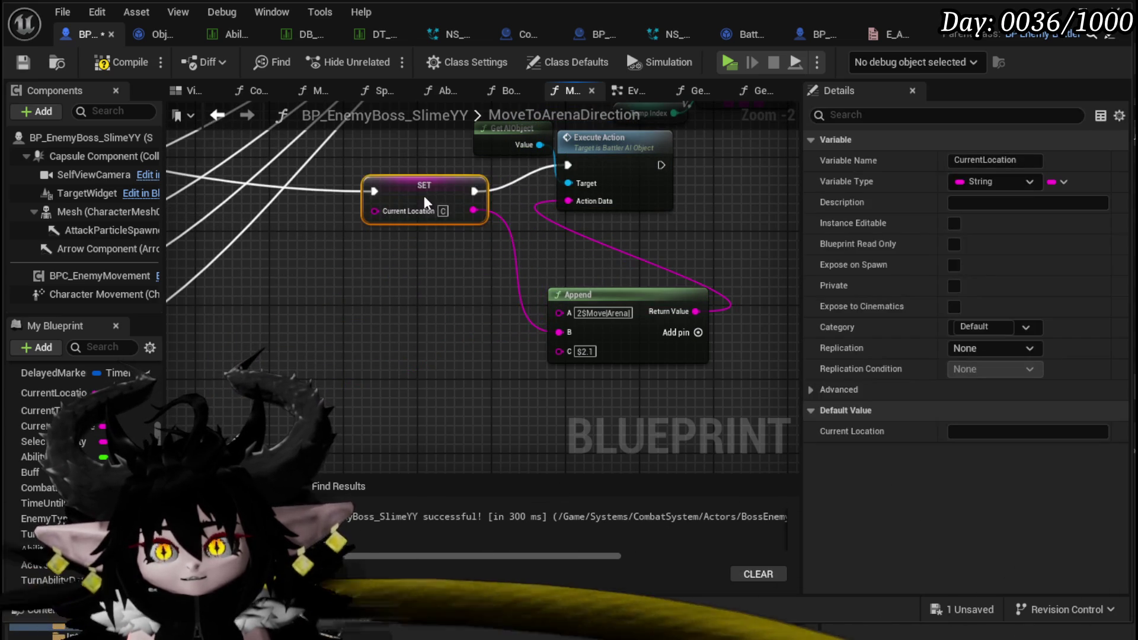
{"action": "left_click_drag", "start_coordinate": [614, 170], "coordinate": [652, 198]}
{"action": "left_click_drag", "start_coordinate": [648, 291], "coordinate": [497, 247]}
{"action": "left_click", "coordinate": [574, 210]}
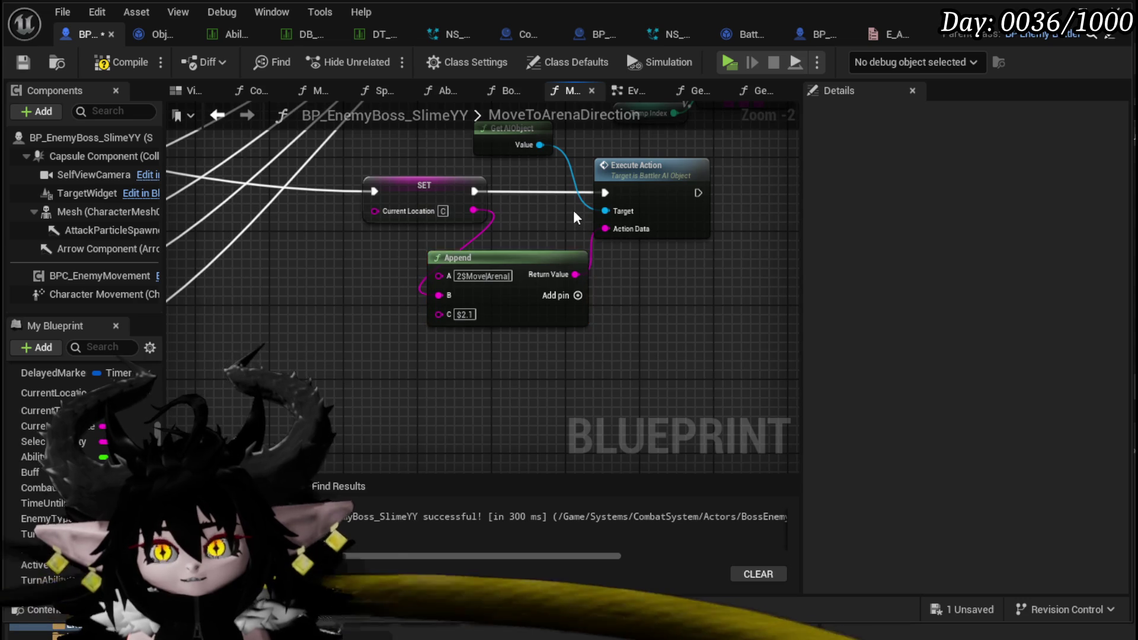
{"action": "scroll", "coordinate": [574, 210], "scroll_direction": "down", "scroll_amount": 4}
{"action": "left_click", "coordinate": [115, 62]}
{"action": "left_click", "coordinate": [24, 61]}
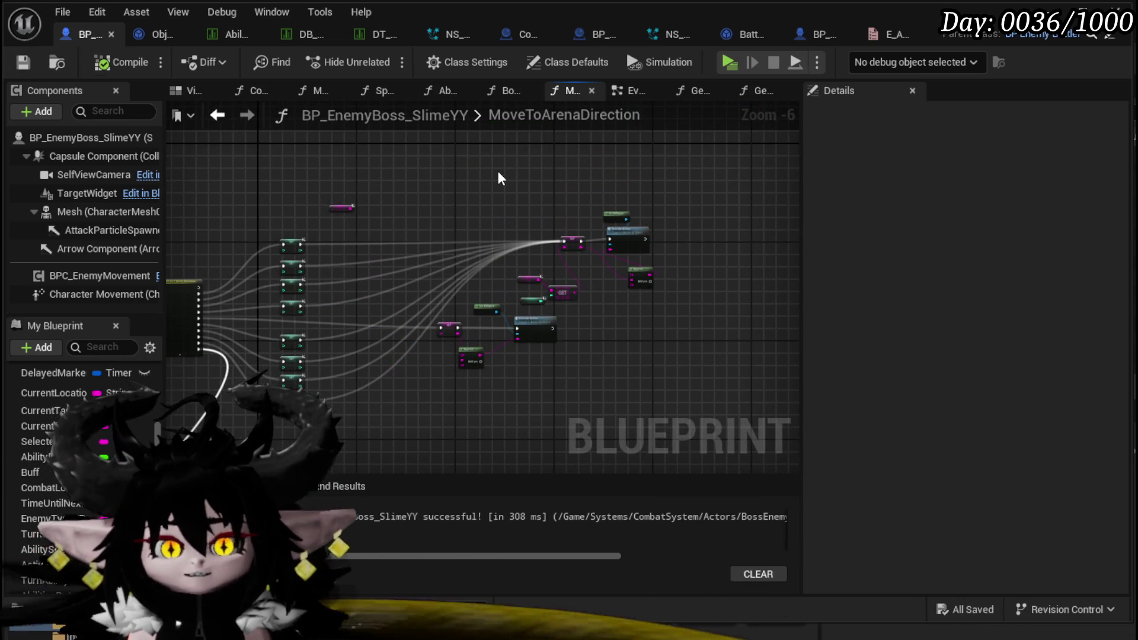
Look over the MoveToArenaDirection graph and save the boss blueprint
{"action": "scroll", "coordinate": [522, 294], "scroll_direction": "up", "scroll_amount": 5}
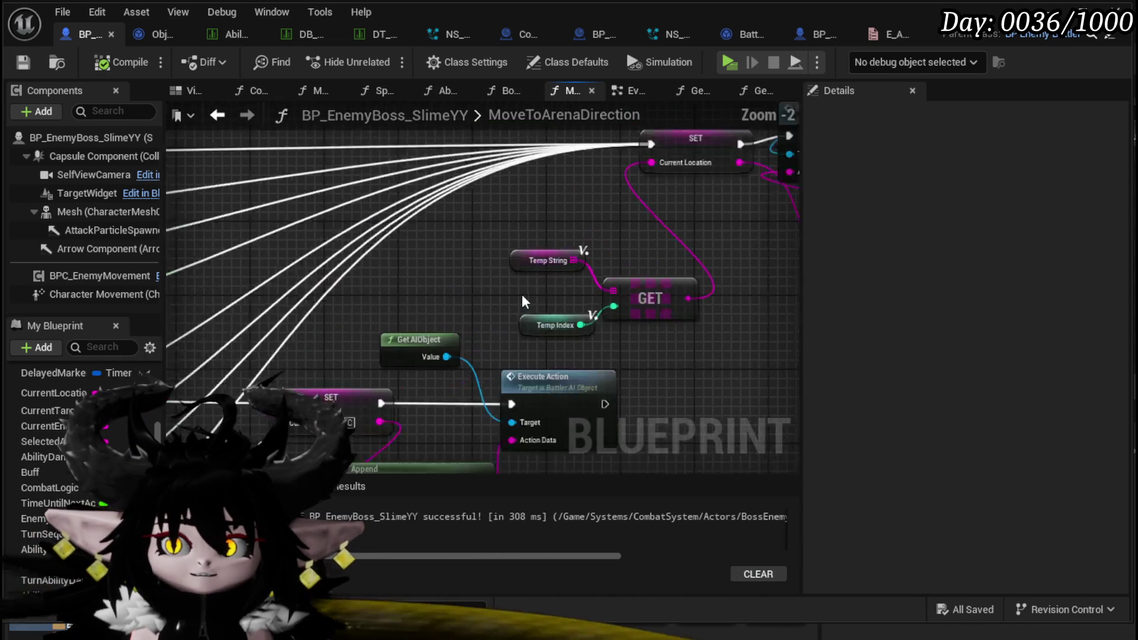
{"action": "scroll", "coordinate": [481, 260], "scroll_direction": "down", "scroll_amount": 2}
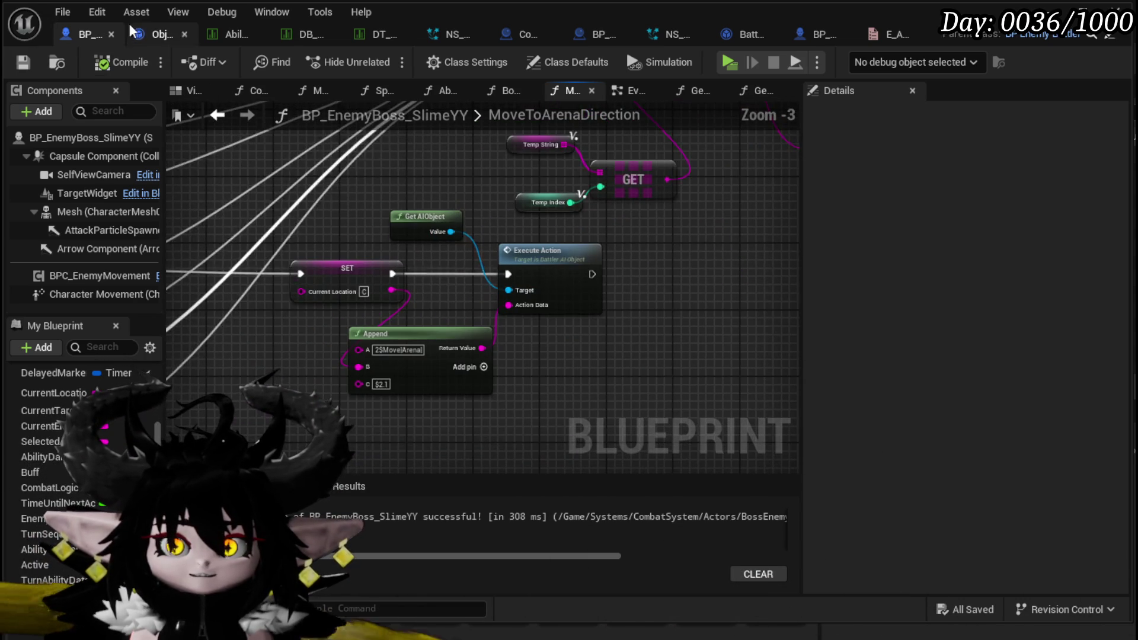
{"action": "left_click_drag", "start_coordinate": [546, 184], "coordinate": [559, 212]}
{"action": "scroll", "coordinate": [559, 214], "scroll_direction": "down", "scroll_amount": 2}
{"action": "left_click_drag", "start_coordinate": [440, 307], "coordinate": [557, 283]}
{"action": "left_click", "coordinate": [23, 62]}
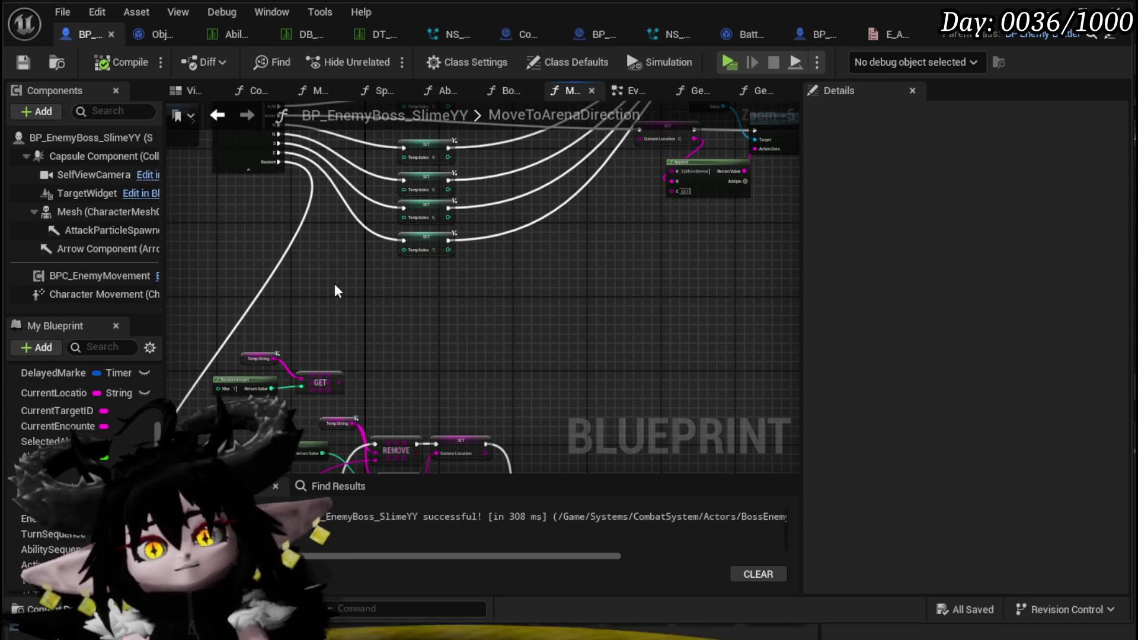
Shift the Montage and Set Ability Tree Timer nodes down-left beside the Switch node
{"action": "left_click_drag", "start_coordinate": [356, 287], "coordinate": [403, 240]}
{"action": "scroll", "coordinate": [355, 289], "scroll_direction": "down", "scroll_amount": 3}
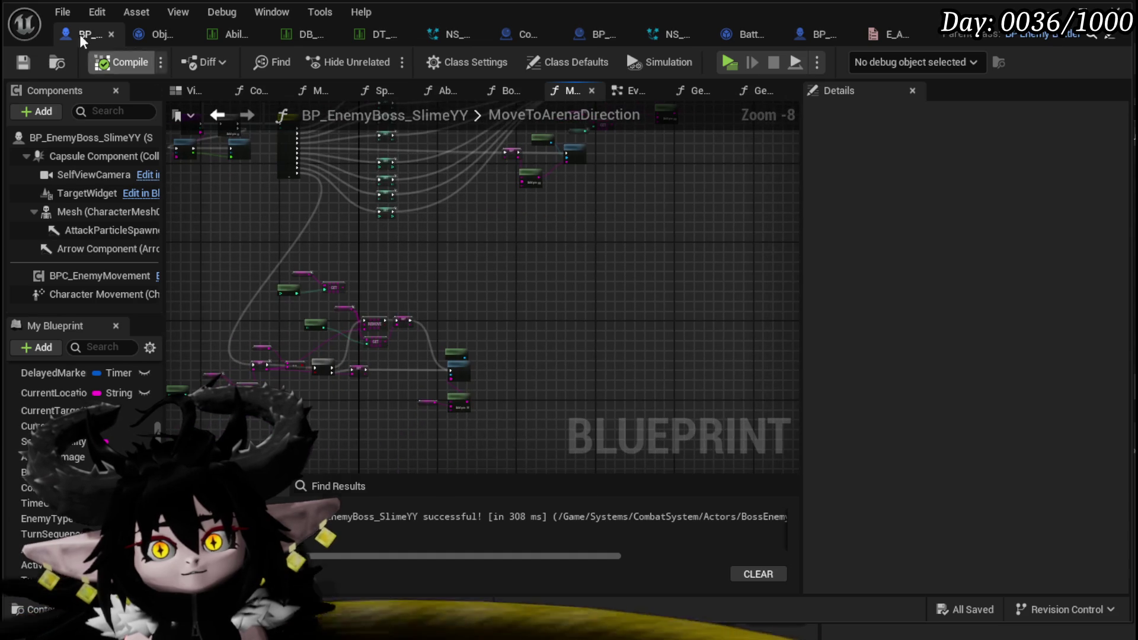
{"action": "scroll", "coordinate": [503, 231], "scroll_direction": "up", "scroll_amount": 4}
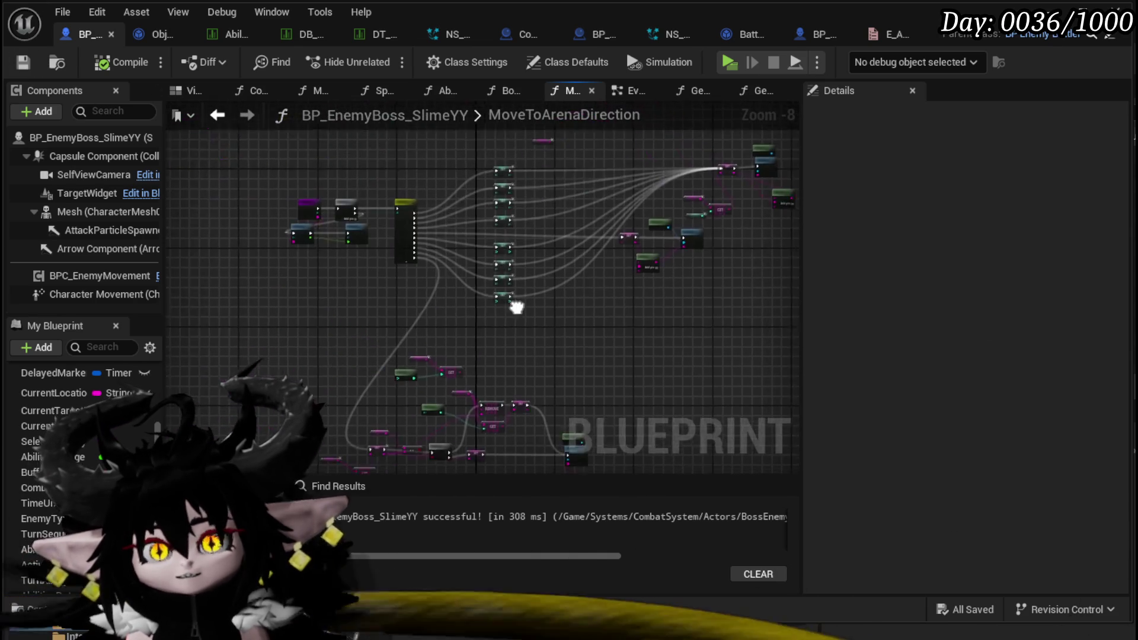
{"action": "left_click_drag", "start_coordinate": [394, 268], "coordinate": [486, 360]}
{"action": "mouse_move", "coordinate": [246, 349]}
{"action": "left_mouse_down"}
{"action": "mouse_move", "coordinate": [404, 271]}
{"action": "mouse_move", "coordinate": [391, 302]}
{"action": "left_mouse_up"}
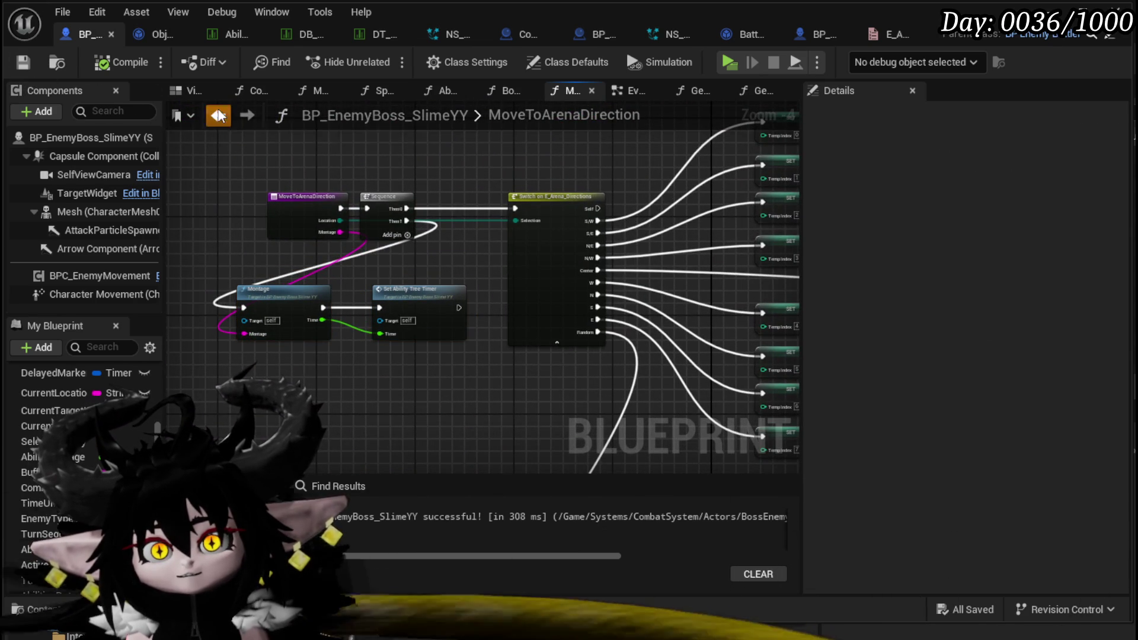
Back in AbilityTree, change the Spawn Marker node's Type from Circle to Line
{"action": "left_click", "coordinate": [218, 115]}
{"action": "scroll", "coordinate": [493, 312], "scroll_direction": "up", "scroll_amount": 4}
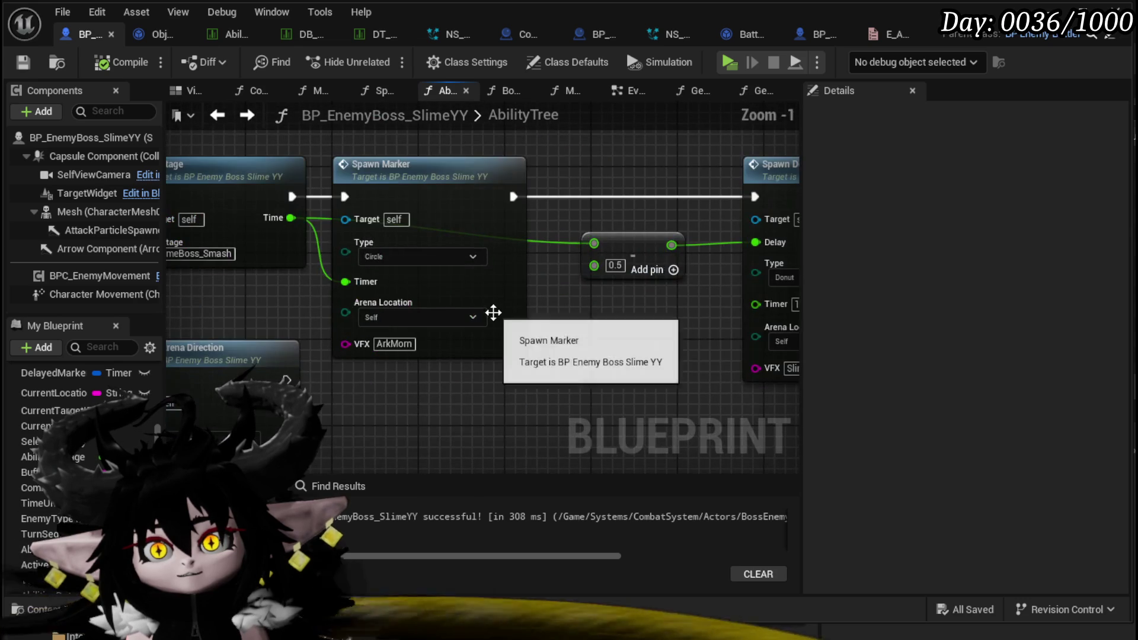
{"action": "mouse_move", "coordinate": [221, 313]}
{"action": "left_mouse_down"}
{"action": "mouse_move", "coordinate": [378, 325]}
{"action": "mouse_move", "coordinate": [384, 304]}
{"action": "mouse_move", "coordinate": [616, 142]}
{"action": "mouse_move", "coordinate": [332, 366]}
{"action": "left_mouse_up"}
{"action": "left_click", "coordinate": [537, 174]}
{"action": "scroll", "coordinate": [536, 222], "scroll_direction": "down", "scroll_amount": 2}
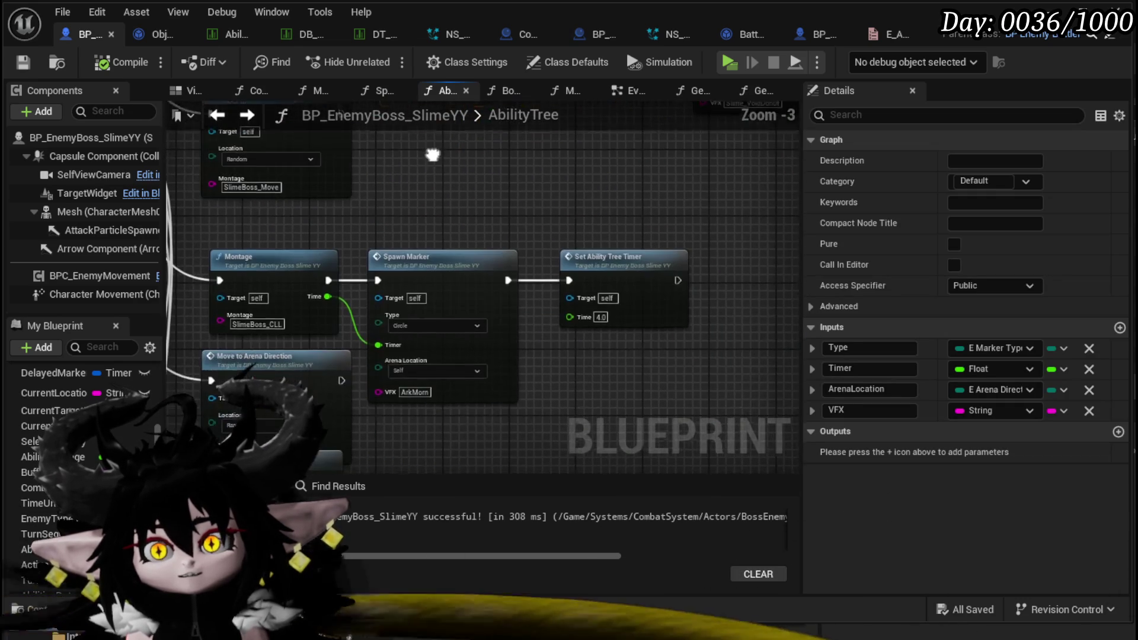
{"action": "mouse_move", "coordinate": [494, 280]}
{"action": "left_mouse_down"}
{"action": "mouse_move", "coordinate": [503, 251]}
{"action": "mouse_move", "coordinate": [681, 320]}
{"action": "mouse_move", "coordinate": [750, 319]}
{"action": "mouse_move", "coordinate": [657, 320]}
{"action": "left_mouse_up"}
{"action": "scroll", "coordinate": [475, 332], "scroll_direction": "up", "scroll_amount": 3}
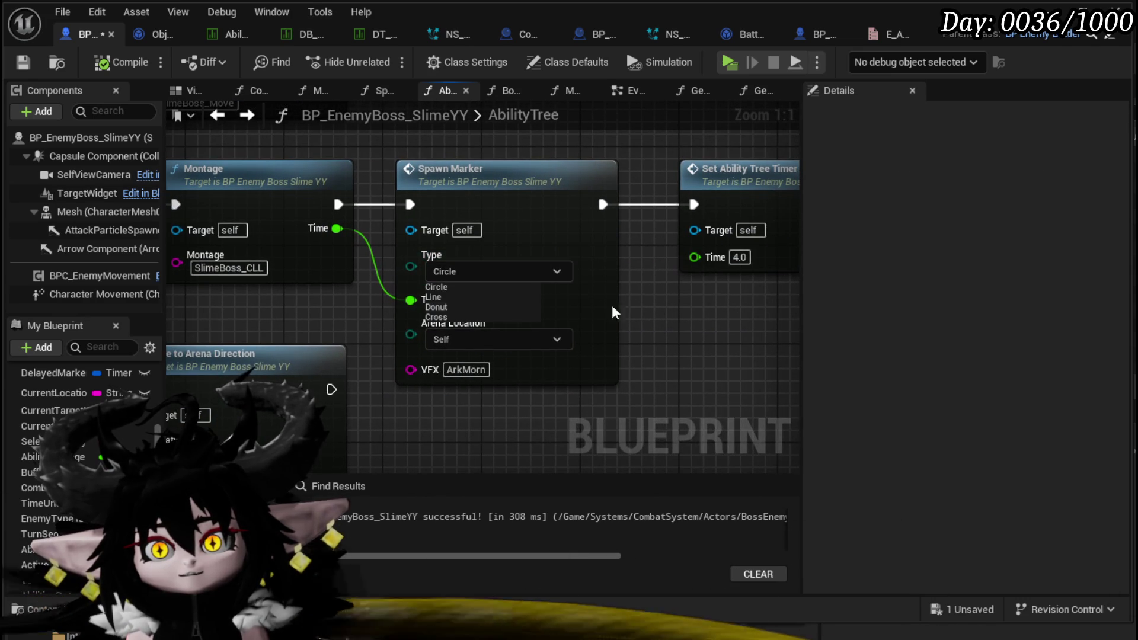
{"action": "left_click", "coordinate": [475, 298]}
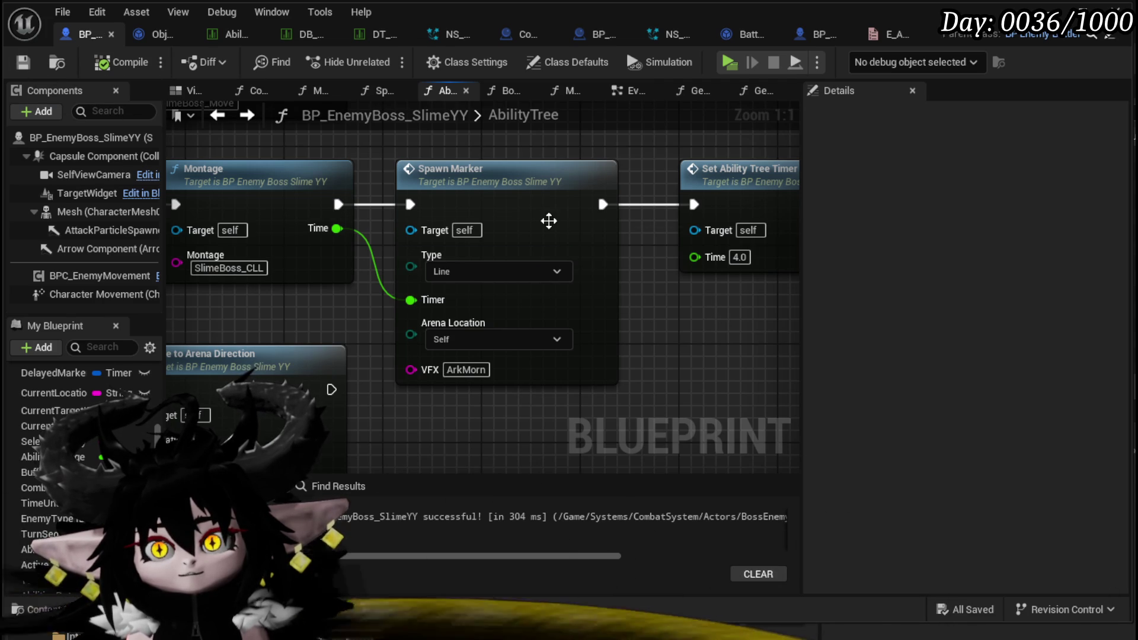
Open the SpawnMarker function and move the Append and spawn nodes up-right
{"action": "double_click", "coordinate": [549, 221]}
{"action": "mouse_move", "coordinate": [660, 262]}
{"action": "left_mouse_down"}
{"action": "mouse_move", "coordinate": [280, 290]}
{"action": "mouse_move", "coordinate": [712, 289]}
{"action": "mouse_move", "coordinate": [665, 346]}
{"action": "left_mouse_up"}
{"action": "left_click_drag", "start_coordinate": [563, 253], "coordinate": [675, 116]}
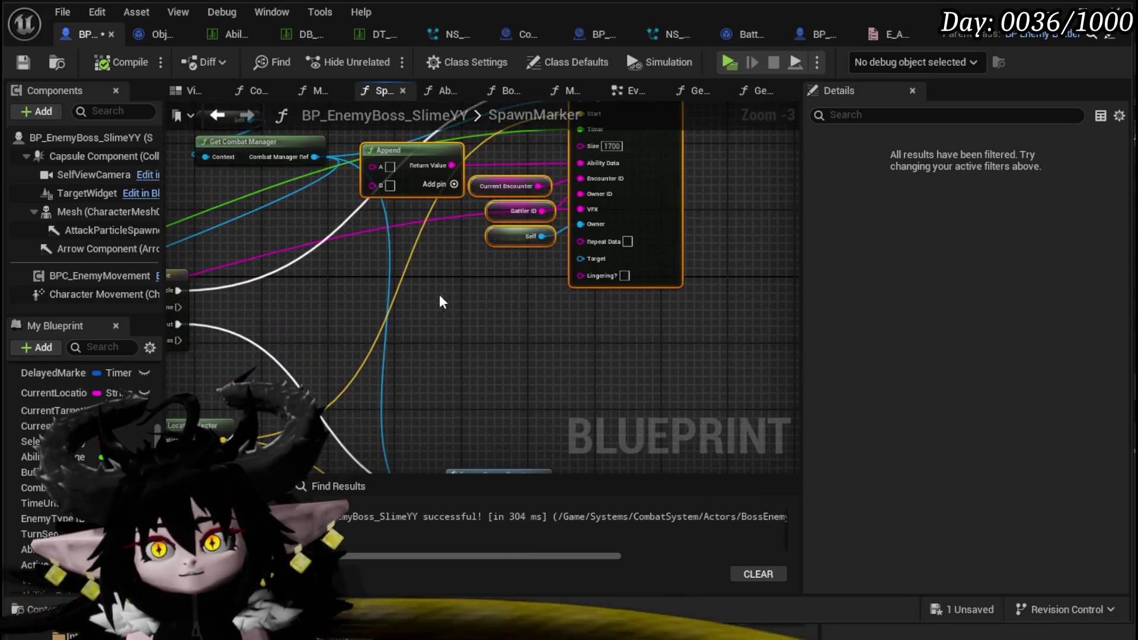
Add an Enemy Spawn Line AOE call off the Combat Manager Ref
{"action": "left_click_drag", "start_coordinate": [315, 157], "coordinate": [471, 390]}
{"action": "type", "text": "Spawn"}
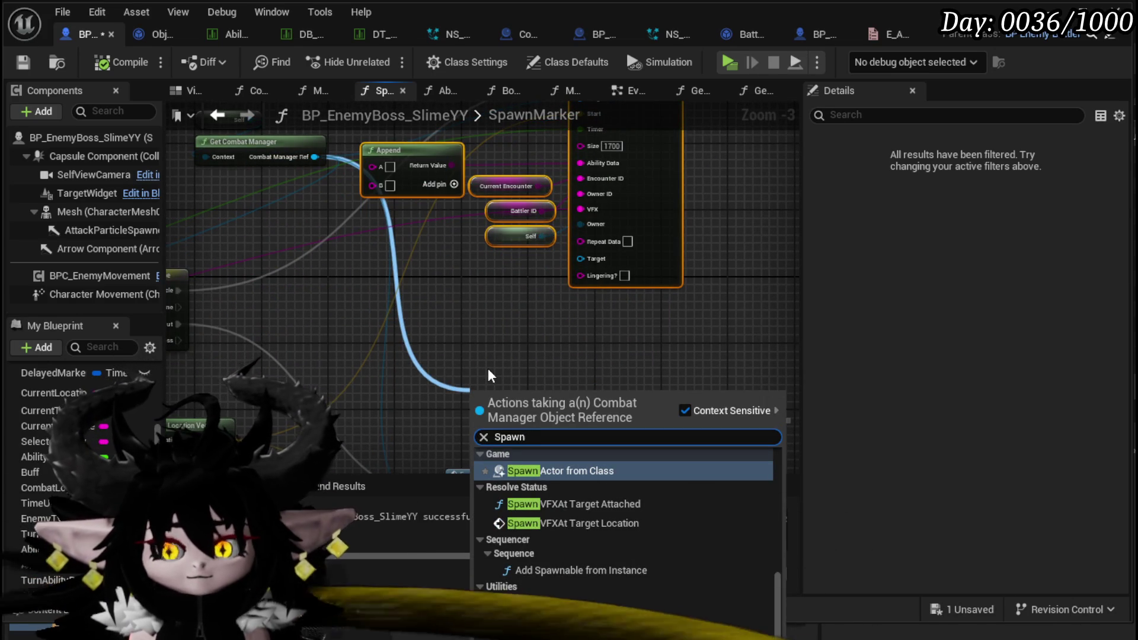
{"action": "scroll", "coordinate": [696, 525], "scroll_direction": "down", "scroll_amount": 3}
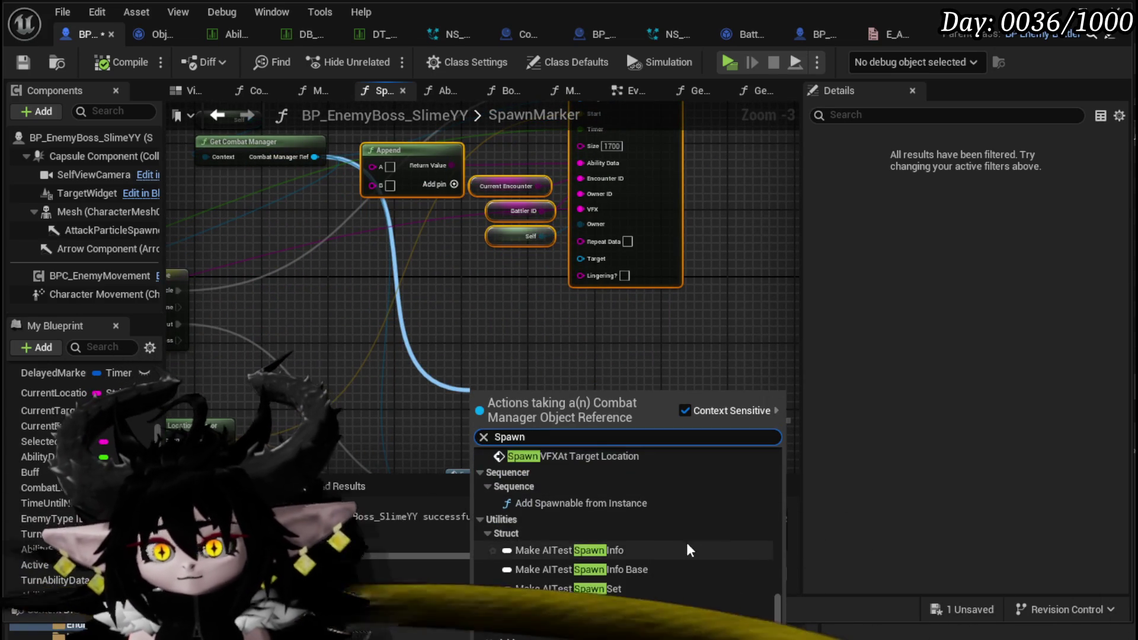
{"action": "scroll", "coordinate": [695, 539], "scroll_direction": "up", "scroll_amount": 7}
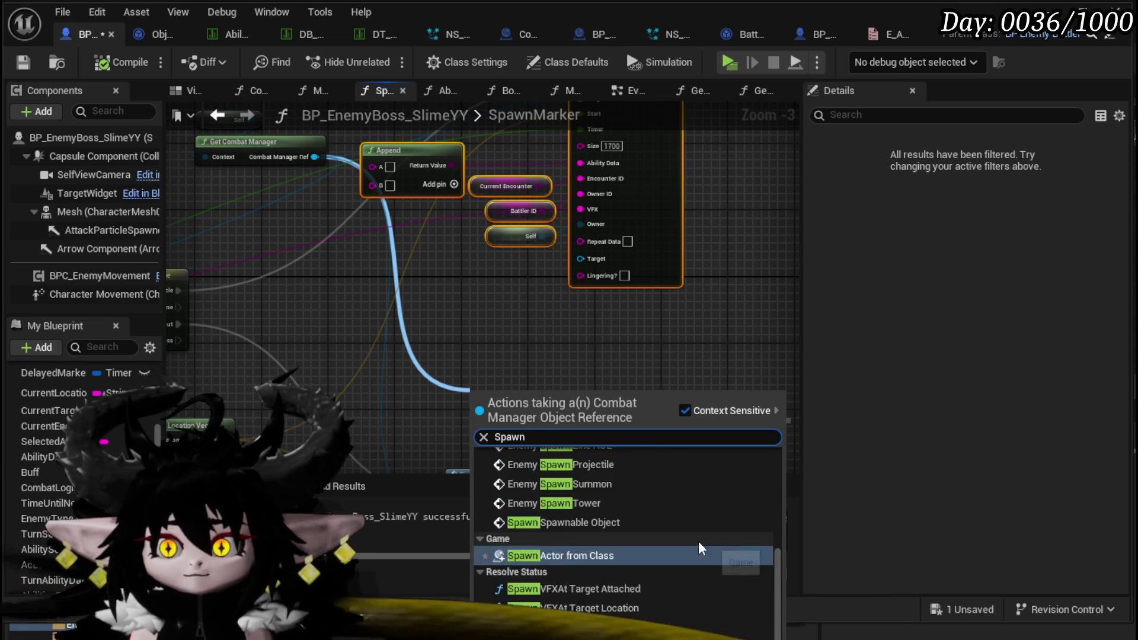
{"action": "scroll", "coordinate": [705, 549], "scroll_direction": "up", "scroll_amount": 5}
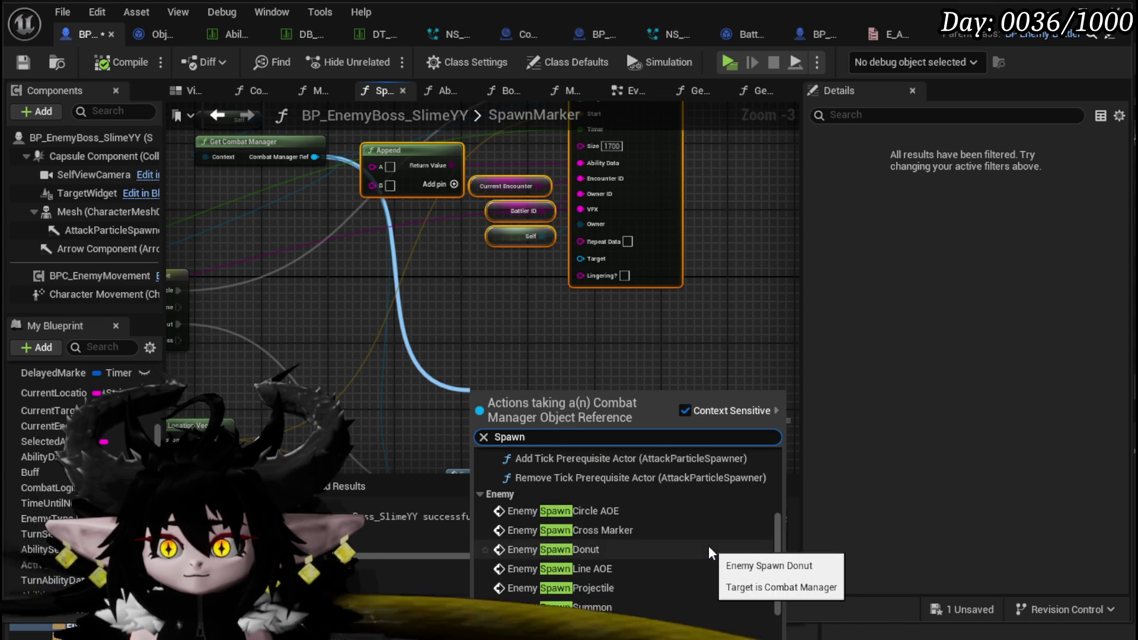
{"action": "left_click", "coordinate": [668, 563]}
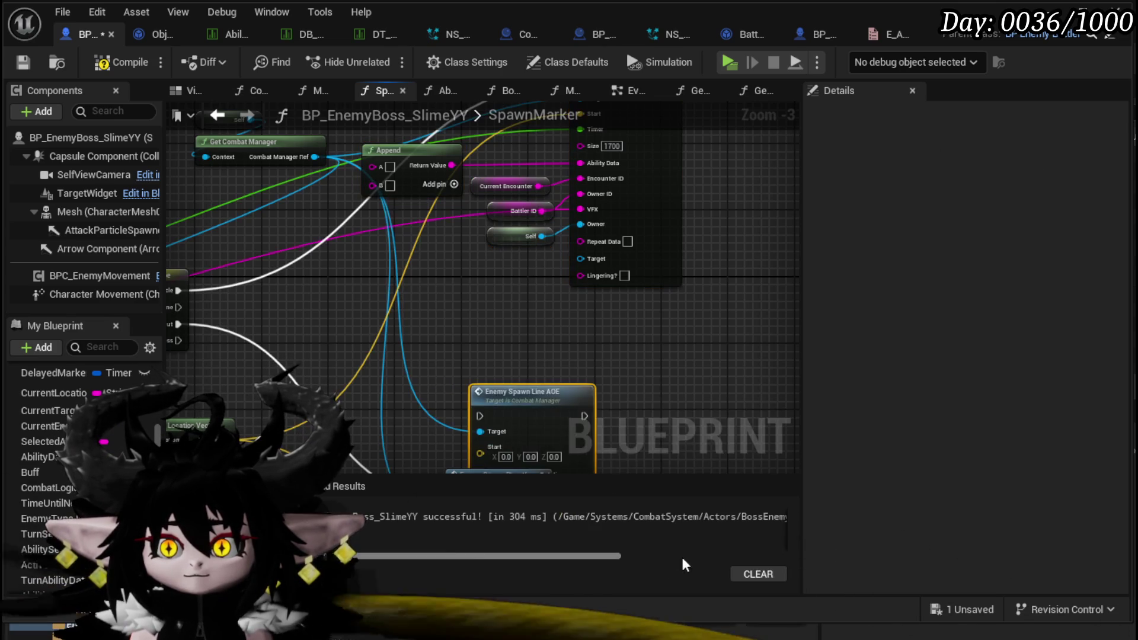
{"action": "left_click_drag", "start_coordinate": [590, 368], "coordinate": [755, 297]}
Wire the switch's Line branch to Enemy Spawn Line AOE and arena location into Start
{"action": "left_click_drag", "start_coordinate": [282, 229], "coordinate": [745, 260]}
{"action": "mouse_move", "coordinate": [554, 266]}
{"action": "left_mouse_down"}
{"action": "mouse_move", "coordinate": [606, 251]}
{"action": "mouse_move", "coordinate": [460, 203]}
{"action": "mouse_move", "coordinate": [565, 254]}
{"action": "left_mouse_up"}
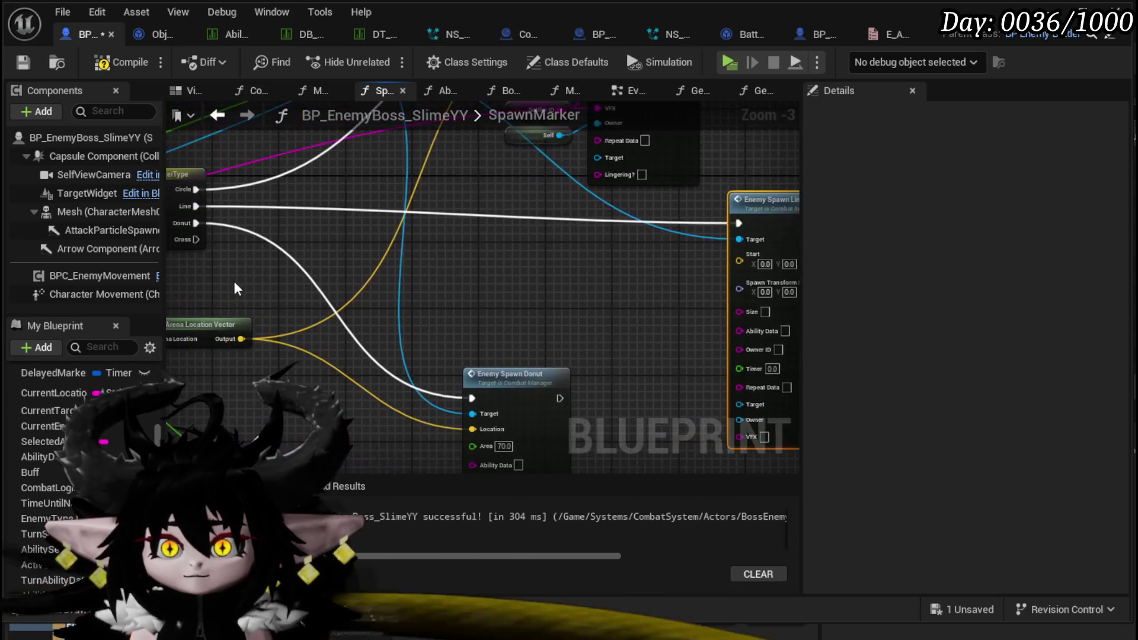
{"action": "left_click_drag", "start_coordinate": [241, 339], "coordinate": [739, 261]}
{"action": "mouse_move", "coordinate": [563, 270]}
{"action": "left_mouse_down"}
{"action": "mouse_move", "coordinate": [381, 366]}
{"action": "mouse_move", "coordinate": [359, 261]}
{"action": "left_mouse_up"}
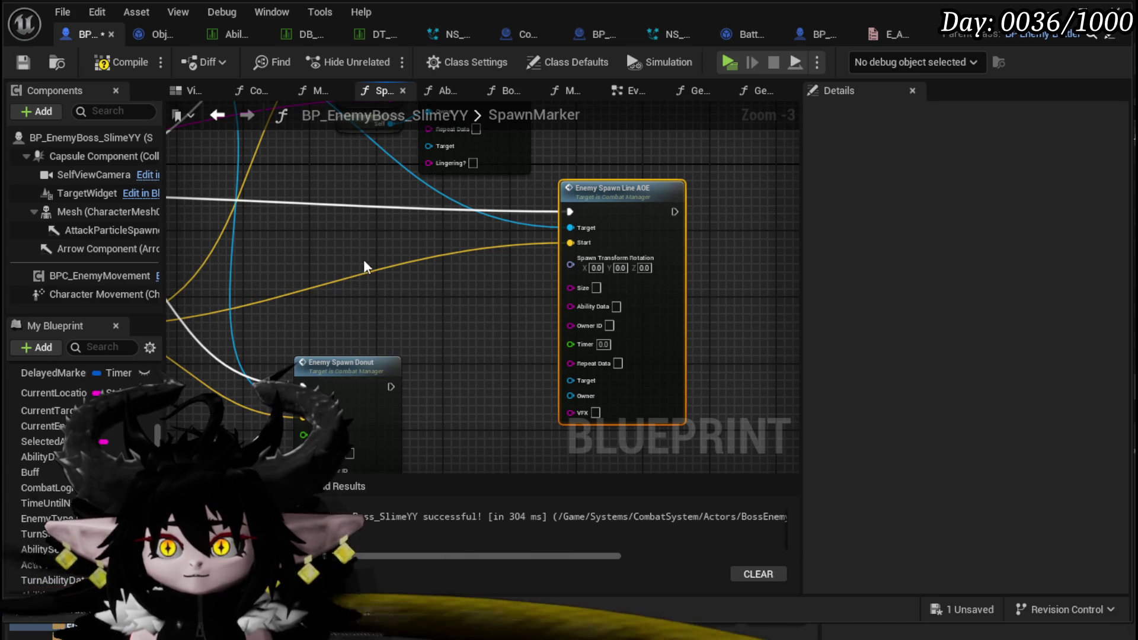
Add a Get Actor Rotation node feeding the Line AOE's spawn rotation
{"action": "mouse_move", "coordinate": [393, 276]}
{"action": "left_mouse_down"}
{"action": "mouse_move", "coordinate": [582, 305]}
{"action": "mouse_move", "coordinate": [493, 271]}
{"action": "left_mouse_up"}
{"action": "right_click", "coordinate": [499, 277]}
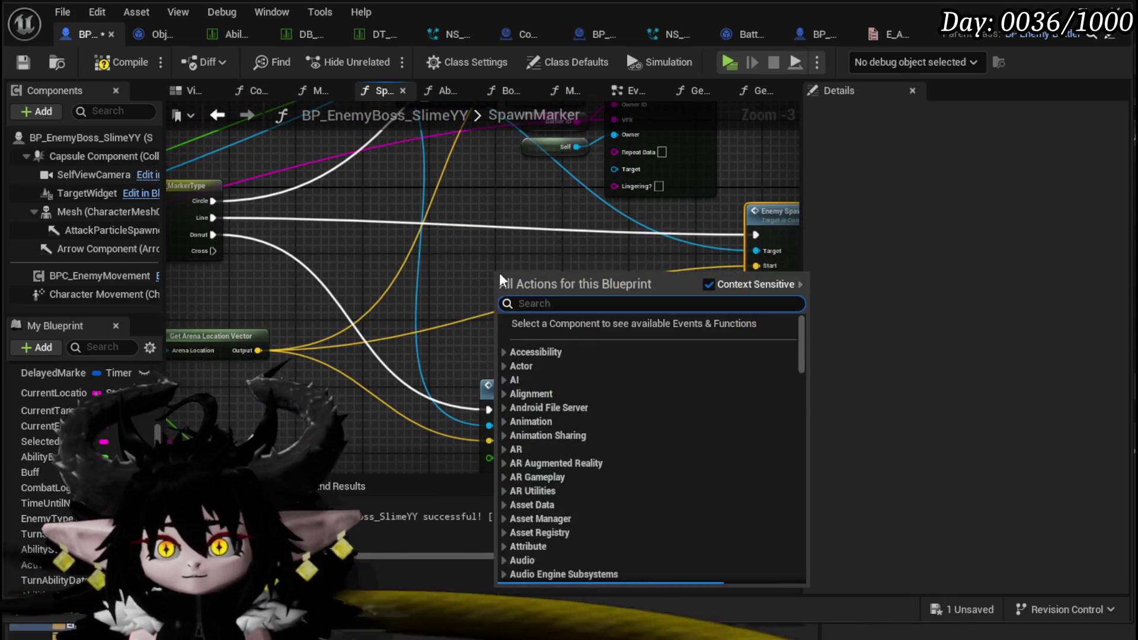
{"action": "type", "text": "get actor rotation"}
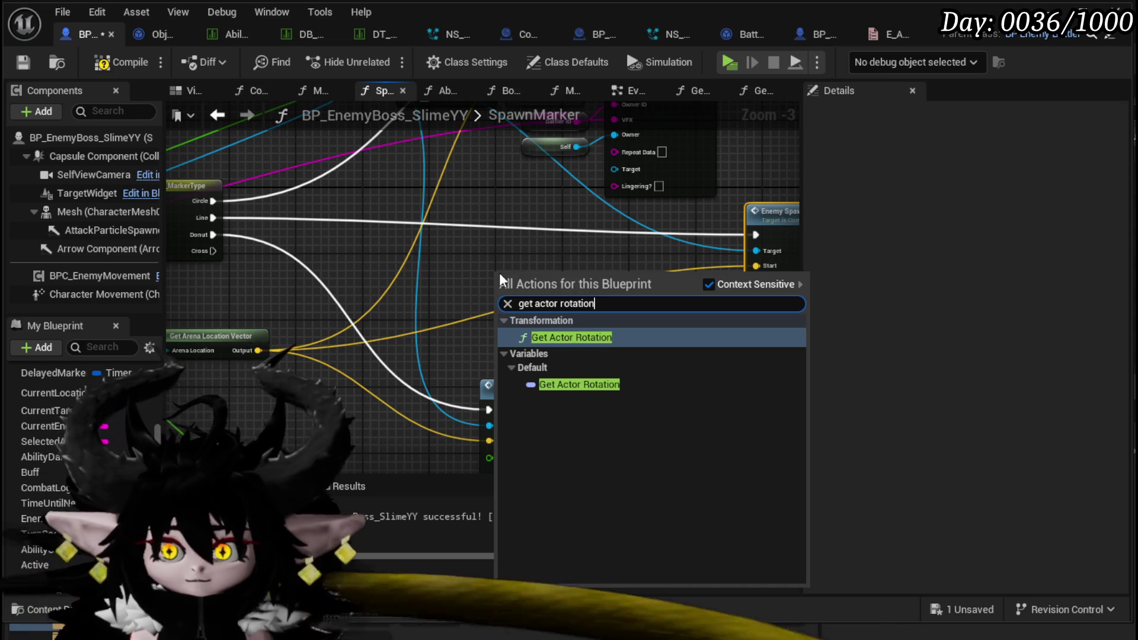
{"action": "left_click", "coordinate": [598, 385]}
{"action": "mouse_move", "coordinate": [546, 279]}
{"action": "left_mouse_down"}
{"action": "mouse_move", "coordinate": [567, 283]}
{"action": "mouse_move", "coordinate": [524, 272]}
{"action": "left_mouse_up"}
{"action": "right_click", "coordinate": [509, 282]}
{"action": "type", "text": "get actor ro"}
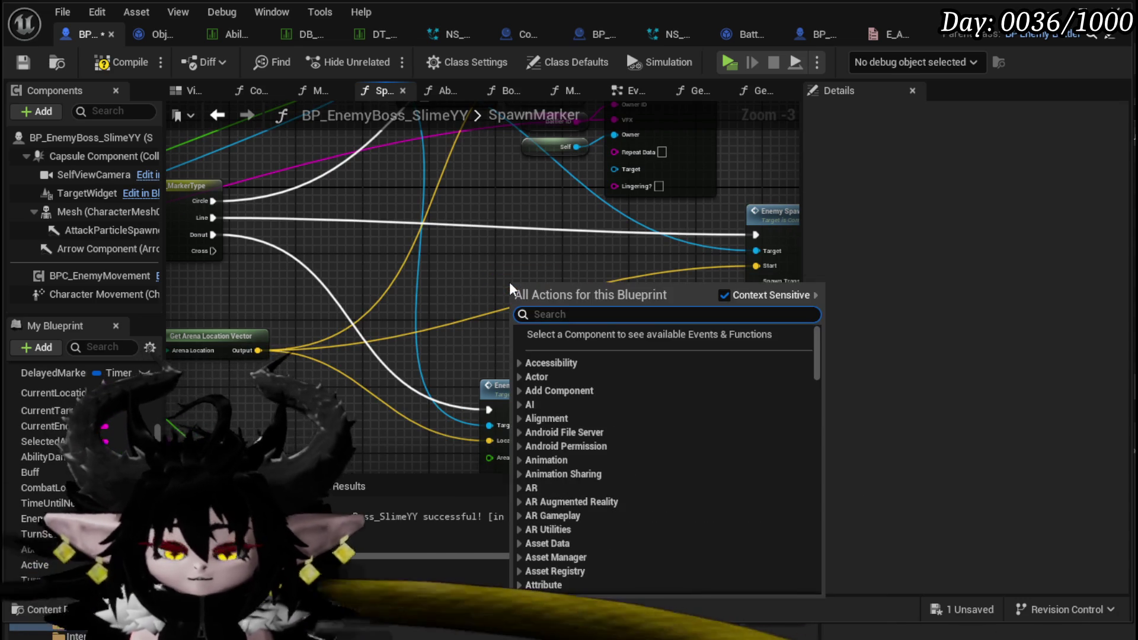
{"action": "type", "text": "tat"}
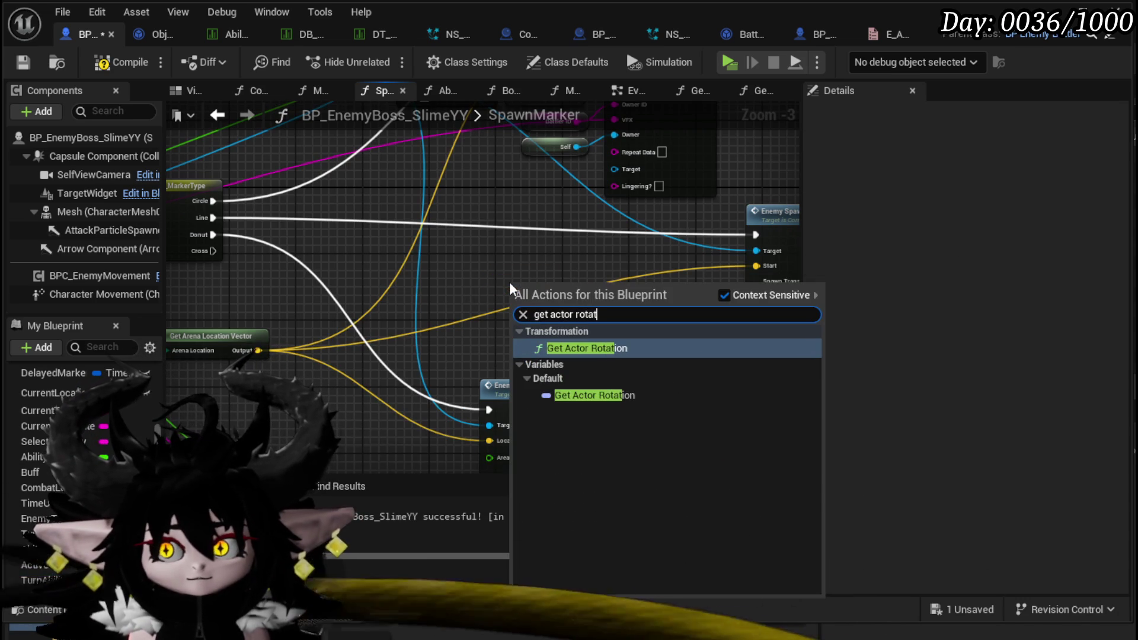
{"action": "left_click", "coordinate": [608, 348]}
{"action": "mouse_move", "coordinate": [622, 309]}
{"action": "left_mouse_down"}
{"action": "mouse_move", "coordinate": [785, 288]}
{"action": "mouse_move", "coordinate": [649, 283]}
{"action": "left_mouse_up"}
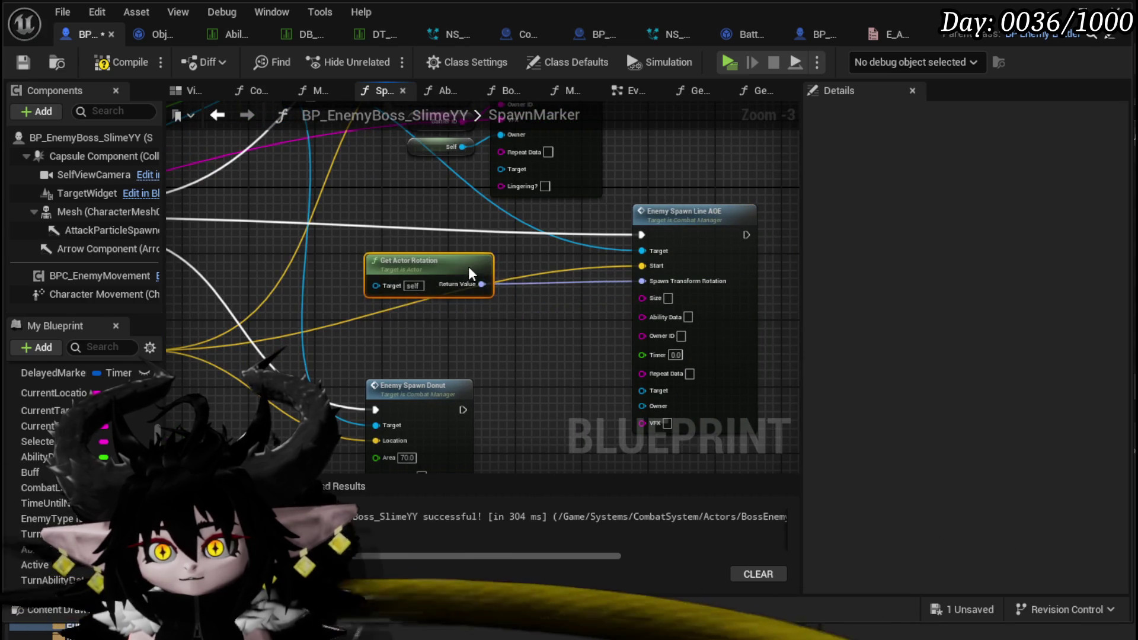
Set the Line AOE size to 1700 and wire the function's Timer into it
{"action": "left_click_drag", "start_coordinate": [570, 325], "coordinate": [695, 379]}
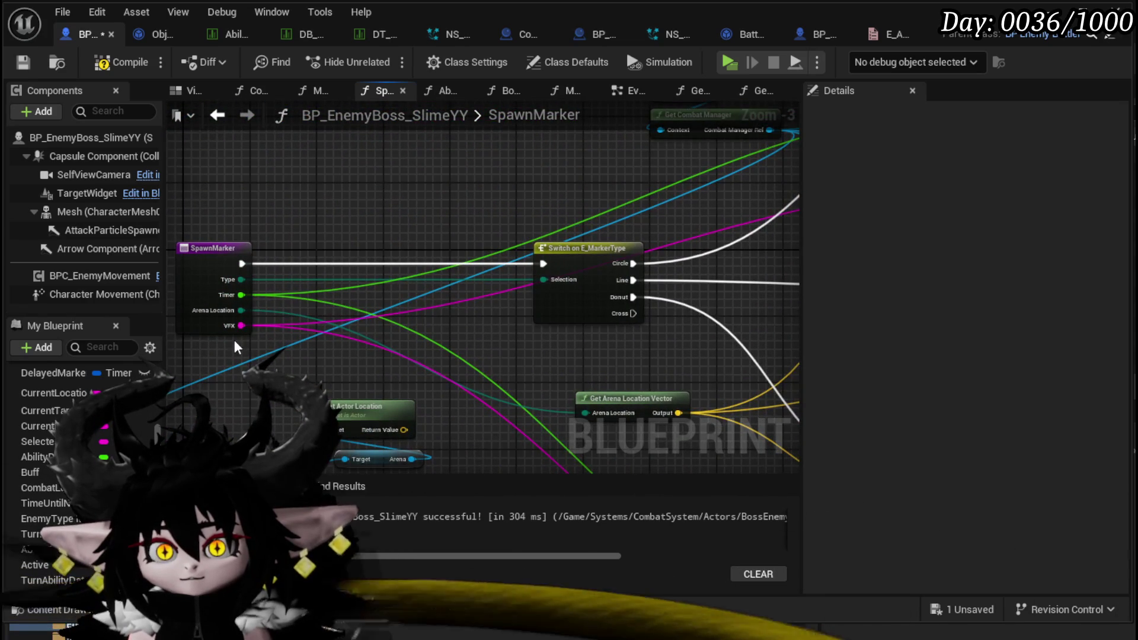
{"action": "mouse_move", "coordinate": [402, 314]}
{"action": "left_mouse_down"}
{"action": "mouse_move", "coordinate": [755, 393]}
{"action": "mouse_move", "coordinate": [459, 346]}
{"action": "mouse_move", "coordinate": [468, 367]}
{"action": "mouse_move", "coordinate": [427, 263]}
{"action": "left_mouse_up"}
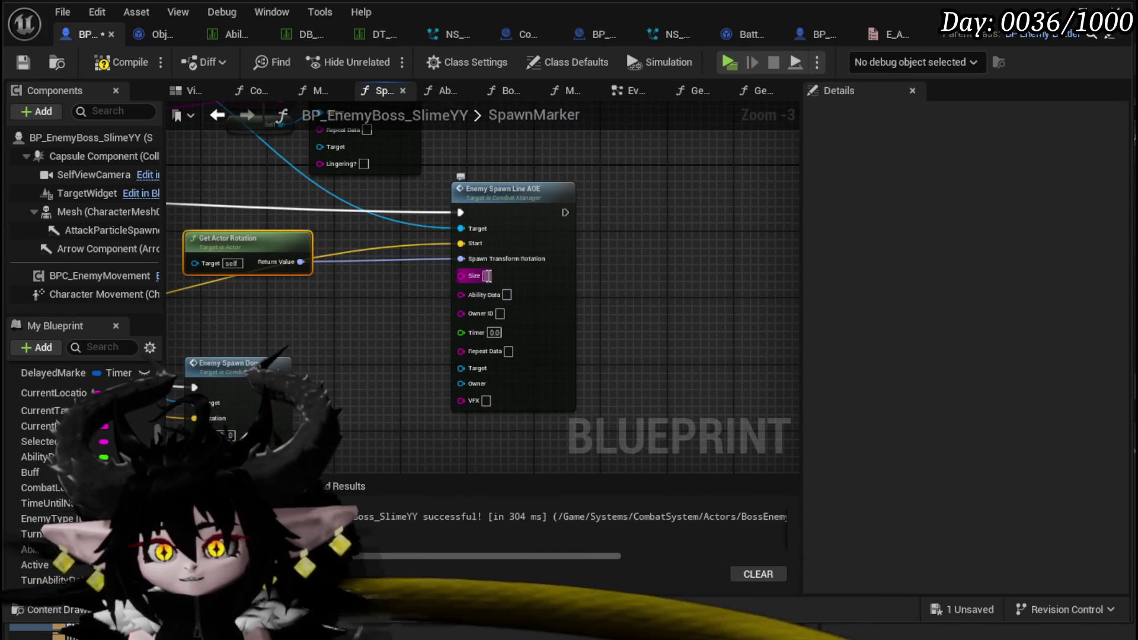
{"action": "mouse_move", "coordinate": [645, 303]}
{"action": "left_mouse_down"}
{"action": "mouse_move", "coordinate": [663, 434]}
{"action": "mouse_move", "coordinate": [656, 312]}
{"action": "left_mouse_up"}
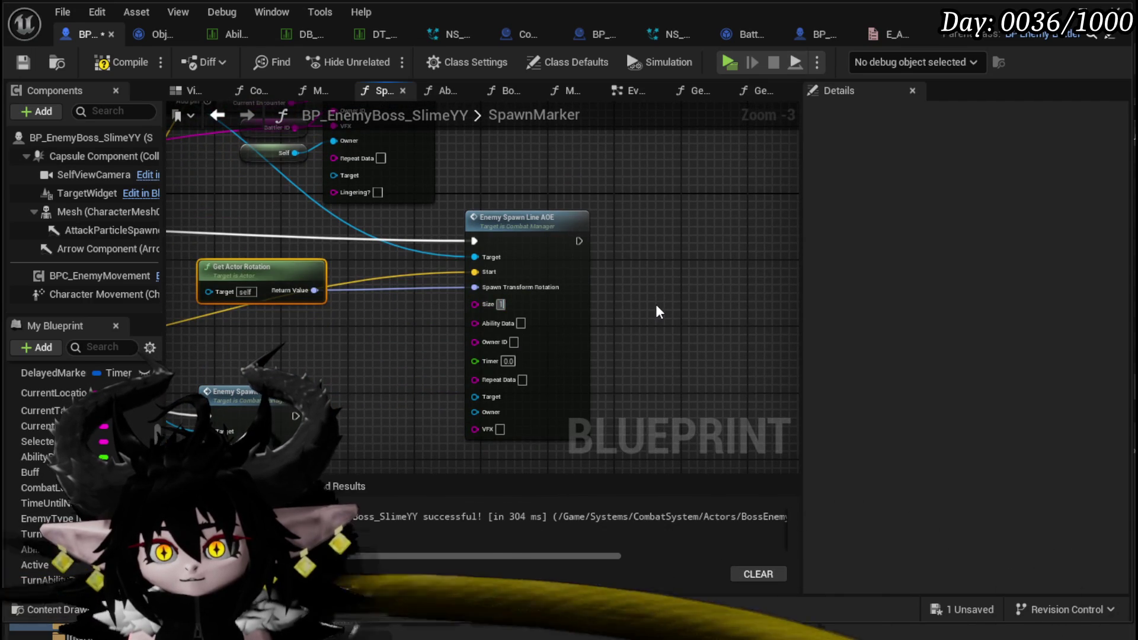
{"action": "type", "text": "1700"}
{"action": "left_click", "coordinate": [364, 356]}
{"action": "mouse_move", "coordinate": [364, 351]}
{"action": "left_mouse_down"}
{"action": "mouse_move", "coordinate": [383, 309]}
{"action": "mouse_move", "coordinate": [333, 394]}
{"action": "left_mouse_up"}
{"action": "left_click_drag", "start_coordinate": [268, 428], "coordinate": [566, 229]}
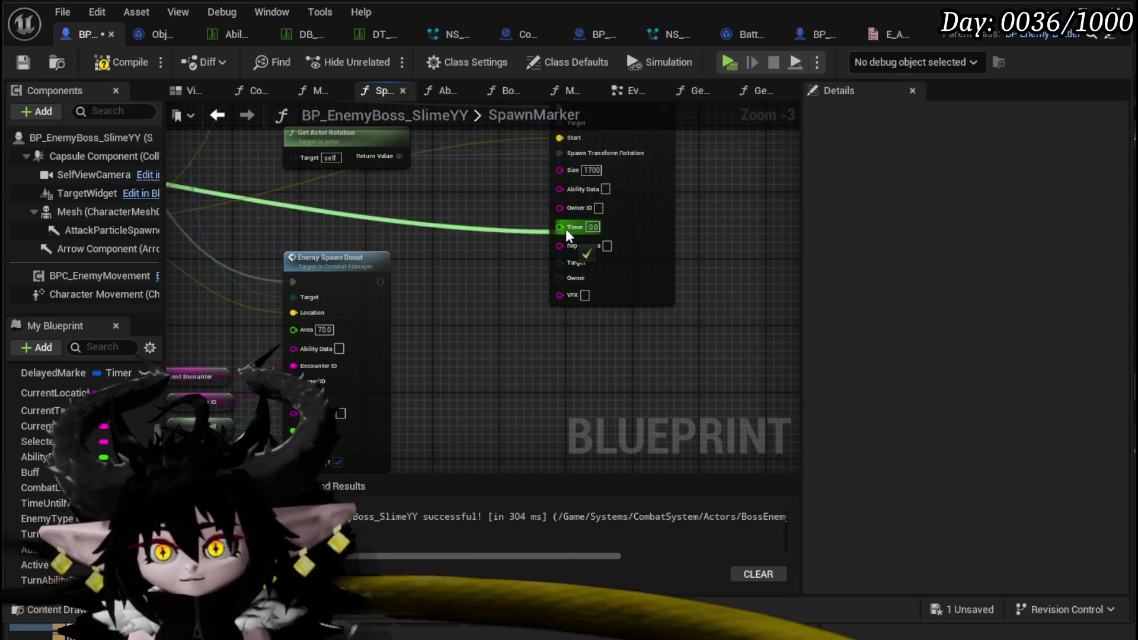
{"action": "mouse_move", "coordinate": [733, 234]}
{"action": "left_mouse_down"}
{"action": "mouse_move", "coordinate": [691, 373]}
{"action": "mouse_move", "coordinate": [744, 318]}
{"action": "mouse_move", "coordinate": [785, 233]}
{"action": "left_mouse_up"}
Duplicate the reference nodes, connecting Battler ID to Owner ID and Self to Owner
{"action": "left_click_drag", "start_coordinate": [238, 416], "coordinate": [496, 240]}
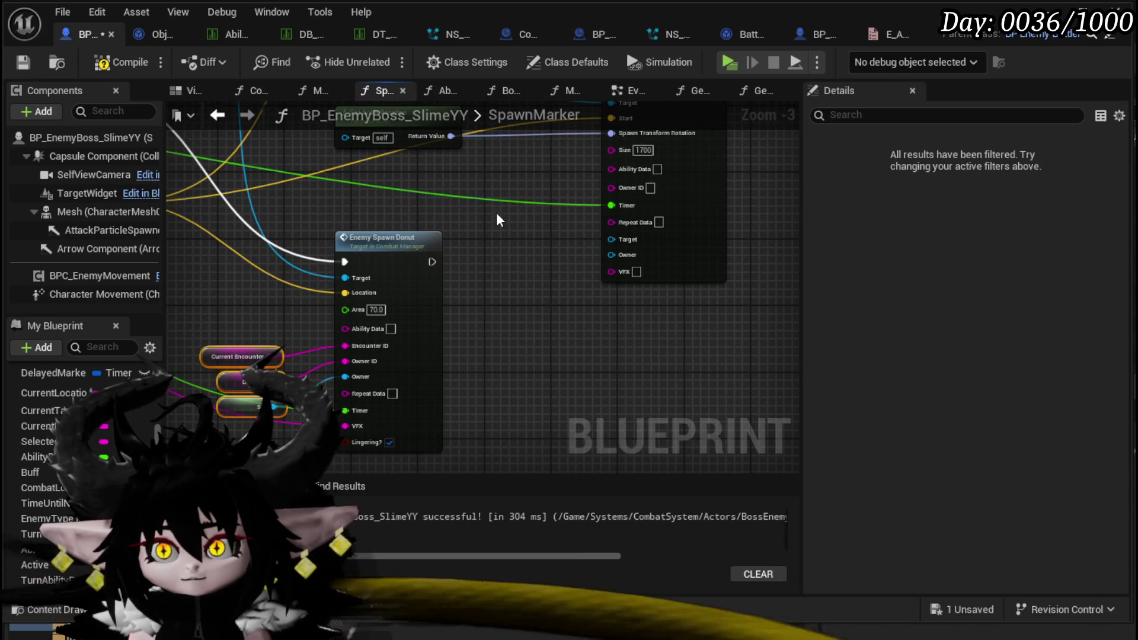
{"action": "key", "text": "ctrl+v"}
{"action": "left_click_drag", "start_coordinate": [563, 232], "coordinate": [613, 187]}
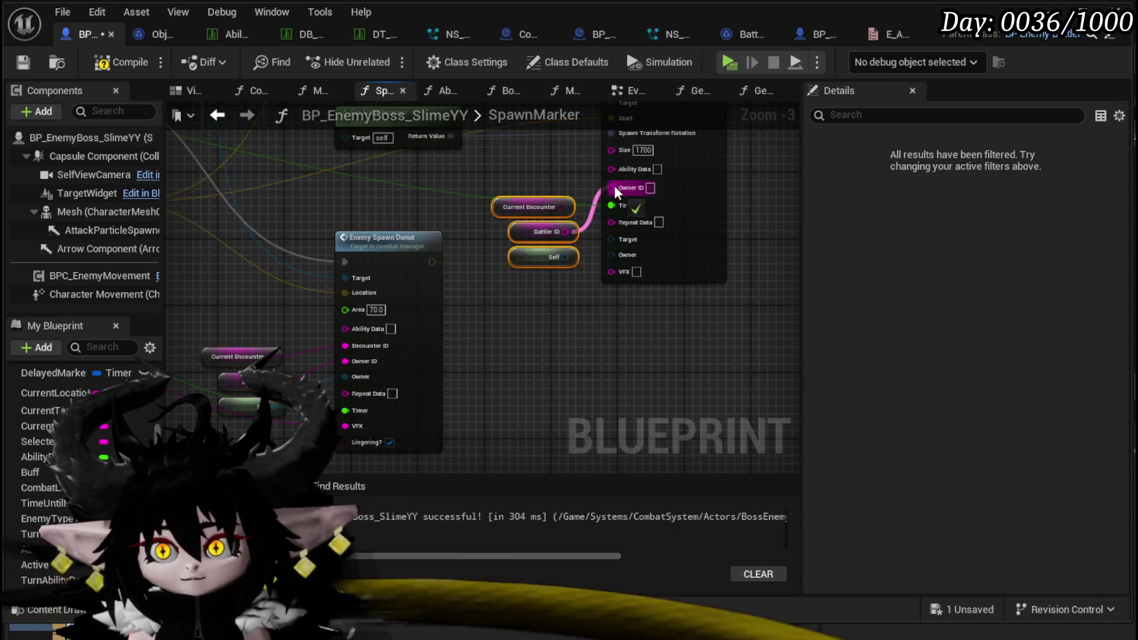
{"action": "scroll", "coordinate": [584, 264], "scroll_direction": "up", "scroll_amount": 2}
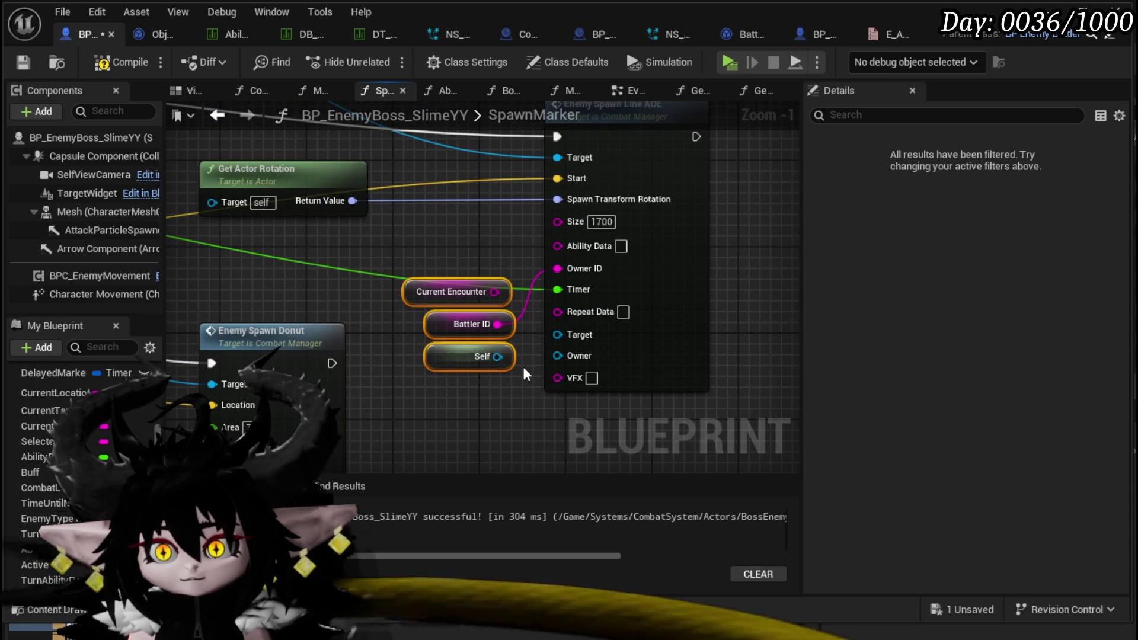
{"action": "left_click_drag", "start_coordinate": [498, 356], "coordinate": [563, 352]}
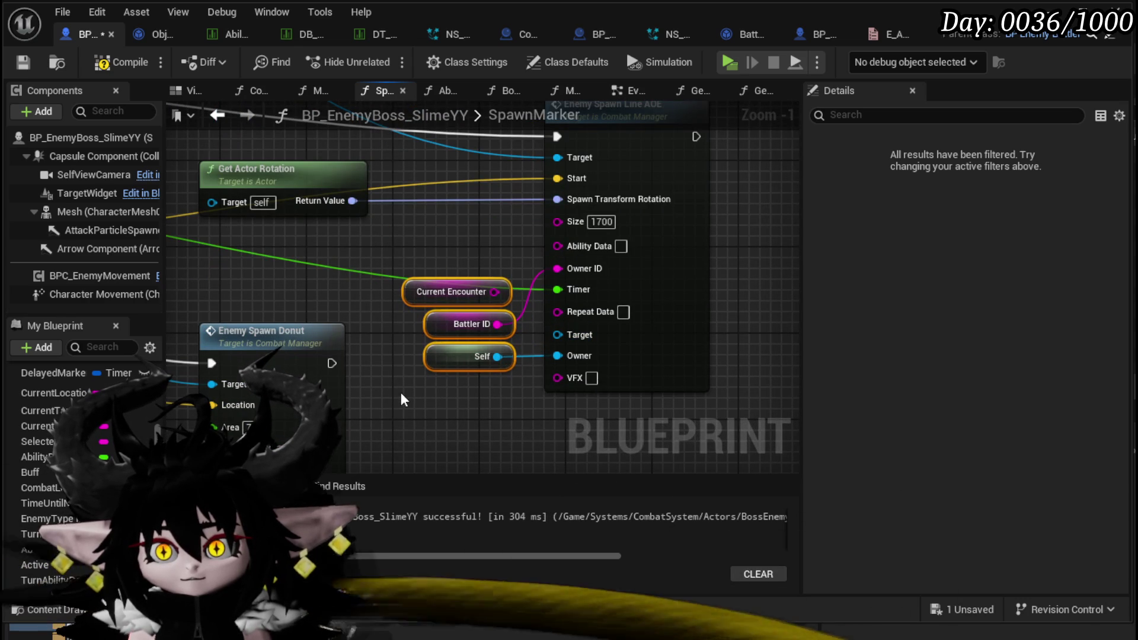
{"action": "left_click_drag", "start_coordinate": [461, 325], "coordinate": [450, 261]}
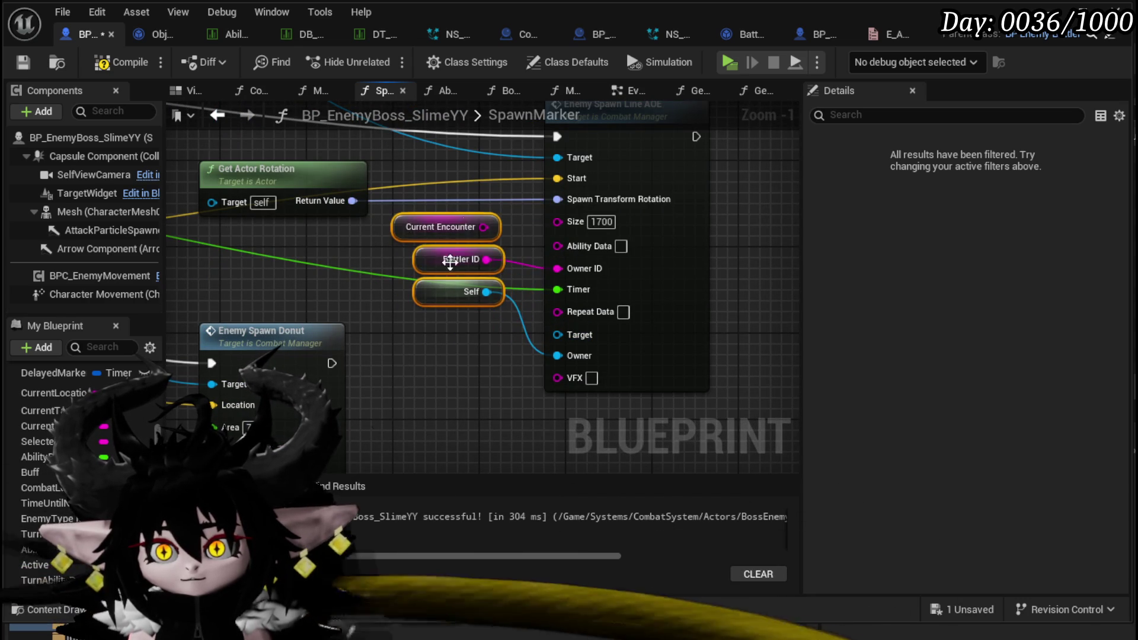
{"action": "scroll", "coordinate": [480, 322], "scroll_direction": "down", "scroll_amount": 1}
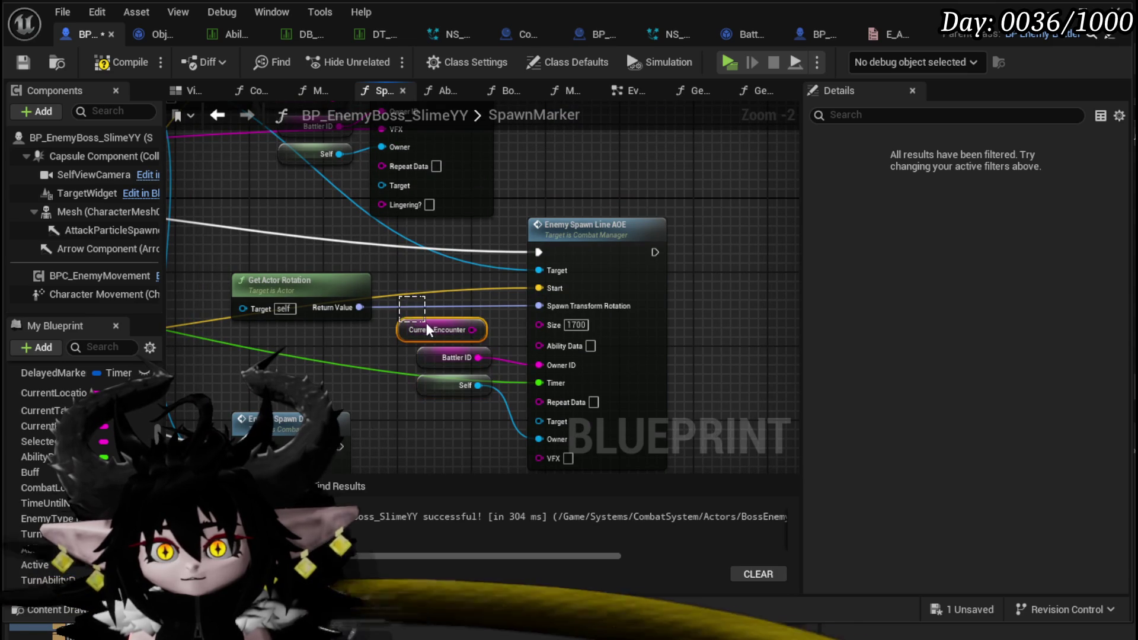
{"action": "key", "text": "Delete"}
{"action": "scroll", "coordinate": [721, 325], "scroll_direction": "down", "scroll_amount": 1}
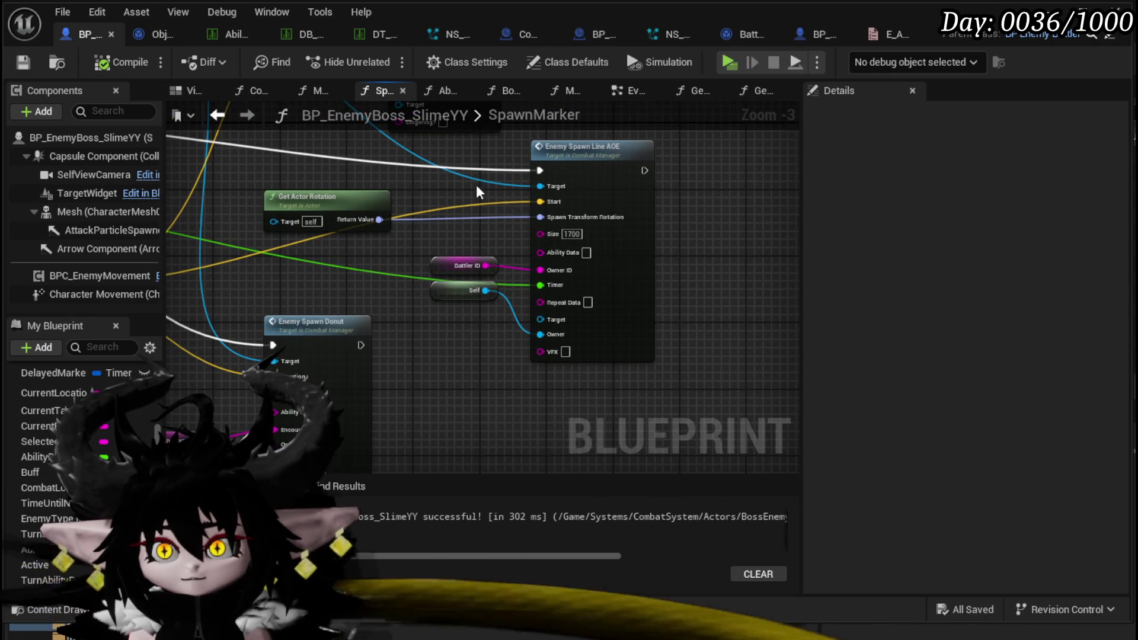
{"action": "scroll", "coordinate": [477, 186], "scroll_direction": "down", "scroll_amount": 3}
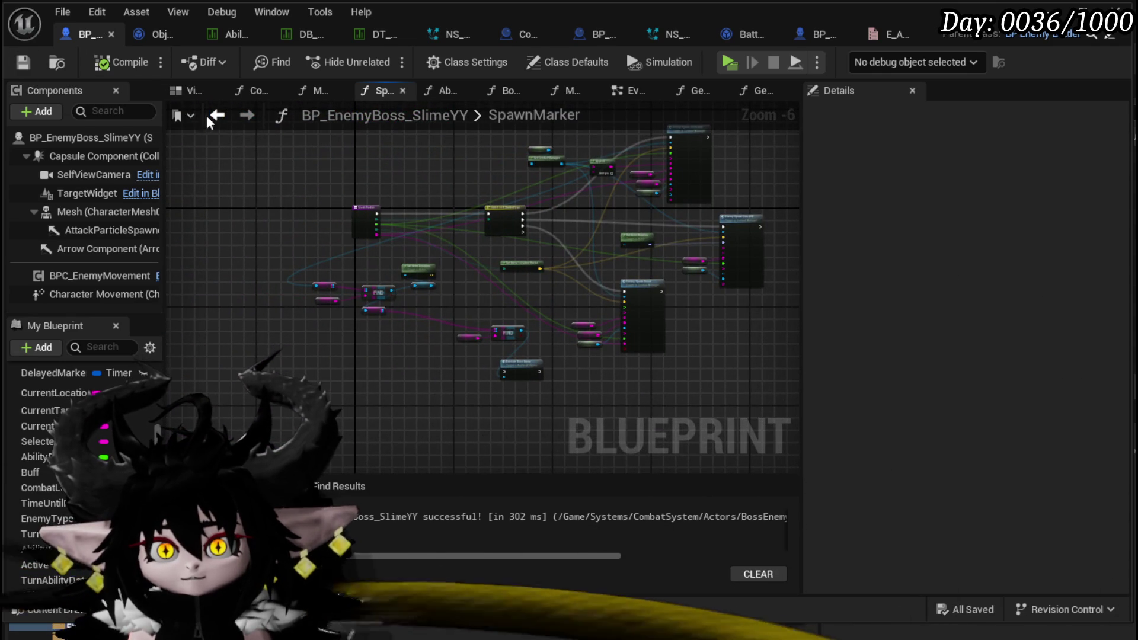
Return to AbilityTree and review the Move to Arena Direction and Spawn Marker nodes
{"action": "left_click", "coordinate": [215, 115]}
{"action": "scroll", "coordinate": [288, 312], "scroll_direction": "down", "scroll_amount": 1}
{"action": "mouse_move", "coordinate": [288, 313]}
{"action": "left_mouse_down"}
{"action": "mouse_move", "coordinate": [396, 349]}
{"action": "mouse_move", "coordinate": [424, 445]}
{"action": "left_mouse_up"}
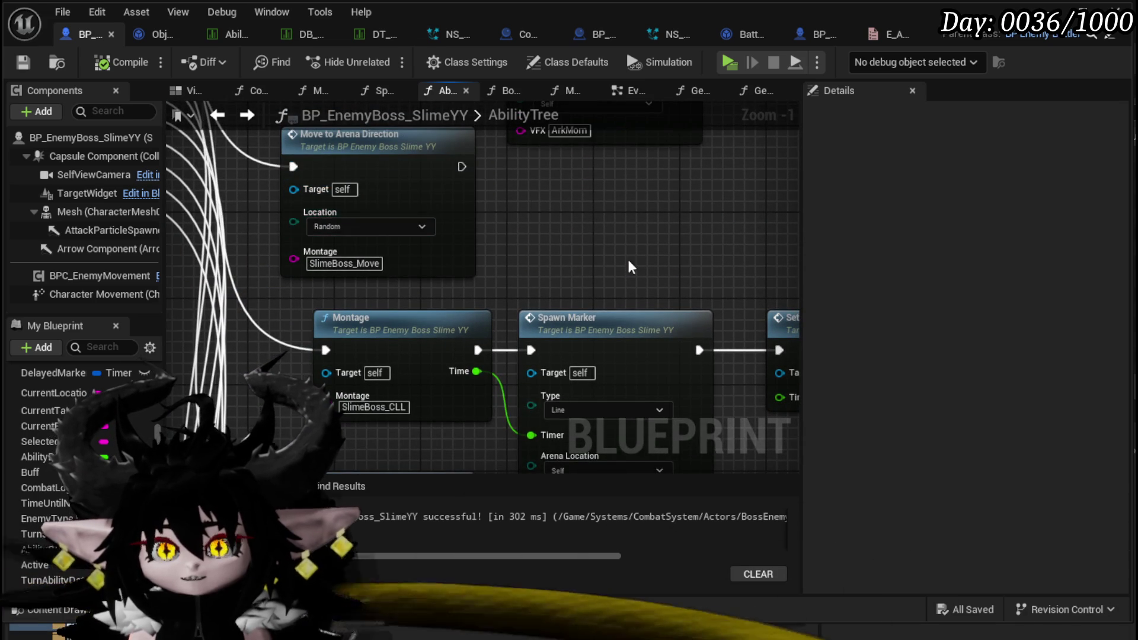
{"action": "left_click_drag", "start_coordinate": [466, 293], "coordinate": [437, 237]}
{"action": "left_click_drag", "start_coordinate": [591, 389], "coordinate": [413, 365]}
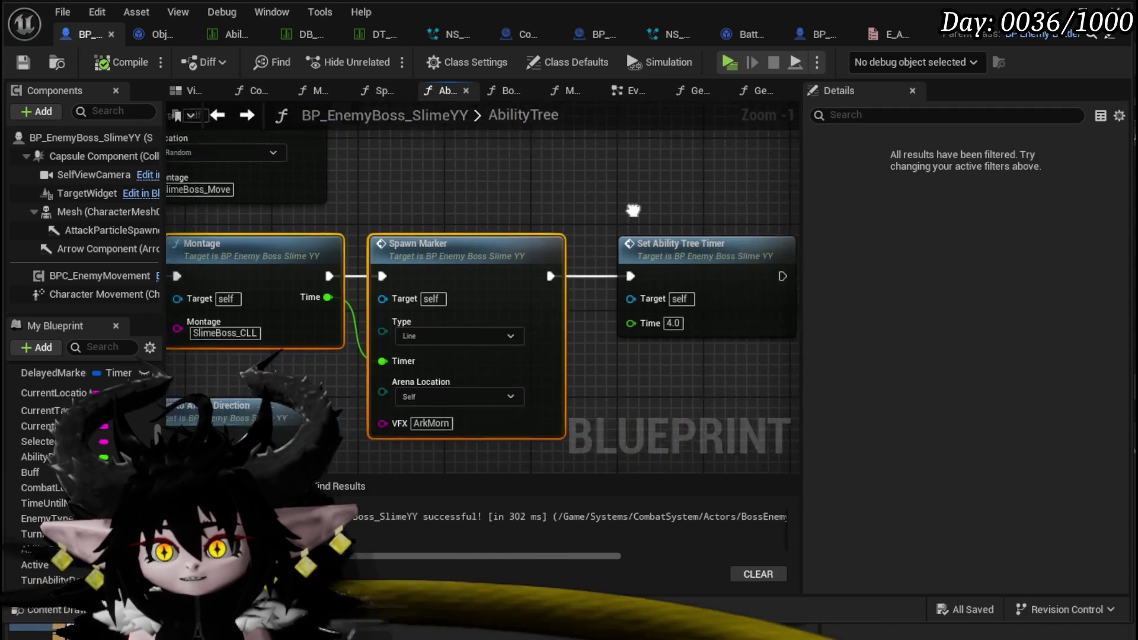
{"action": "left_click", "coordinate": [572, 201]}
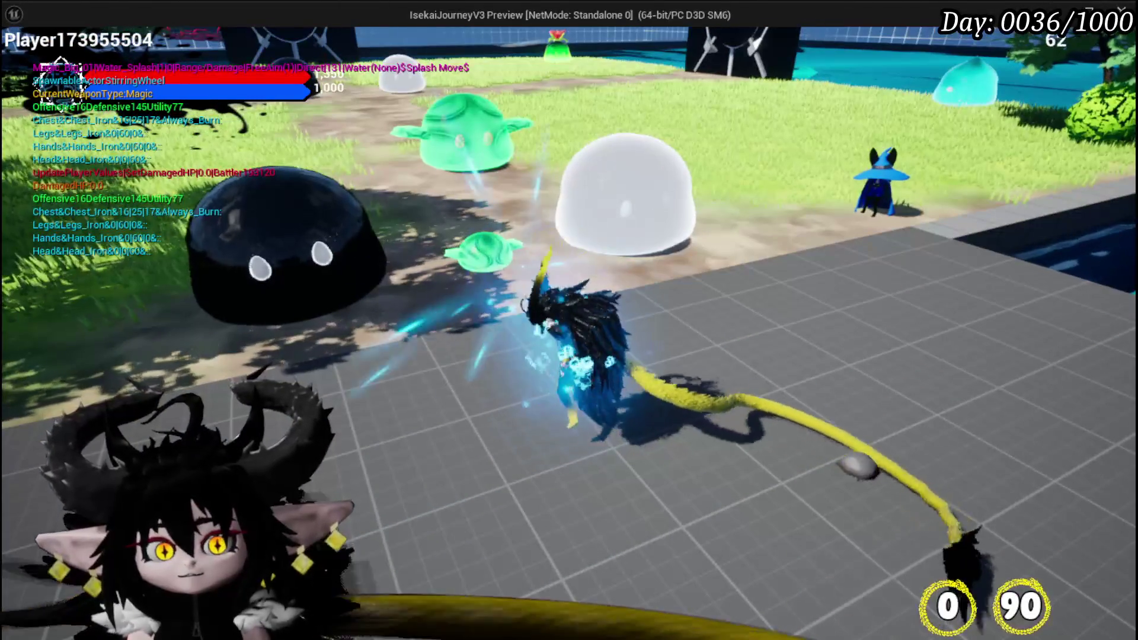
Play-test the boss: cast a water splash with E, enter the battle, then stop with Esc
{"action": "key", "text": "e"}
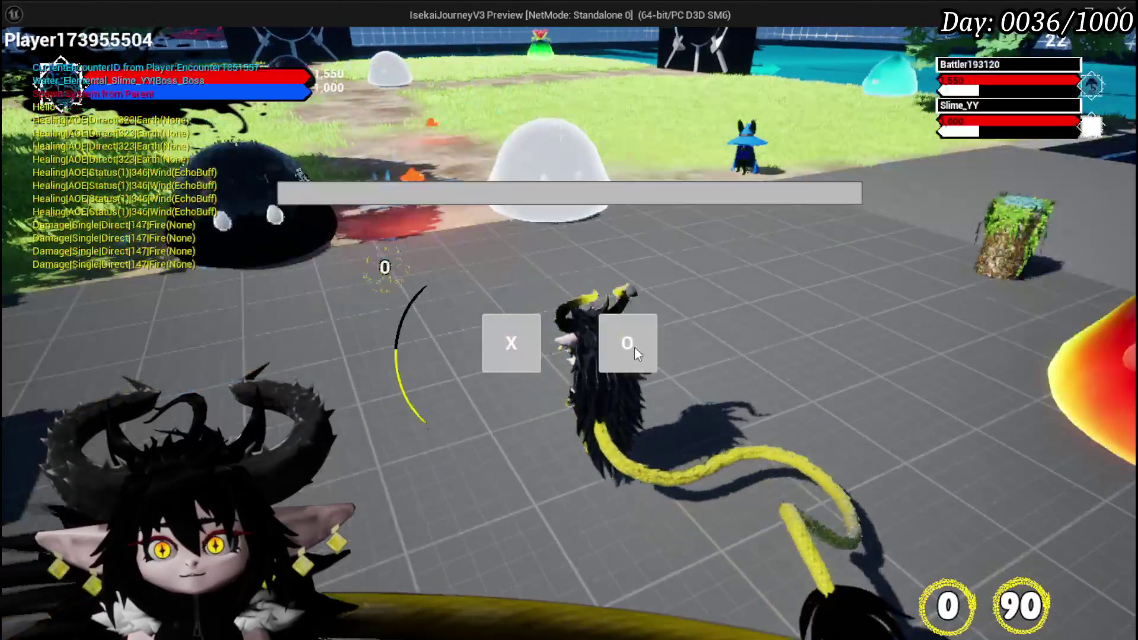
{"action": "left_click", "coordinate": [511, 355]}
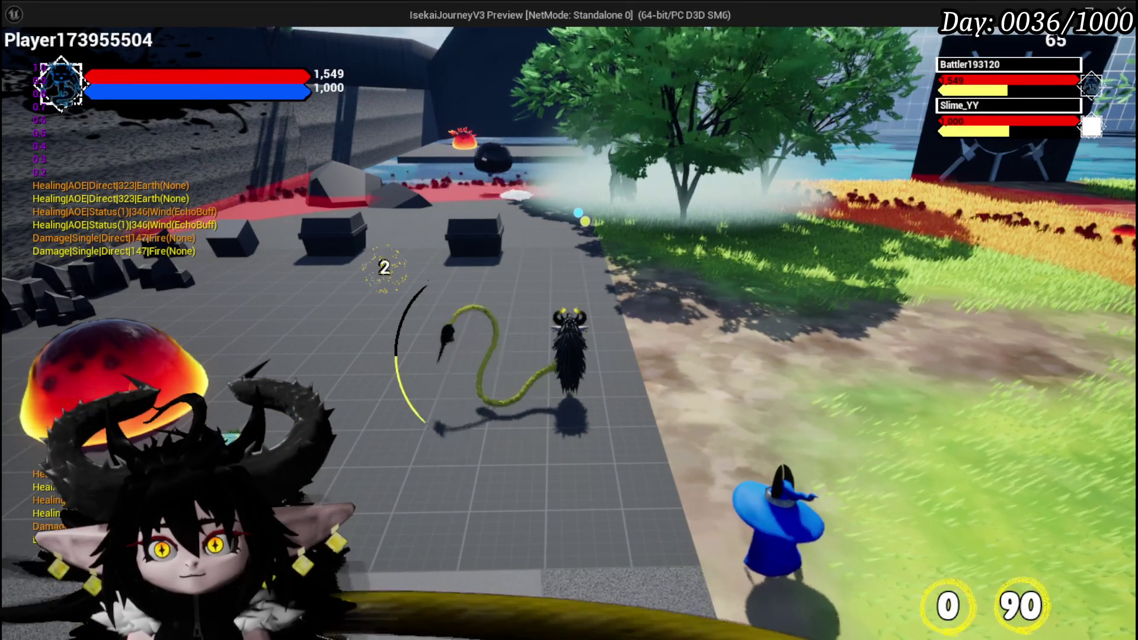
{"action": "key", "text": "Escape"}
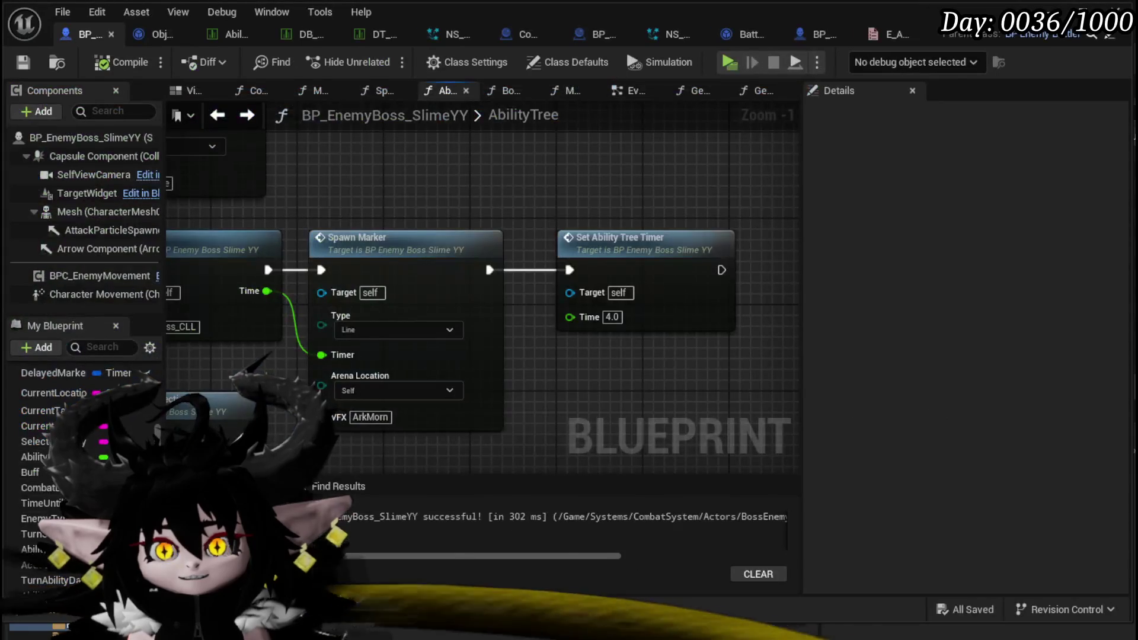
Break the links from Switch on Int pins 5 and 6
{"action": "scroll", "coordinate": [611, 356], "scroll_direction": "down", "scroll_amount": 2}
{"action": "mouse_move", "coordinate": [259, 325]}
{"action": "left_mouse_down"}
{"action": "mouse_move", "coordinate": [361, 379]}
{"action": "mouse_move", "coordinate": [433, 444]}
{"action": "mouse_move", "coordinate": [338, 368]}
{"action": "mouse_move", "coordinate": [476, 439]}
{"action": "left_mouse_up"}
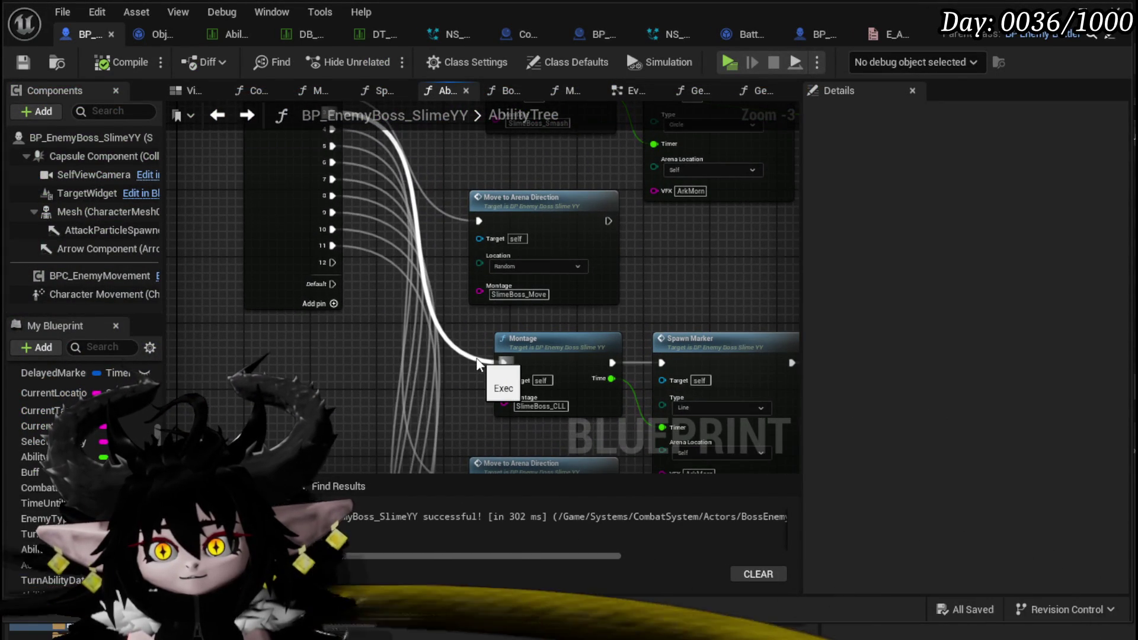
{"action": "mouse_move", "coordinate": [647, 301]}
{"action": "left_mouse_down"}
{"action": "mouse_move", "coordinate": [618, 338]}
{"action": "mouse_move", "coordinate": [547, 345]}
{"action": "mouse_move", "coordinate": [552, 317]}
{"action": "mouse_move", "coordinate": [619, 329]}
{"action": "left_mouse_up"}
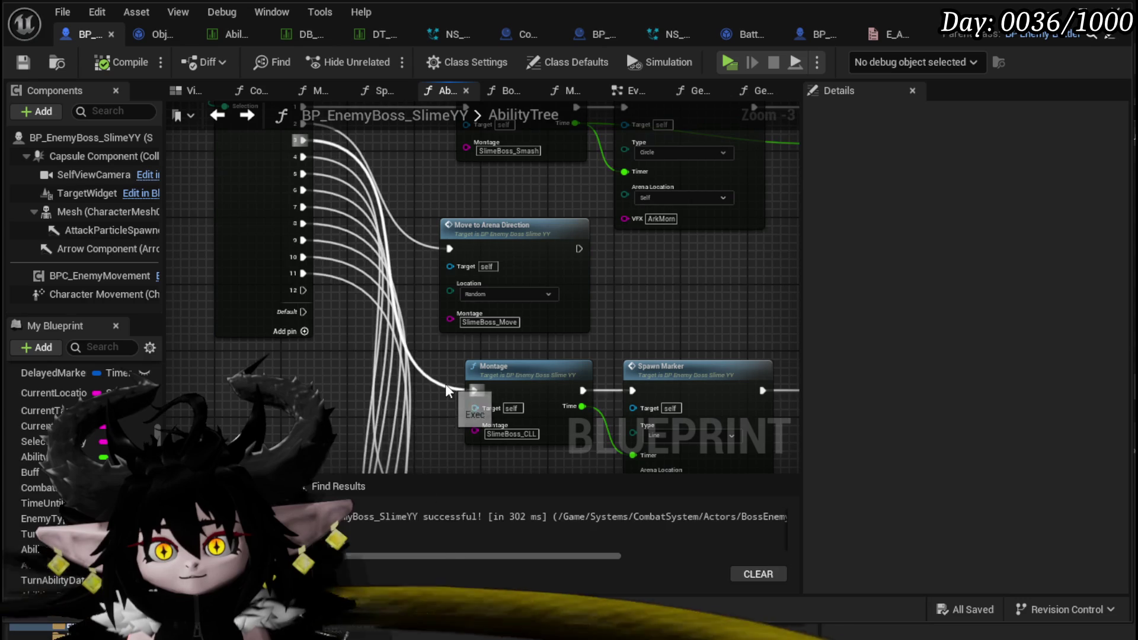
{"action": "left_click", "coordinate": [302, 168]}
{"action": "left_click", "coordinate": [301, 173], "text": "alt"}
{"action": "left_click", "coordinate": [301, 189], "text": "alt"}
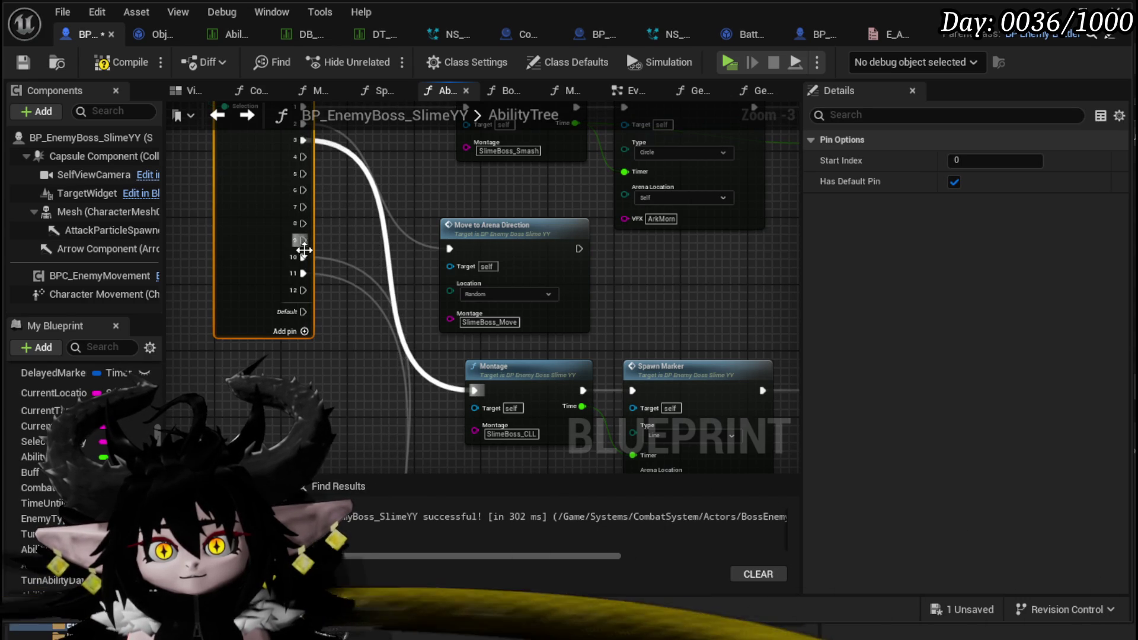
Compile and save the boss blueprint, then open the SpawnMarker function
{"action": "left_click_drag", "start_coordinate": [435, 324], "coordinate": [208, 272]}
{"action": "left_click", "coordinate": [117, 60]}
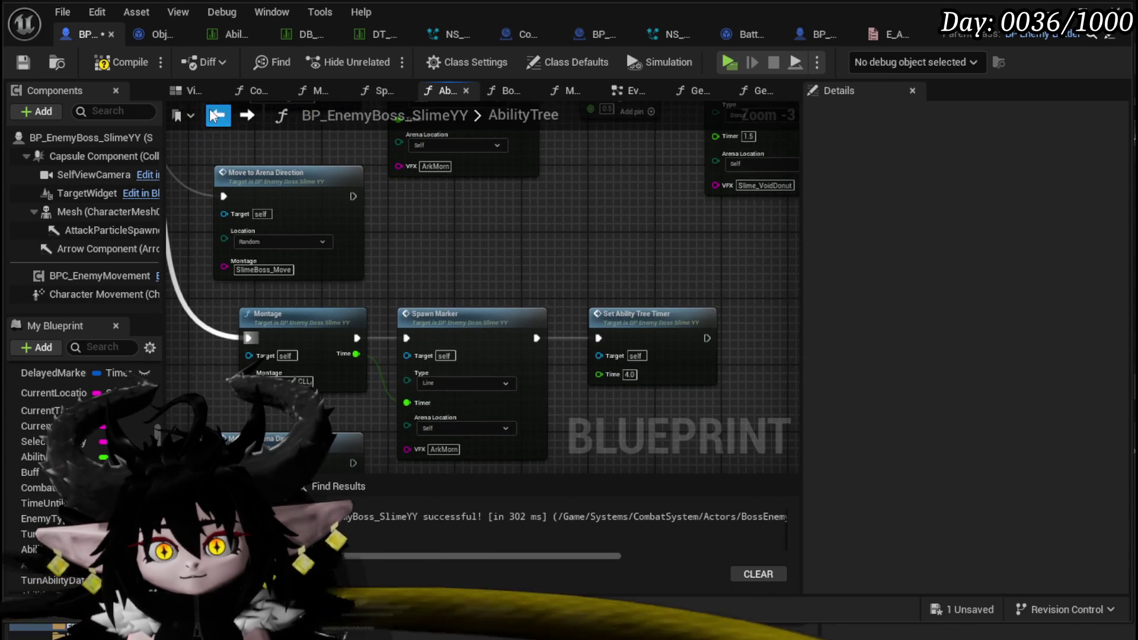
{"action": "left_click", "coordinate": [32, 62]}
{"action": "left_click_drag", "start_coordinate": [588, 275], "coordinate": [604, 201]}
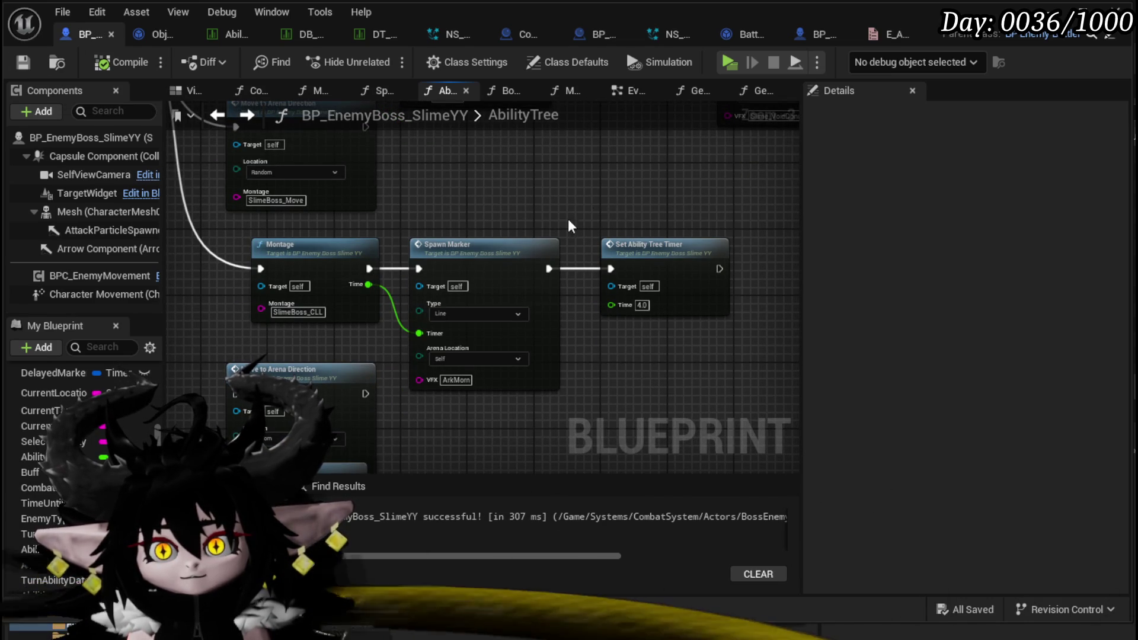
{"action": "double_click", "coordinate": [501, 245]}
Connect Self to the Enemy Spawn Line AOE Target input and recompile
{"action": "scroll", "coordinate": [497, 249], "scroll_direction": "up", "scroll_amount": 3}
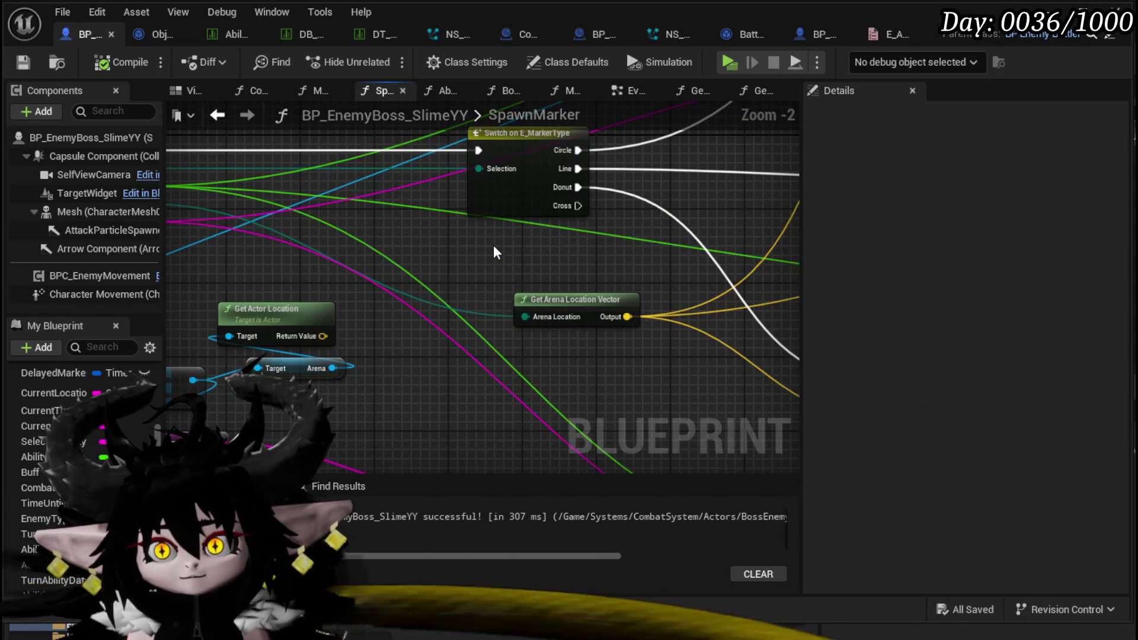
{"action": "scroll", "coordinate": [493, 247], "scroll_direction": "down", "scroll_amount": 3}
{"action": "mouse_move", "coordinate": [221, 330]}
{"action": "left_mouse_down"}
{"action": "mouse_move", "coordinate": [396, 280]}
{"action": "mouse_move", "coordinate": [181, 255]}
{"action": "left_mouse_up"}
{"action": "scroll", "coordinate": [297, 256], "scroll_direction": "up", "scroll_amount": 3}
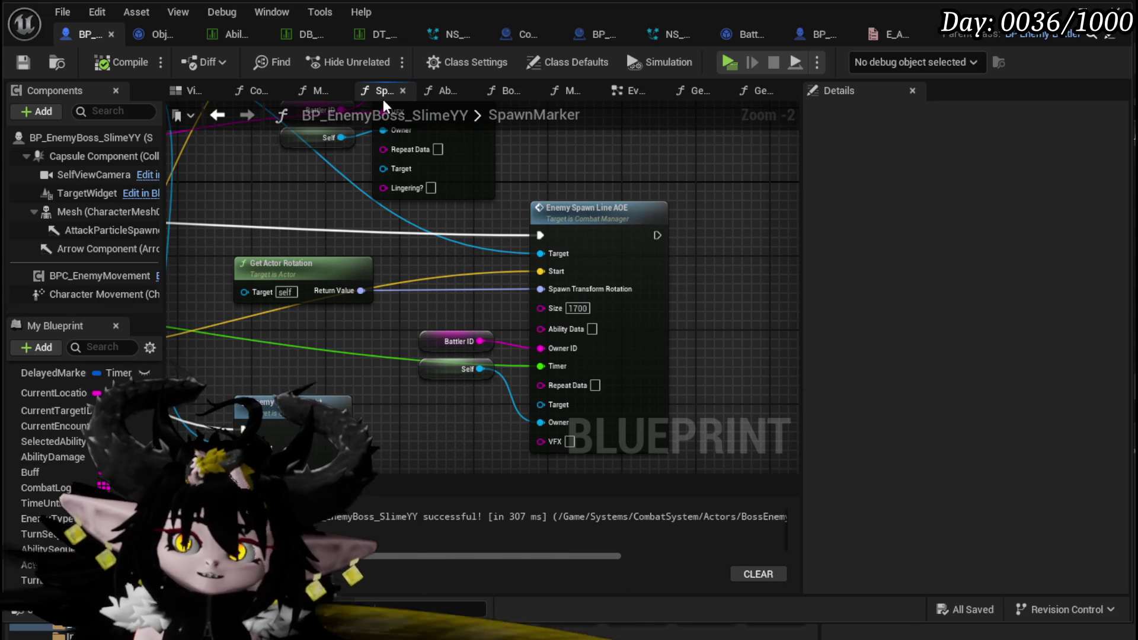
{"action": "left_click_drag", "start_coordinate": [760, 308], "coordinate": [671, 212]}
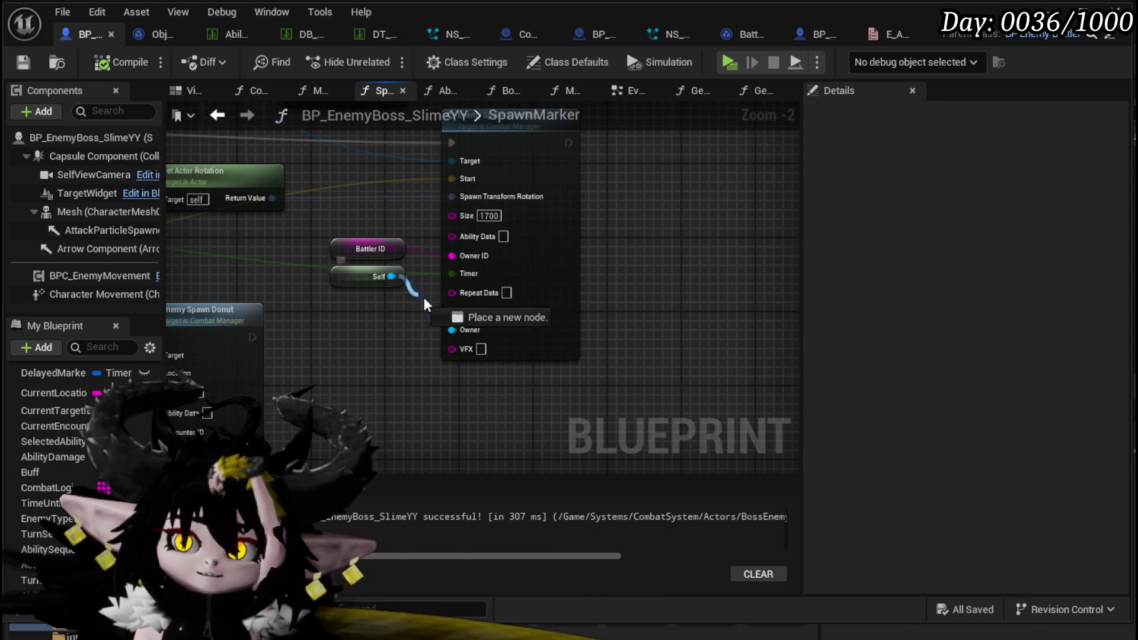
{"action": "left_click_drag", "start_coordinate": [458, 309], "coordinate": [457, 312]}
{"action": "left_click", "coordinate": [121, 62]}
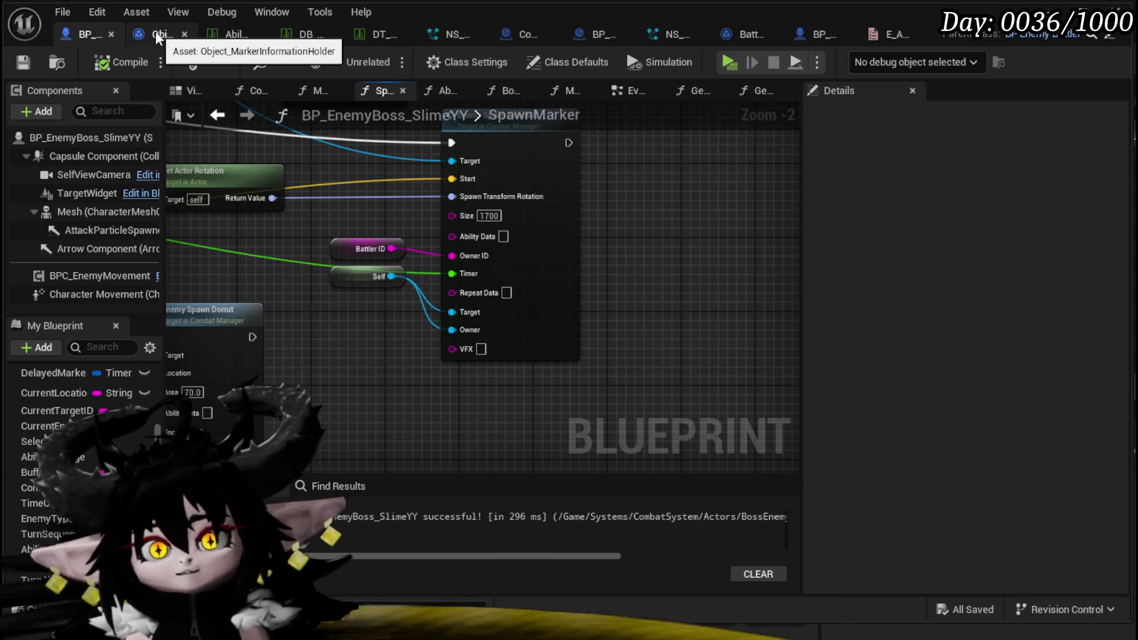
Look up the 3000:400 line size in the Slime_Fire|Elite row's CombatLogic entry, then return to the blueprint
{"action": "left_click", "coordinate": [363, 35]}
{"action": "scroll", "coordinate": [112, 249], "scroll_direction": "down", "scroll_amount": 4}
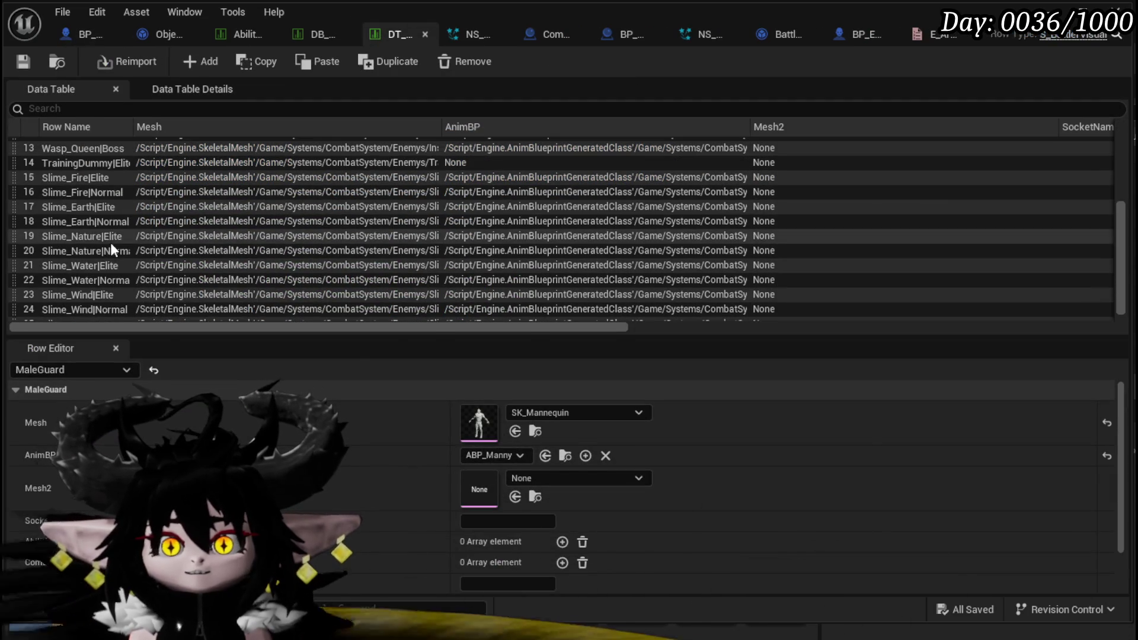
{"action": "left_click", "coordinate": [102, 181]}
{"action": "scroll", "coordinate": [392, 419], "scroll_direction": "down", "scroll_amount": 3}
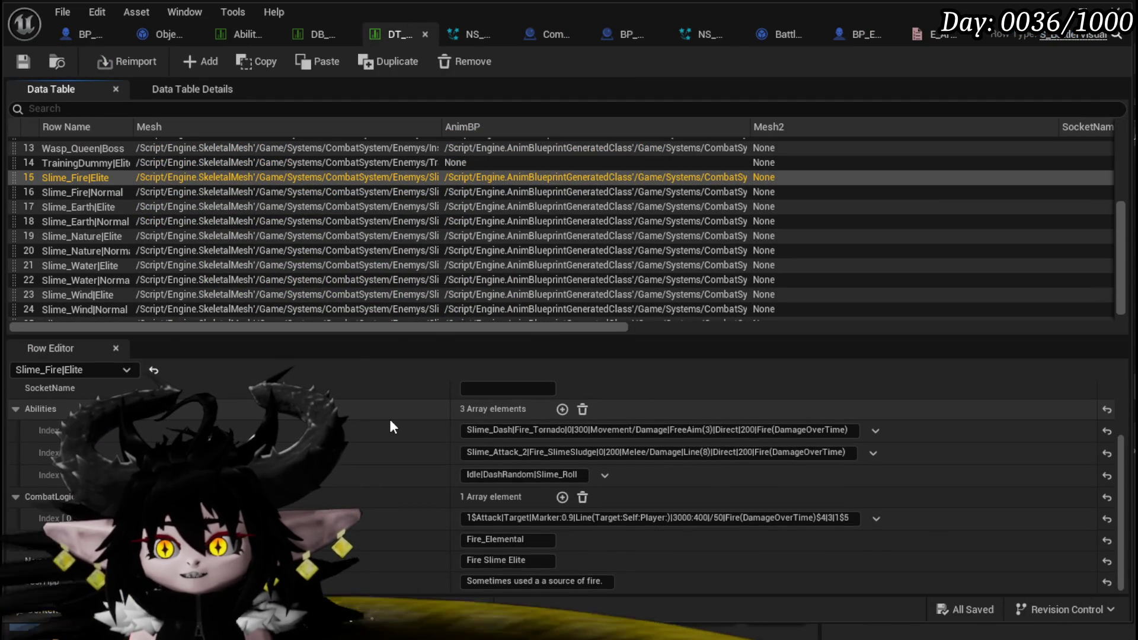
{"action": "double_click", "coordinate": [682, 517]}
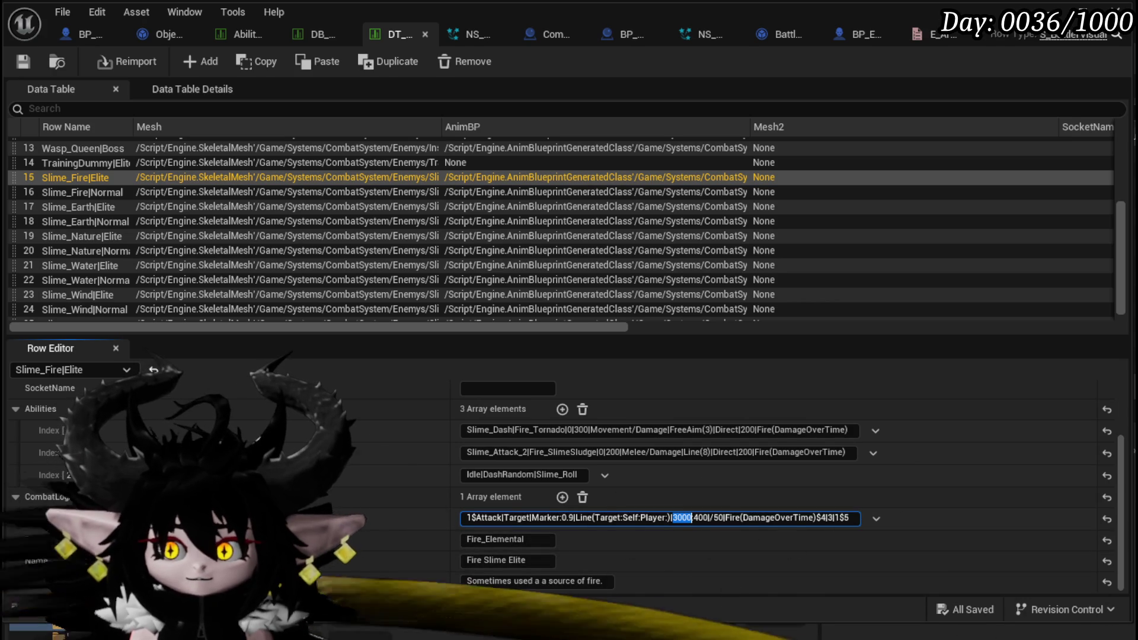
{"action": "left_click", "coordinate": [674, 517]}
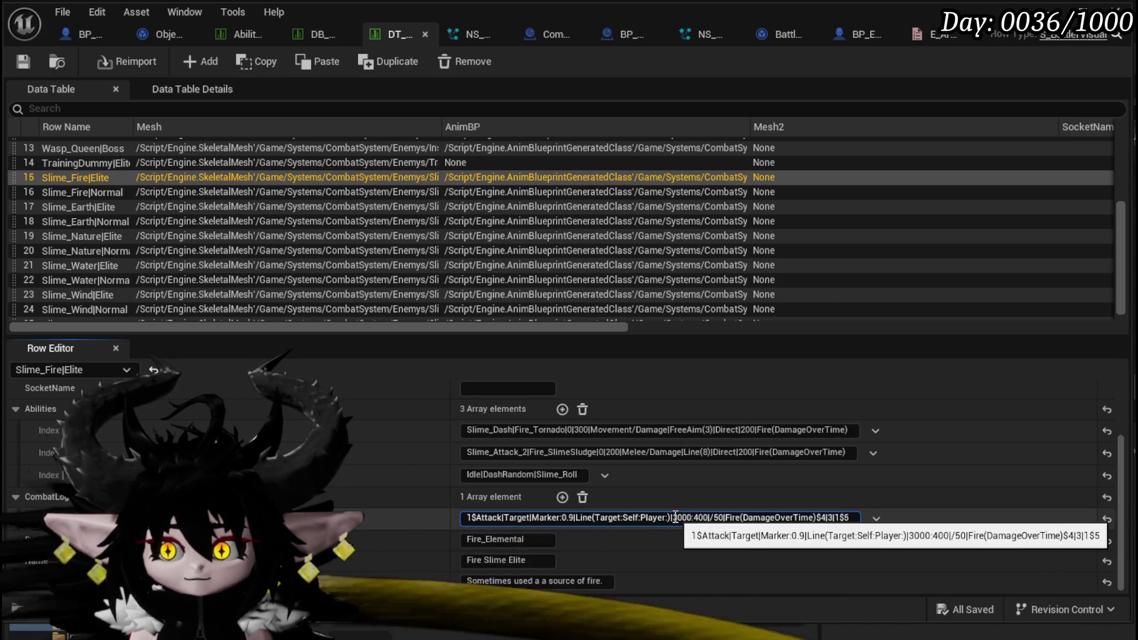
{"action": "left_click_drag", "start_coordinate": [675, 517], "coordinate": [688, 517]}
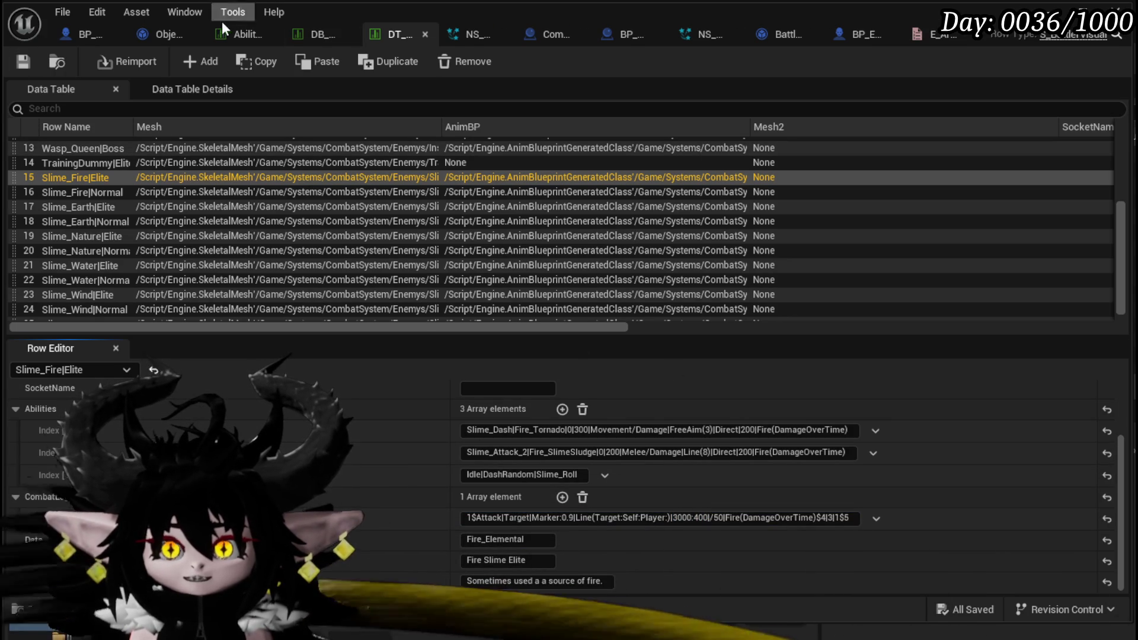
{"action": "left_click", "coordinate": [76, 34]}
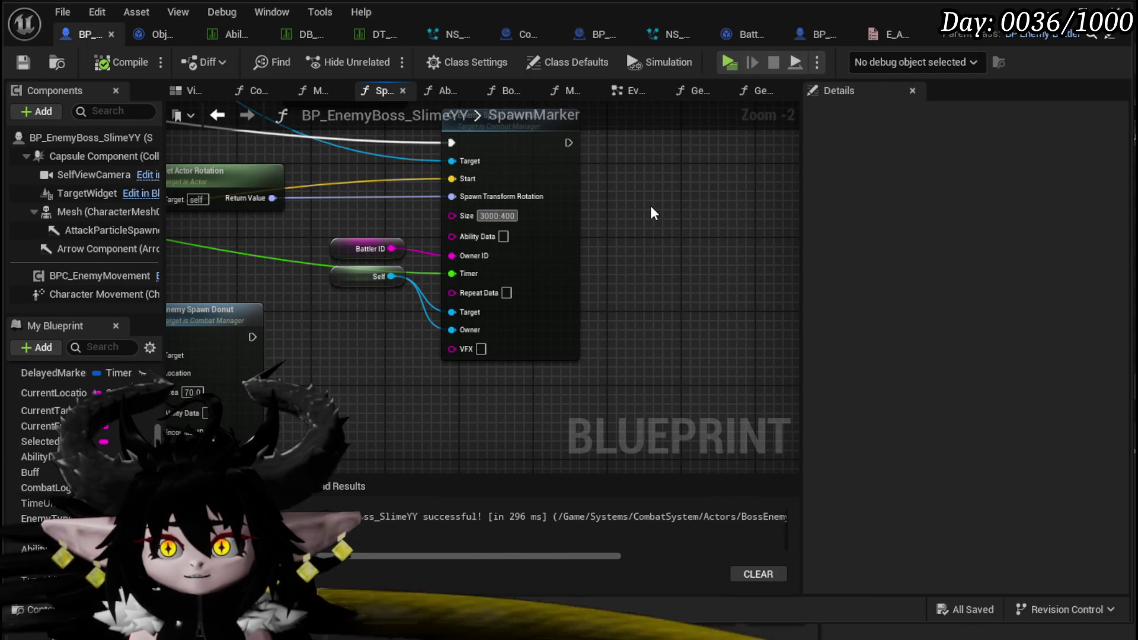
Commit the Line AOE Size of 3000:400, save the boss blueprint and start a play test
{"action": "key", "text": "Return"}
{"action": "left_click", "coordinate": [26, 62]}
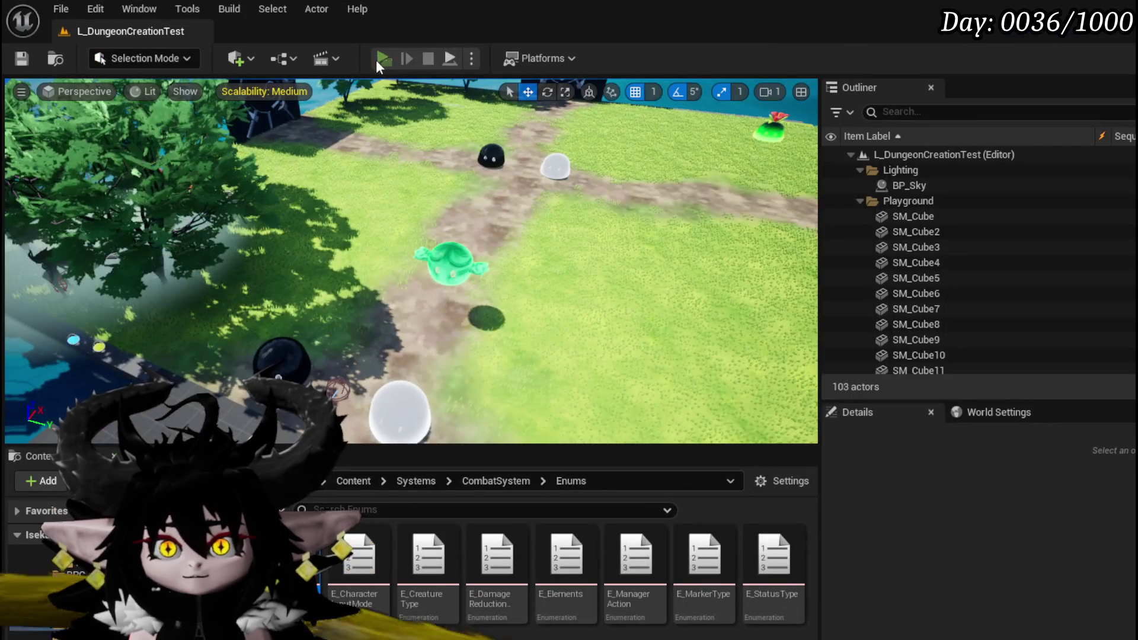
{"action": "left_click", "coordinate": [381, 59]}
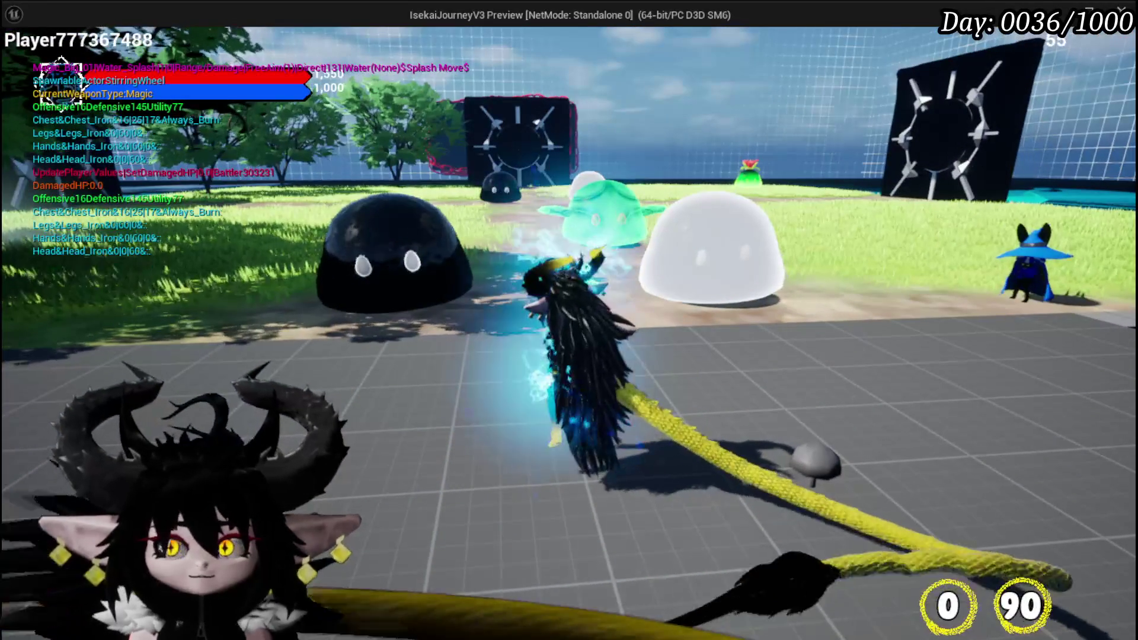
Cast the water splash spell near the slime boss, then end the play test
{"action": "key", "text": "e"}
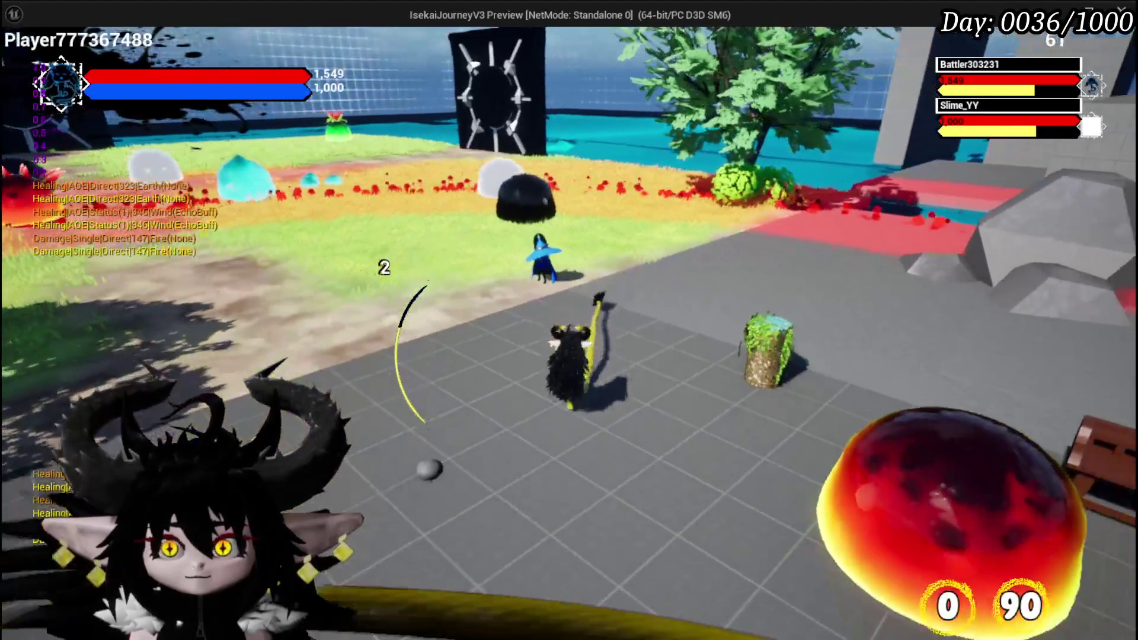
{"action": "key", "text": "Escape"}
{"action": "key", "text": "ctrl+s"}
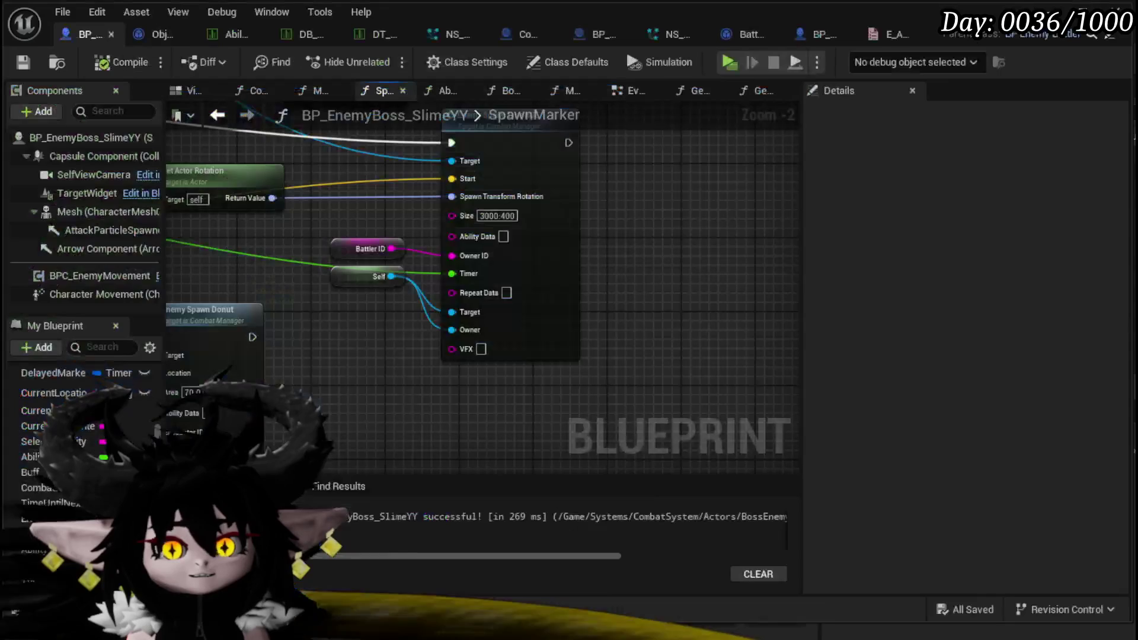
Tidy the SpawnMarker graph around the Line AOE node, moving Self to untangle its wires
{"action": "left_click_drag", "start_coordinate": [428, 354], "coordinate": [513, 364]}
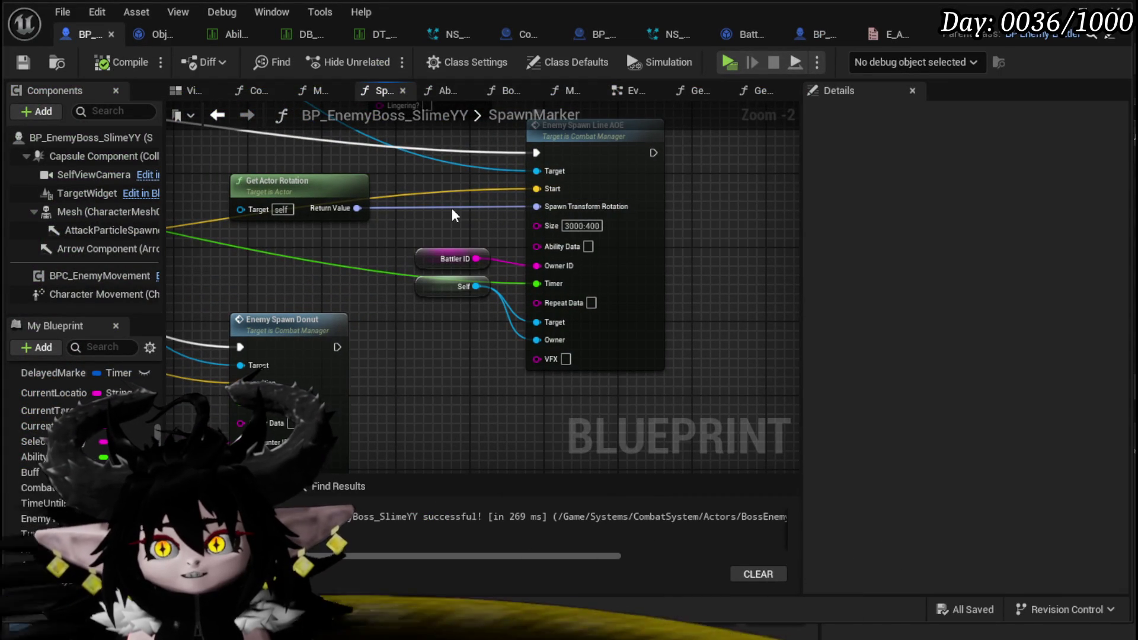
{"action": "mouse_move", "coordinate": [530, 186]}
{"action": "left_mouse_down"}
{"action": "mouse_move", "coordinate": [581, 266]}
{"action": "mouse_move", "coordinate": [473, 372]}
{"action": "left_mouse_up"}
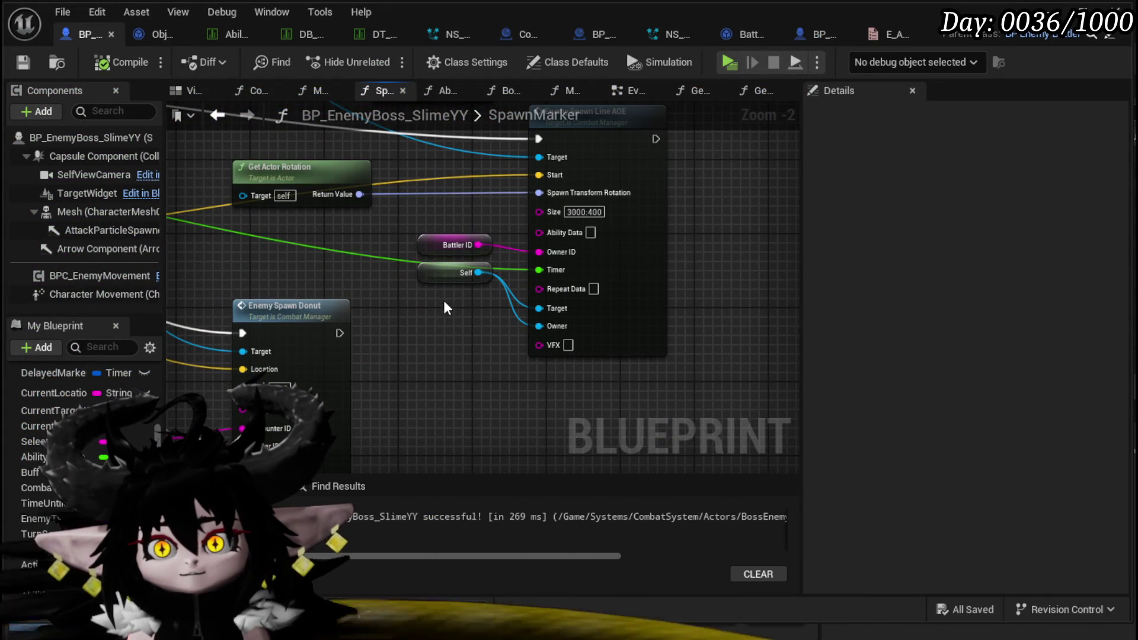
{"action": "mouse_move", "coordinate": [417, 342]}
{"action": "left_mouse_down"}
{"action": "mouse_move", "coordinate": [414, 323]}
{"action": "mouse_move", "coordinate": [414, 333]}
{"action": "left_mouse_up"}
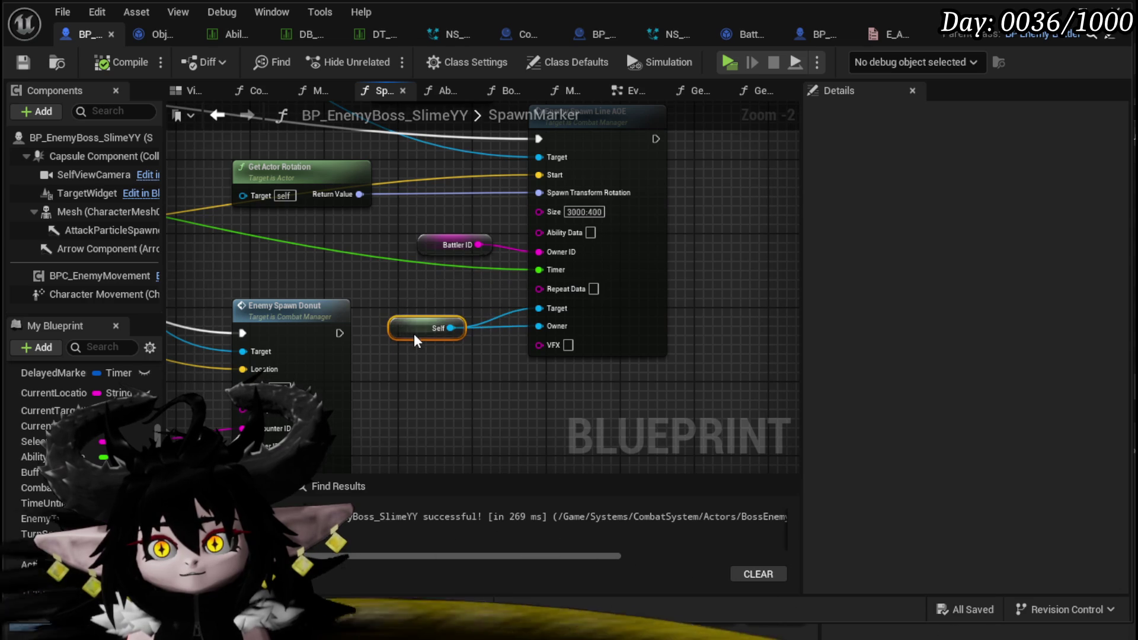
{"action": "left_click_drag", "start_coordinate": [732, 336], "coordinate": [697, 401]}
{"action": "scroll", "coordinate": [296, 312], "scroll_direction": "down", "scroll_amount": 2}
{"action": "mouse_move", "coordinate": [296, 312]}
{"action": "left_mouse_down"}
{"action": "mouse_move", "coordinate": [579, 331]}
{"action": "mouse_move", "coordinate": [409, 305]}
{"action": "mouse_move", "coordinate": [387, 260]}
{"action": "mouse_move", "coordinate": [365, 265]}
{"action": "mouse_move", "coordinate": [395, 279]}
{"action": "left_mouse_up"}
Add a Rotate Actor node to the SpawnMarker graph
{"action": "right_click", "coordinate": [604, 194]}
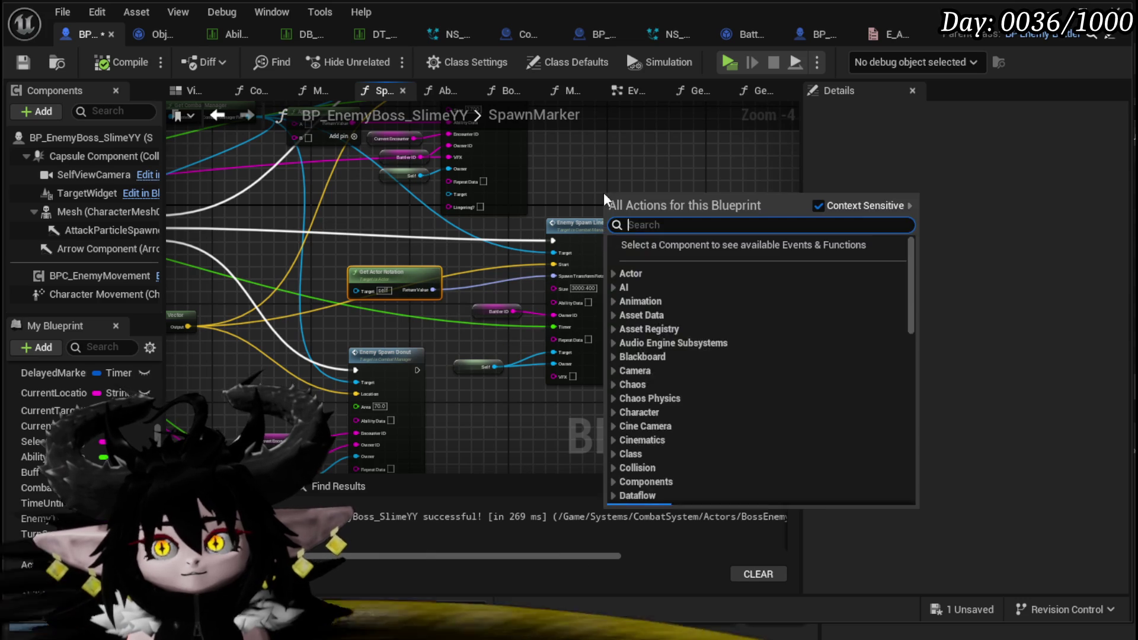
{"action": "type", "text": "rot"}
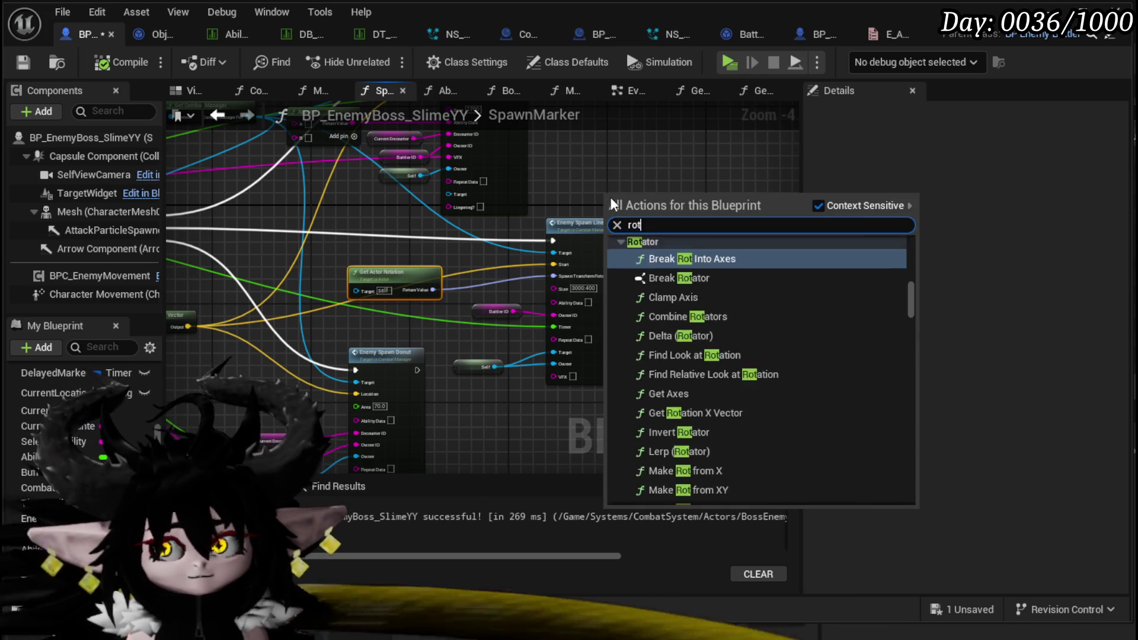
{"action": "type", "text": "ate acto"}
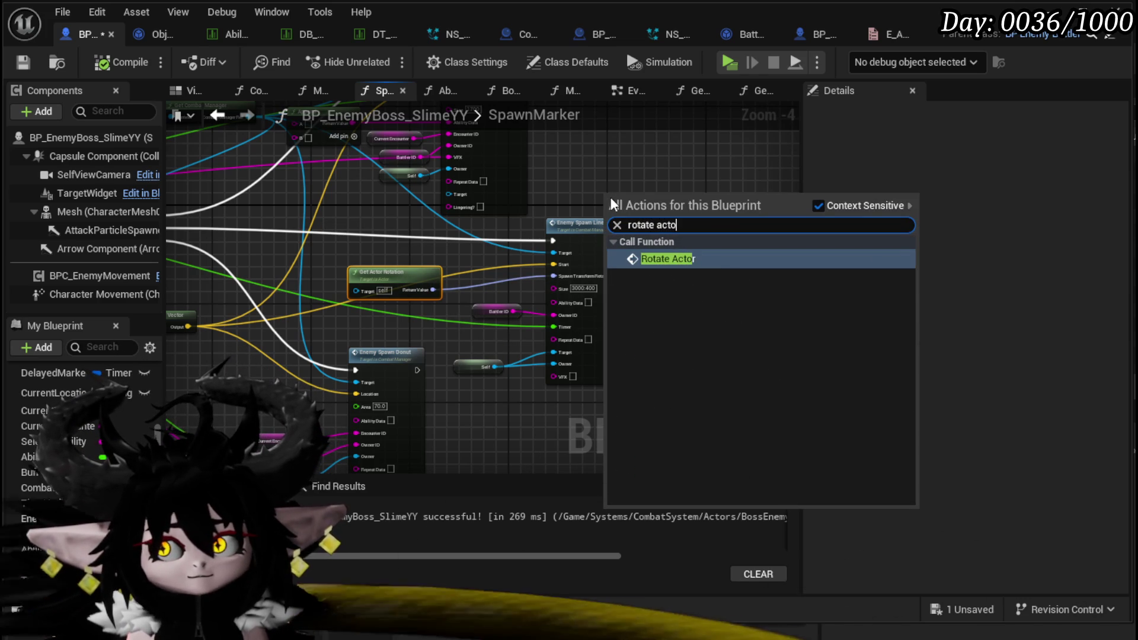
{"action": "left_click", "coordinate": [684, 264]}
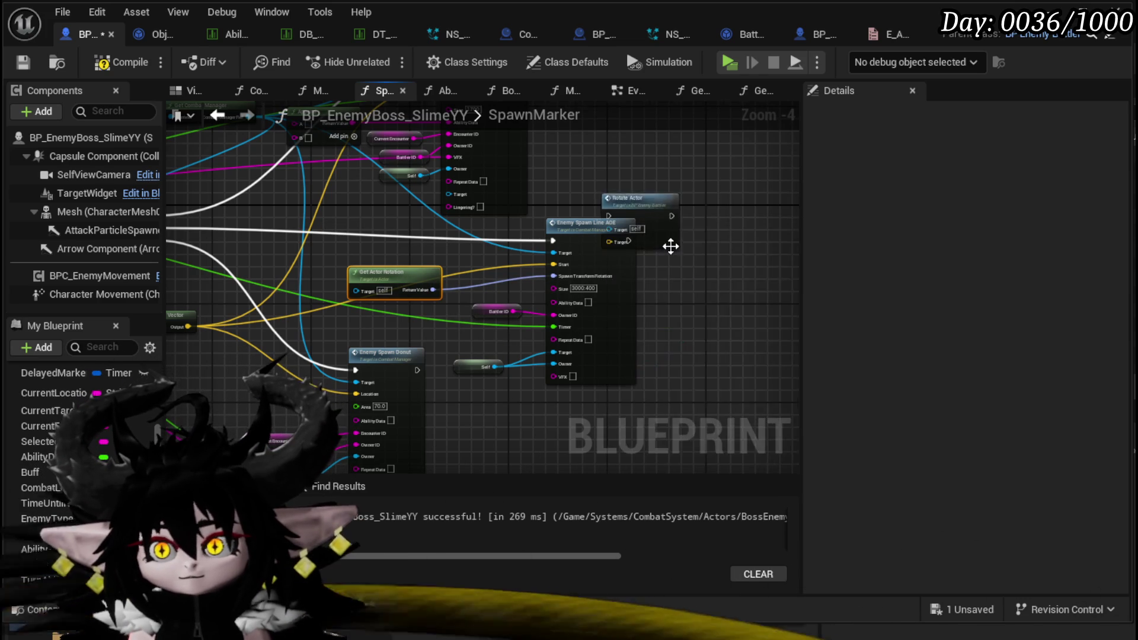
{"action": "scroll", "coordinate": [668, 241], "scroll_direction": "up", "scroll_amount": 3}
{"action": "left_click_drag", "start_coordinate": [627, 292], "coordinate": [258, 239]}
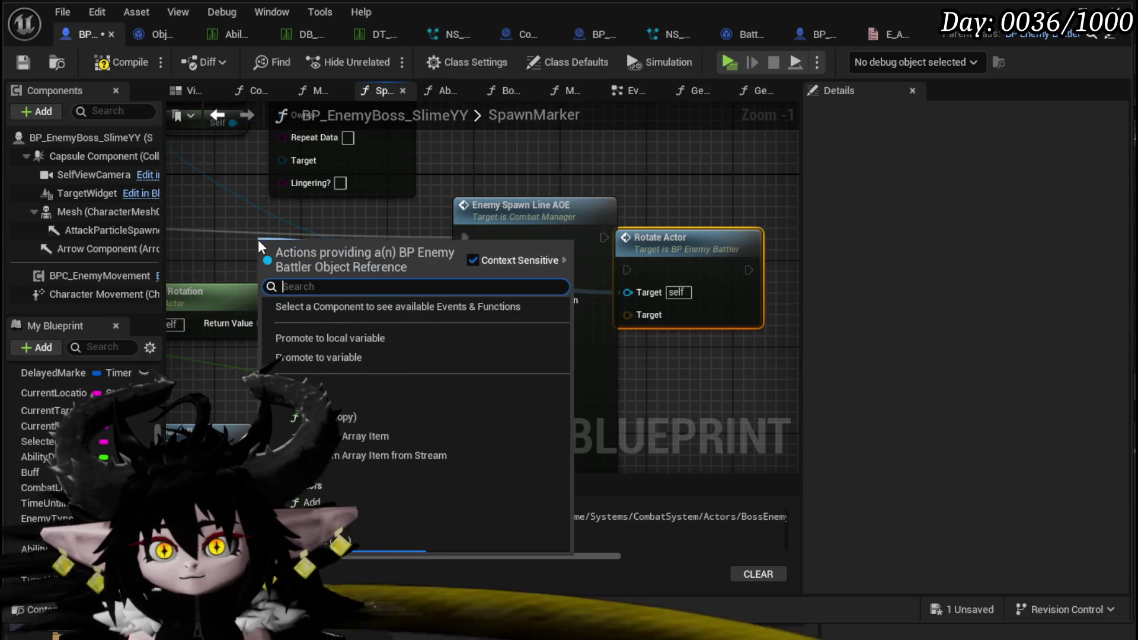
{"action": "key", "text": "Escape"}
{"action": "scroll", "coordinate": [265, 200], "scroll_direction": "down", "scroll_amount": 2}
Rearrange the Donut nodes and duplicate Get Arena Location Vector with Arena Location set to Center
{"action": "mouse_move", "coordinate": [377, 265]}
{"action": "left_mouse_down"}
{"action": "mouse_move", "coordinate": [630, 223]}
{"action": "mouse_move", "coordinate": [443, 216]}
{"action": "left_mouse_up"}
{"action": "left_click_drag", "start_coordinate": [389, 250], "coordinate": [397, 259]}
{"action": "left_click_drag", "start_coordinate": [402, 309], "coordinate": [443, 251]}
{"action": "mouse_move", "coordinate": [414, 291]}
{"action": "left_mouse_down"}
{"action": "mouse_move", "coordinate": [419, 302]}
{"action": "mouse_move", "coordinate": [625, 343]}
{"action": "left_mouse_up"}
{"action": "left_click", "coordinate": [311, 272]}
{"action": "key", "text": "ctrl+c"}
{"action": "key", "text": "ctrl+v"}
{"action": "left_click_drag", "start_coordinate": [383, 240], "coordinate": [341, 277]}
{"action": "left_click", "coordinate": [320, 275]}
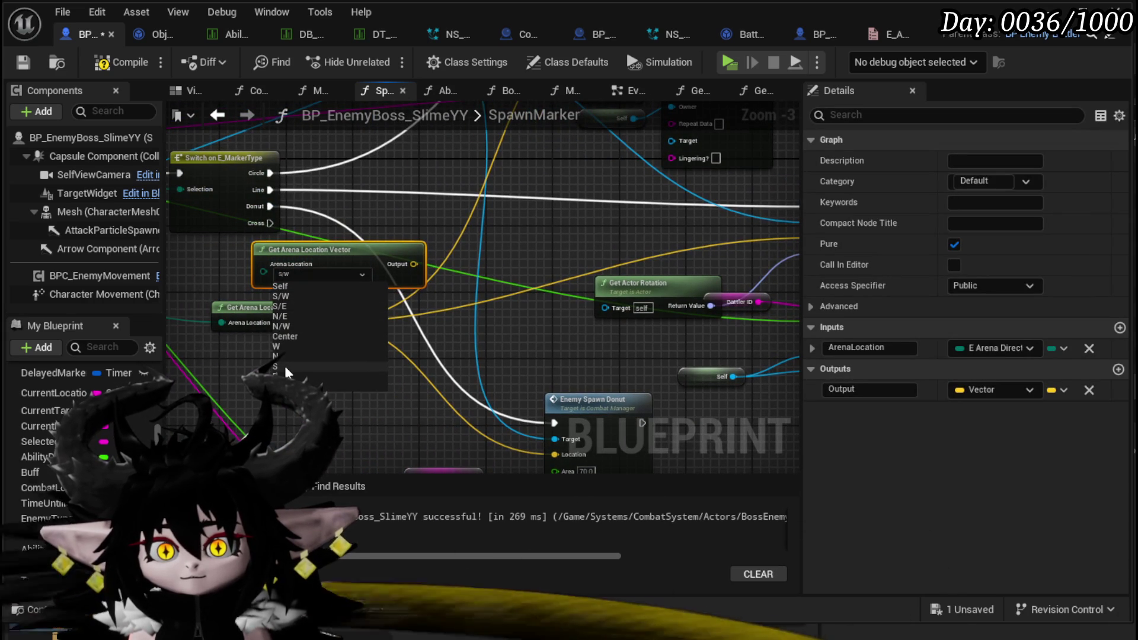
{"action": "left_click", "coordinate": [285, 338]}
Place Rotate Actor before Enemy Spawn Line AOE and route the Switch's Line case into it
{"action": "left_click_drag", "start_coordinate": [727, 222], "coordinate": [448, 226]}
{"action": "mouse_move", "coordinate": [681, 230]}
{"action": "left_mouse_down"}
{"action": "mouse_move", "coordinate": [292, 206]}
{"action": "mouse_move", "coordinate": [443, 218]}
{"action": "left_mouse_up"}
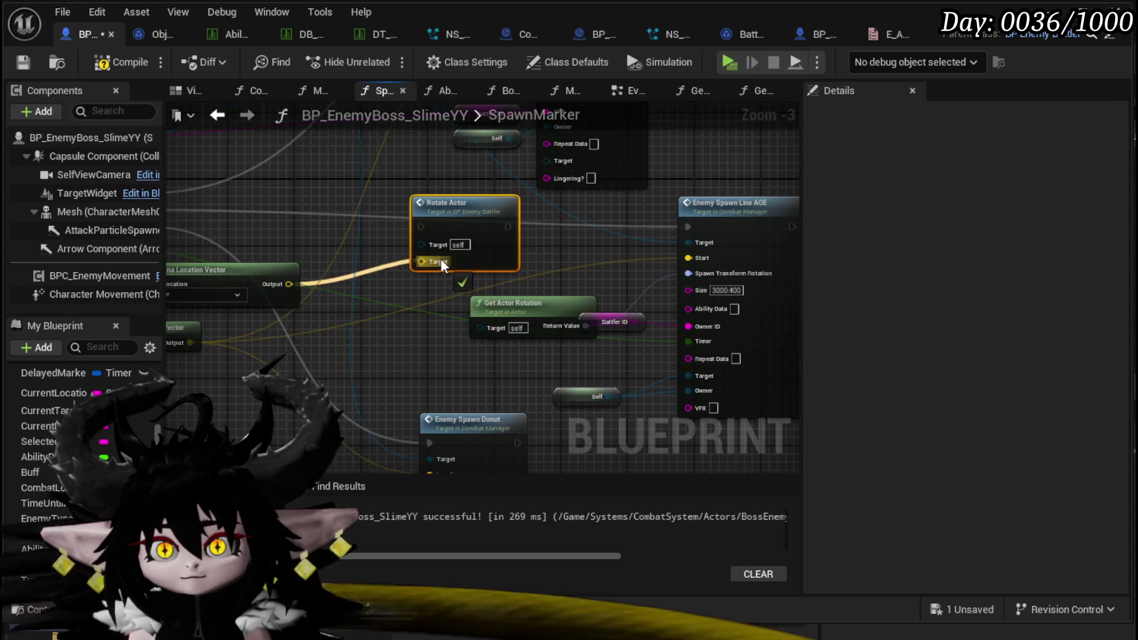
{"action": "left_click_drag", "start_coordinate": [257, 223], "coordinate": [349, 223]}
{"action": "mouse_move", "coordinate": [235, 209]}
{"action": "left_mouse_down"}
{"action": "mouse_move", "coordinate": [533, 254]}
{"action": "mouse_move", "coordinate": [513, 226]}
{"action": "left_mouse_up"}
{"action": "left_click_drag", "start_coordinate": [600, 226], "coordinate": [383, 234]}
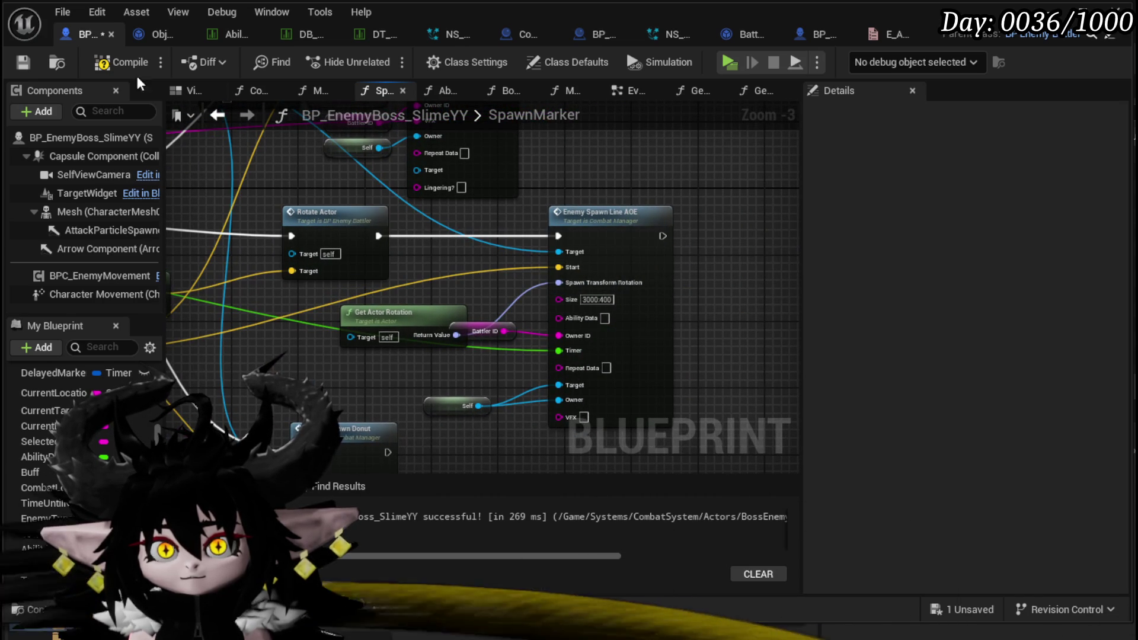
Compile and save the boss blueprint, then start a play test from the level editor
{"action": "left_click", "coordinate": [23, 62]}
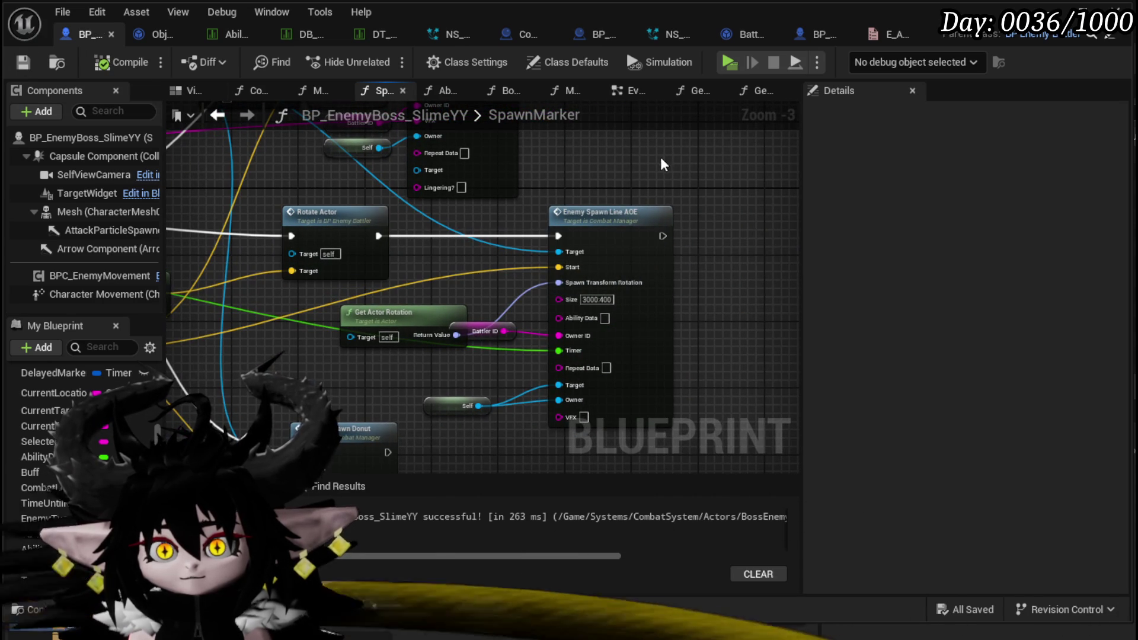
{"action": "left_click_drag", "start_coordinate": [661, 158], "coordinate": [896, 153]}
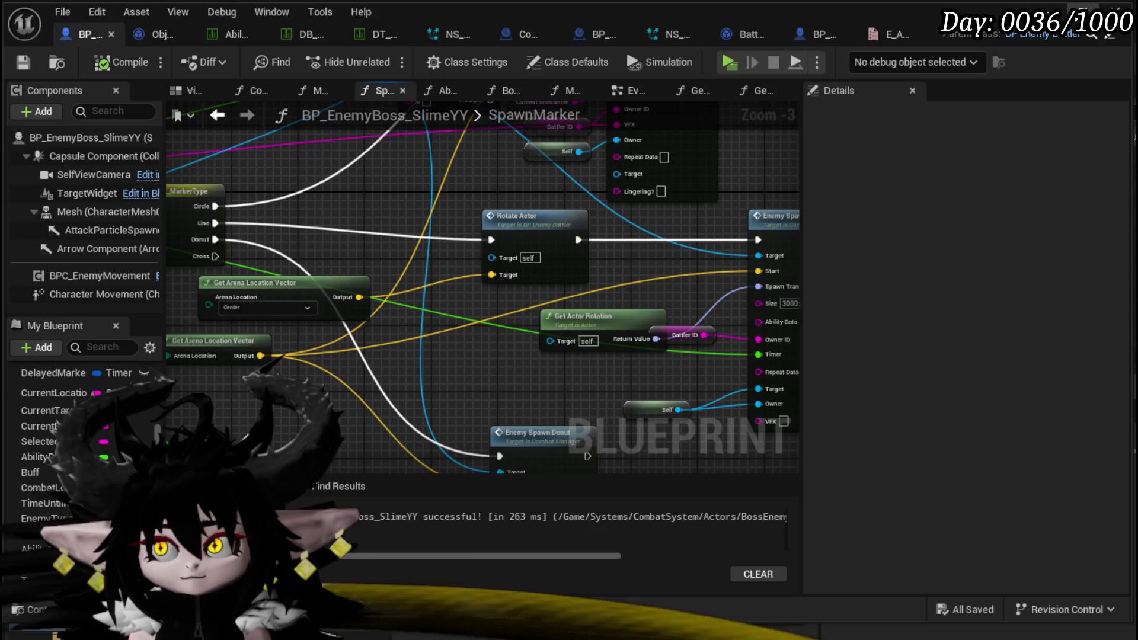
{"action": "key", "text": "alt+Tab"}
{"action": "left_click", "coordinate": [391, 61]}
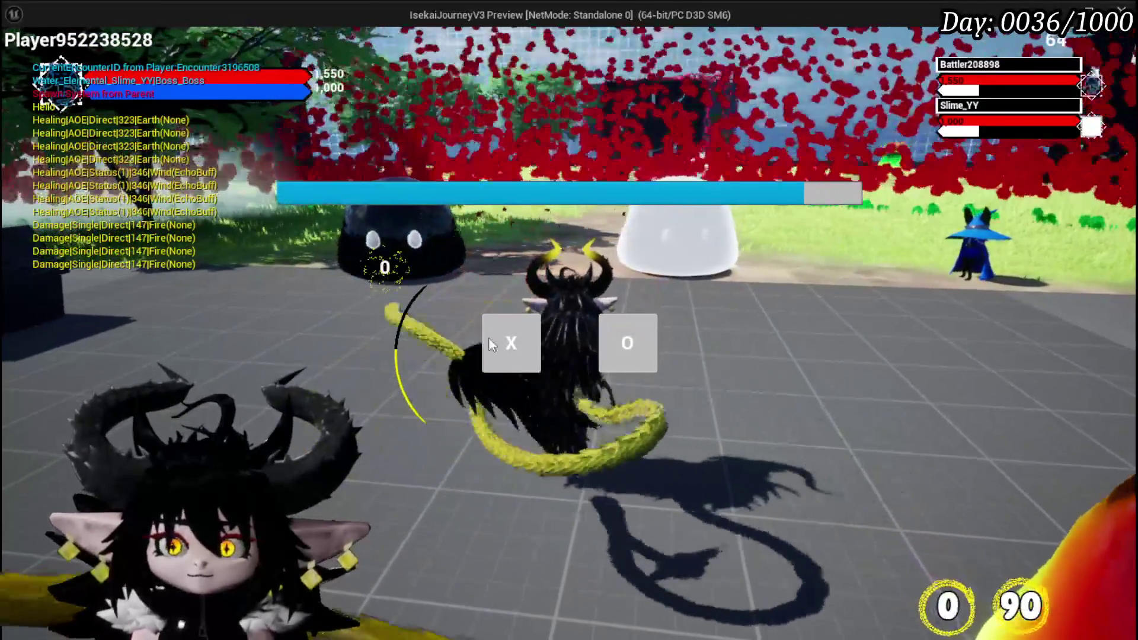
Start the boss battle, watch the slime's attacks, then stop and return to SpawnMarker
{"action": "left_click", "coordinate": [490, 343]}
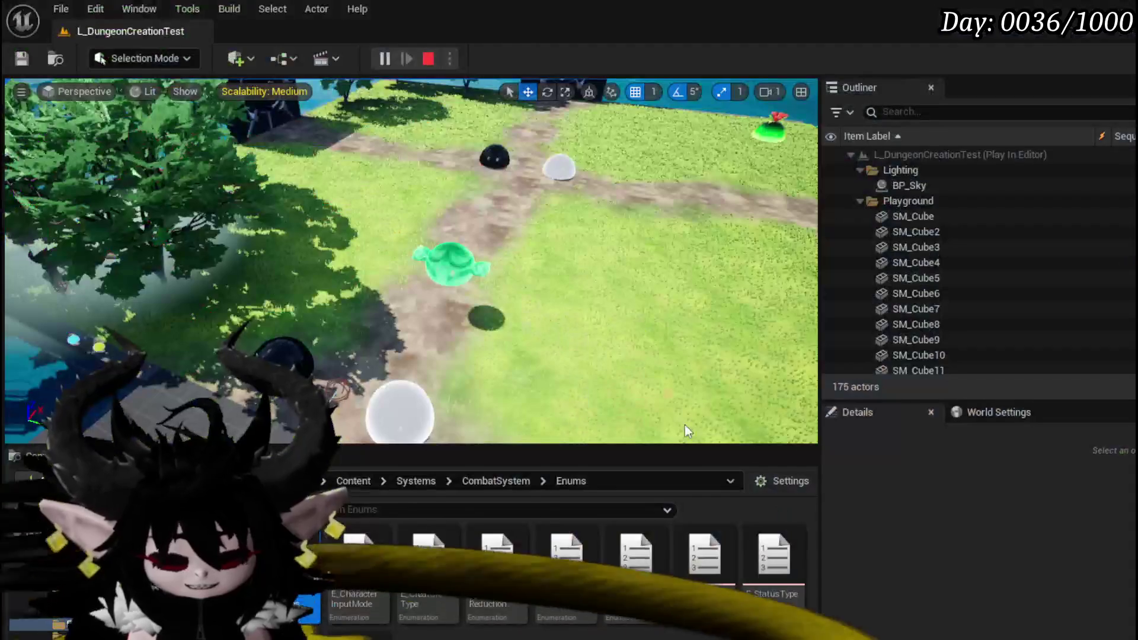
{"action": "left_click", "coordinate": [48, 62]}
{"action": "left_click", "coordinate": [23, 57]}
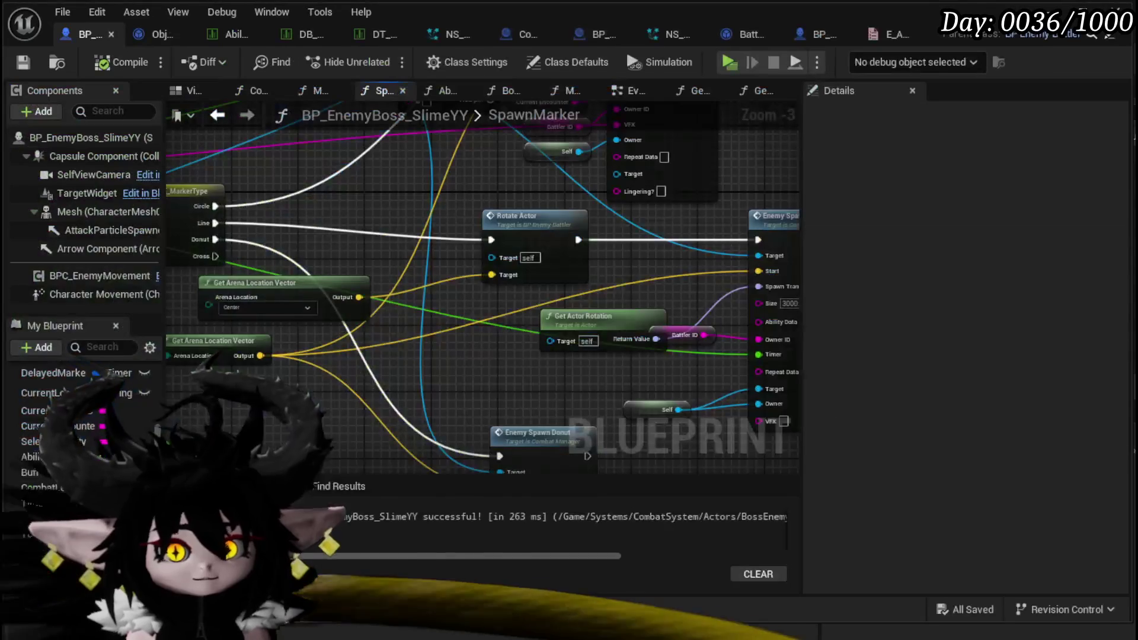
Move Get Actor Rotation further left and select the line AOE node with Battler ID and Self
{"action": "scroll", "coordinate": [332, 320], "scroll_direction": "up", "scroll_amount": 2}
{"action": "scroll", "coordinate": [336, 336], "scroll_direction": "up", "scroll_amount": 2}
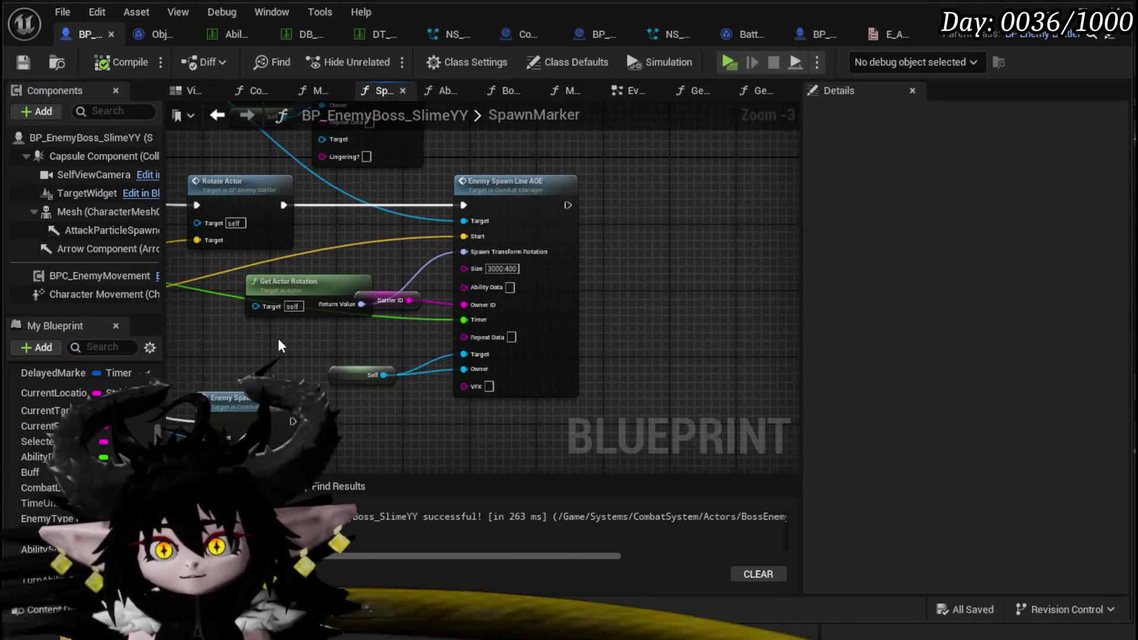
{"action": "left_click_drag", "start_coordinate": [471, 264], "coordinate": [330, 292]}
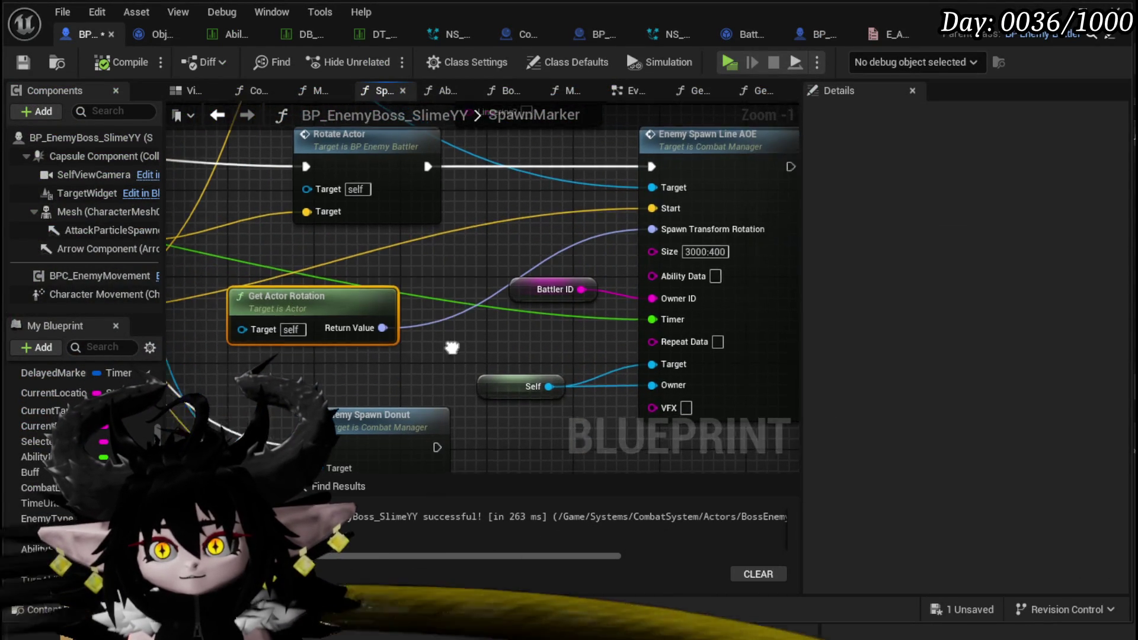
{"action": "scroll", "coordinate": [415, 266], "scroll_direction": "down", "scroll_amount": 2}
{"action": "mouse_move", "coordinate": [320, 427]}
{"action": "left_mouse_down"}
{"action": "mouse_move", "coordinate": [555, 232]}
{"action": "mouse_move", "coordinate": [610, 243]}
{"action": "mouse_move", "coordinate": [621, 257]}
{"action": "mouse_move", "coordinate": [754, 268]}
{"action": "mouse_move", "coordinate": [384, 243]}
{"action": "left_mouse_up"}
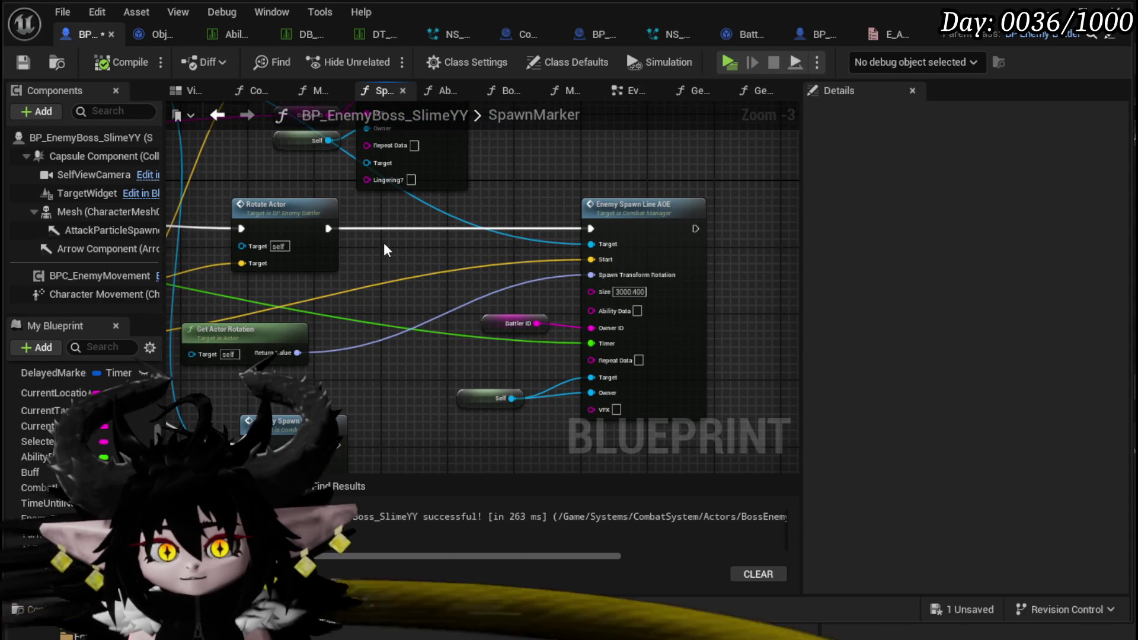
Place Rotate Actor right next to Enemy Spawn Line AOE and reposition the AOE nodes
{"action": "scroll", "coordinate": [686, 258], "scroll_direction": "up", "scroll_amount": 2}
{"action": "mouse_move", "coordinate": [640, 258]}
{"action": "left_mouse_down"}
{"action": "mouse_move", "coordinate": [671, 215]}
{"action": "mouse_move", "coordinate": [765, 273]}
{"action": "left_mouse_up"}
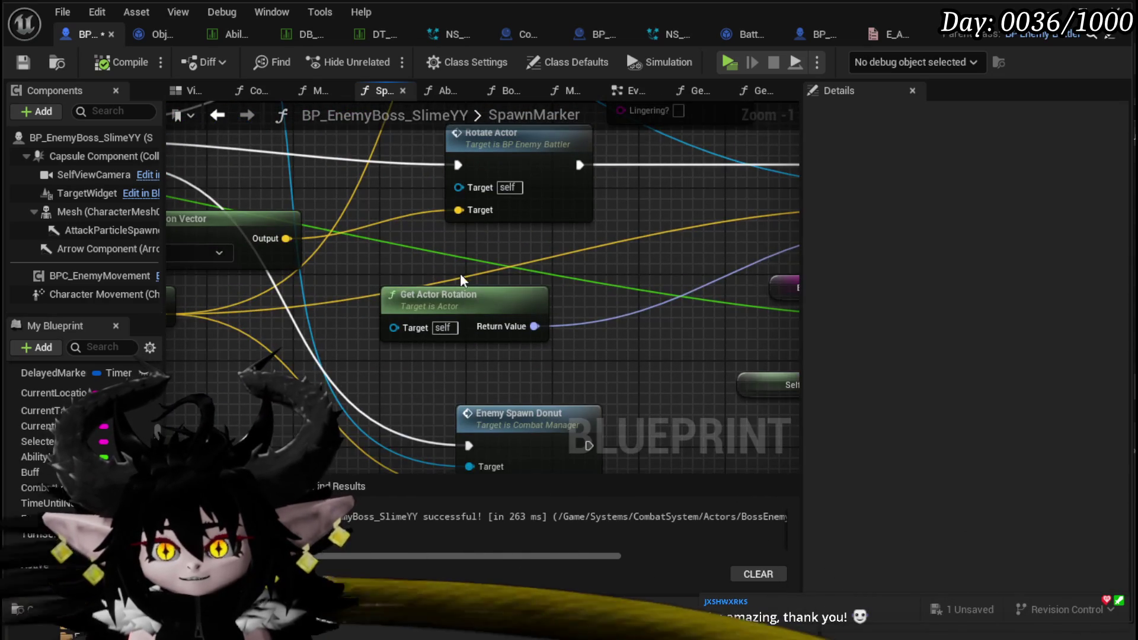
{"action": "scroll", "coordinate": [460, 279], "scroll_direction": "down", "scroll_amount": 2}
{"action": "mouse_move", "coordinate": [332, 206]}
{"action": "left_mouse_down"}
{"action": "mouse_move", "coordinate": [562, 191]}
{"action": "mouse_move", "coordinate": [531, 203]}
{"action": "left_mouse_up"}
{"action": "left_click_drag", "start_coordinate": [593, 185], "coordinate": [715, 375]}
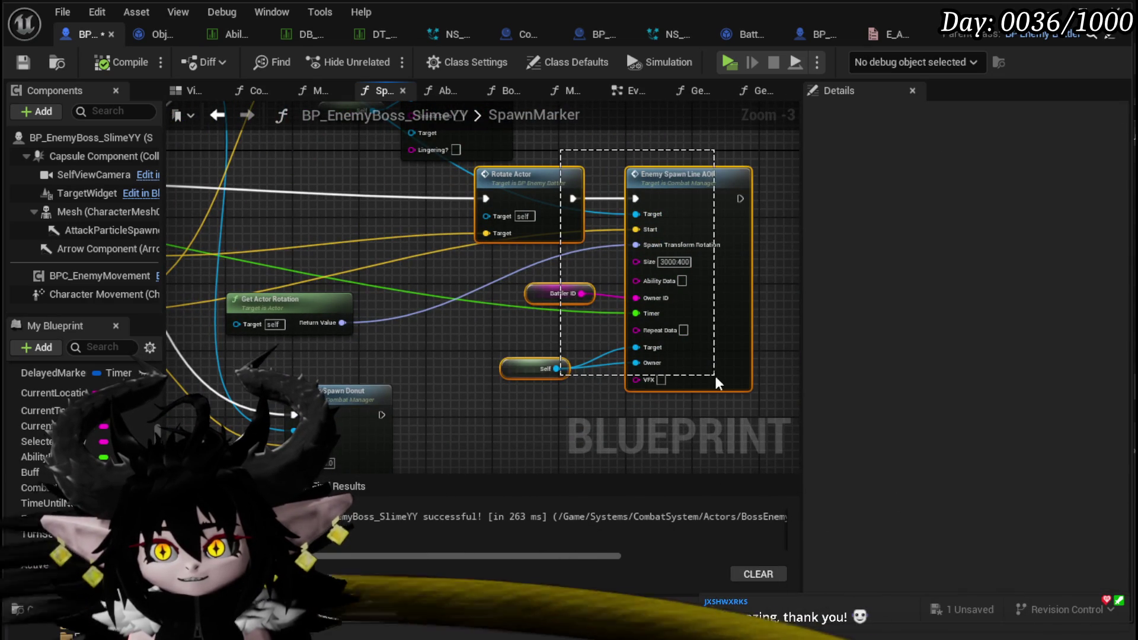
{"action": "mouse_move", "coordinate": [533, 179]}
{"action": "left_mouse_down"}
{"action": "mouse_move", "coordinate": [525, 212]}
{"action": "mouse_move", "coordinate": [532, 187]}
{"action": "mouse_move", "coordinate": [586, 178]}
{"action": "mouse_move", "coordinate": [335, 191]}
{"action": "left_mouse_up"}
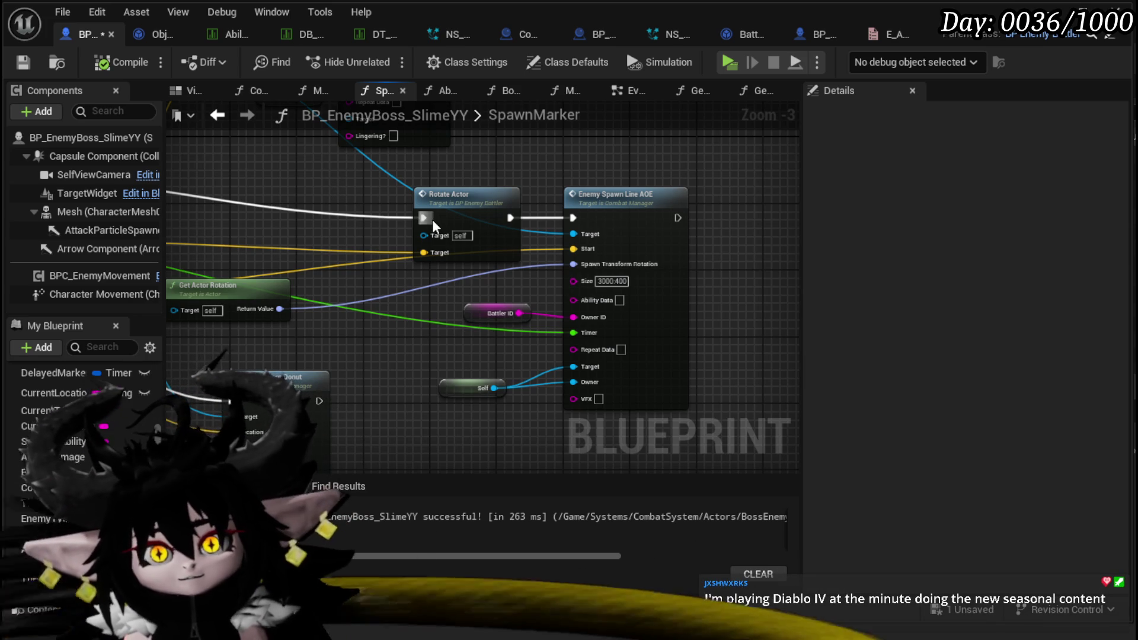
{"action": "scroll", "coordinate": [242, 157], "scroll_direction": "down", "scroll_amount": 3}
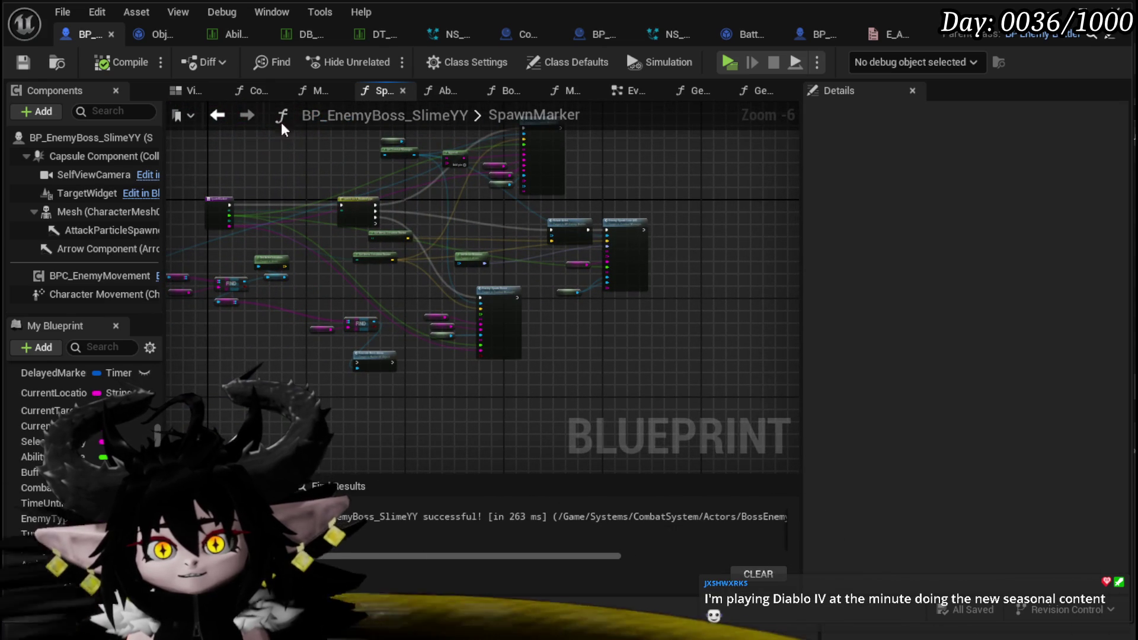
Go to the AbilityTree graph and bring the Spawn Marker chain into view
{"action": "left_click", "coordinate": [217, 115]}
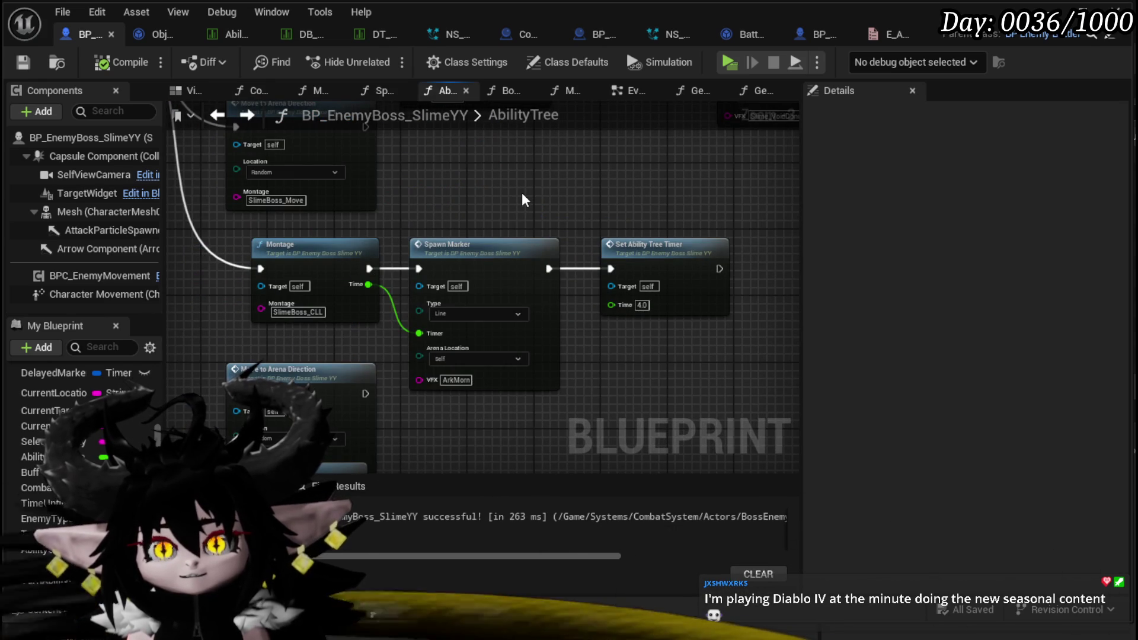
{"action": "scroll", "coordinate": [522, 199], "scroll_direction": "up", "scroll_amount": 1}
{"action": "scroll", "coordinate": [523, 199], "scroll_direction": "up", "scroll_amount": 1}
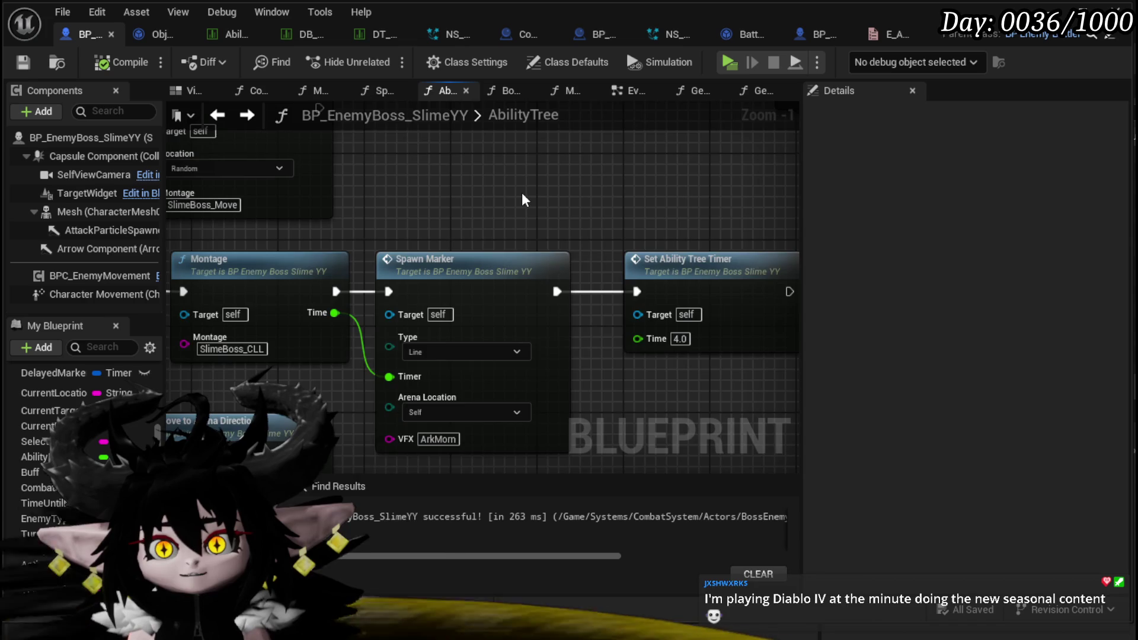
{"action": "scroll", "coordinate": [573, 267], "scroll_direction": "down", "scroll_amount": 4}
{"action": "scroll", "coordinate": [546, 269], "scroll_direction": "up", "scroll_amount": 2}
{"action": "left_click_drag", "start_coordinate": [533, 382], "coordinate": [570, 448]}
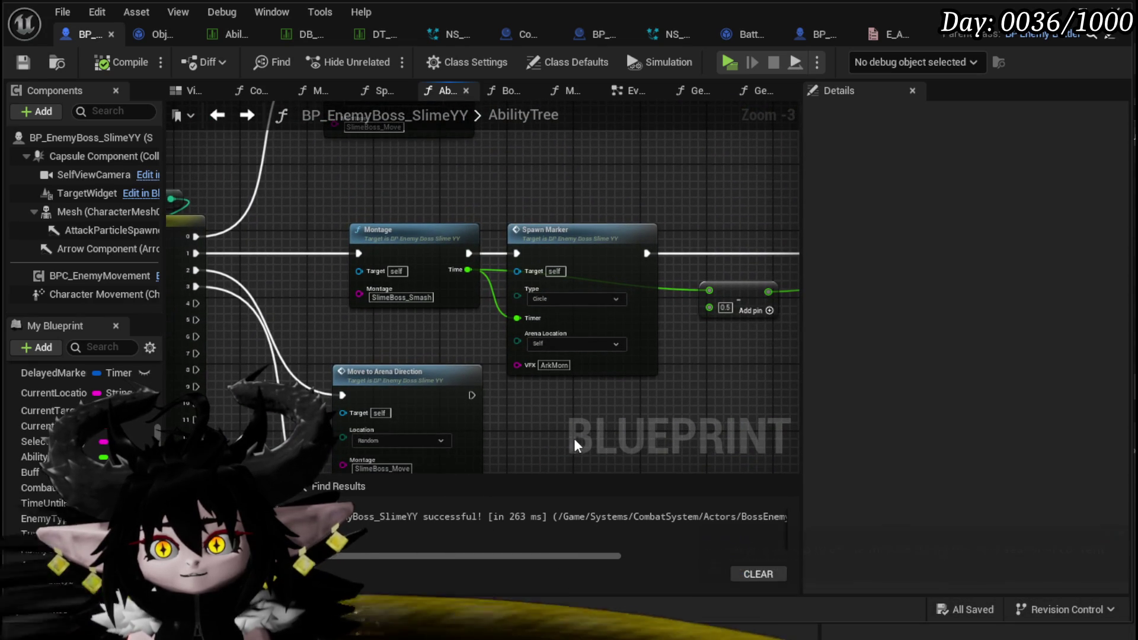
{"action": "mouse_move", "coordinate": [427, 315]}
{"action": "left_mouse_down"}
{"action": "mouse_move", "coordinate": [434, 433]}
{"action": "mouse_move", "coordinate": [255, 325]}
{"action": "mouse_move", "coordinate": [669, 269]}
{"action": "left_mouse_up"}
{"action": "scroll", "coordinate": [434, 433], "scroll_direction": "down", "scroll_amount": 2}
Shift the Montage-to-timer row right and connect a Switch output to the Montage node
{"action": "mouse_move", "coordinate": [304, 279]}
{"action": "left_mouse_down"}
{"action": "mouse_move", "coordinate": [614, 294]}
{"action": "mouse_move", "coordinate": [619, 231]}
{"action": "mouse_move", "coordinate": [653, 193]}
{"action": "left_mouse_up"}
{"action": "mouse_move", "coordinate": [477, 355]}
{"action": "left_mouse_down"}
{"action": "mouse_move", "coordinate": [268, 361]}
{"action": "mouse_move", "coordinate": [427, 312]}
{"action": "mouse_move", "coordinate": [293, 344]}
{"action": "left_mouse_up"}
{"action": "left_click_drag", "start_coordinate": [214, 277], "coordinate": [337, 293]}
{"action": "scroll", "coordinate": [338, 299], "scroll_direction": "up", "scroll_amount": 2}
{"action": "mouse_move", "coordinate": [296, 205]}
{"action": "left_mouse_down"}
{"action": "mouse_move", "coordinate": [396, 323]}
{"action": "mouse_move", "coordinate": [444, 329]}
{"action": "mouse_move", "coordinate": [469, 303]}
{"action": "mouse_move", "coordinate": [331, 336]}
{"action": "left_mouse_up"}
{"action": "scroll", "coordinate": [468, 303], "scroll_direction": "down", "scroll_amount": 2}
Move the three Line-attack nodes up and left, then compile and save the blueprint
{"action": "left_click_drag", "start_coordinate": [588, 304], "coordinate": [588, 190]}
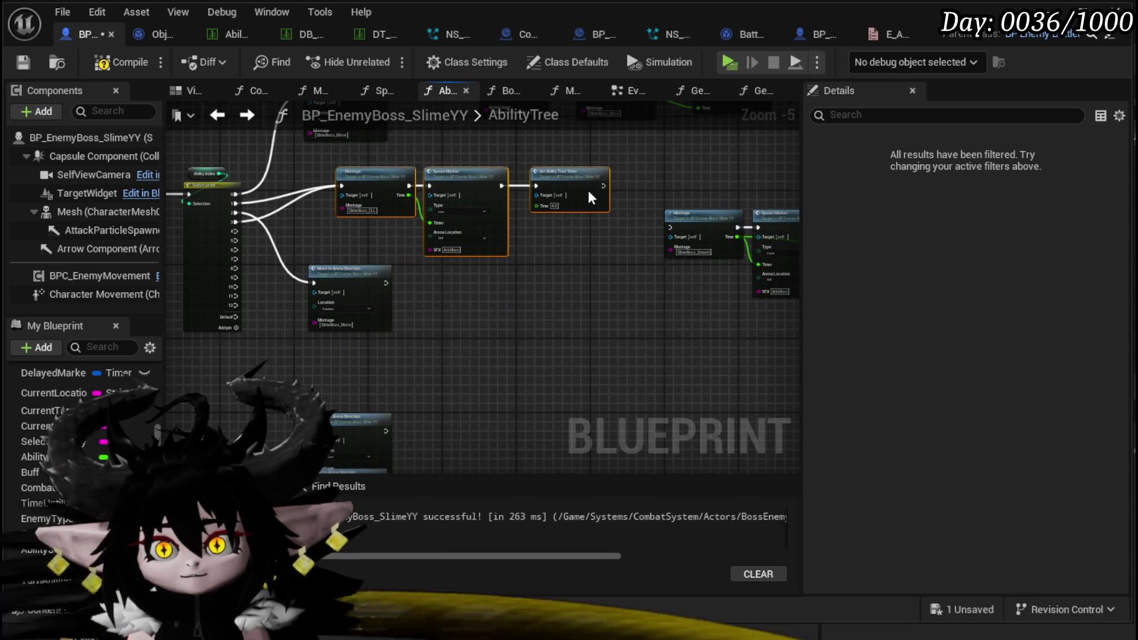
{"action": "scroll", "coordinate": [282, 192], "scroll_direction": "up", "scroll_amount": 2}
{"action": "left_click", "coordinate": [282, 191]}
{"action": "mouse_move", "coordinate": [355, 222]}
{"action": "left_mouse_down"}
{"action": "mouse_move", "coordinate": [250, 297]}
{"action": "mouse_move", "coordinate": [627, 195]}
{"action": "mouse_move", "coordinate": [581, 173]}
{"action": "mouse_move", "coordinate": [606, 173]}
{"action": "left_mouse_up"}
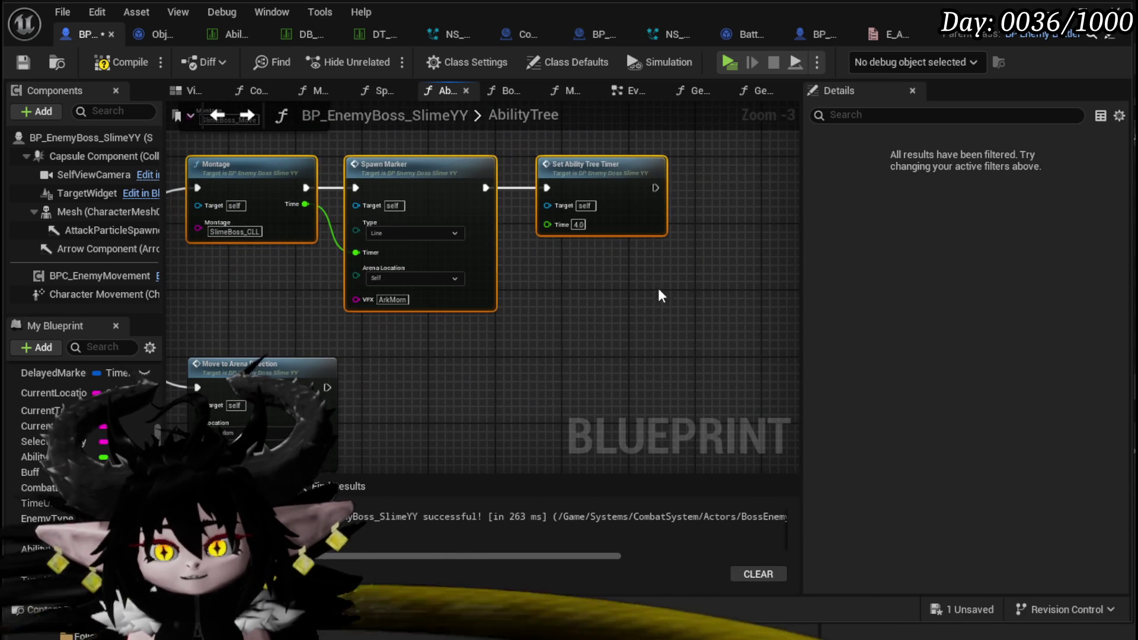
{"action": "left_click", "coordinate": [550, 288]}
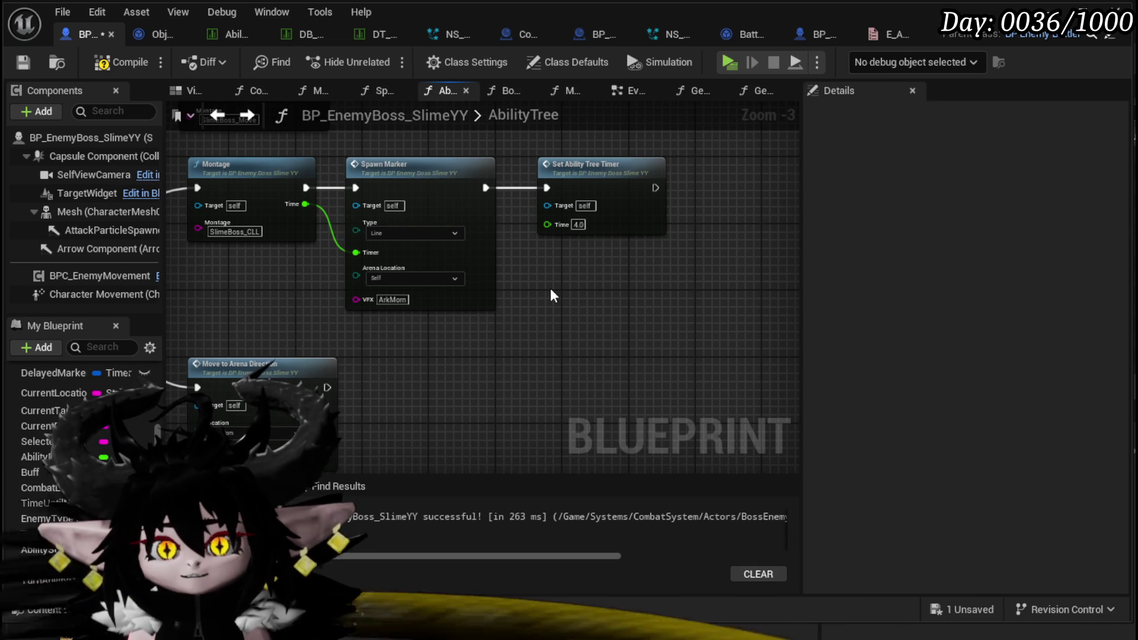
{"action": "left_click", "coordinate": [122, 62]}
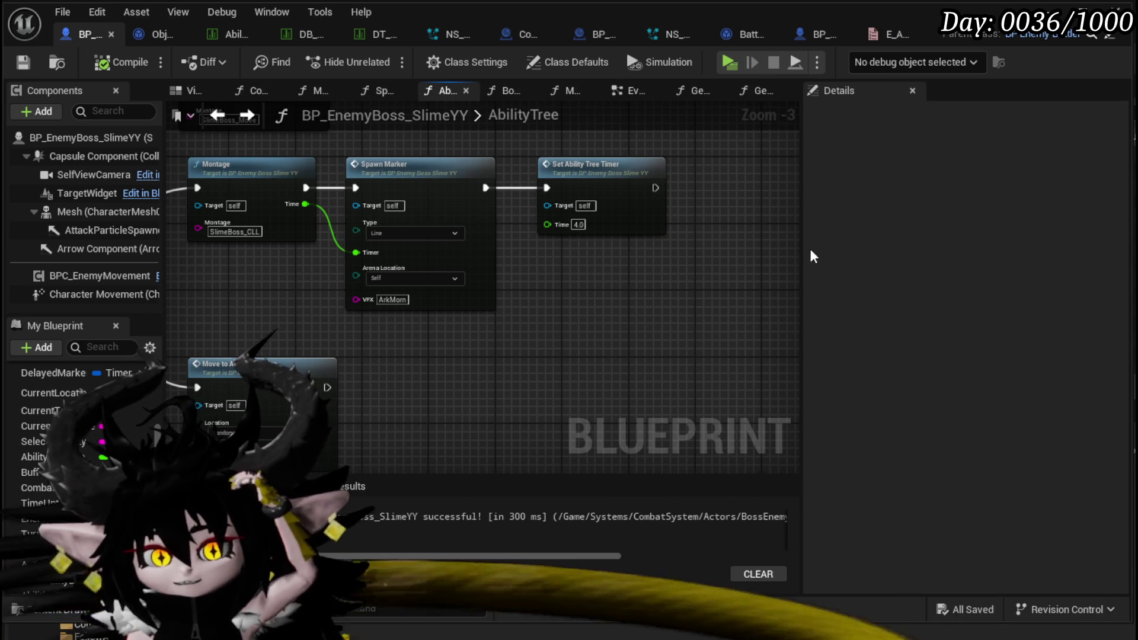
Box-select the Spawn Delayed Marker chain and shift it to the right
{"action": "right_click", "coordinate": [335, 240]}
{"action": "left_click", "coordinate": [692, 266]}
{"action": "scroll", "coordinate": [692, 266], "scroll_direction": "down", "scroll_amount": 3}
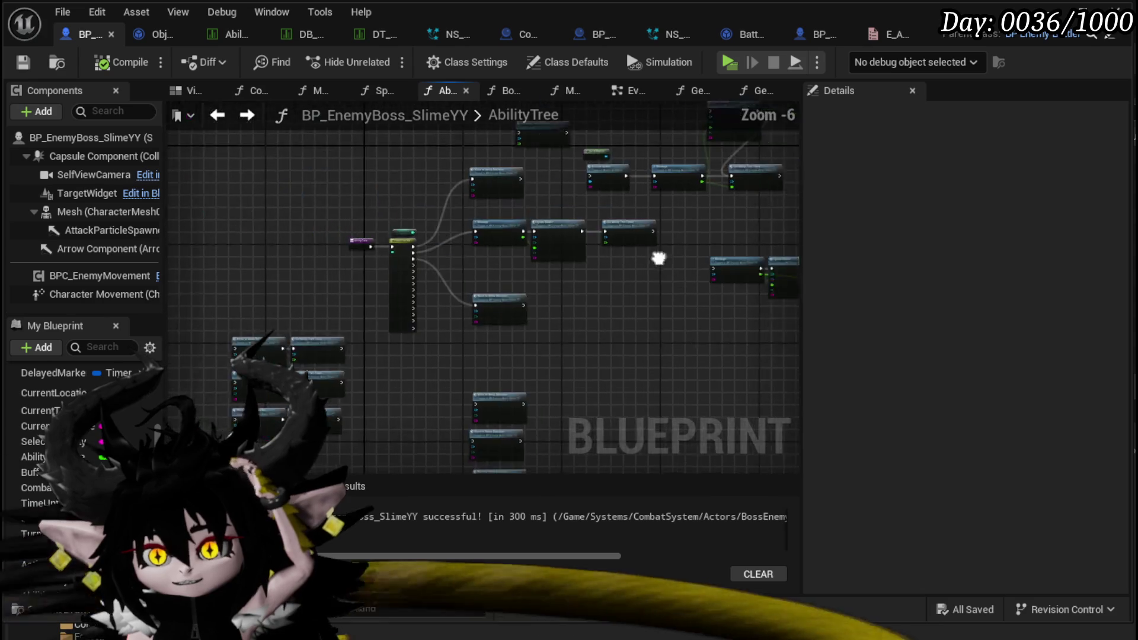
{"action": "scroll", "coordinate": [415, 255], "scroll_direction": "up", "scroll_amount": 1}
{"action": "mouse_move", "coordinate": [457, 312]}
{"action": "left_mouse_down"}
{"action": "mouse_move", "coordinate": [496, 303]}
{"action": "mouse_move", "coordinate": [492, 273]}
{"action": "left_mouse_up"}
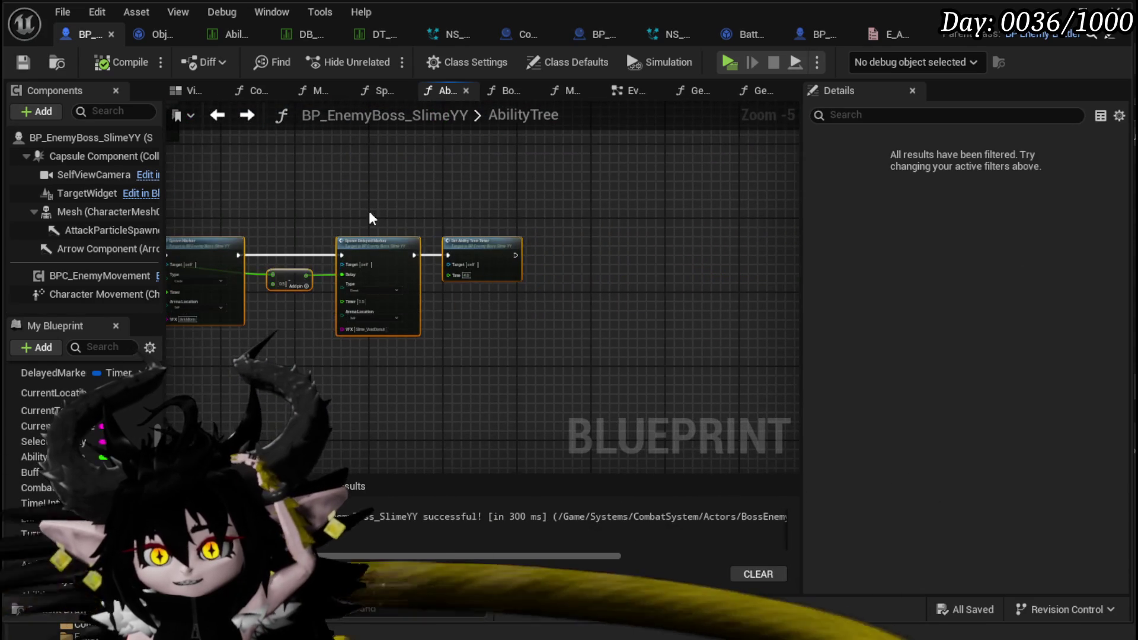
{"action": "scroll", "coordinate": [368, 216], "scroll_direction": "down", "scroll_amount": 1}
{"action": "mouse_move", "coordinate": [407, 233]}
{"action": "left_mouse_down"}
{"action": "mouse_move", "coordinate": [568, 209]}
{"action": "mouse_move", "coordinate": [572, 221]}
{"action": "left_mouse_up"}
{"action": "left_click", "coordinate": [572, 223]}
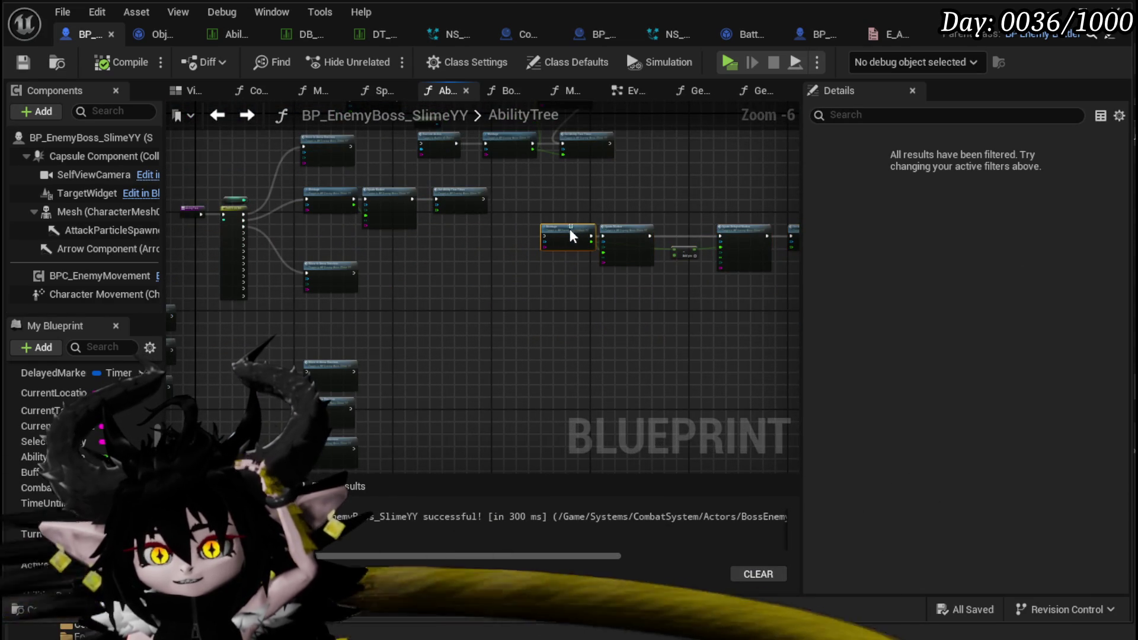
{"action": "mouse_move", "coordinate": [473, 198]}
{"action": "left_mouse_down"}
{"action": "mouse_move", "coordinate": [741, 267]}
{"action": "mouse_move", "coordinate": [691, 241]}
{"action": "mouse_move", "coordinate": [472, 326]}
{"action": "left_mouse_up"}
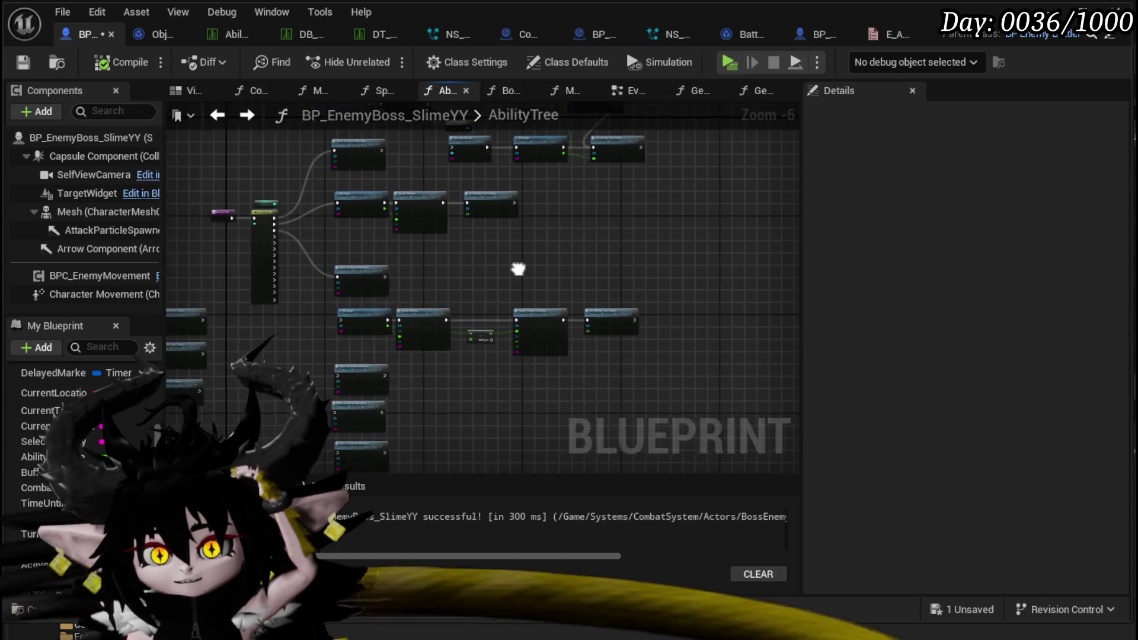
{"action": "scroll", "coordinate": [518, 267], "scroll_direction": "up", "scroll_amount": 3}
Reselect the Spawn Marker chain, then move Spawn Marker and Set Ability Tree Timer right
{"action": "left_click", "coordinate": [326, 260]}
{"action": "scroll", "coordinate": [428, 186], "scroll_direction": "down", "scroll_amount": 2}
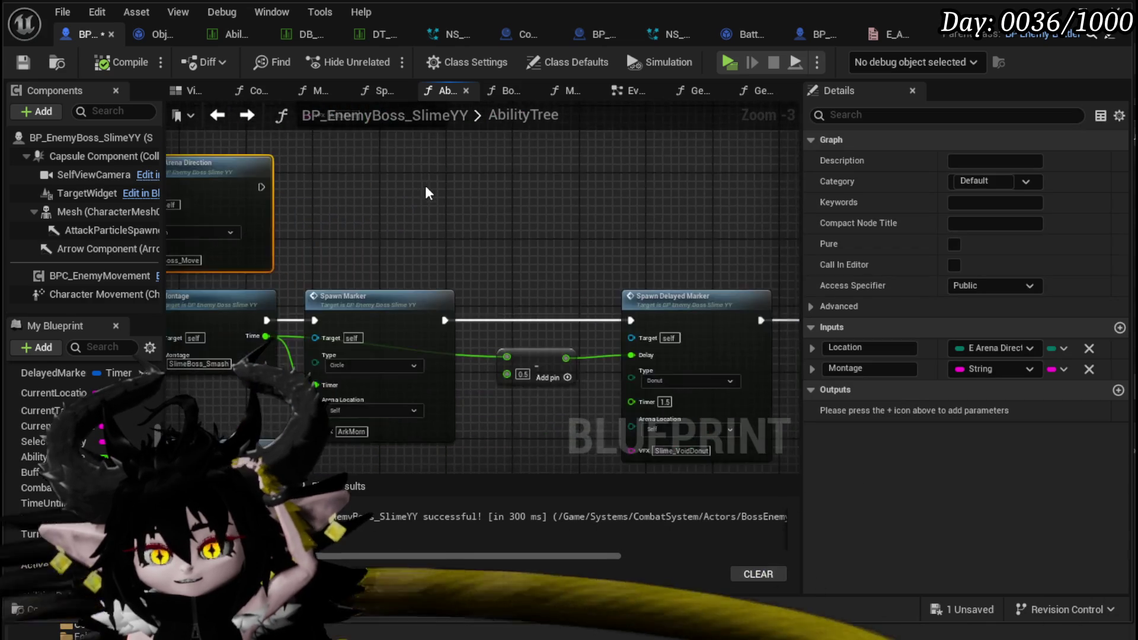
{"action": "mouse_move", "coordinate": [292, 327]}
{"action": "left_mouse_down"}
{"action": "mouse_move", "coordinate": [724, 285]}
{"action": "mouse_move", "coordinate": [697, 269]}
{"action": "left_mouse_up"}
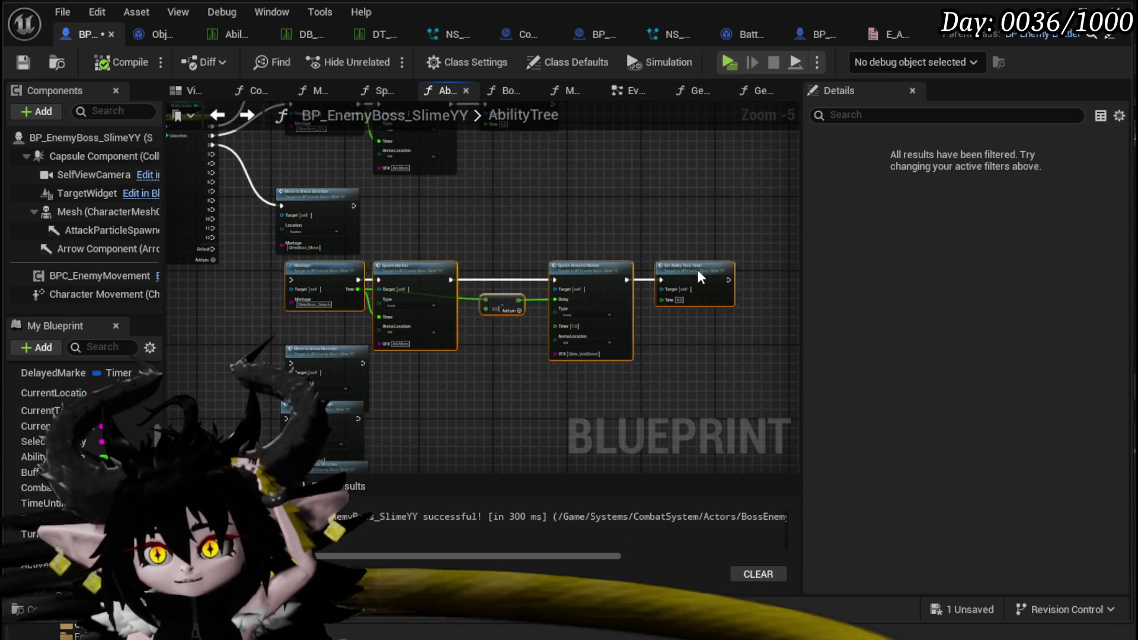
{"action": "left_click_drag", "start_coordinate": [645, 241], "coordinate": [637, 243]}
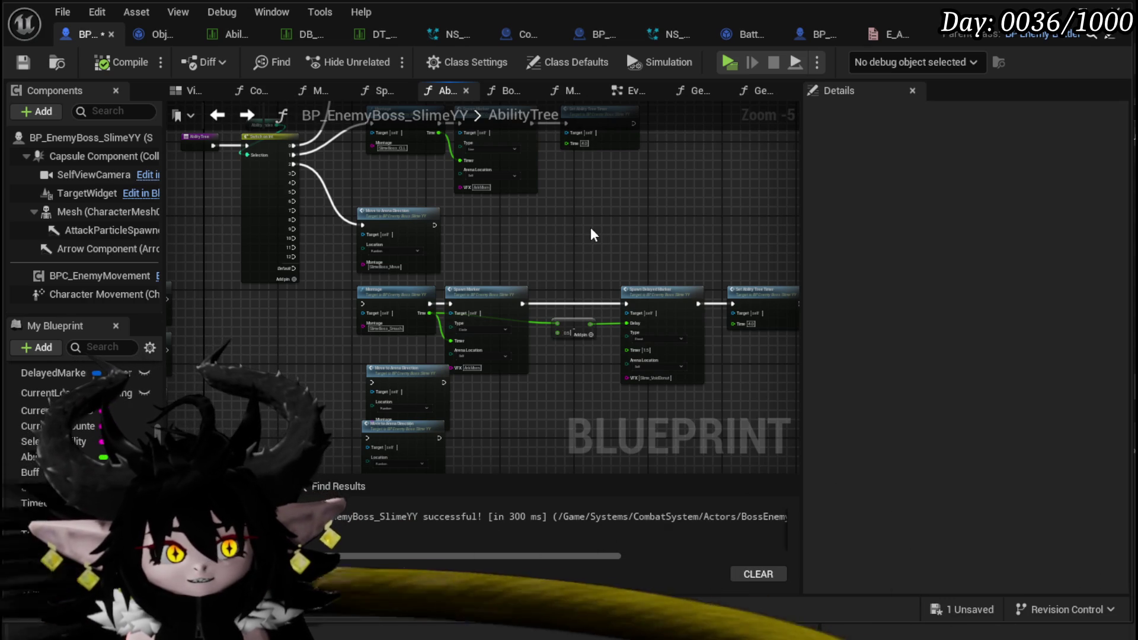
{"action": "scroll", "coordinate": [590, 226], "scroll_direction": "up", "scroll_amount": 3}
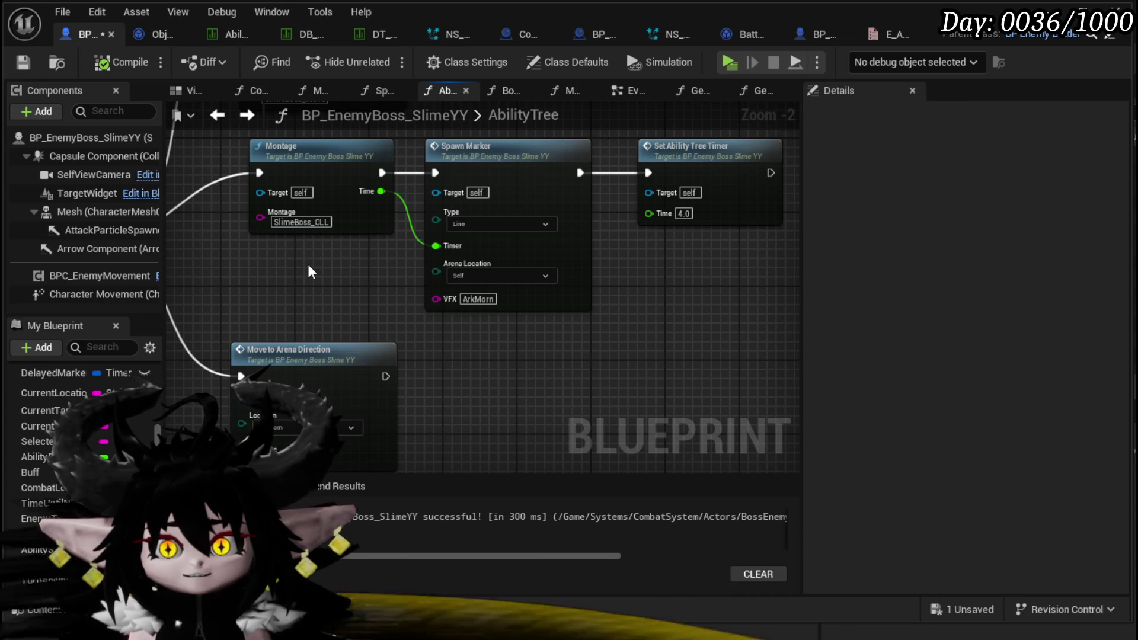
{"action": "mouse_move", "coordinate": [308, 272]}
{"action": "left_mouse_down"}
{"action": "mouse_move", "coordinate": [295, 274]}
{"action": "mouse_move", "coordinate": [333, 286]}
{"action": "left_mouse_up"}
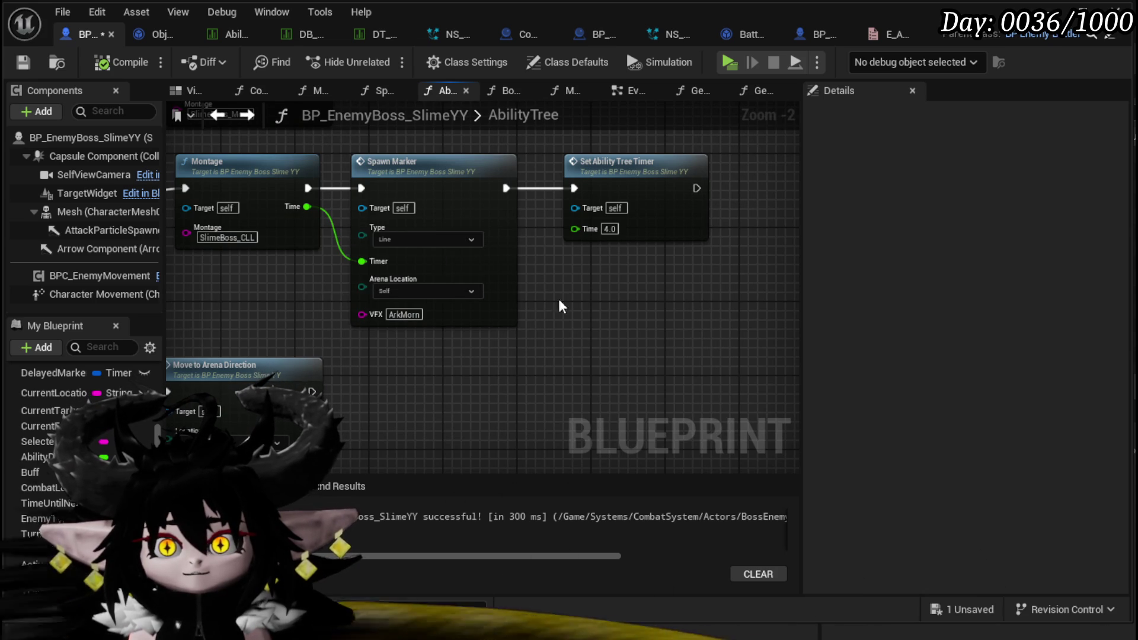
{"action": "left_click_drag", "start_coordinate": [474, 355], "coordinate": [699, 211]}
{"action": "left_click_drag", "start_coordinate": [466, 186], "coordinate": [656, 186]}
Duplicate the Circle Spawn Marker node and place the copy beside the first
{"action": "scroll", "coordinate": [496, 206], "scroll_direction": "down", "scroll_amount": 3}
{"action": "scroll", "coordinate": [496, 206], "scroll_direction": "down", "scroll_amount": 1}
{"action": "scroll", "coordinate": [457, 243], "scroll_direction": "up", "scroll_amount": 4}
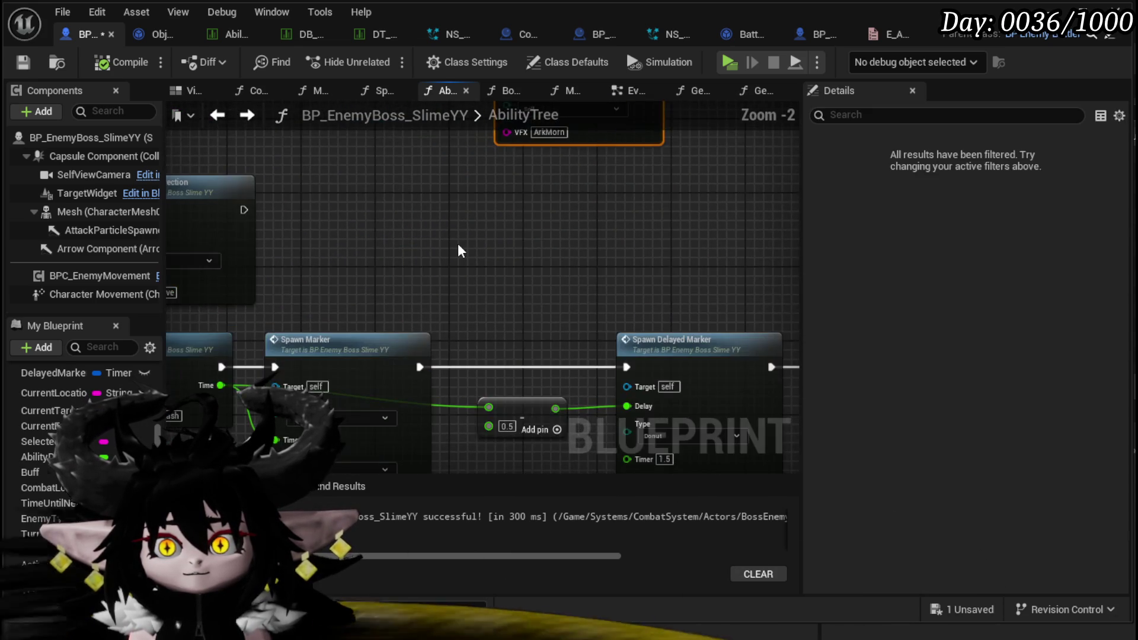
{"action": "left_click_drag", "start_coordinate": [458, 243], "coordinate": [507, 157]}
{"action": "left_click", "coordinate": [473, 292]}
{"action": "left_click_drag", "start_coordinate": [473, 291], "coordinate": [487, 457]}
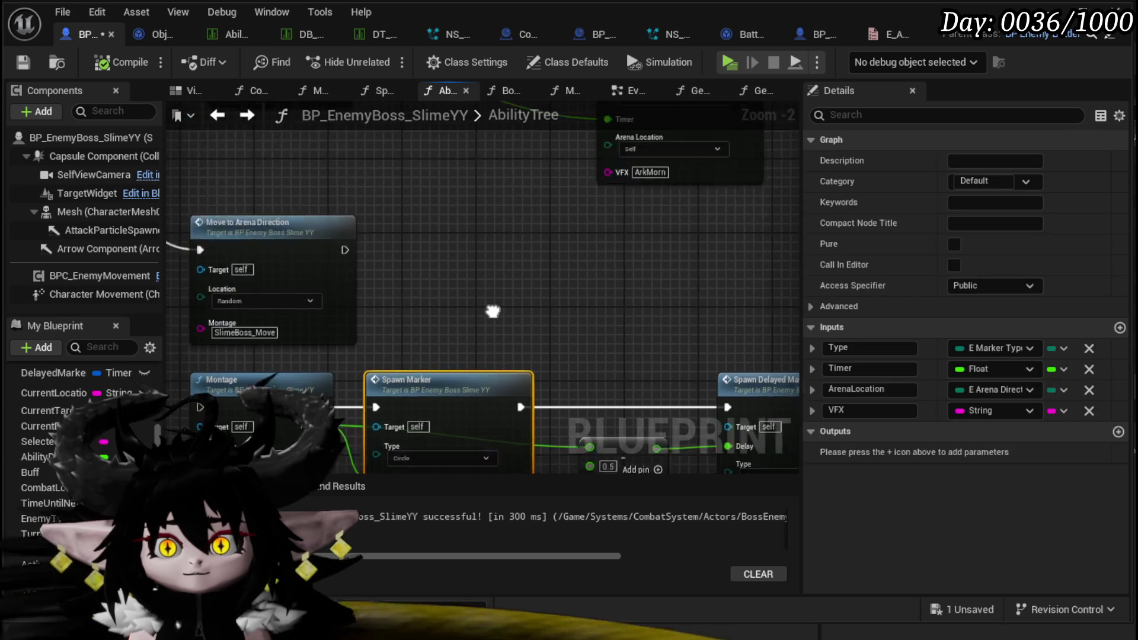
{"action": "key", "text": "ctrl+d"}
{"action": "left_click_drag", "start_coordinate": [493, 246], "coordinate": [442, 127]}
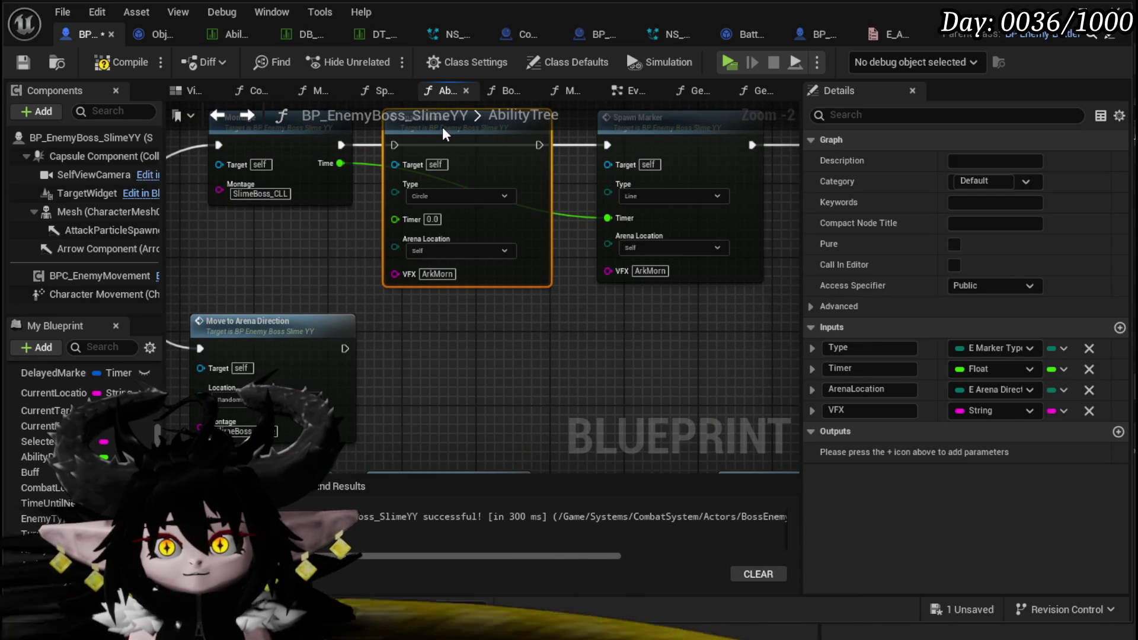
Wire the montage's exec and Time outputs to the Circle marker, detaching Time from the Line marker
{"action": "left_click_drag", "start_coordinate": [340, 145], "coordinate": [611, 140]}
{"action": "mouse_move", "coordinate": [340, 163]}
{"action": "left_mouse_down"}
{"action": "mouse_move", "coordinate": [411, 204]}
{"action": "mouse_move", "coordinate": [407, 217]}
{"action": "left_mouse_up"}
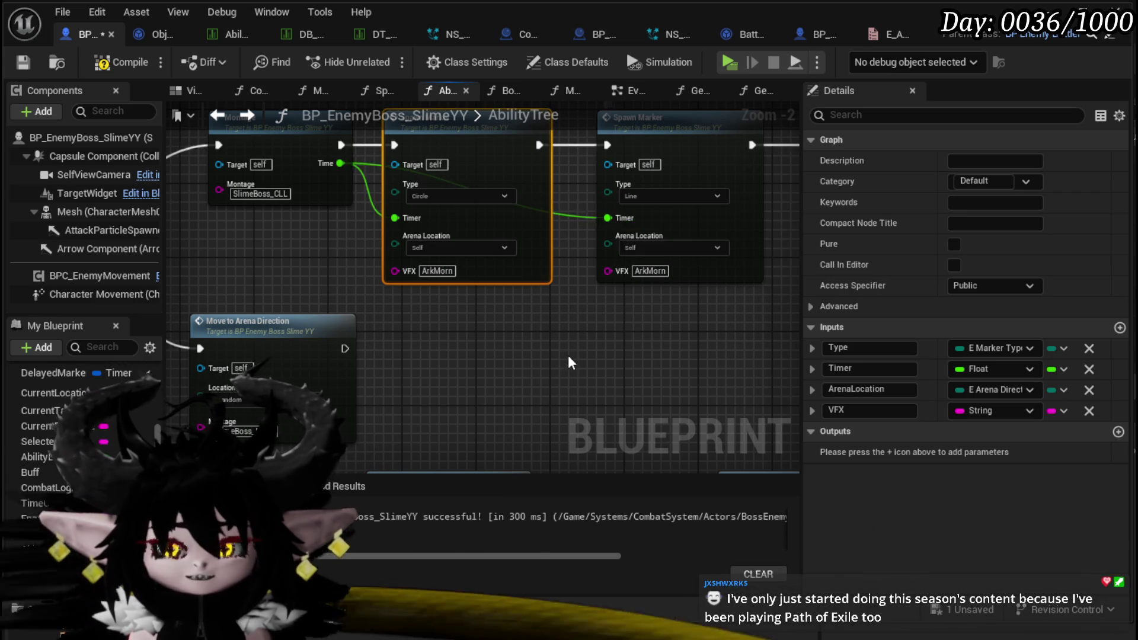
{"action": "mouse_move", "coordinate": [470, 393]}
{"action": "left_mouse_down"}
{"action": "mouse_move", "coordinate": [763, 178]}
{"action": "mouse_move", "coordinate": [745, 191]}
{"action": "left_mouse_up"}
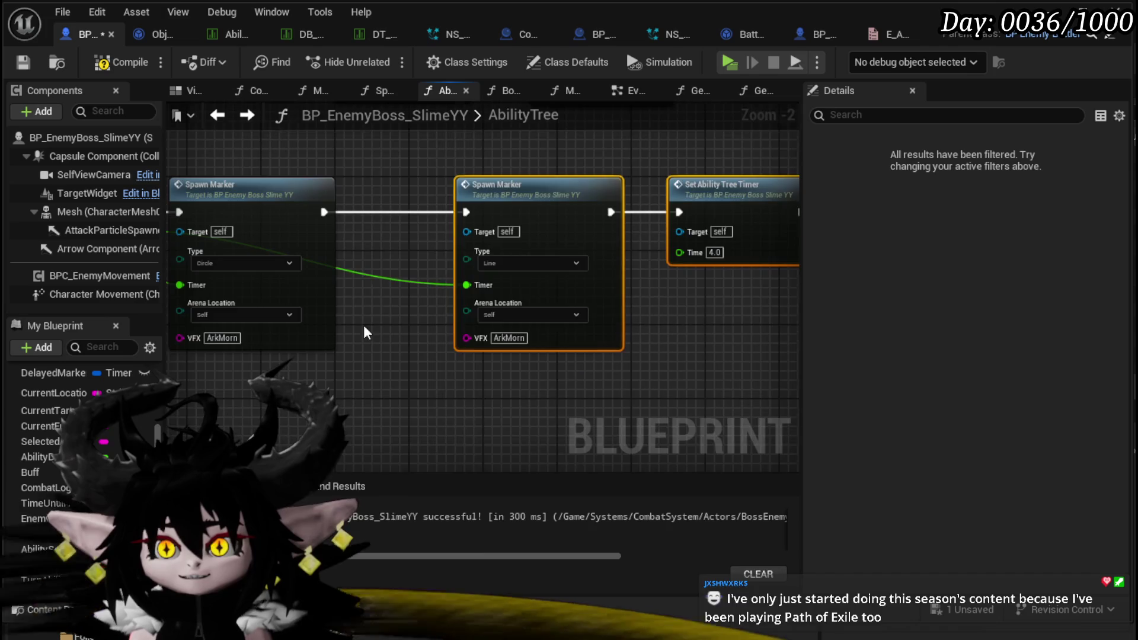
{"action": "left_click", "coordinate": [490, 326]}
{"action": "left_click_drag", "start_coordinate": [493, 261], "coordinate": [405, 351]}
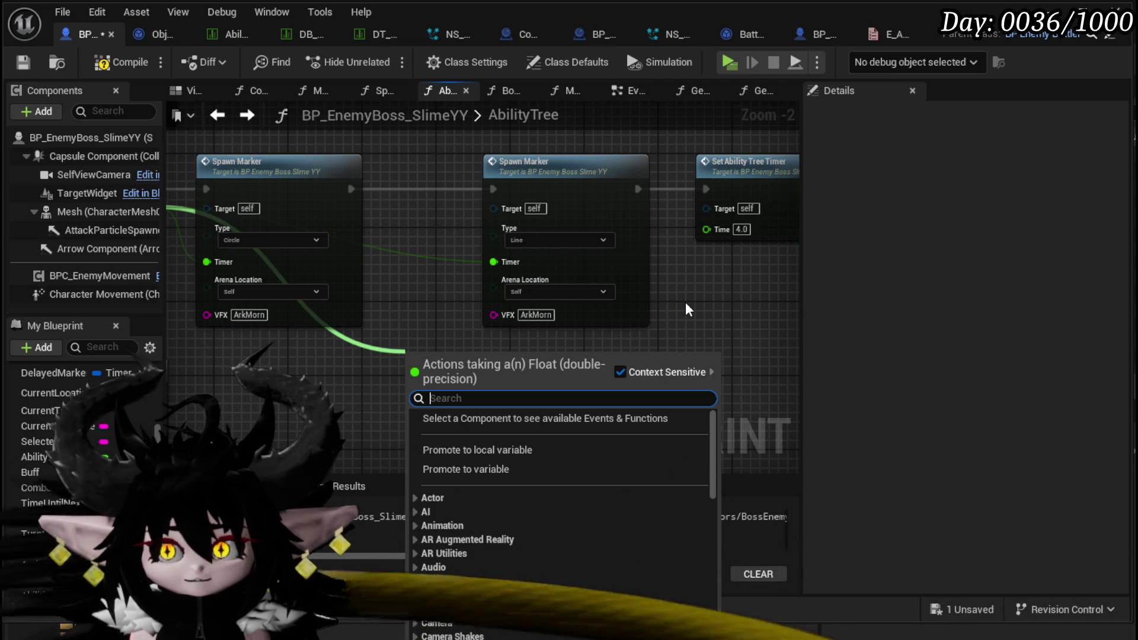
Feed the Line marker's Timer with montage Time minus 0.5 via a Subtract node
{"action": "type", "text": "-"}
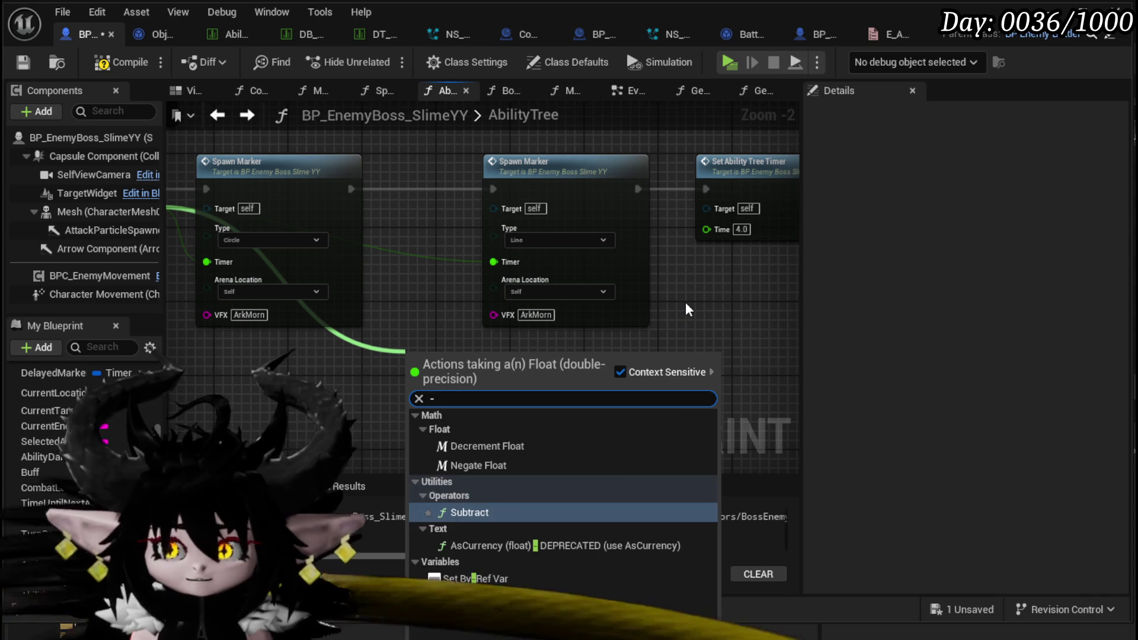
{"action": "left_click", "coordinate": [484, 511]}
{"action": "type", "text": "0.5"}
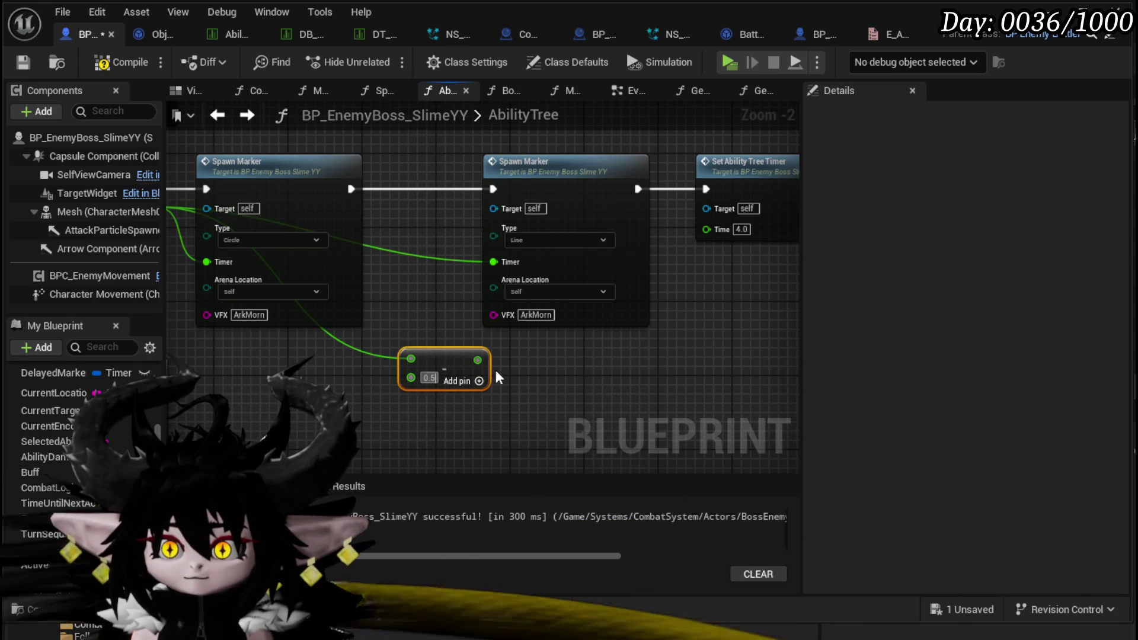
{"action": "mouse_move", "coordinate": [478, 359]}
{"action": "left_mouse_down"}
{"action": "mouse_move", "coordinate": [498, 263]}
{"action": "mouse_move", "coordinate": [318, 381]}
{"action": "left_mouse_up"}
{"action": "mouse_move", "coordinate": [444, 384]}
{"action": "left_mouse_down"}
{"action": "mouse_move", "coordinate": [457, 262]}
{"action": "mouse_move", "coordinate": [458, 298]}
{"action": "mouse_move", "coordinate": [424, 361]}
{"action": "left_mouse_up"}
{"action": "left_click", "coordinate": [465, 301]}
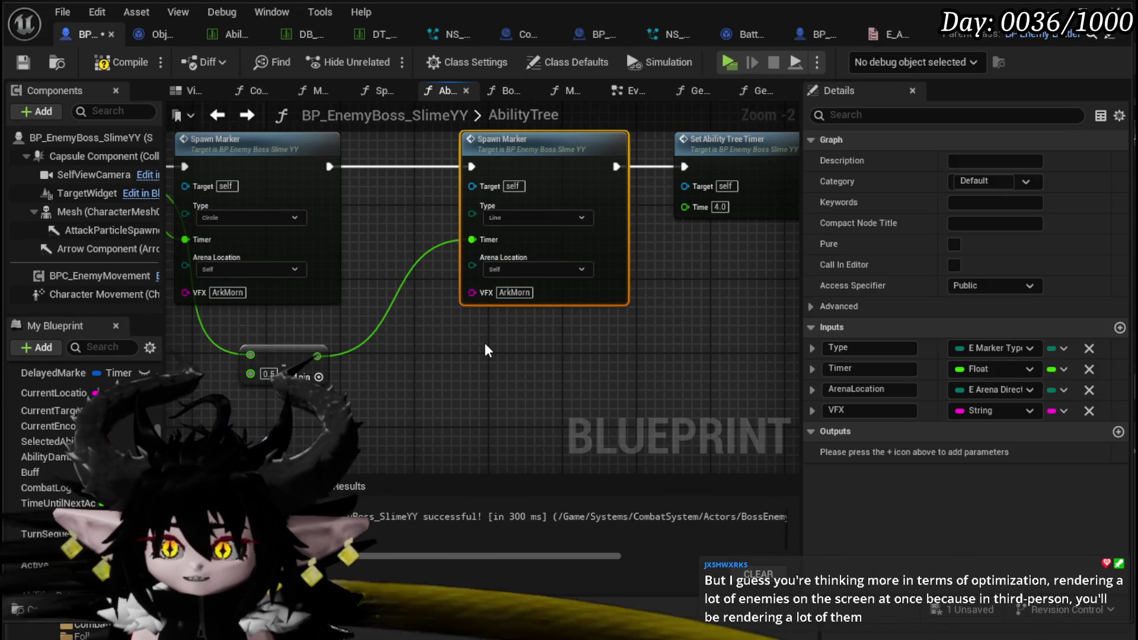
Add a Spawn Delayed Marker node, replacing a mistaken one, and move it upward
{"action": "right_click", "coordinate": [484, 344]}
{"action": "type", "text": "delay"}
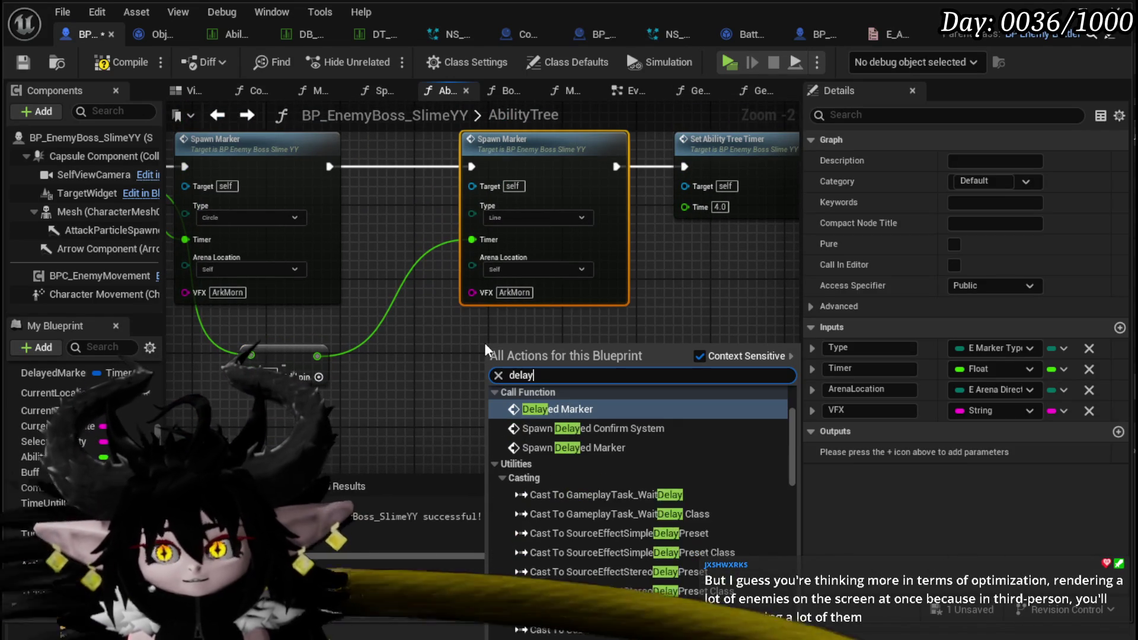
{"action": "left_click", "coordinate": [539, 409]}
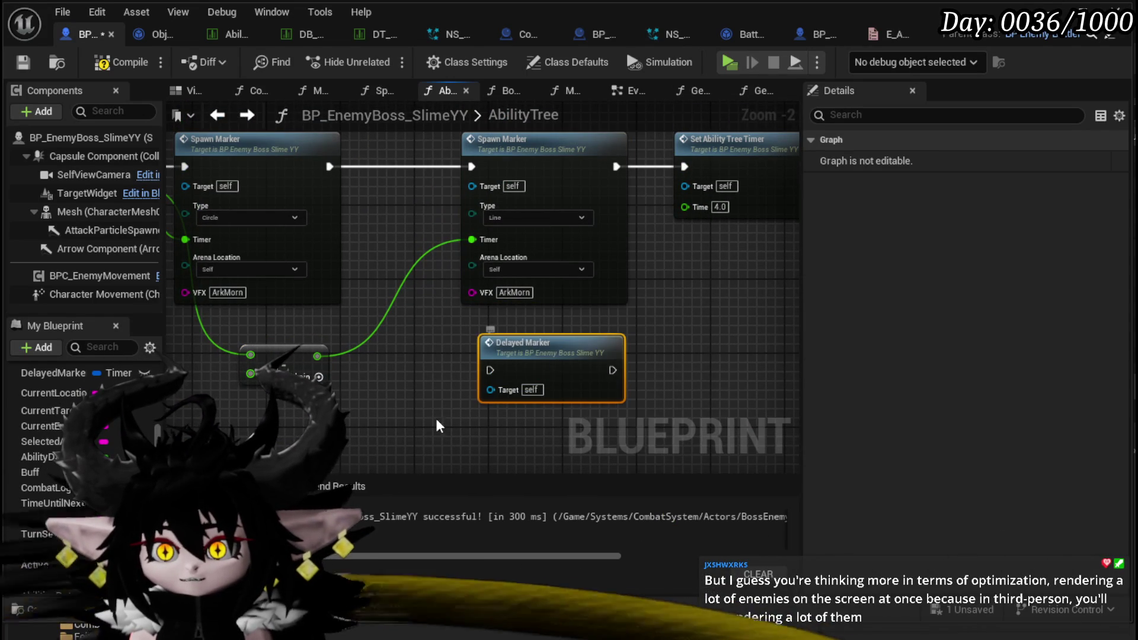
{"action": "key", "text": "Delete"}
{"action": "right_click", "coordinate": [445, 353]}
{"action": "type", "text": "delay"}
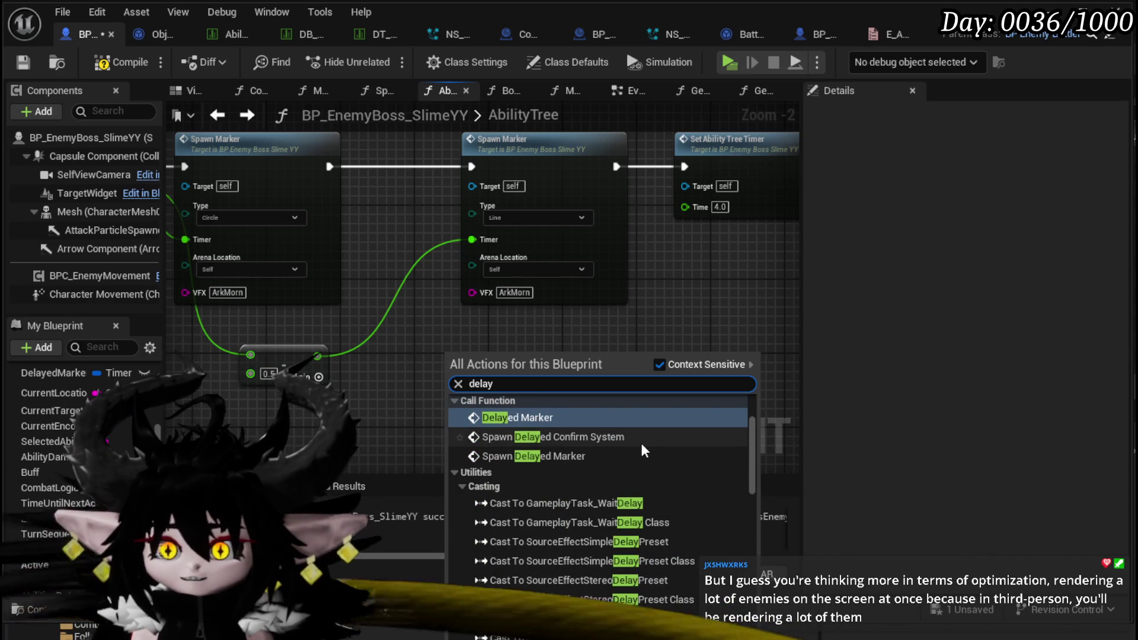
{"action": "left_click", "coordinate": [546, 459]}
{"action": "left_click_drag", "start_coordinate": [571, 399], "coordinate": [540, 325]}
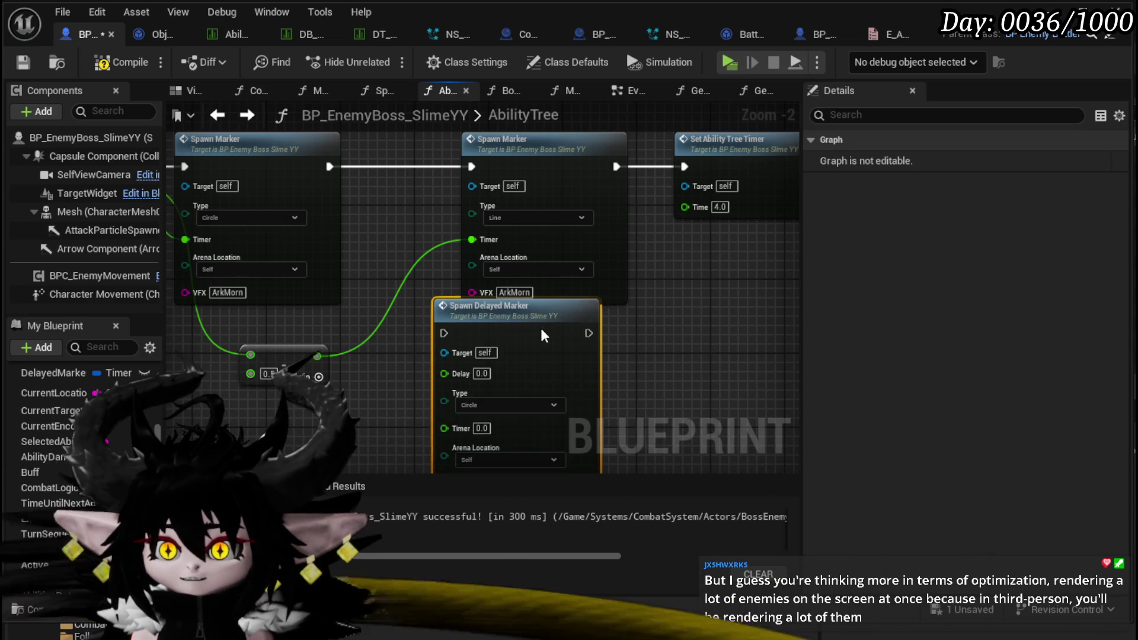
Feed the Subtract result into the Spawn Delayed Marker's Delay and set its Timer to 1.0
{"action": "left_click", "coordinate": [657, 290]}
{"action": "mouse_move", "coordinate": [301, 288]}
{"action": "left_mouse_down"}
{"action": "mouse_move", "coordinate": [364, 341]}
{"action": "mouse_move", "coordinate": [428, 305]}
{"action": "left_mouse_up"}
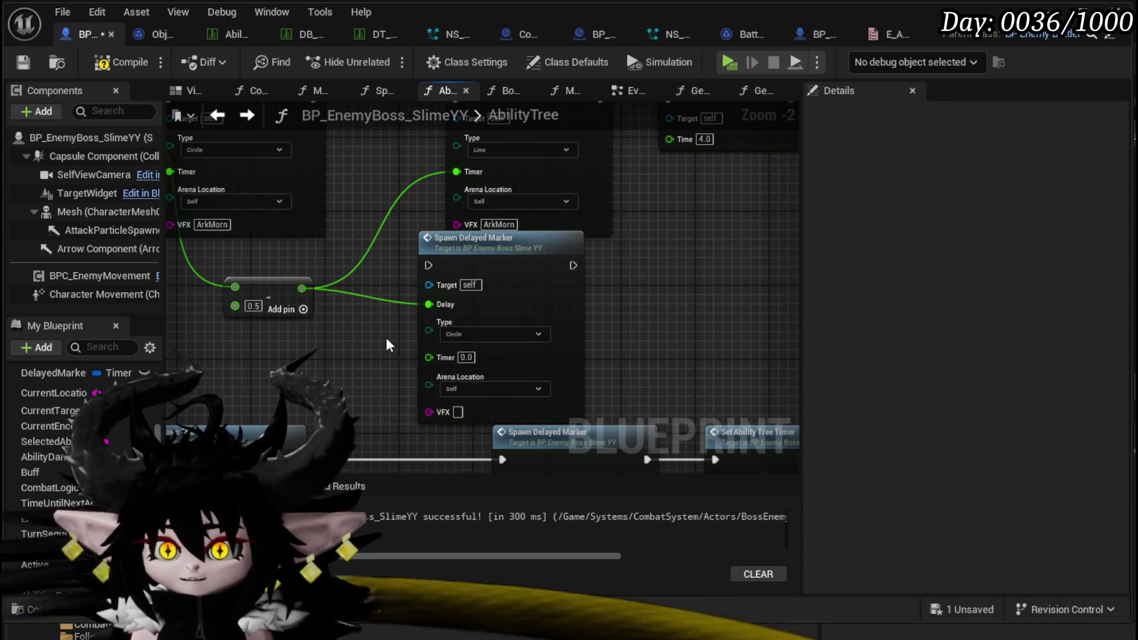
{"action": "left_click", "coordinate": [466, 358]}
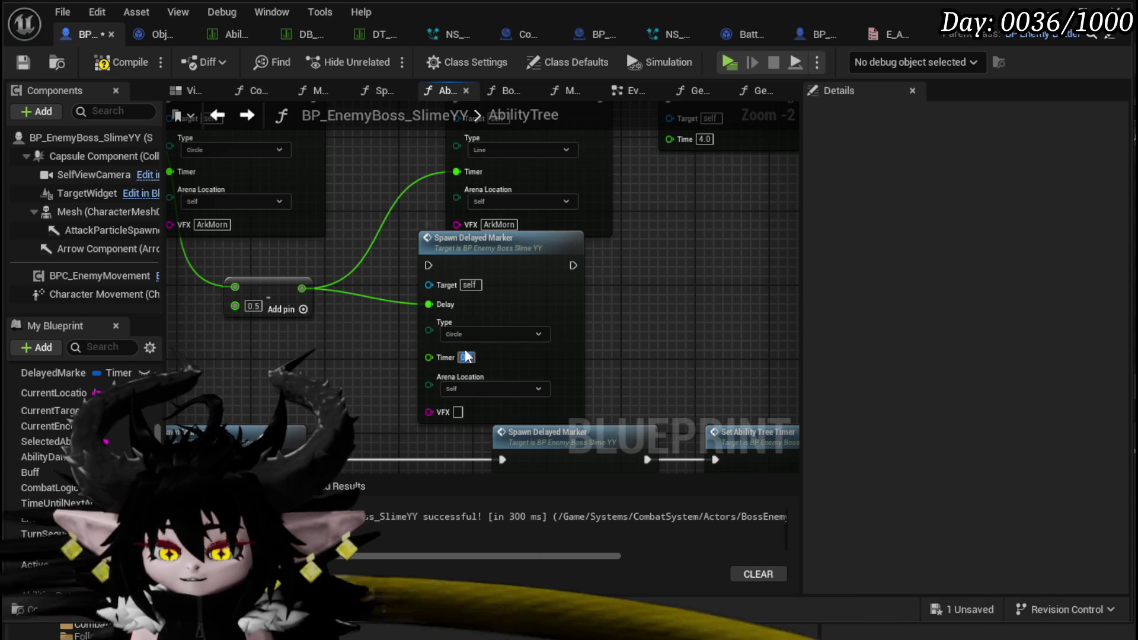
{"action": "type", "text": "1"}
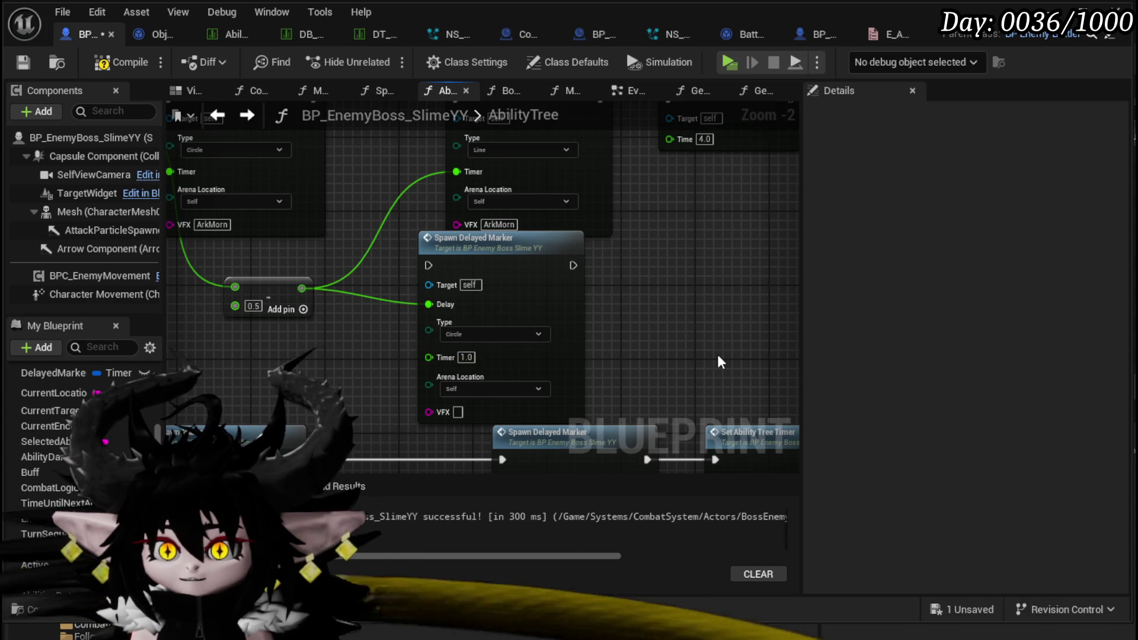
{"action": "left_click", "coordinate": [541, 298]}
Chain Spawn Delayed Marker after the Circle marker into Set Ability Tree Timer, type Line, then compile
{"action": "mouse_move", "coordinate": [460, 339]}
{"action": "left_mouse_down"}
{"action": "mouse_move", "coordinate": [718, 369]}
{"action": "mouse_move", "coordinate": [589, 355]}
{"action": "mouse_move", "coordinate": [601, 183]}
{"action": "left_mouse_up"}
{"action": "left_click_drag", "start_coordinate": [376, 194], "coordinate": [518, 185]}
{"action": "key", "text": "q"}
{"action": "left_click_drag", "start_coordinate": [663, 194], "coordinate": [730, 195]}
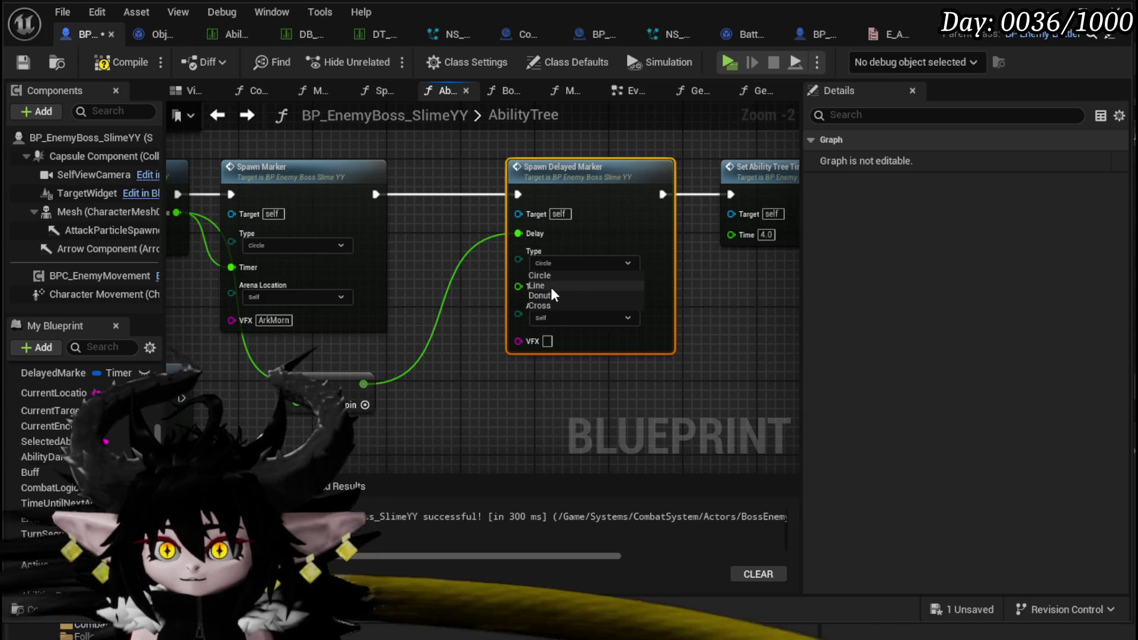
{"action": "left_click", "coordinate": [550, 287]}
{"action": "left_click_drag", "start_coordinate": [764, 337], "coordinate": [623, 347]}
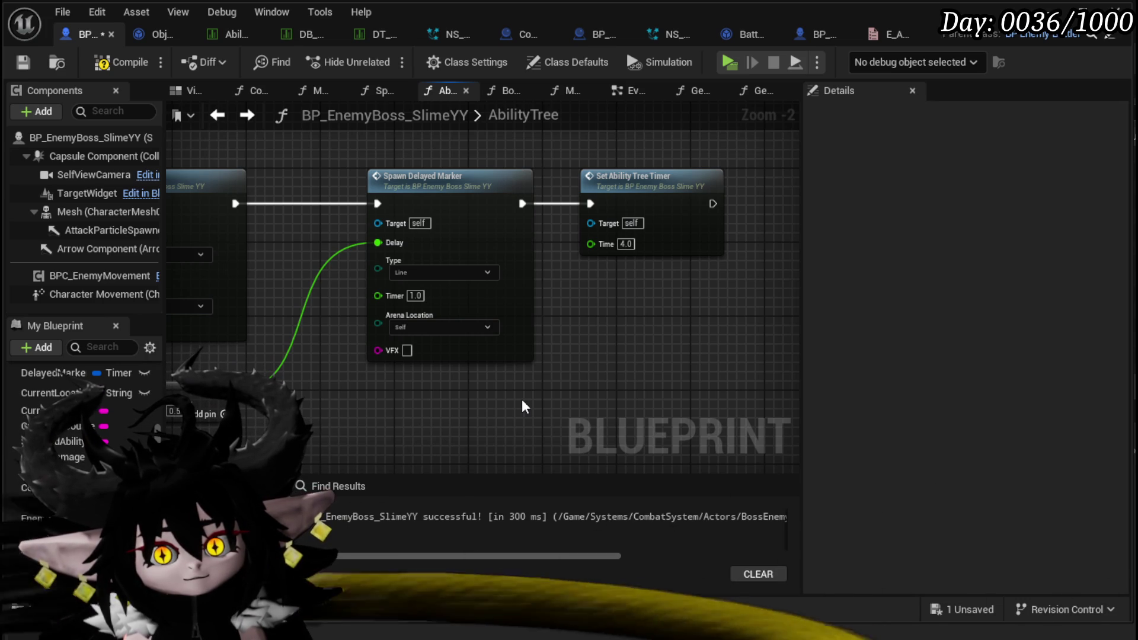
{"action": "left_click", "coordinate": [122, 62]}
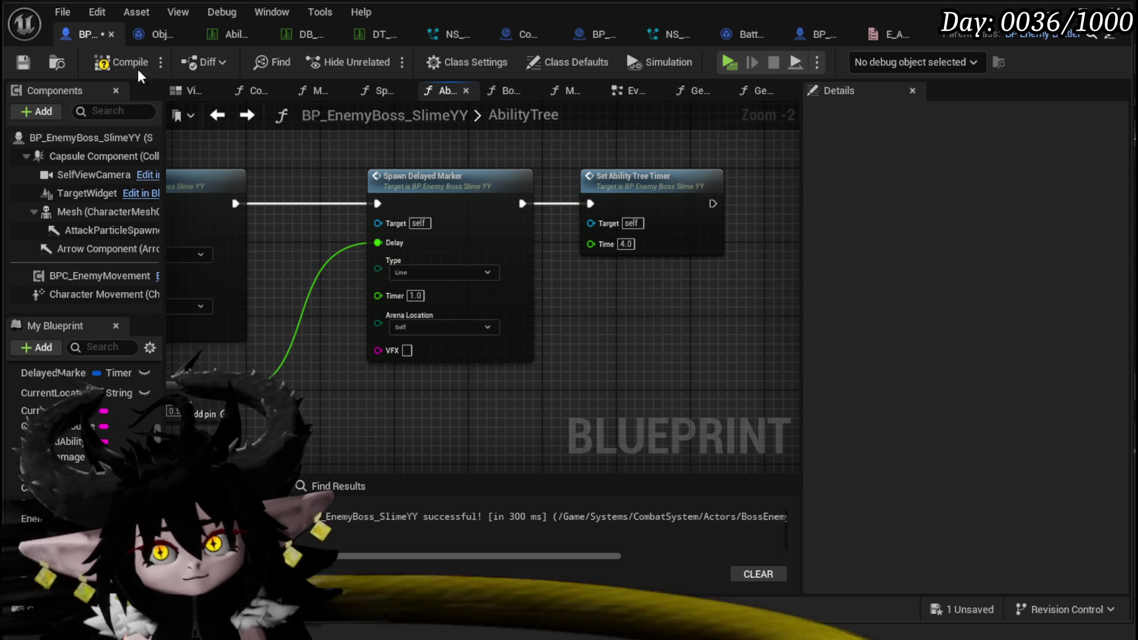
{"action": "scroll", "coordinate": [680, 378], "scroll_direction": "down", "scroll_amount": 2}
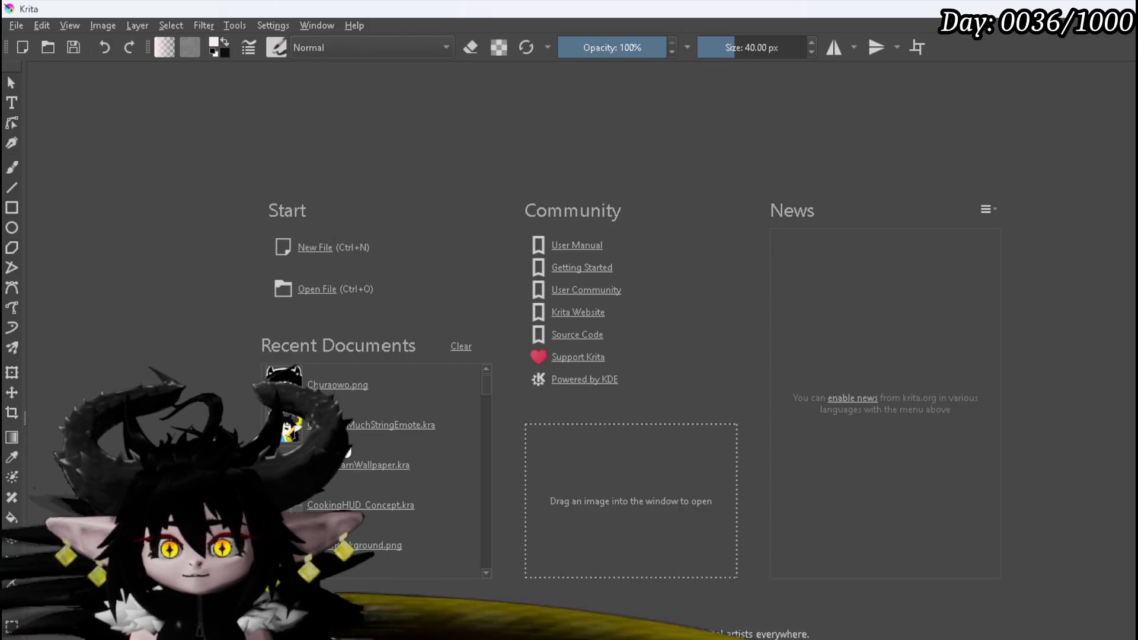
Open CookingHUD_Concept.kra, undo the blob strokes, and draw the first red circle-and-tail marker
{"action": "left_click", "coordinate": [369, 499]}
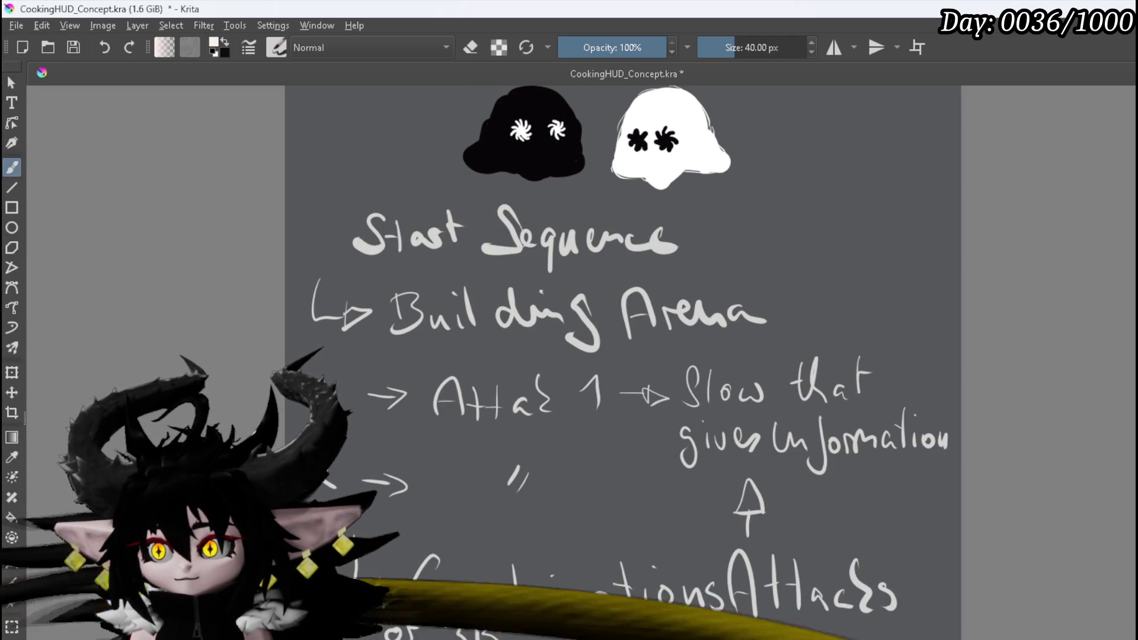
{"action": "key", "text": "ctrl+z"}
{"action": "key", "text": "ctrl+z"}
{"action": "key", "text": "ctrl+z"}
{"action": "key", "text": "ctrl+z"}
{"action": "key", "text": "ctrl+z"}
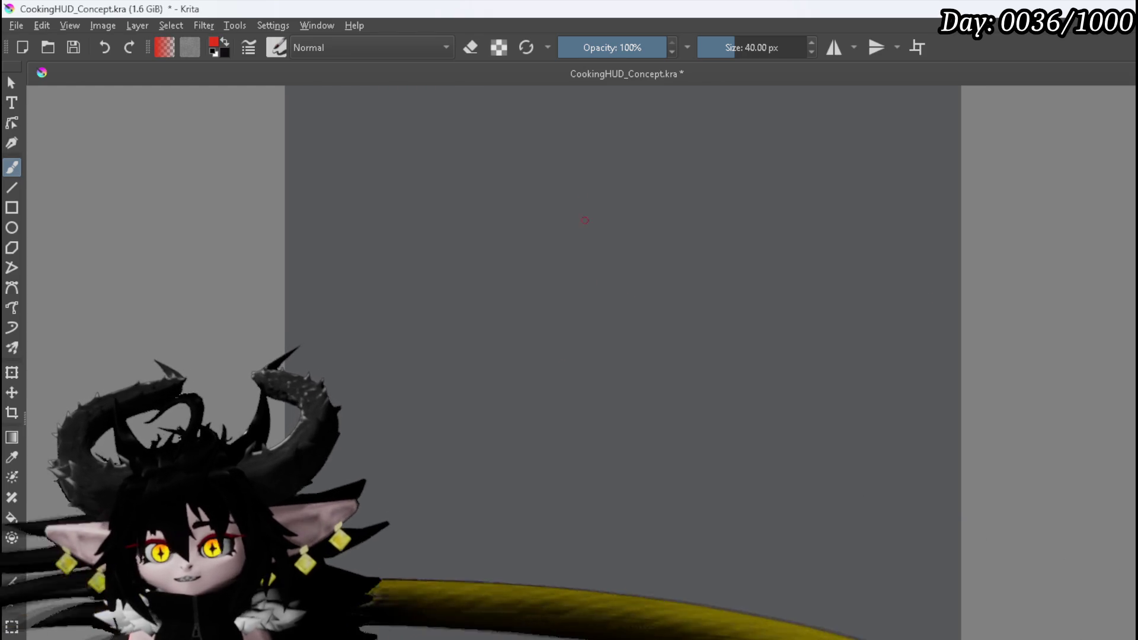
{"action": "left_click_drag", "start_coordinate": [487, 197], "coordinate": [482, 207]}
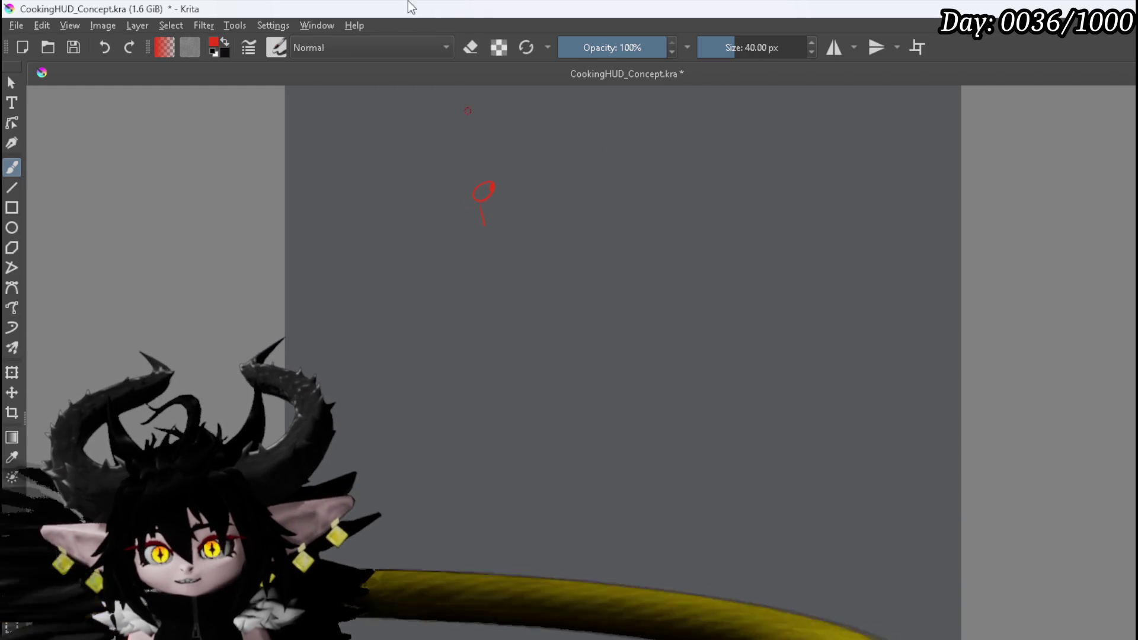
{"action": "scroll", "coordinate": [369, 389], "scroll_direction": "up", "scroll_amount": 3}
{"action": "scroll", "coordinate": [365, 324], "scroll_direction": "up", "scroll_amount": 1}
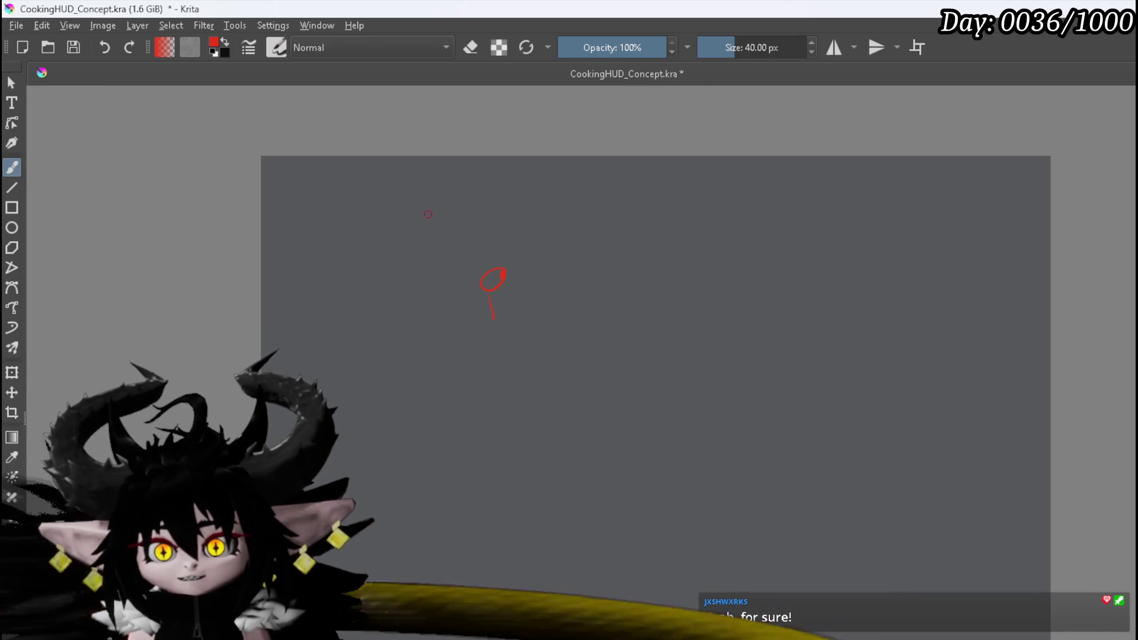
Sketch the remaining red circle-and-tail markers across the empty canvas area
{"action": "left_click_drag", "start_coordinate": [419, 202], "coordinate": [418, 240]}
{"action": "left_click_drag", "start_coordinate": [546, 214], "coordinate": [542, 241]}
{"action": "mouse_move", "coordinate": [582, 301]}
{"action": "left_mouse_down"}
{"action": "mouse_move", "coordinate": [597, 300]}
{"action": "mouse_move", "coordinate": [589, 338]}
{"action": "left_mouse_up"}
{"action": "left_click_drag", "start_coordinate": [490, 364], "coordinate": [496, 376]}
{"action": "left_click_drag", "start_coordinate": [389, 301], "coordinate": [393, 350]}
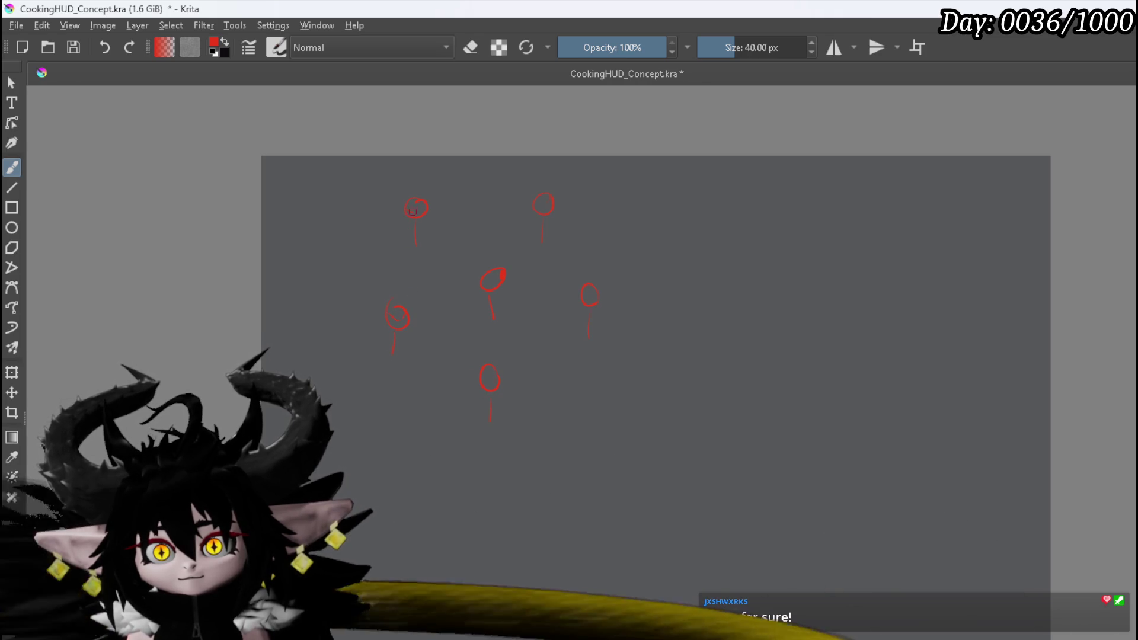
{"action": "left_click_drag", "start_coordinate": [544, 200], "coordinate": [552, 208]}
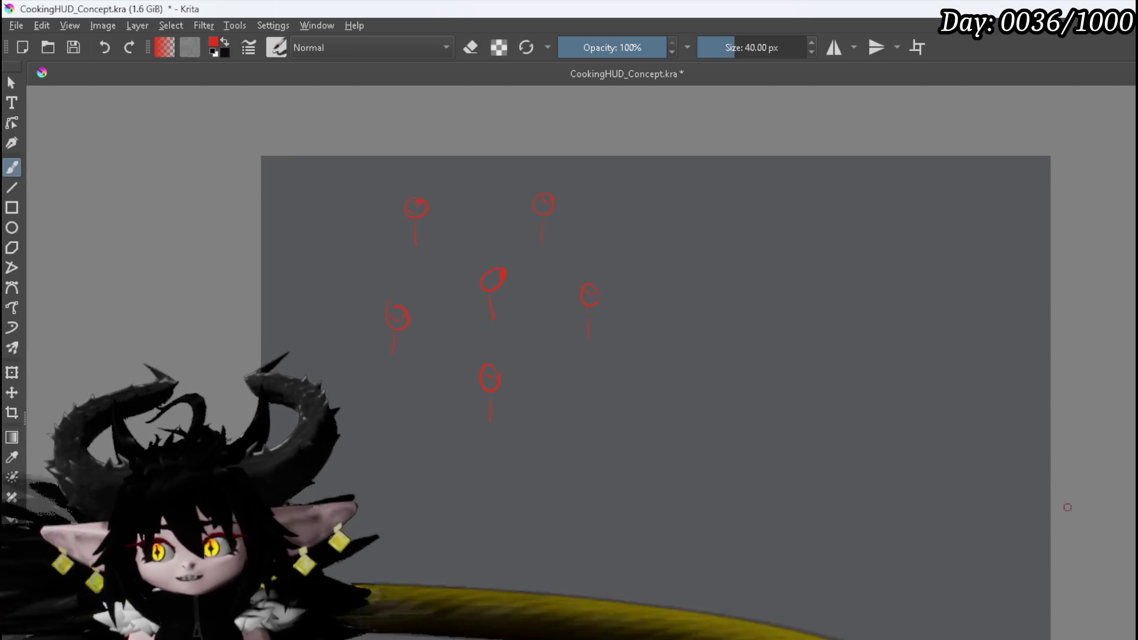
{"action": "key", "text": "e"}
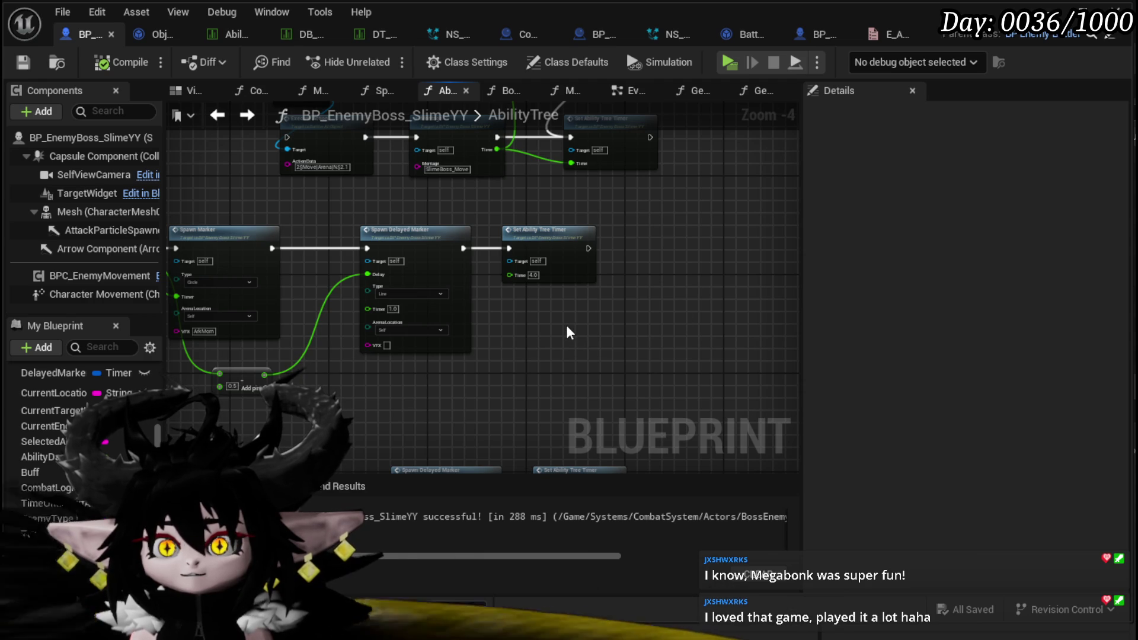
Nudge the Subtract node up and right in the AbilityTree graph, then save the blueprint
{"action": "scroll", "coordinate": [429, 337], "scroll_direction": "up", "scroll_amount": 3}
{"action": "left_click", "coordinate": [358, 338]}
{"action": "left_click_drag", "start_coordinate": [357, 337], "coordinate": [368, 320]}
{"action": "left_click", "coordinate": [489, 340]}
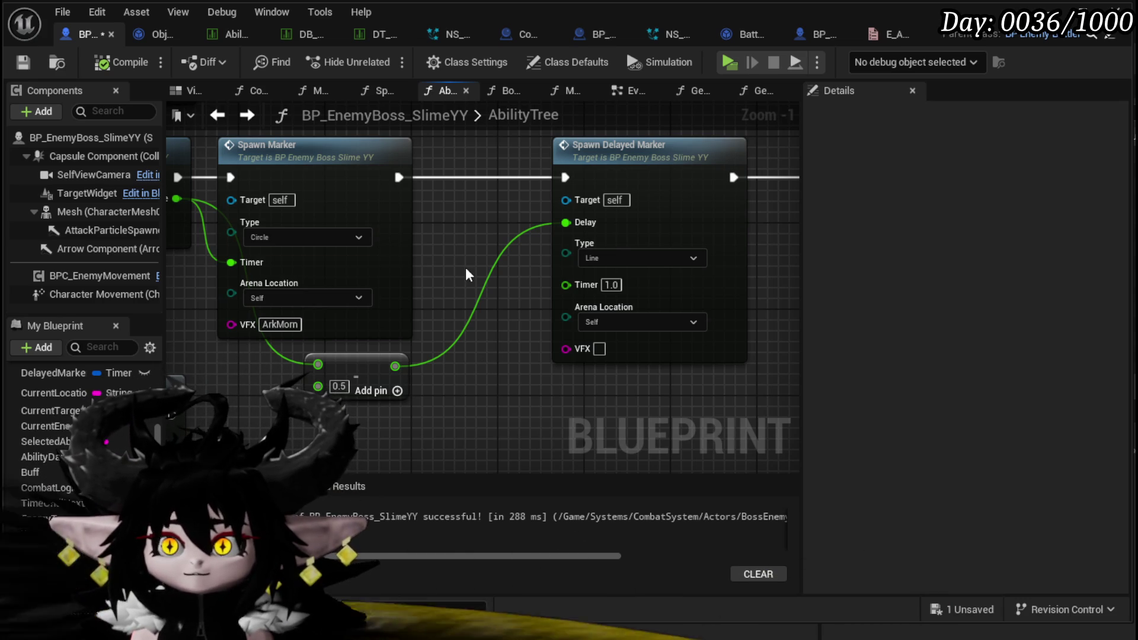
{"action": "left_click", "coordinate": [10, 58]}
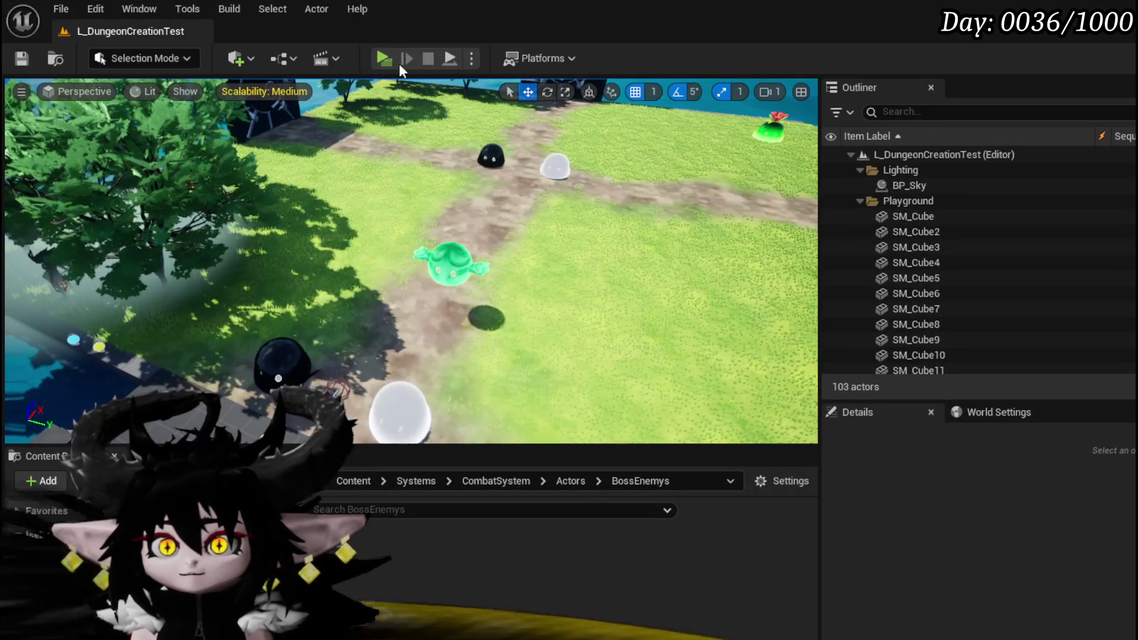
Play-test the level twice, dismissing the X/O prompt, running at the slimes and casting Water Splash
{"action": "left_click", "coordinate": [382, 59]}
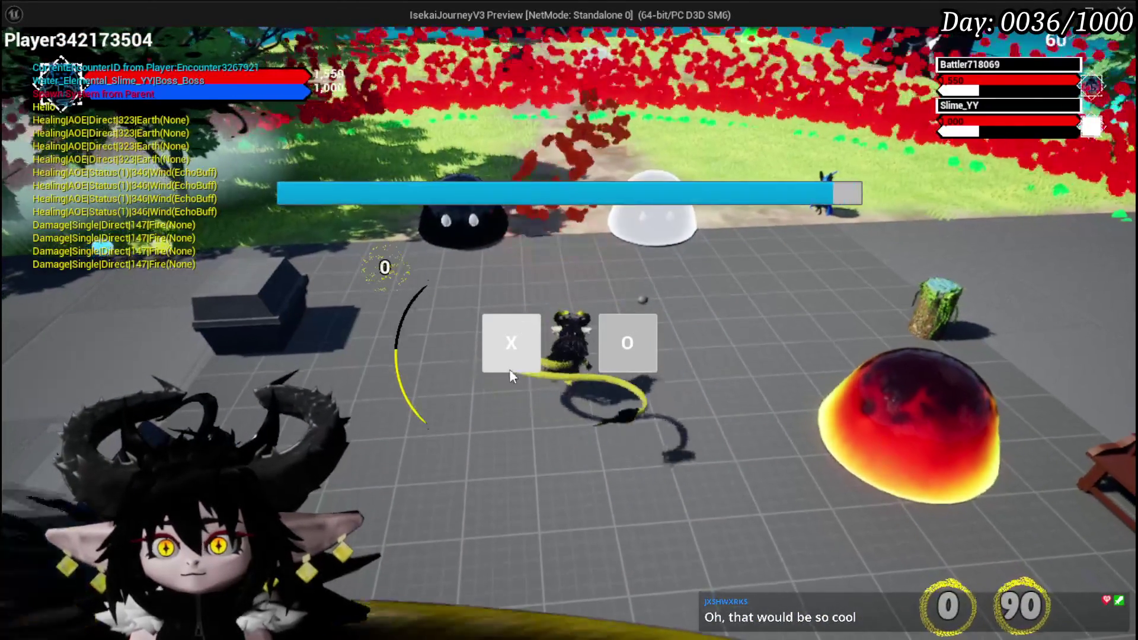
{"action": "left_click", "coordinate": [510, 370]}
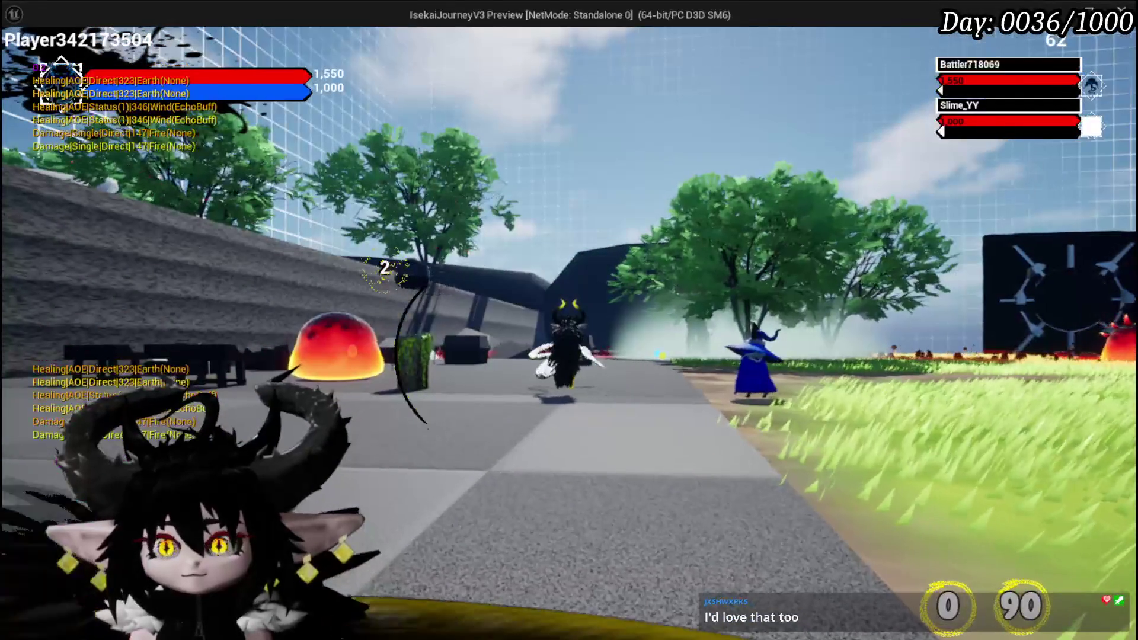
{"action": "key", "text": "Escape"}
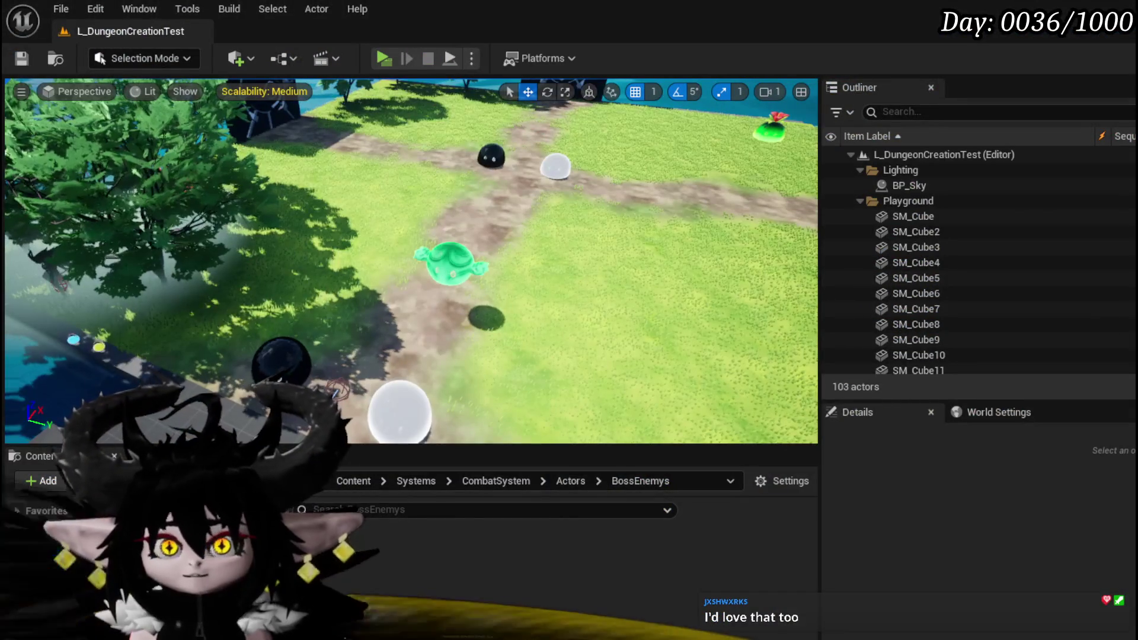
{"action": "left_click", "coordinate": [391, 62]}
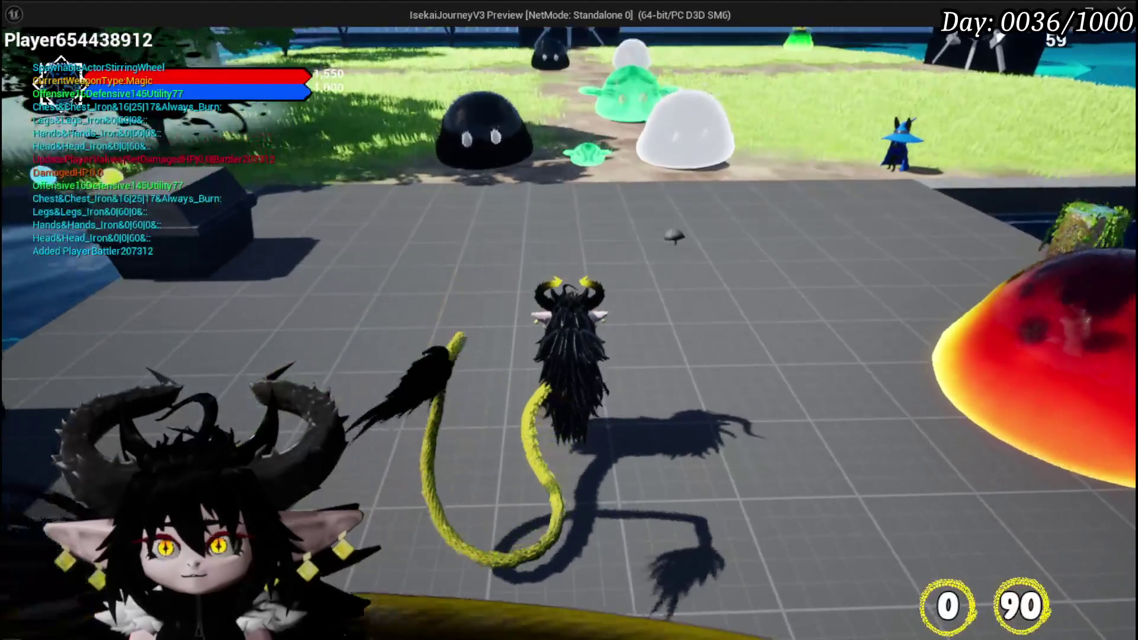
{"action": "key", "text": "w"}
{"action": "key", "text": "1"}
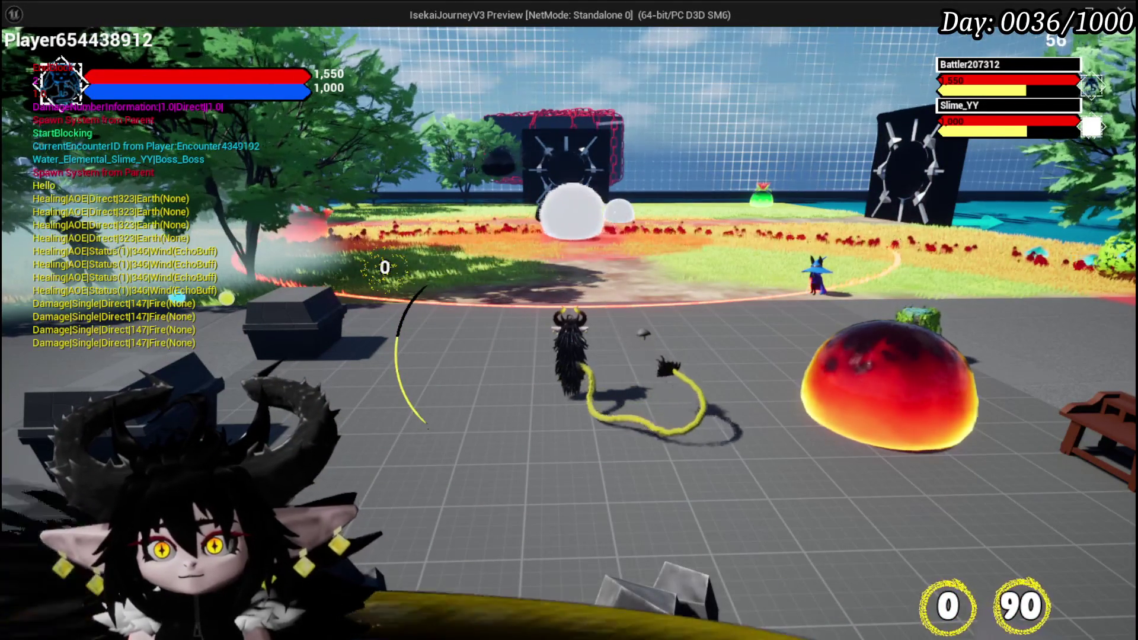
Open and close the in-game settings menu, stop the play session, and save L_DungeonCreationTest
{"action": "key", "text": "Escape"}
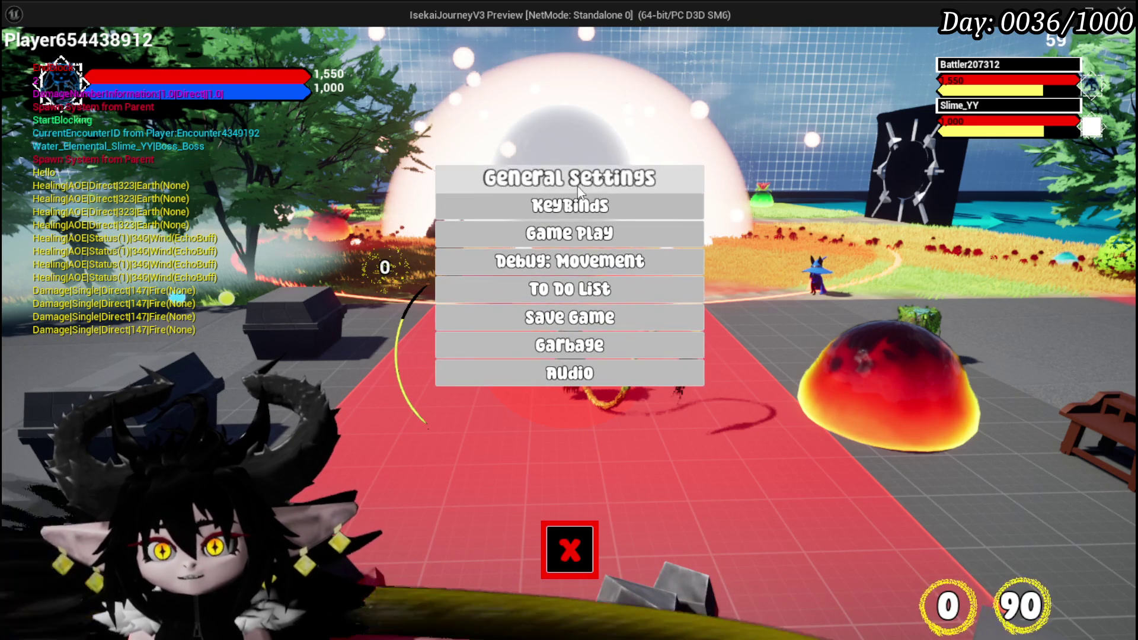
{"action": "left_click", "coordinate": [569, 550]}
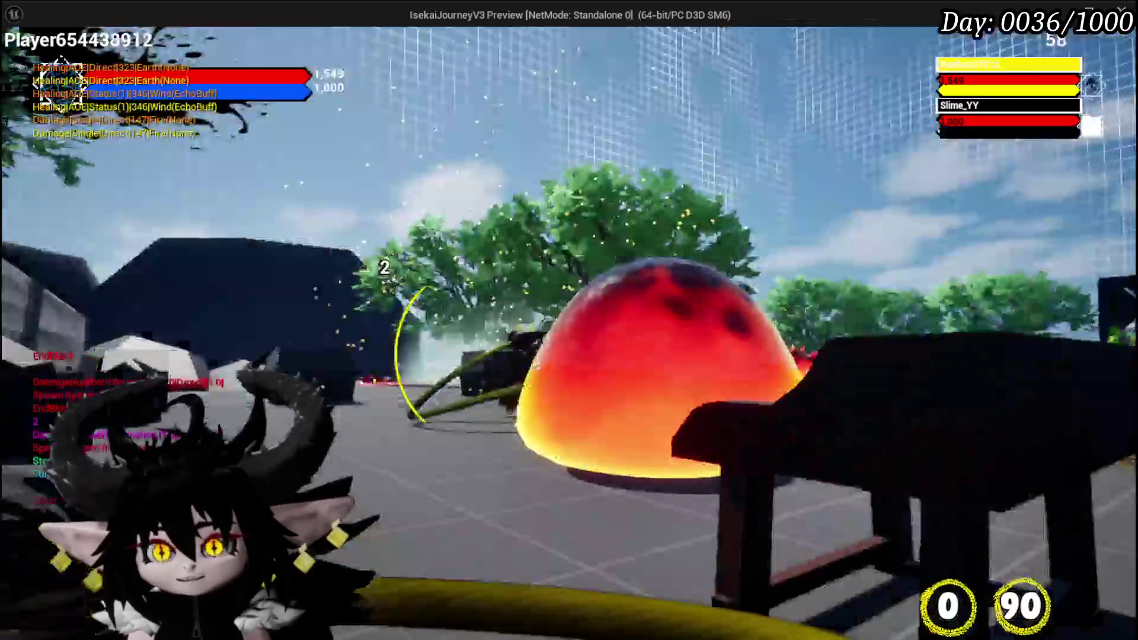
{"action": "key", "text": "Escape"}
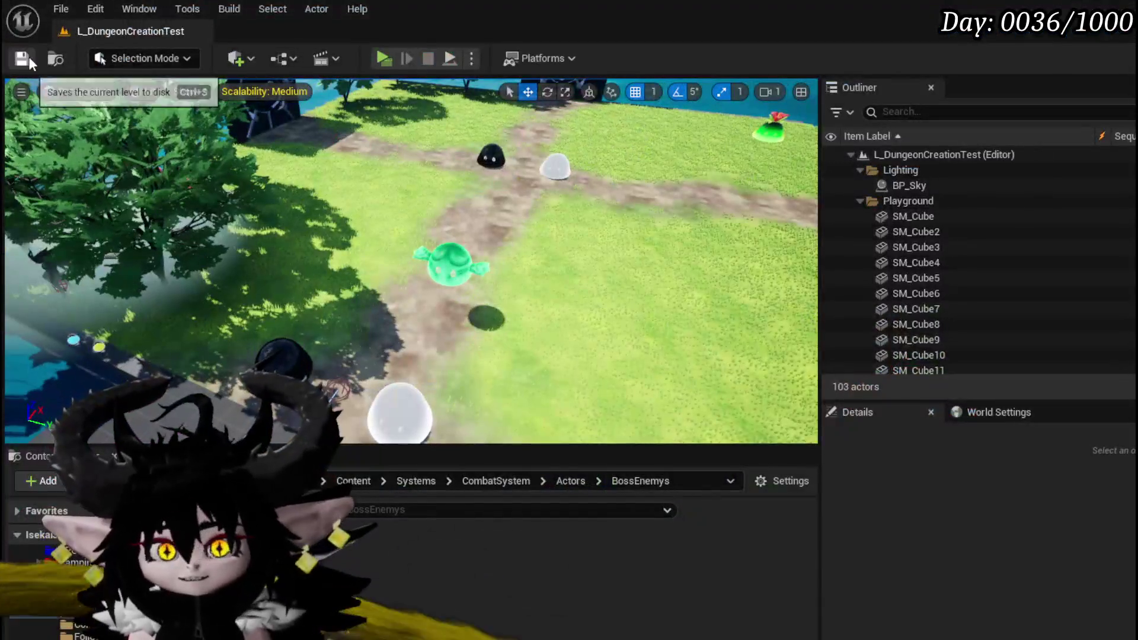
{"action": "left_click", "coordinate": [28, 58]}
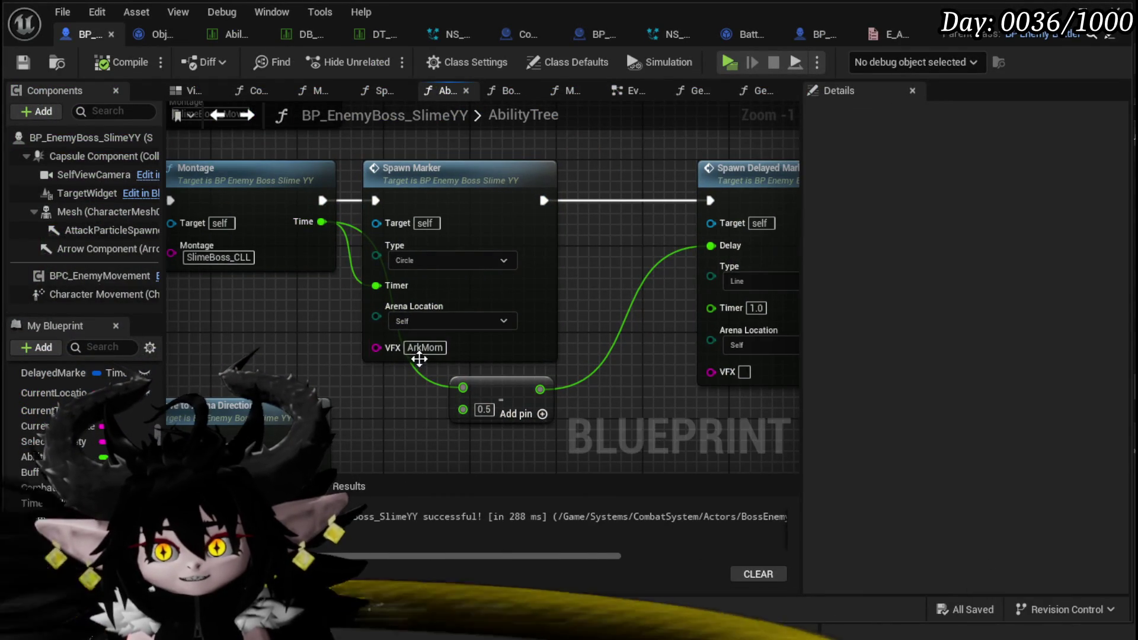
Edit Spawn Marker's VFX field, compile and save BP_EnemyBoss_SlimeYY, play-test, and return to the EventGraph
{"action": "left_click", "coordinate": [421, 349]}
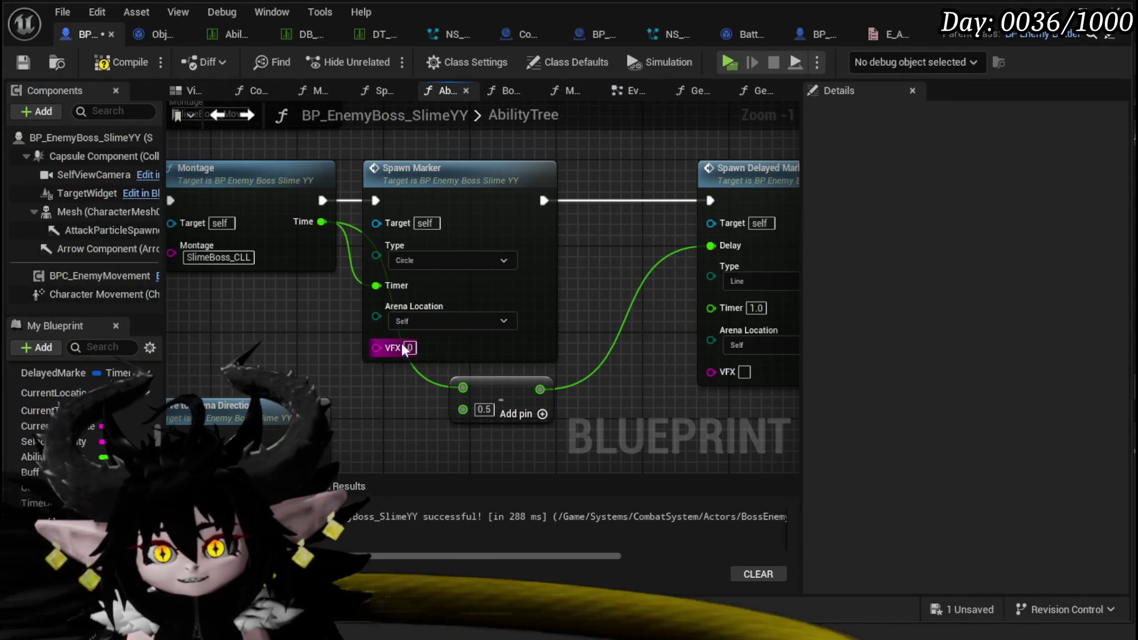
{"action": "left_click", "coordinate": [118, 62]}
{"action": "key", "text": "ctrl+s"}
{"action": "left_click_drag", "start_coordinate": [626, 262], "coordinate": [486, 259]}
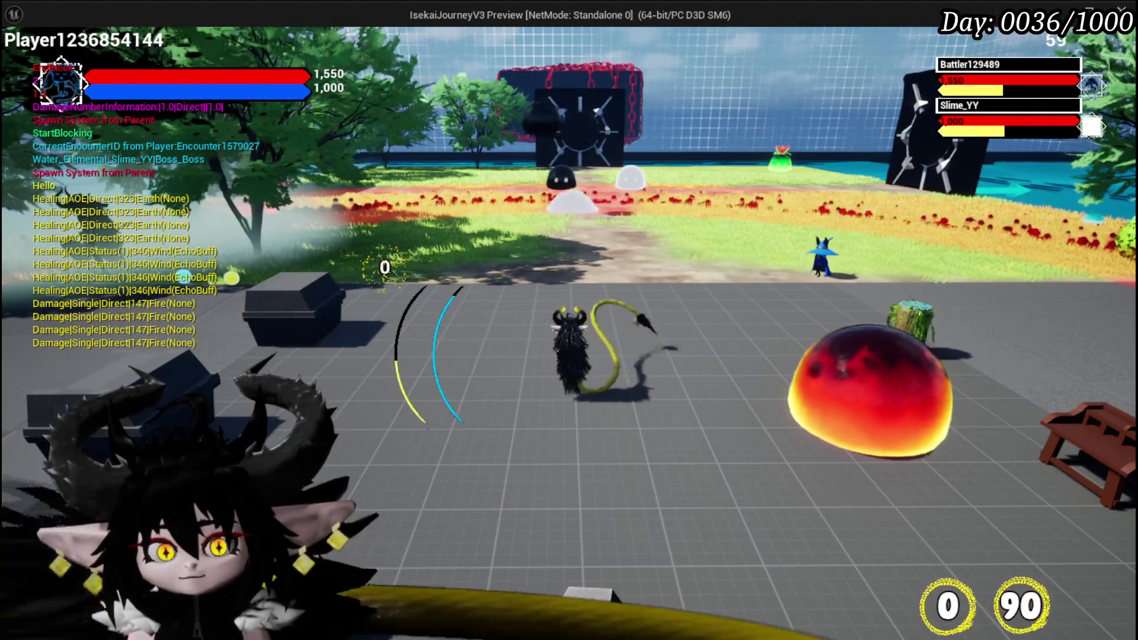
{"action": "key", "text": "Escape"}
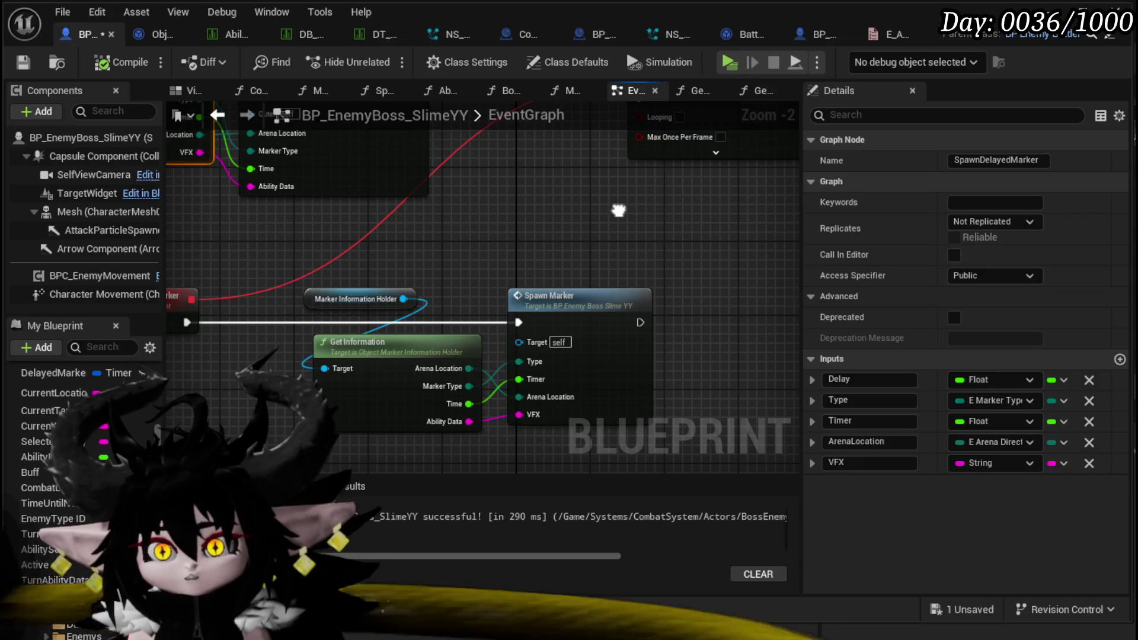
Move the Marker Information Holder and Get Information nodes slightly left, then deselect them
{"action": "left_click_drag", "start_coordinate": [301, 273], "coordinate": [362, 355]}
{"action": "left_click_drag", "start_coordinate": [356, 352], "coordinate": [289, 334]}
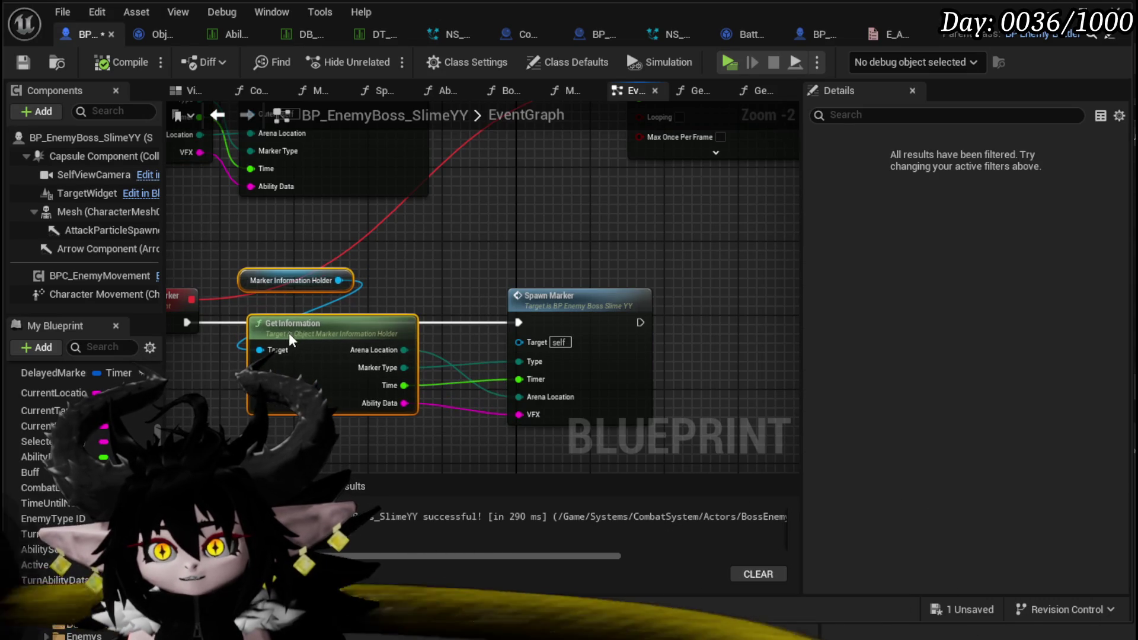
{"action": "left_click", "coordinate": [472, 252]}
{"action": "left_click_drag", "start_coordinate": [356, 240], "coordinate": [363, 269]}
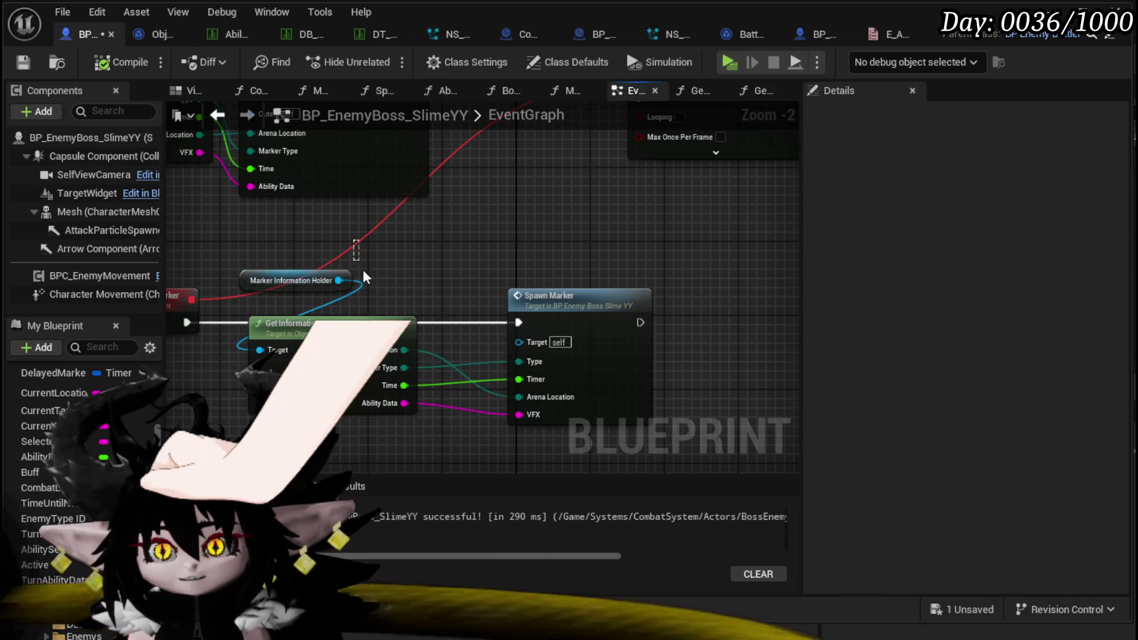
{"action": "left_click", "coordinate": [451, 307]}
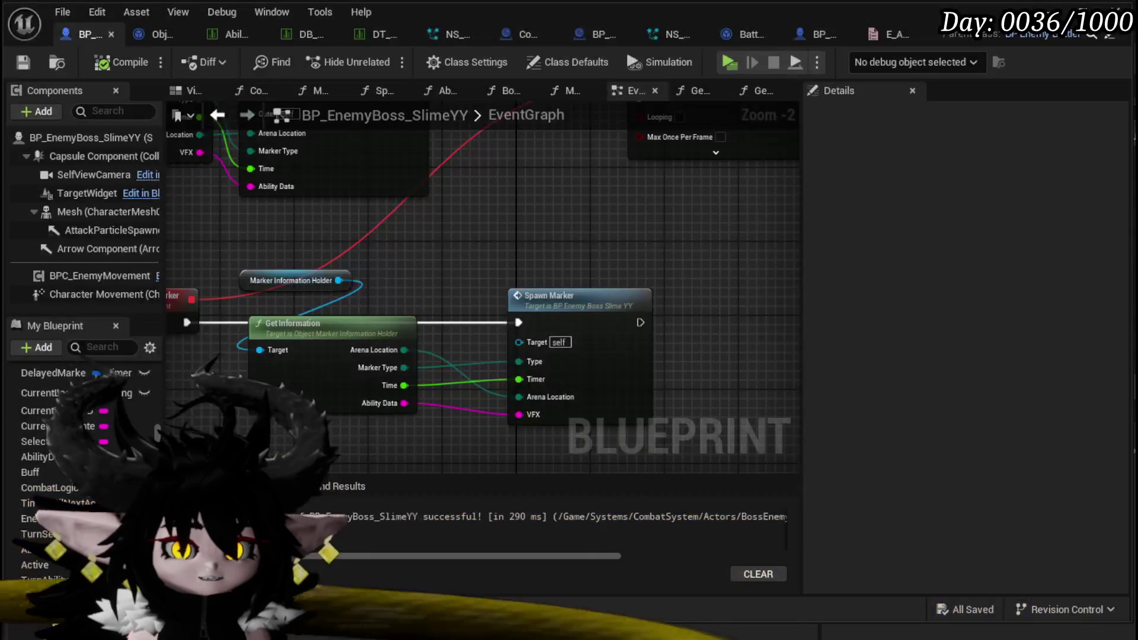
Pan around the EventGraph reviewing Set Timer by Event, Spawn Marker, SpawnDelayedMarker and ExecuteNextAbility nodes
{"action": "mouse_move", "coordinate": [780, 285]}
{"action": "left_mouse_down"}
{"action": "mouse_move", "coordinate": [679, 215]}
{"action": "mouse_move", "coordinate": [681, 191]}
{"action": "mouse_move", "coordinate": [794, 233]}
{"action": "left_mouse_up"}
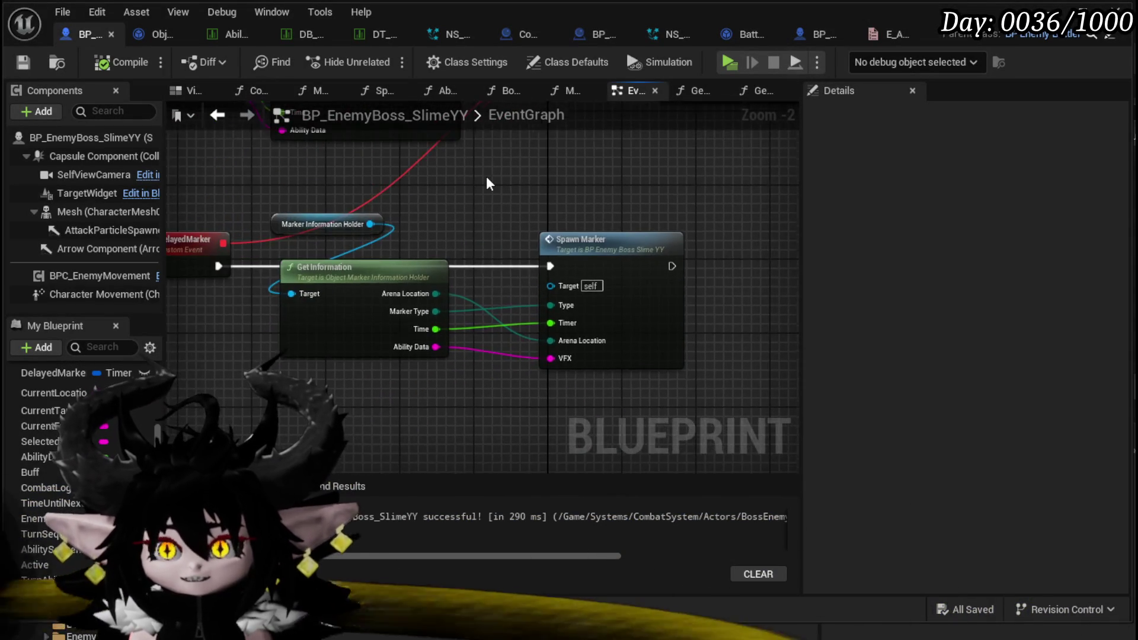
{"action": "scroll", "coordinate": [477, 399], "scroll_direction": "down", "scroll_amount": 1}
{"action": "left_click_drag", "start_coordinate": [478, 399], "coordinate": [491, 193]}
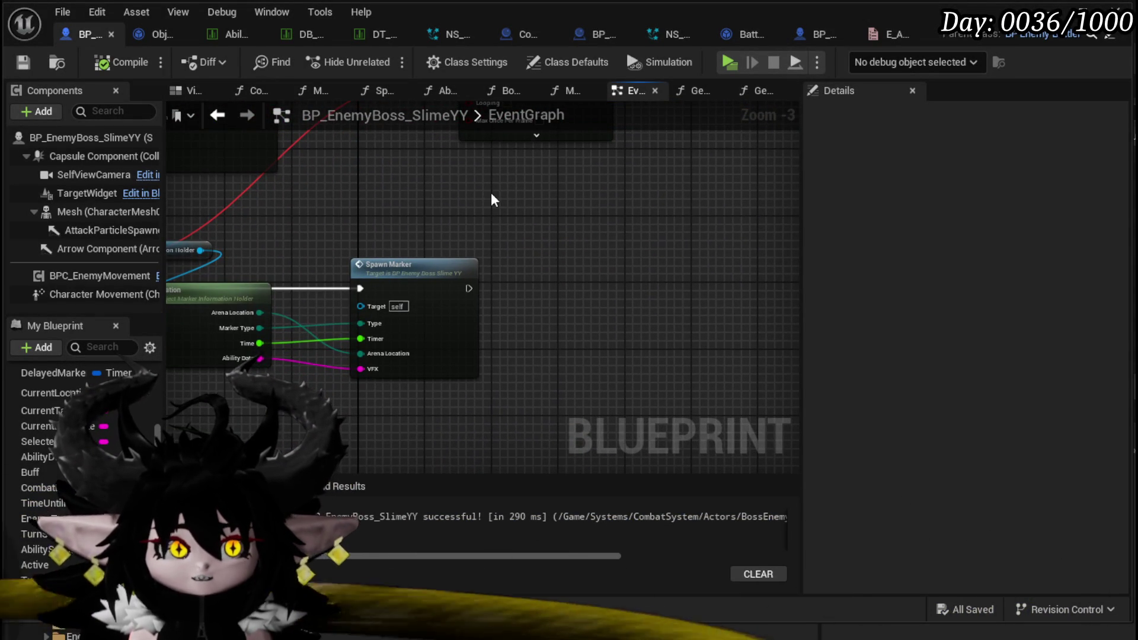
{"action": "mouse_move", "coordinate": [491, 193]}
{"action": "left_mouse_down"}
{"action": "mouse_move", "coordinate": [673, 211]}
{"action": "mouse_move", "coordinate": [567, 252]}
{"action": "left_mouse_up"}
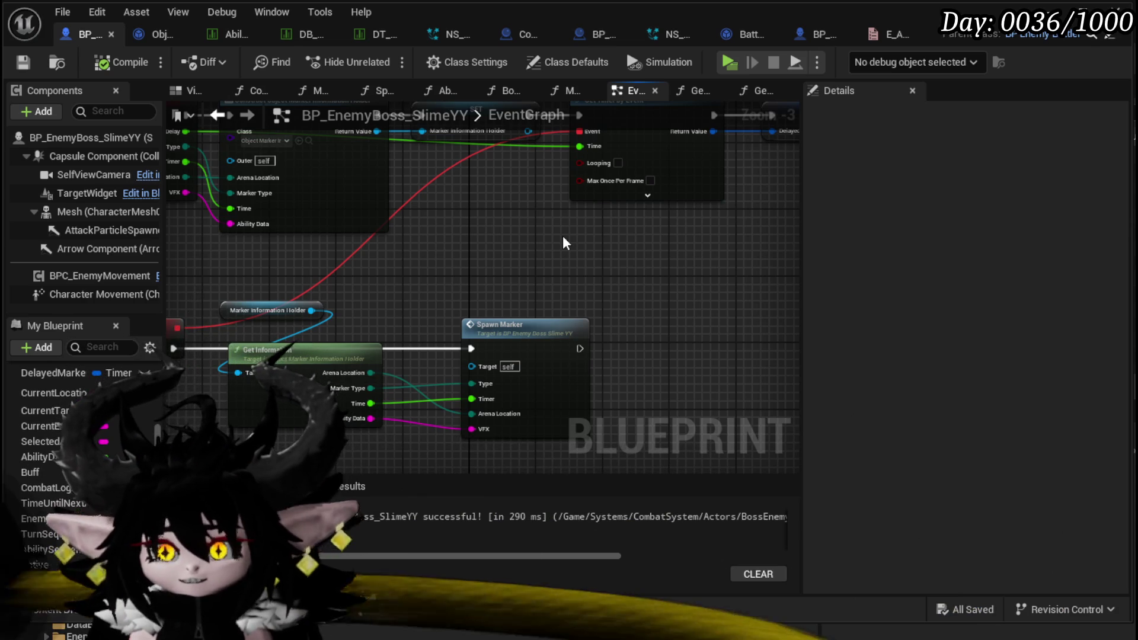
{"action": "scroll", "coordinate": [534, 246], "scroll_direction": "down", "scroll_amount": 3}
{"action": "scroll", "coordinate": [523, 254], "scroll_direction": "up", "scroll_amount": 4}
{"action": "mouse_move", "coordinate": [470, 279]}
{"action": "left_mouse_down"}
{"action": "mouse_move", "coordinate": [393, 385]}
{"action": "mouse_move", "coordinate": [399, 324]}
{"action": "left_mouse_up"}
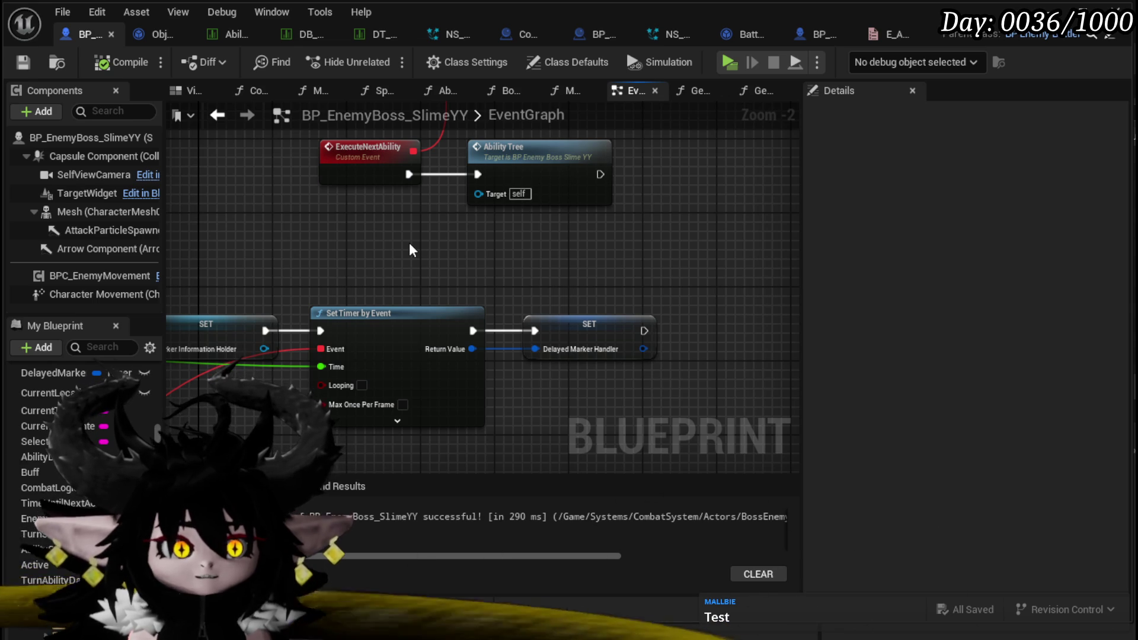
{"action": "left_click_drag", "start_coordinate": [409, 243], "coordinate": [619, 260]}
{"action": "scroll", "coordinate": [518, 168], "scroll_direction": "down", "scroll_amount": 4}
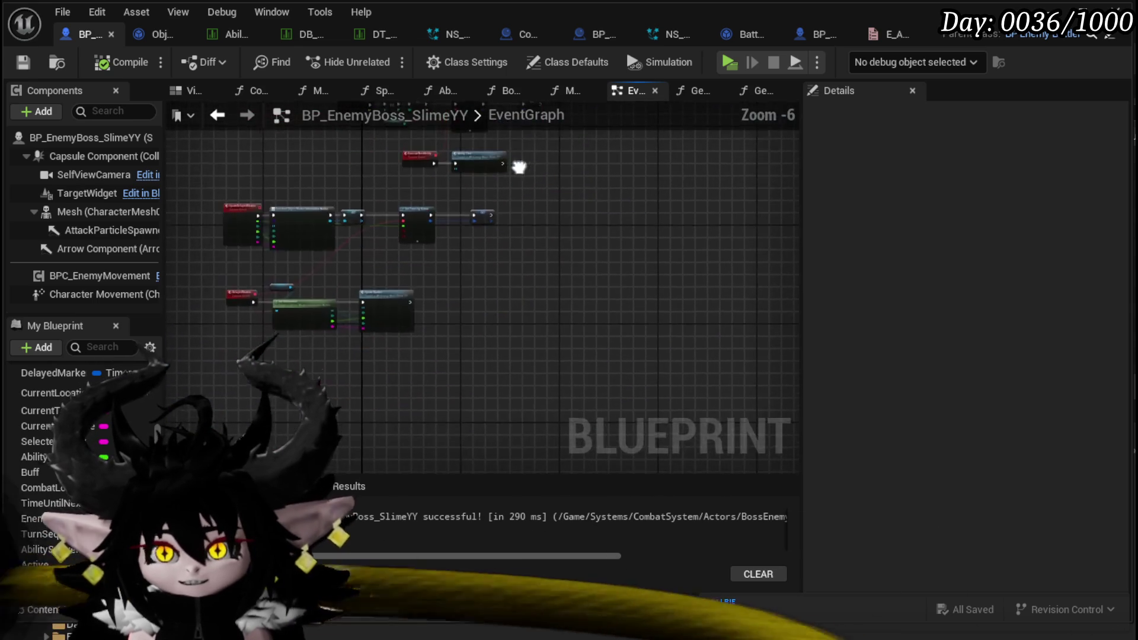
{"action": "scroll", "coordinate": [414, 265], "scroll_direction": "up", "scroll_amount": 4}
{"action": "left_click_drag", "start_coordinate": [414, 265], "coordinate": [565, 205]}
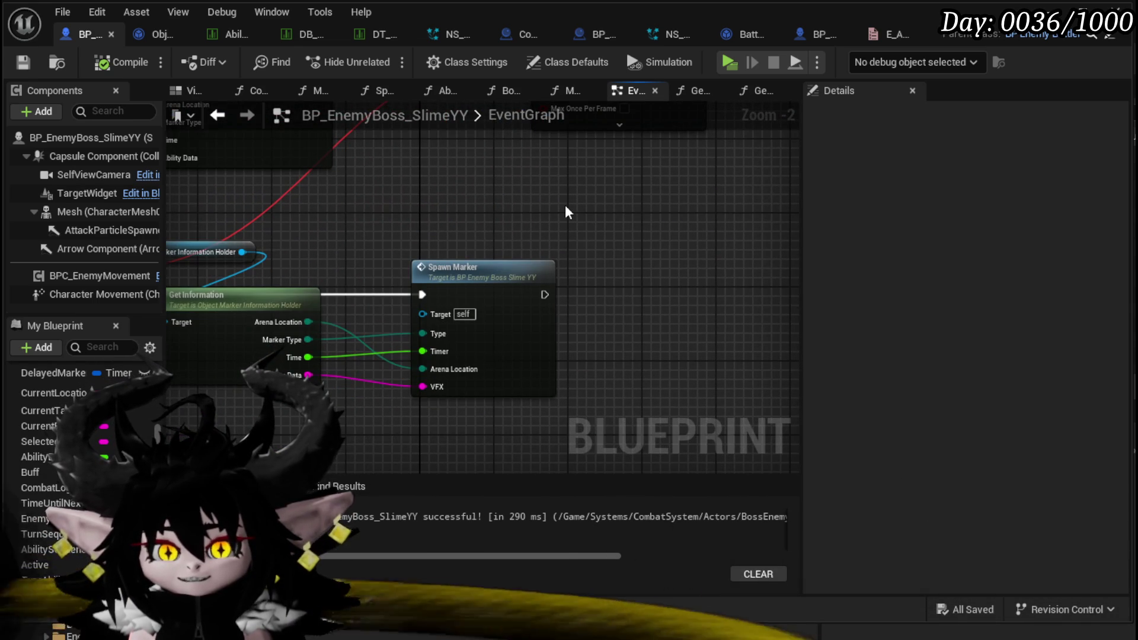
{"action": "mouse_move", "coordinate": [468, 211]}
{"action": "left_mouse_down"}
{"action": "mouse_move", "coordinate": [473, 281]}
{"action": "mouse_move", "coordinate": [337, 373]}
{"action": "mouse_move", "coordinate": [477, 261]}
{"action": "mouse_move", "coordinate": [486, 203]}
{"action": "left_mouse_up"}
{"action": "mouse_move", "coordinate": [663, 240]}
{"action": "left_mouse_down"}
{"action": "mouse_move", "coordinate": [458, 230]}
{"action": "mouse_move", "coordinate": [375, 406]}
{"action": "mouse_move", "coordinate": [756, 358]}
{"action": "mouse_move", "coordinate": [485, 386]}
{"action": "left_mouse_up"}
{"action": "scroll", "coordinate": [551, 262], "scroll_direction": "down", "scroll_amount": 3}
{"action": "scroll", "coordinate": [505, 241], "scroll_direction": "up", "scroll_amount": 1}
{"action": "mouse_move", "coordinate": [427, 331]}
{"action": "left_mouse_down"}
{"action": "mouse_move", "coordinate": [393, 338]}
{"action": "mouse_move", "coordinate": [356, 368]}
{"action": "mouse_move", "coordinate": [338, 363]}
{"action": "mouse_move", "coordinate": [332, 403]}
{"action": "mouse_move", "coordinate": [415, 356]}
{"action": "mouse_move", "coordinate": [397, 345]}
{"action": "left_mouse_up"}
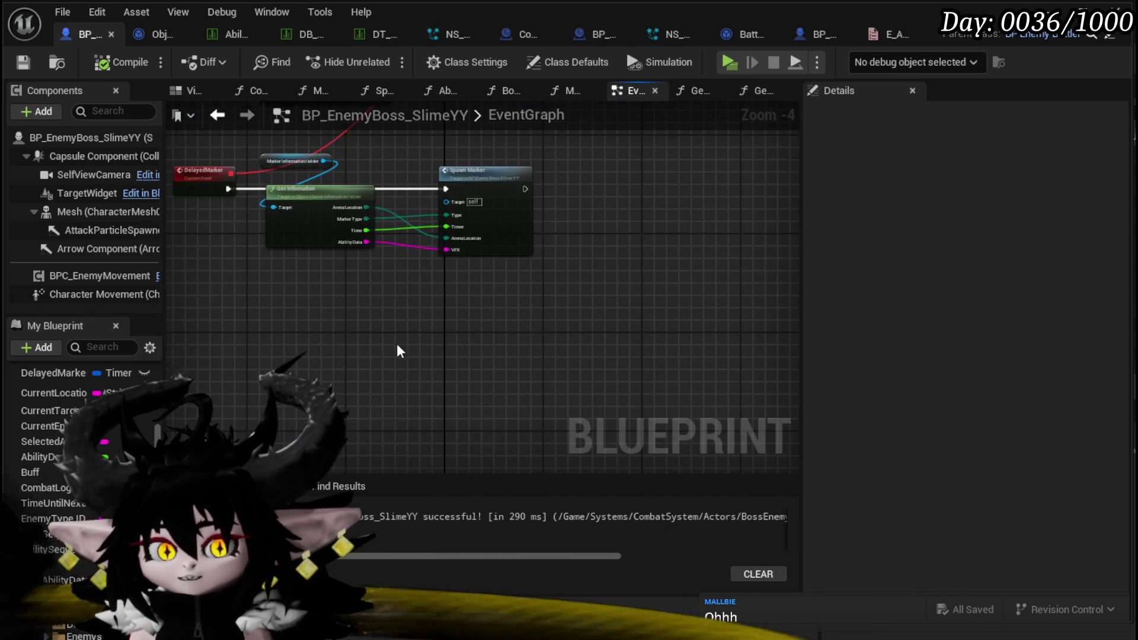
{"action": "scroll", "coordinate": [397, 351], "scroll_direction": "up", "scroll_amount": 2}
{"action": "mouse_move", "coordinate": [417, 296]}
{"action": "left_mouse_down"}
{"action": "mouse_move", "coordinate": [373, 373]}
{"action": "mouse_move", "coordinate": [384, 360]}
{"action": "left_mouse_up"}
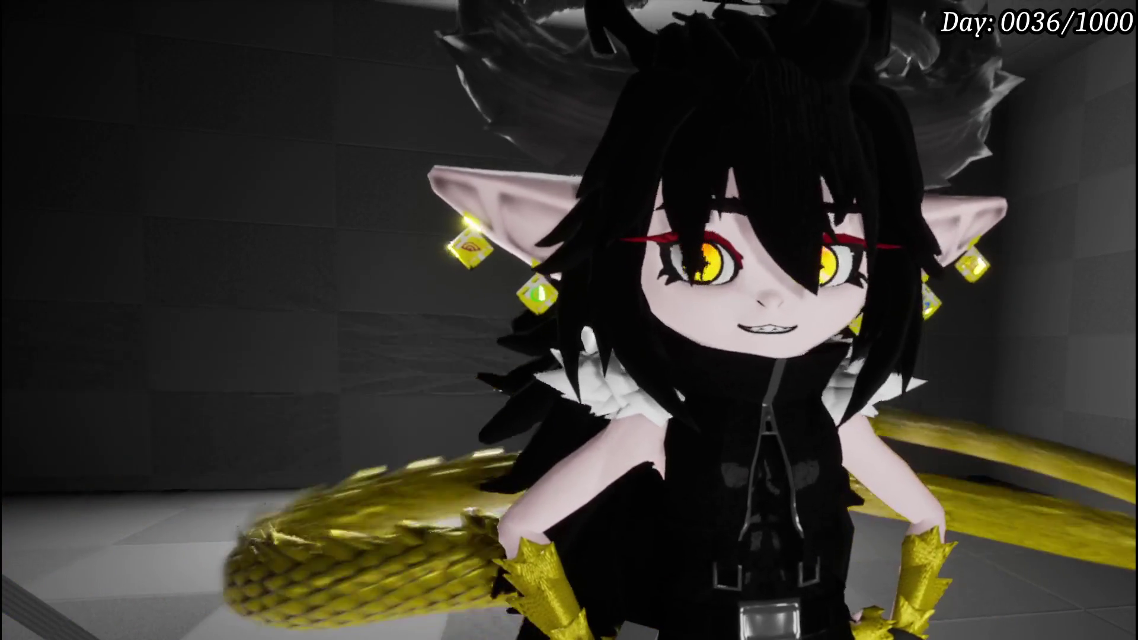
{"action": "mouse_move", "coordinate": [1115, 190]}
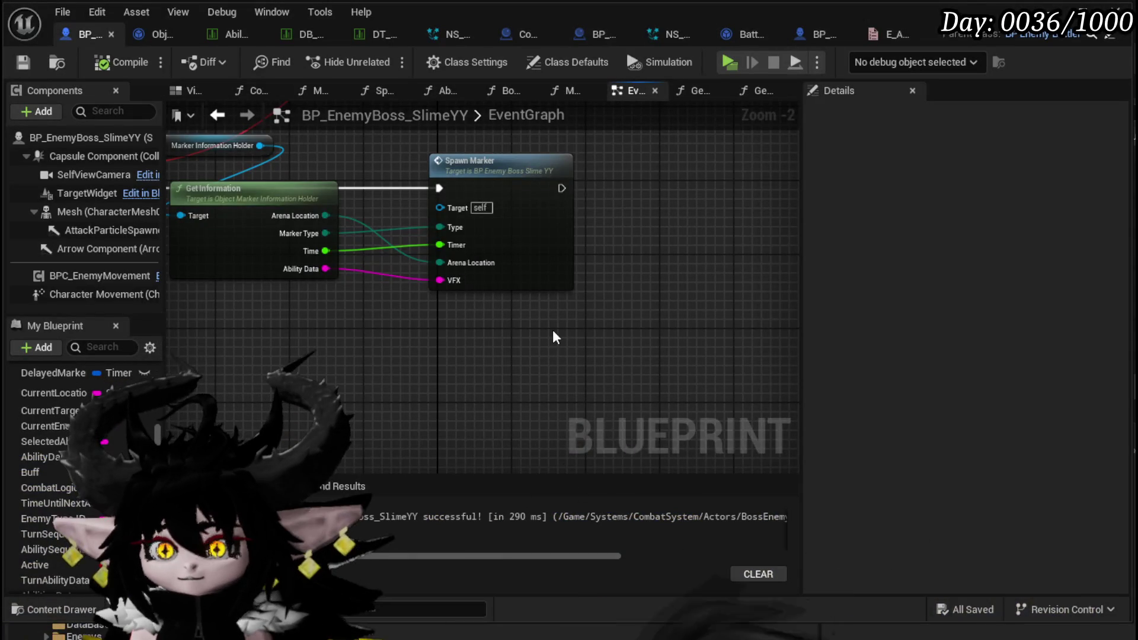
{"action": "scroll", "coordinate": [554, 332], "scroll_direction": "down", "scroll_amount": 4}
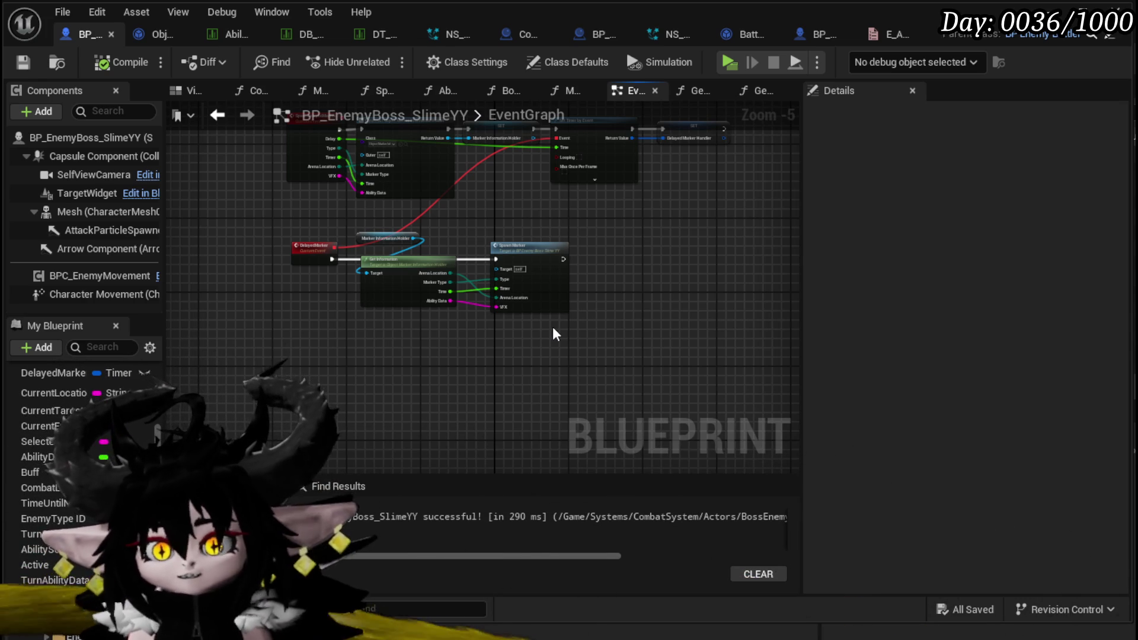
Frame the four DelayedMarker chain nodes, then double-click Spawn Marker to open its function graph
{"action": "scroll", "coordinate": [483, 330], "scroll_direction": "up", "scroll_amount": 3}
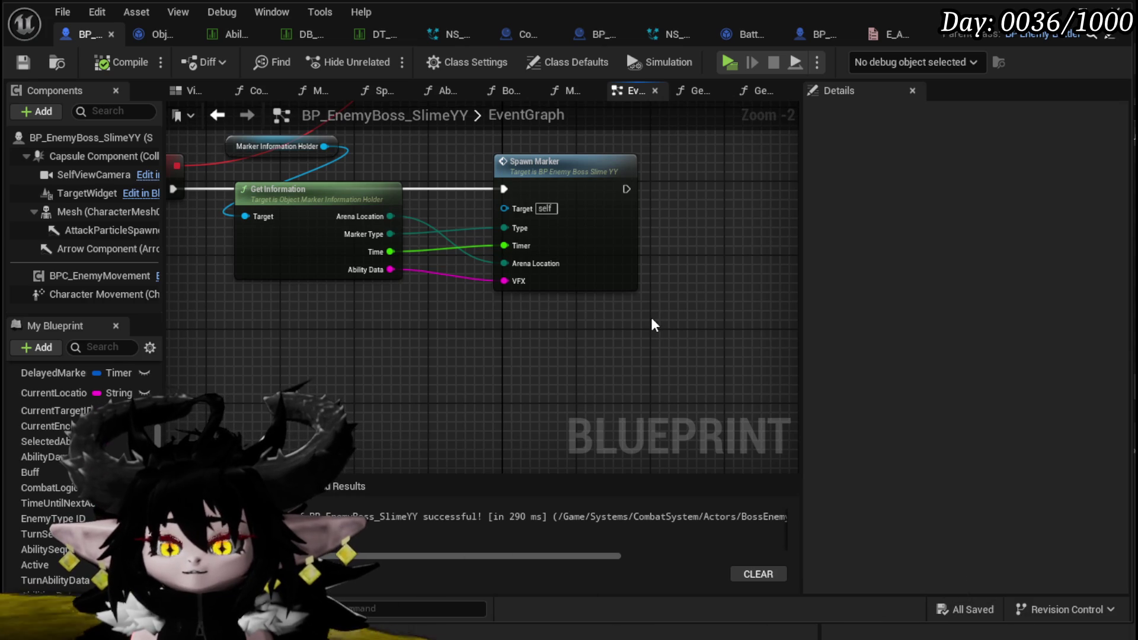
{"action": "scroll", "coordinate": [599, 326], "scroll_direction": "down", "scroll_amount": 2}
{"action": "mouse_move", "coordinate": [487, 210]}
{"action": "left_mouse_down"}
{"action": "mouse_move", "coordinate": [532, 289]}
{"action": "mouse_move", "coordinate": [534, 368]}
{"action": "mouse_move", "coordinate": [386, 343]}
{"action": "mouse_move", "coordinate": [395, 437]}
{"action": "mouse_move", "coordinate": [472, 296]}
{"action": "mouse_move", "coordinate": [525, 246]}
{"action": "left_mouse_up"}
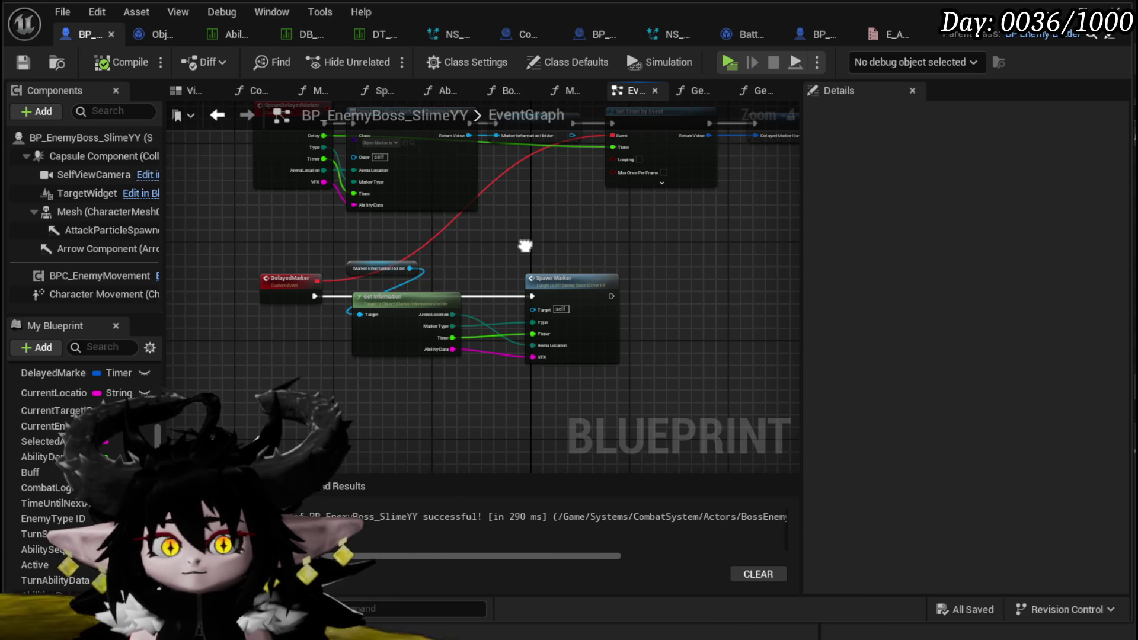
{"action": "mouse_move", "coordinate": [525, 244]}
{"action": "left_mouse_down"}
{"action": "mouse_move", "coordinate": [386, 264]}
{"action": "mouse_move", "coordinate": [197, 337]}
{"action": "left_mouse_up"}
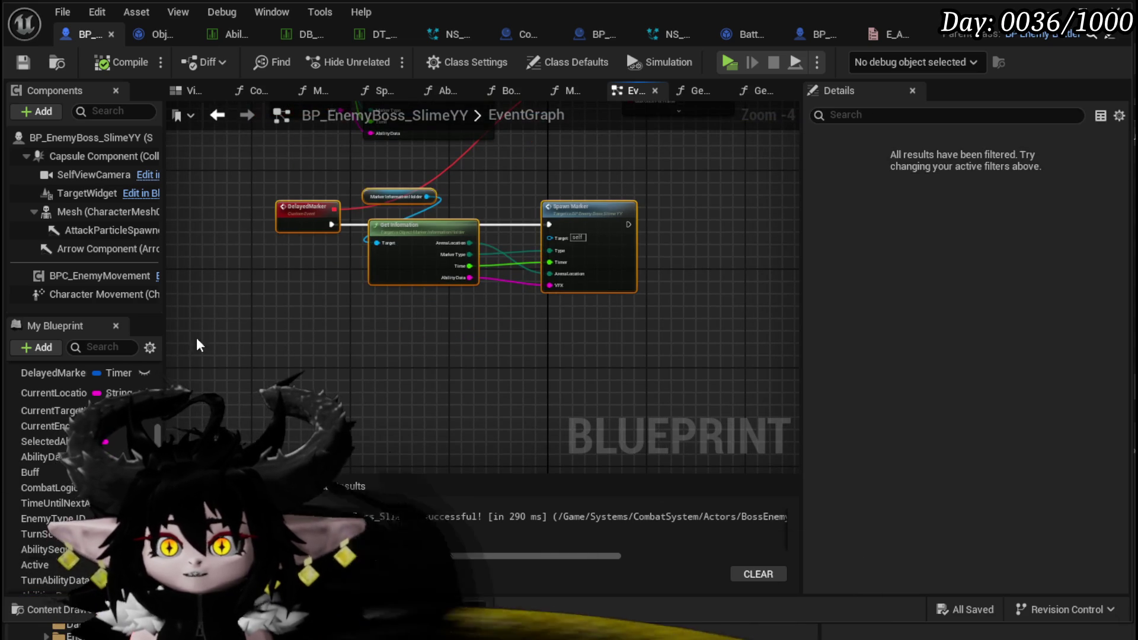
{"action": "left_click", "coordinate": [400, 386]}
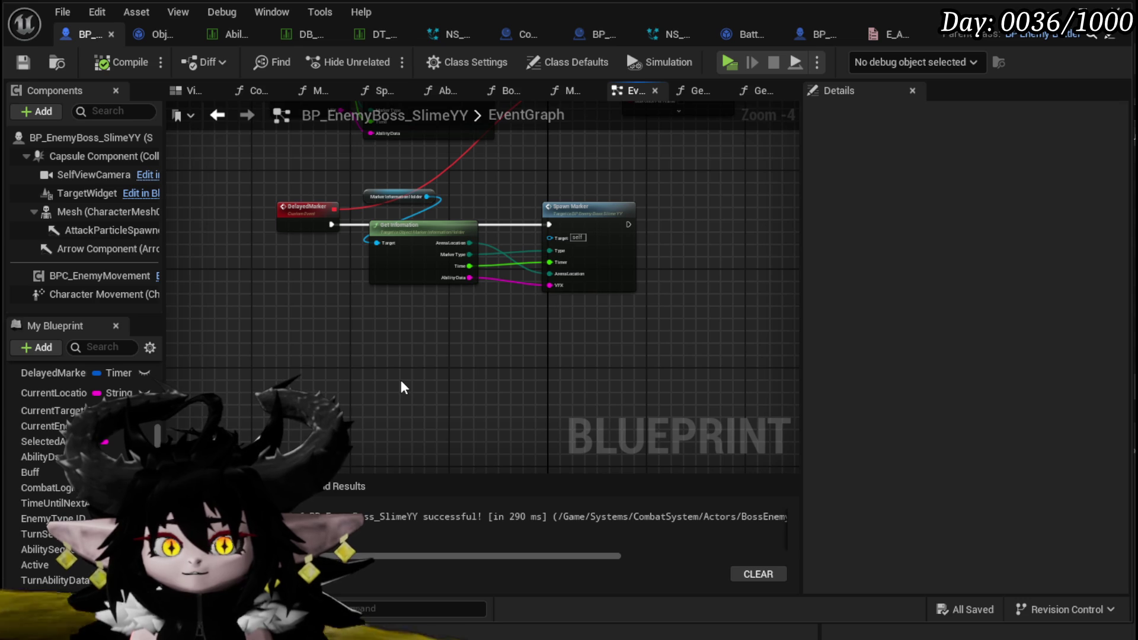
{"action": "scroll", "coordinate": [401, 381], "scroll_direction": "up", "scroll_amount": 3}
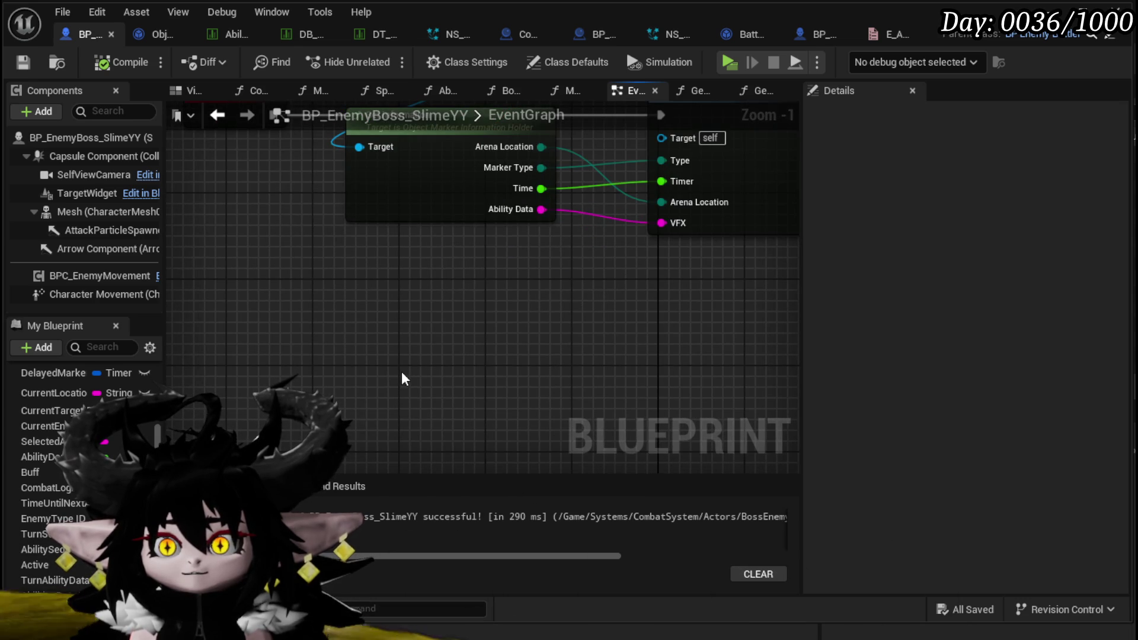
{"action": "scroll", "coordinate": [403, 379], "scroll_direction": "down", "scroll_amount": 2}
{"action": "double_click", "coordinate": [579, 226]}
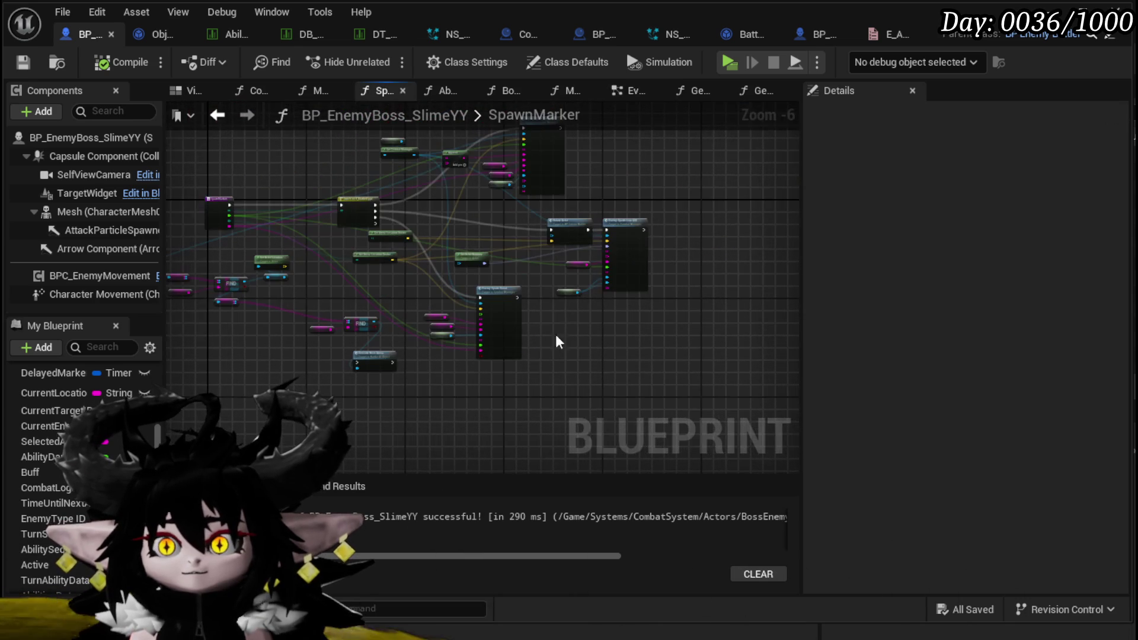
Shift the Enemy Spawn Line AOE, Battler ID and Self nodes right to make room beside Rotate Actor
{"action": "scroll", "coordinate": [556, 338], "scroll_direction": "up", "scroll_amount": 4}
{"action": "mouse_move", "coordinate": [556, 328]}
{"action": "left_mouse_down"}
{"action": "mouse_move", "coordinate": [468, 462]}
{"action": "mouse_move", "coordinate": [432, 462]}
{"action": "left_mouse_up"}
{"action": "mouse_move", "coordinate": [682, 263]}
{"action": "left_mouse_down"}
{"action": "mouse_move", "coordinate": [521, 400]}
{"action": "mouse_move", "coordinate": [364, 427]}
{"action": "left_mouse_up"}
{"action": "left_click_drag", "start_coordinate": [532, 308], "coordinate": [772, 310]}
{"action": "left_click", "coordinate": [417, 219]}
{"action": "mouse_move", "coordinate": [418, 219]}
{"action": "left_mouse_down"}
{"action": "mouse_move", "coordinate": [427, 254]}
{"action": "mouse_move", "coordinate": [521, 264]}
{"action": "mouse_move", "coordinate": [273, 249]}
{"action": "left_mouse_up"}
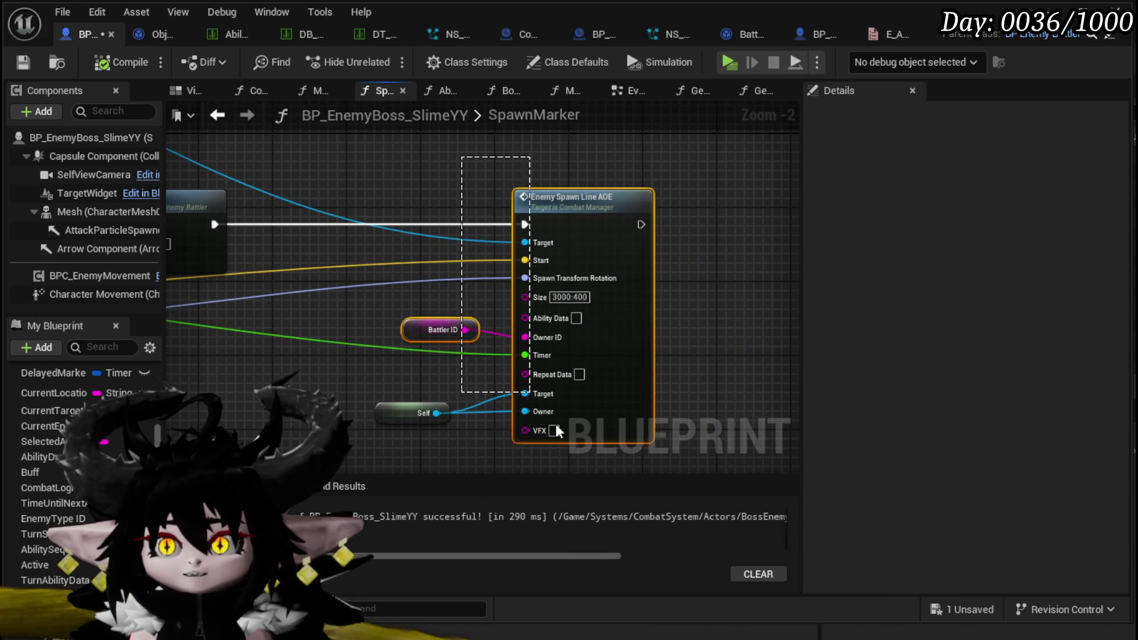
{"action": "left_click_drag", "start_coordinate": [556, 430], "coordinate": [457, 375]}
{"action": "left_click_drag", "start_coordinate": [623, 169], "coordinate": [791, 168]}
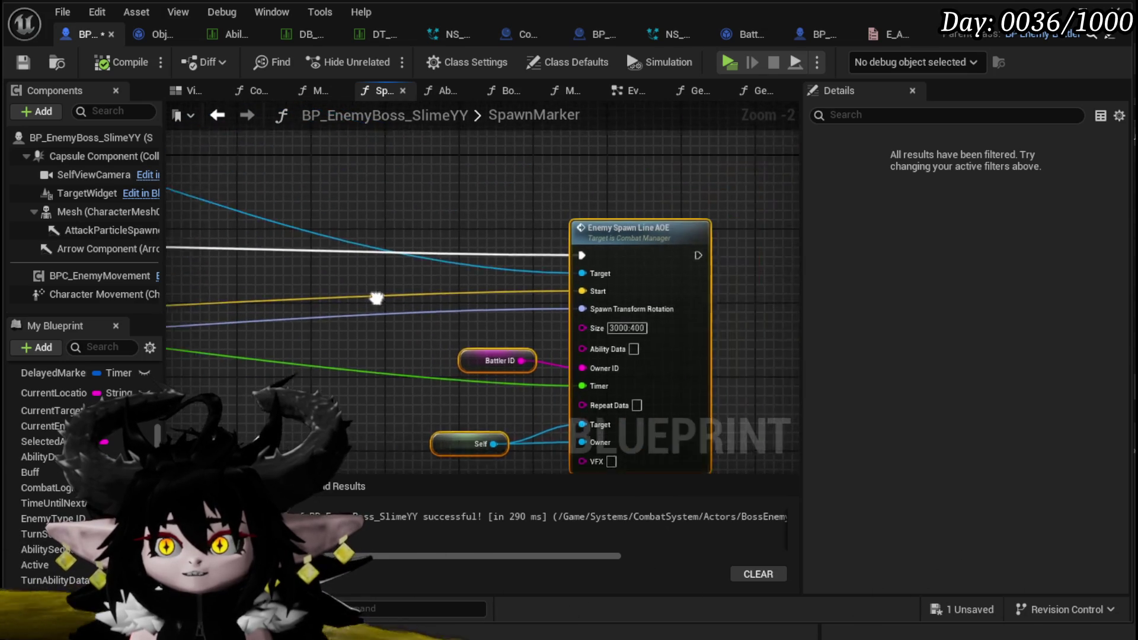
{"action": "scroll", "coordinate": [553, 289], "scroll_direction": "down", "scroll_amount": 3}
{"action": "left_click_drag", "start_coordinate": [656, 297], "coordinate": [429, 289]}
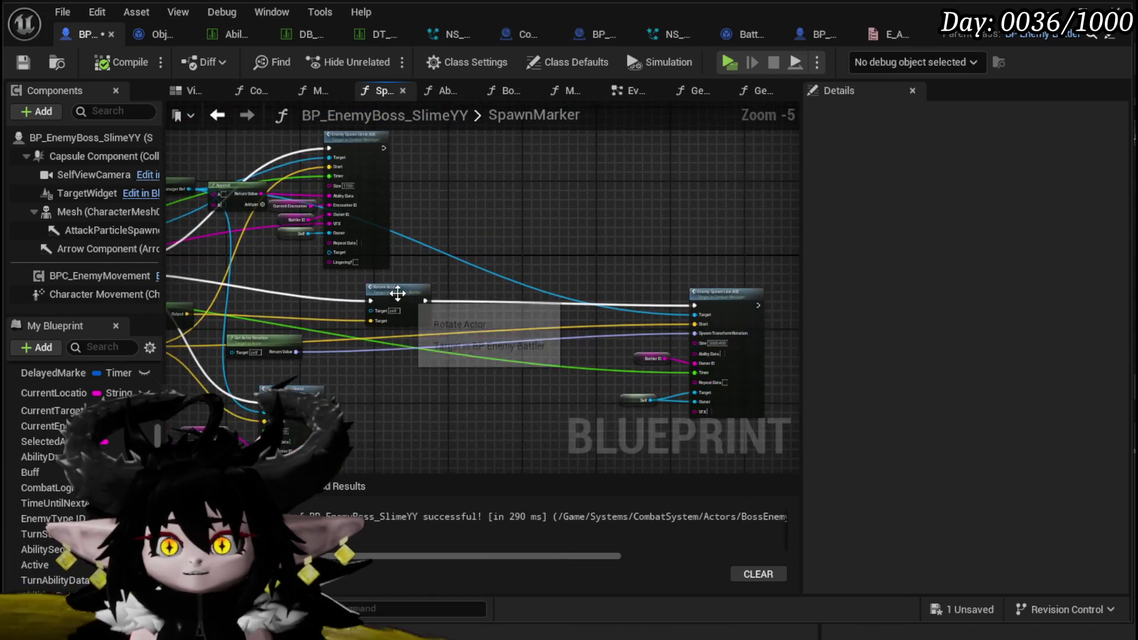
{"action": "left_click", "coordinate": [431, 289]}
{"action": "scroll", "coordinate": [361, 308], "scroll_direction": "up", "scroll_amount": 3}
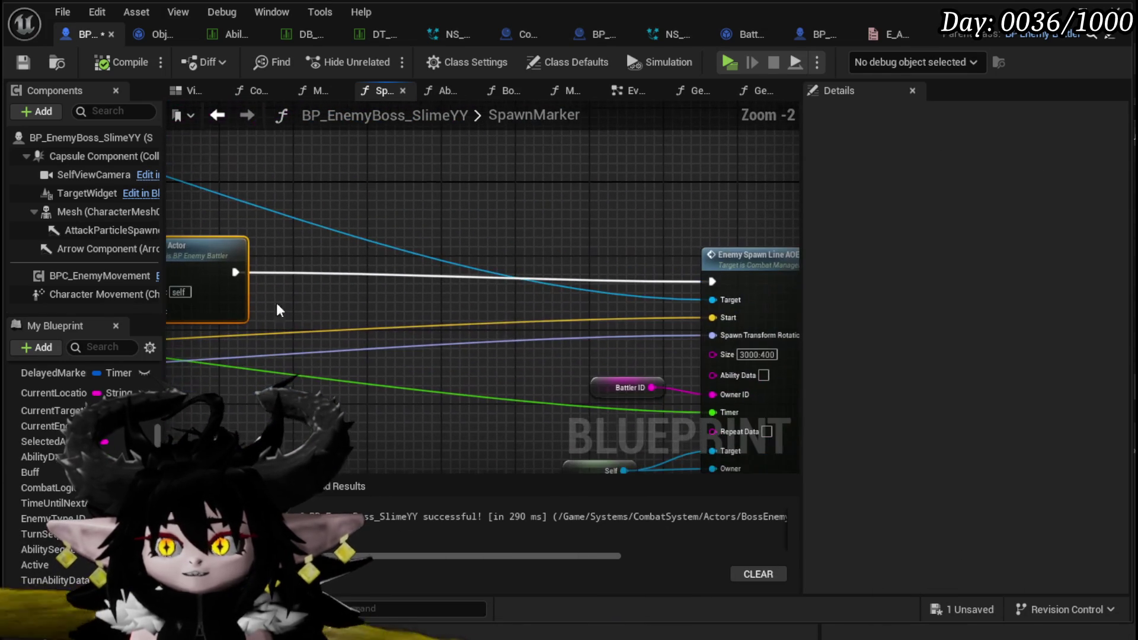
{"action": "mouse_move", "coordinate": [422, 302]}
{"action": "left_mouse_down"}
{"action": "mouse_move", "coordinate": [530, 266]}
{"action": "mouse_move", "coordinate": [297, 266]}
{"action": "left_mouse_up"}
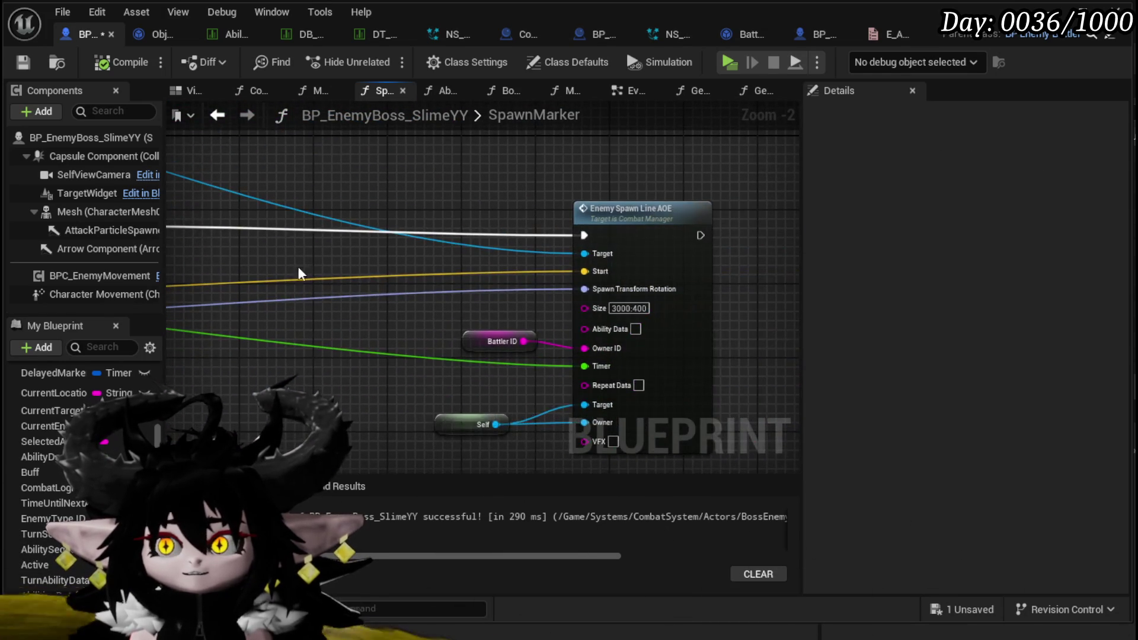
Add a Get Actor Right Vector node feeding a new Multiply node
{"action": "right_click", "coordinate": [301, 262]}
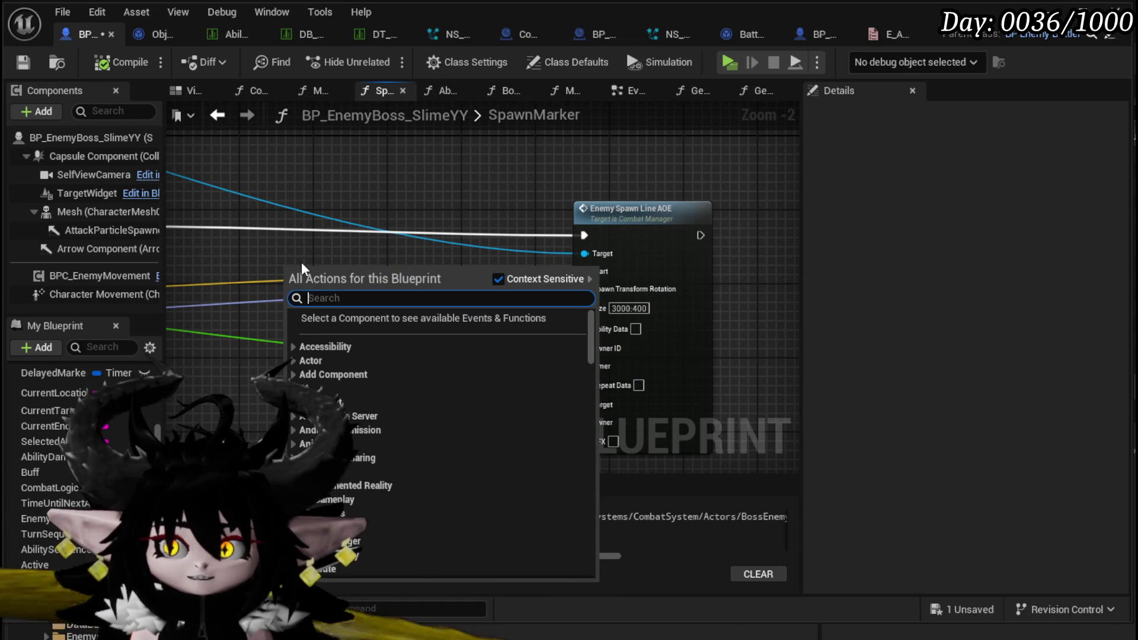
{"action": "type", "text": "get actor right"}
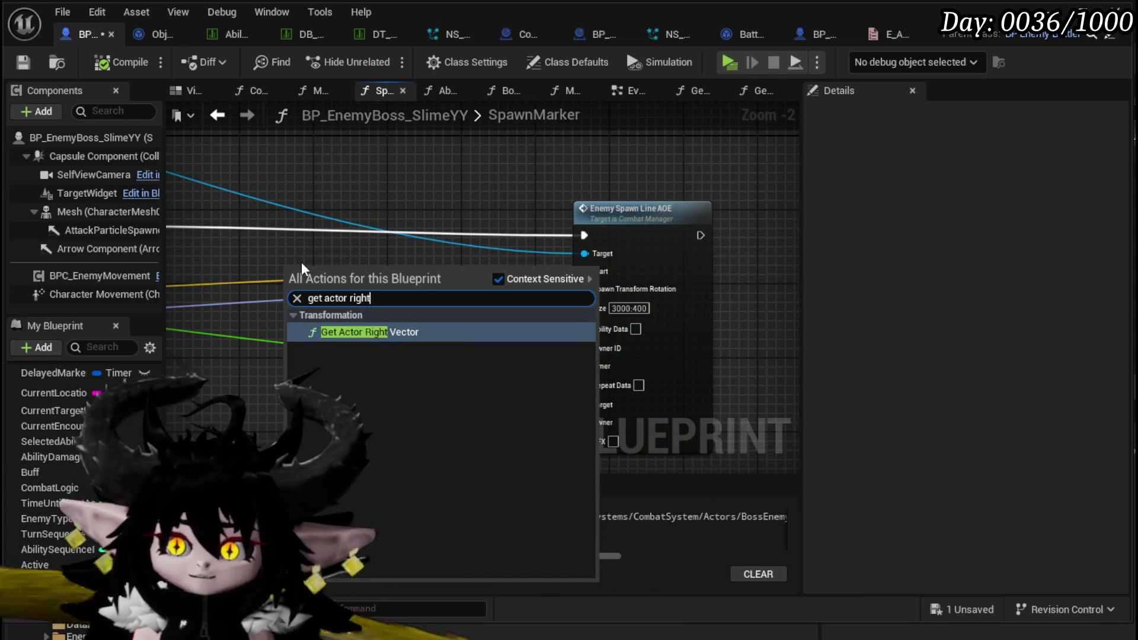
{"action": "left_click", "coordinate": [380, 330]}
{"action": "mouse_move", "coordinate": [355, 283]}
{"action": "left_mouse_down"}
{"action": "mouse_move", "coordinate": [275, 295]}
{"action": "mouse_move", "coordinate": [526, 282]}
{"action": "left_mouse_up"}
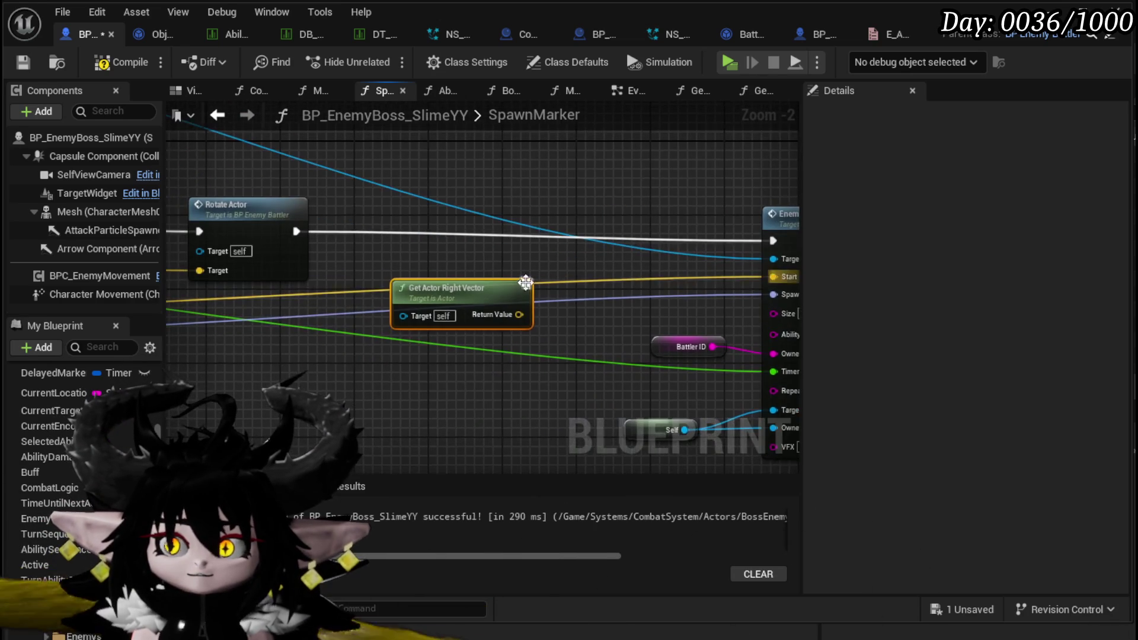
{"action": "mouse_move", "coordinate": [631, 276]}
{"action": "left_mouse_down"}
{"action": "mouse_move", "coordinate": [513, 258]}
{"action": "mouse_move", "coordinate": [616, 281]}
{"action": "left_mouse_up"}
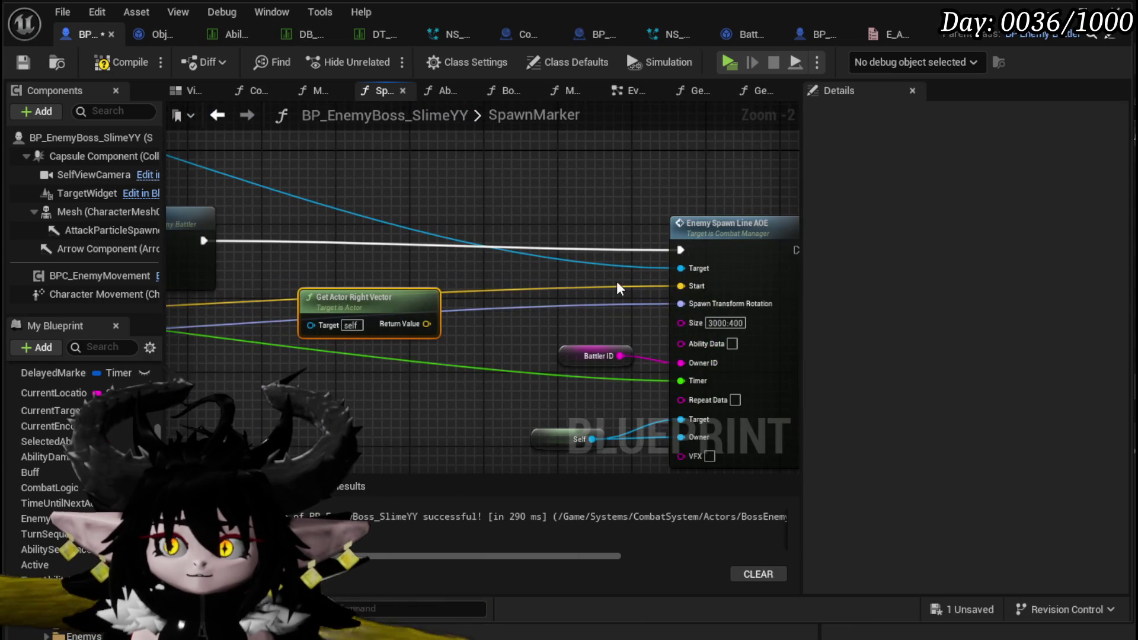
{"action": "left_click_drag", "start_coordinate": [416, 325], "coordinate": [517, 290]}
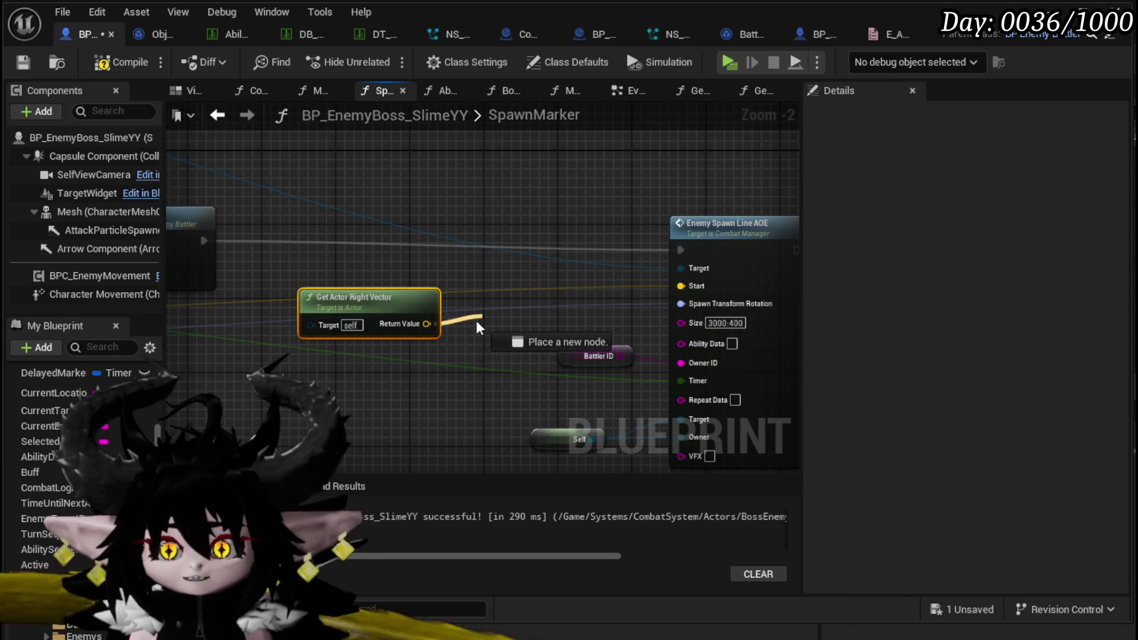
{"action": "left_click_drag", "start_coordinate": [478, 328], "coordinate": [425, 376]}
{"action": "type", "text": "multiply"}
{"action": "left_click", "coordinate": [482, 454]}
{"action": "mouse_move", "coordinate": [456, 308]}
{"action": "left_mouse_down"}
{"action": "mouse_move", "coordinate": [476, 388]}
{"action": "mouse_move", "coordinate": [375, 376]}
{"action": "mouse_move", "coordinate": [444, 378]}
{"action": "mouse_move", "coordinate": [465, 316]}
{"action": "left_mouse_up"}
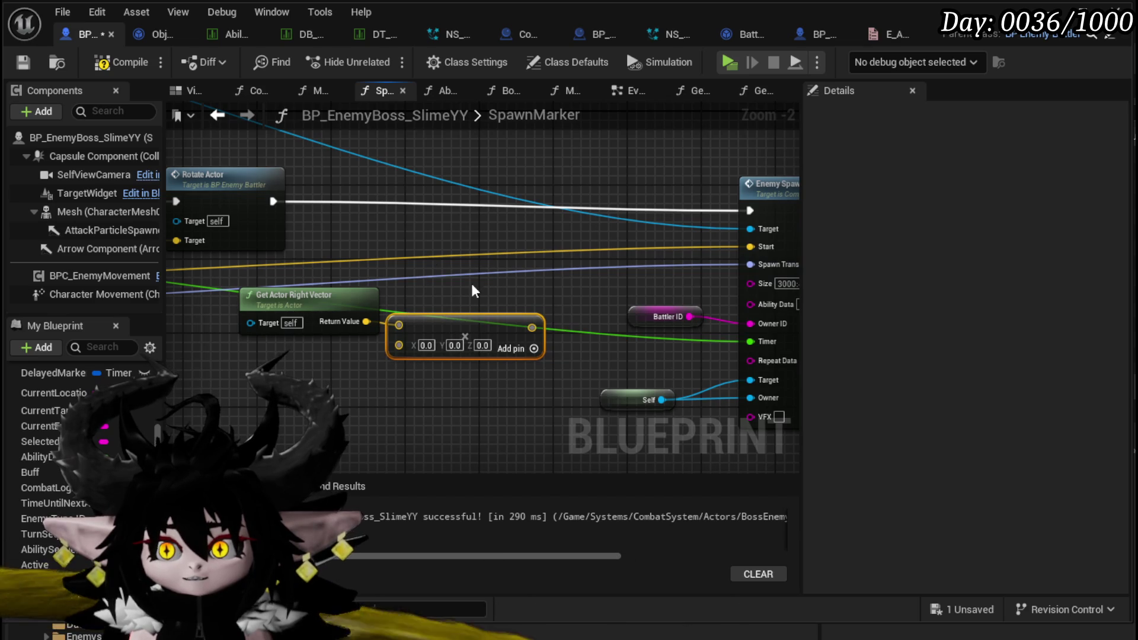
Pass the Multiply result through an Add node and wire its output into the spawn node's Start
{"action": "left_click_drag", "start_coordinate": [531, 327], "coordinate": [530, 254]}
{"action": "type", "text": "add"}
{"action": "left_click", "coordinate": [563, 335]}
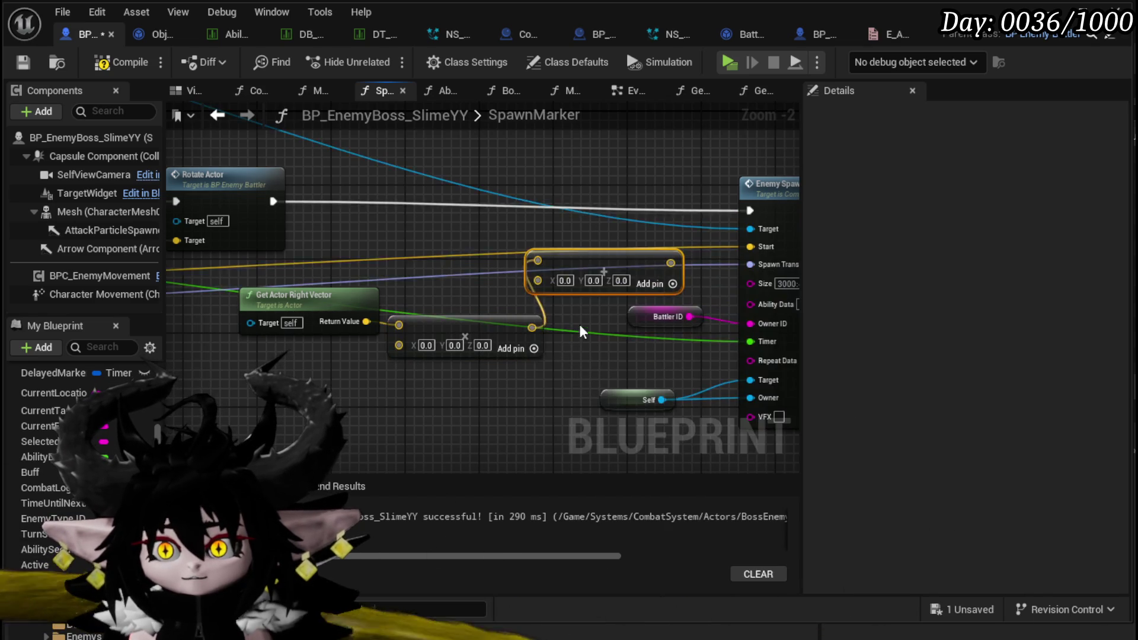
{"action": "left_click_drag", "start_coordinate": [531, 328], "coordinate": [537, 279]}
{"action": "mouse_move", "coordinate": [748, 244]}
{"action": "left_mouse_down"}
{"action": "mouse_move", "coordinate": [533, 262]}
{"action": "mouse_move", "coordinate": [596, 261]}
{"action": "left_mouse_up"}
{"action": "left_click_drag", "start_coordinate": [524, 262], "coordinate": [665, 250]}
Convert the multiplier pin to a single float set to 1000 and compile the blueprint
{"action": "right_click", "coordinate": [322, 354]}
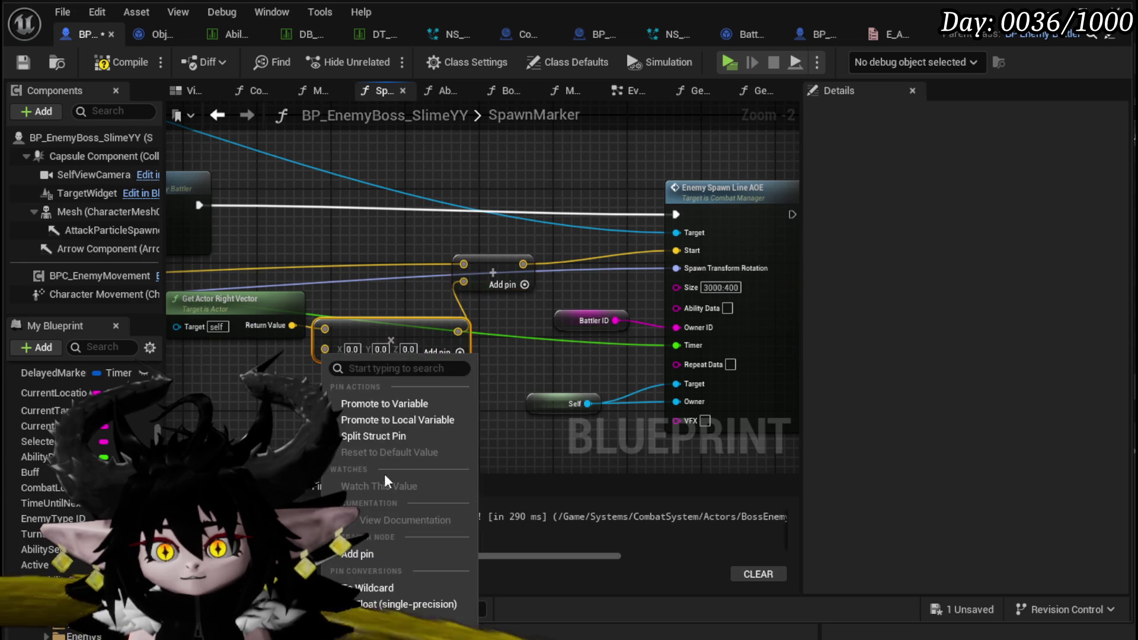
{"action": "left_click", "coordinate": [385, 591]}
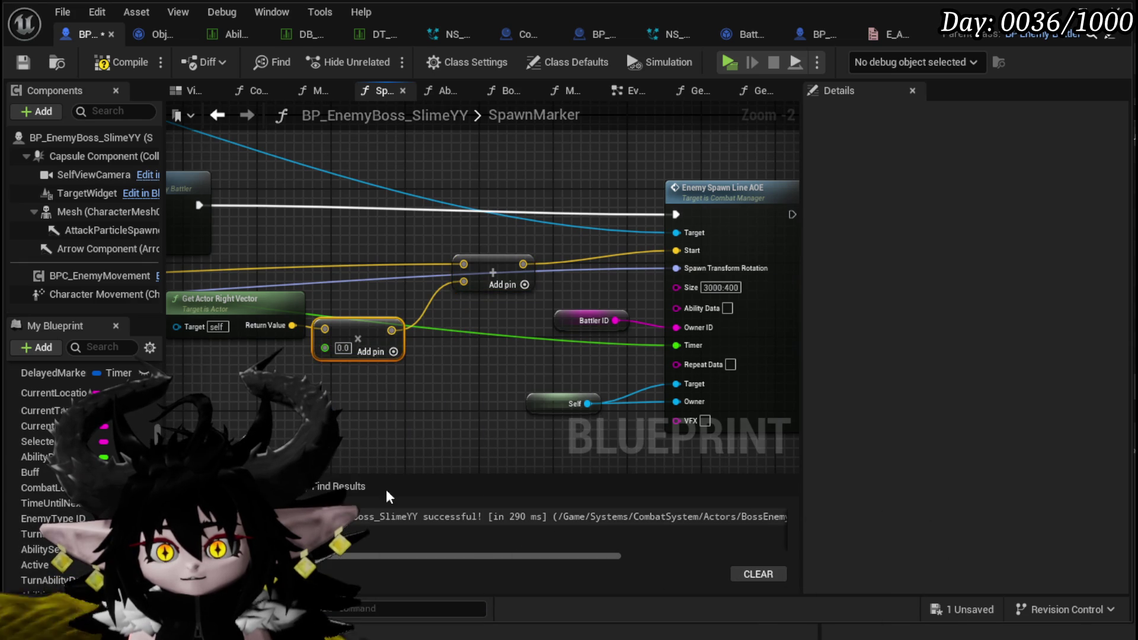
{"action": "left_click", "coordinate": [344, 348]}
{"action": "type", "text": "800"}
{"action": "left_click", "coordinate": [411, 385]}
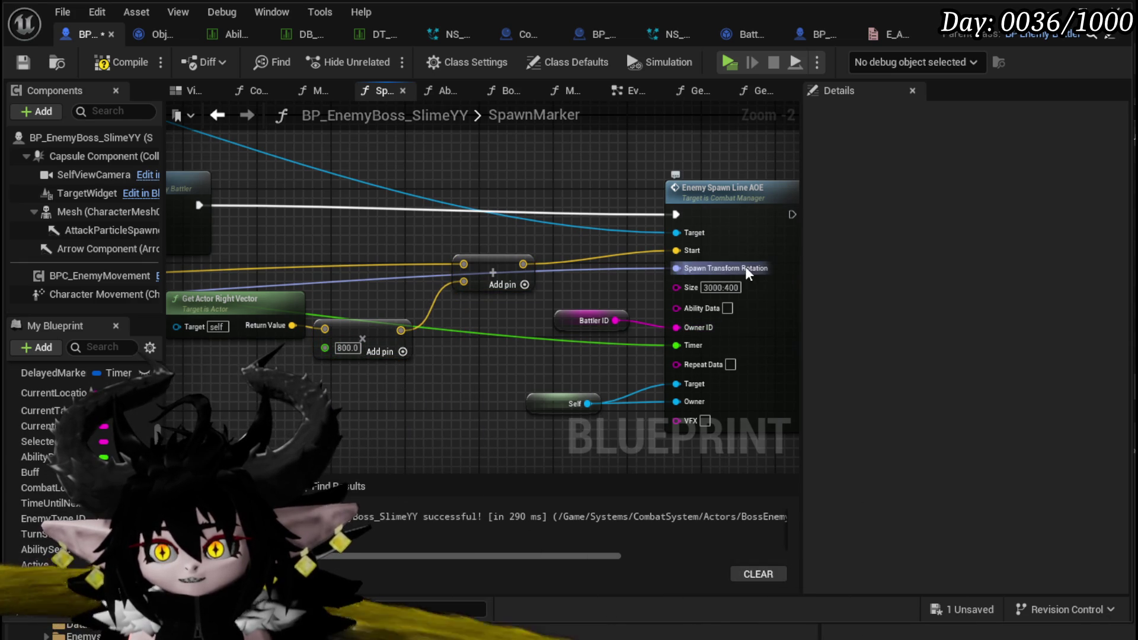
{"action": "type", "text": "1000"}
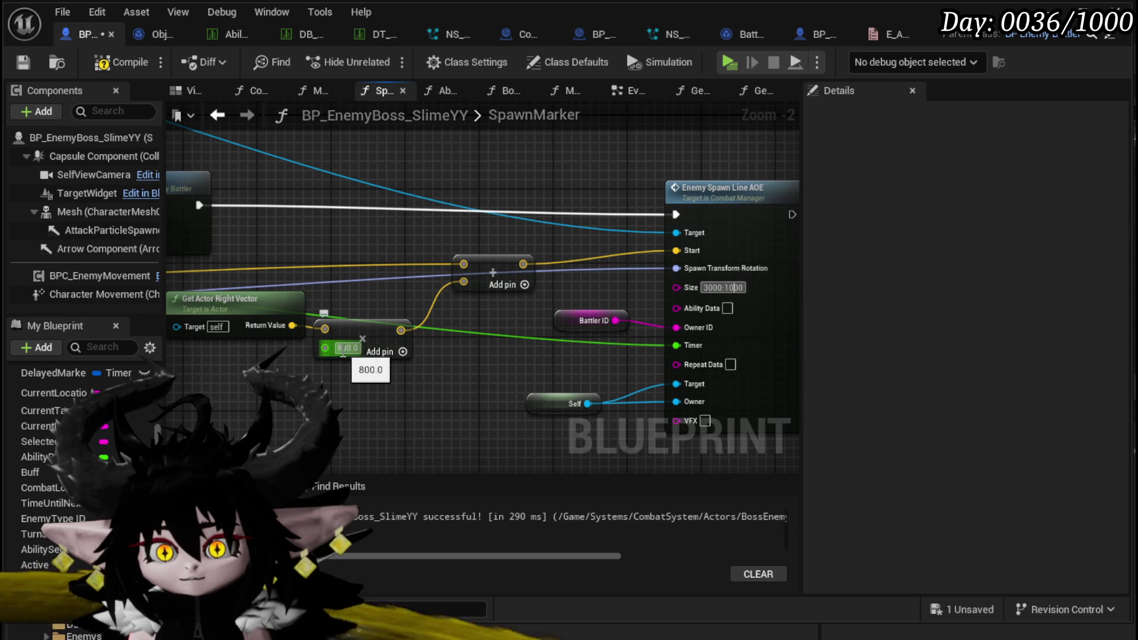
{"action": "type", "text": "1000"}
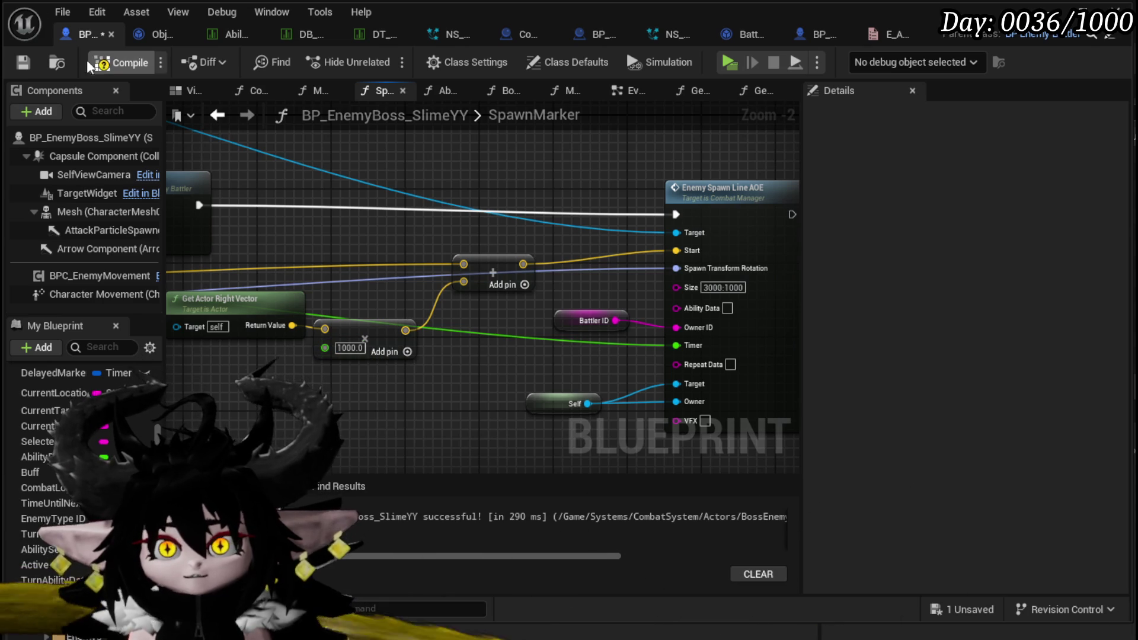
{"action": "left_click", "coordinate": [88, 64]}
Tidy the right-vector and Multiply nodes, change the multiplier to -1000, and save
{"action": "mouse_move", "coordinate": [317, 205]}
{"action": "left_mouse_down"}
{"action": "mouse_move", "coordinate": [332, 177]}
{"action": "mouse_move", "coordinate": [385, 234]}
{"action": "mouse_move", "coordinate": [441, 228]}
{"action": "left_mouse_up"}
{"action": "left_click", "coordinate": [224, 320]}
{"action": "left_click_drag", "start_coordinate": [363, 340], "coordinate": [422, 365]}
{"action": "left_click", "coordinate": [402, 305]}
{"action": "left_click_drag", "start_coordinate": [401, 305], "coordinate": [462, 287]}
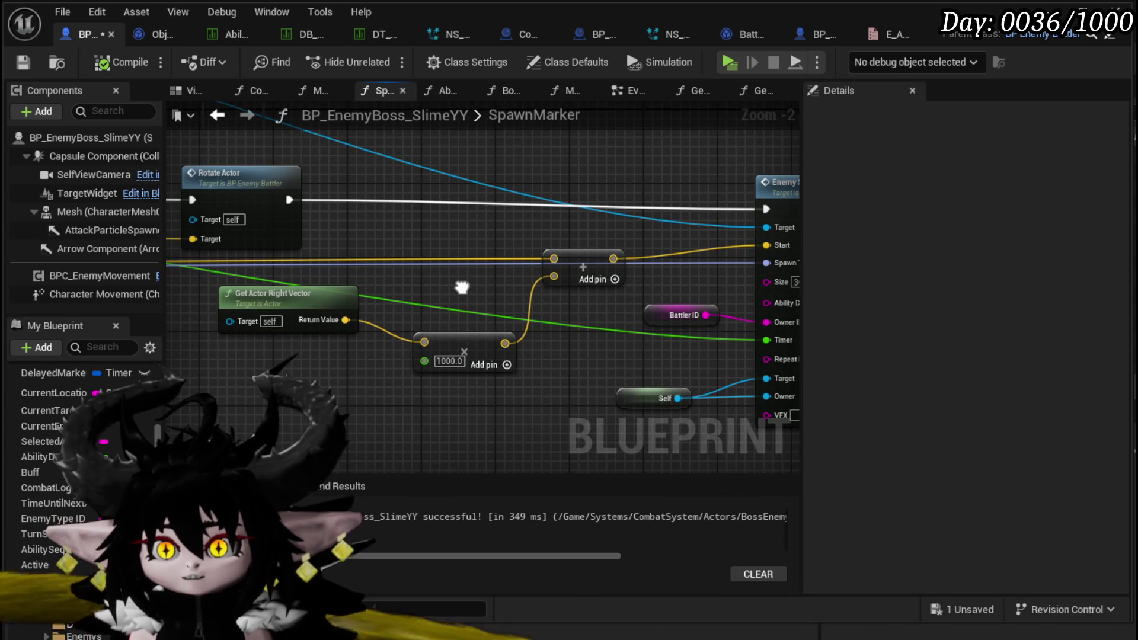
{"action": "left_click", "coordinate": [449, 361]}
{"action": "type", "text": "-1000"}
{"action": "key", "text": "Return"}
{"action": "left_click", "coordinate": [28, 66]}
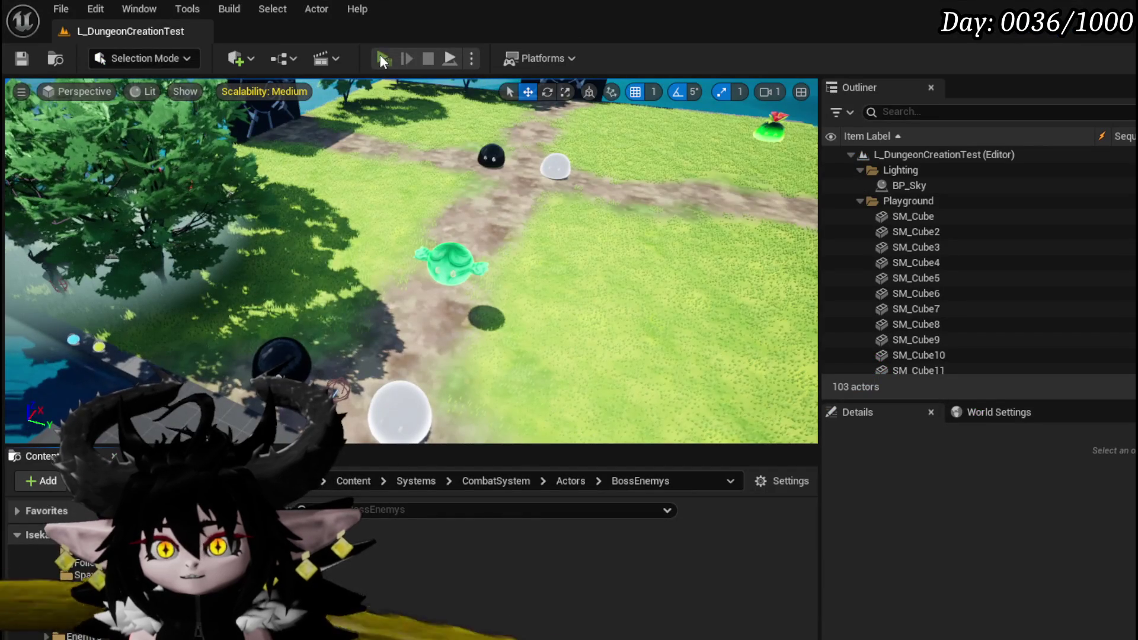
Play-test the slime boss fight, choosing X on the battle prompt, then save all packages
{"action": "left_click", "coordinate": [381, 58]}
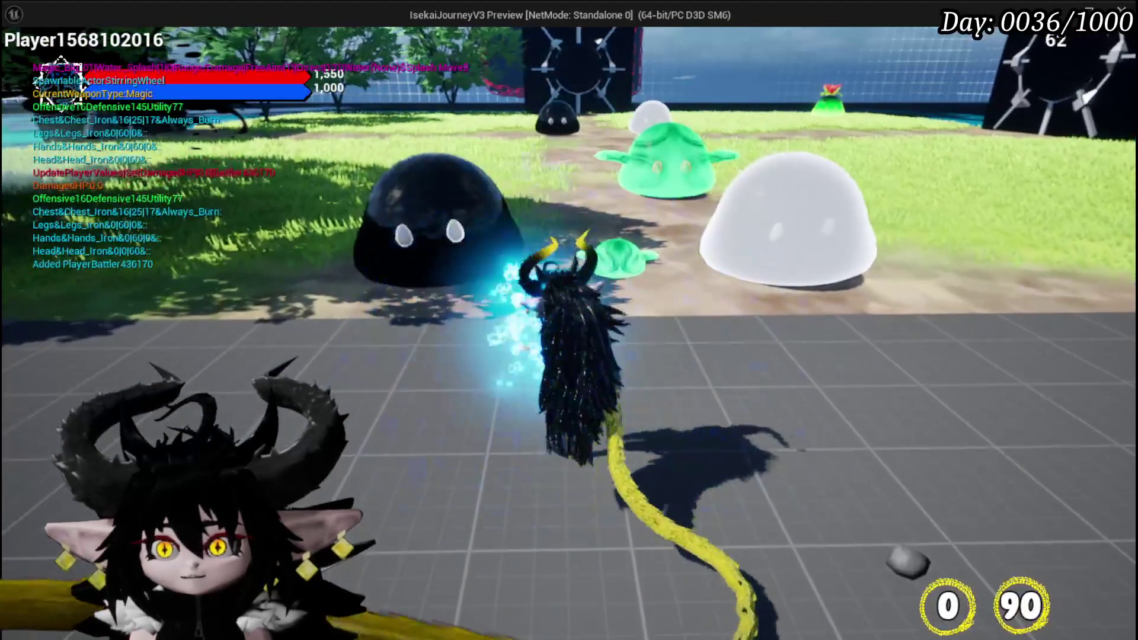
{"action": "left_click", "coordinate": [536, 343]}
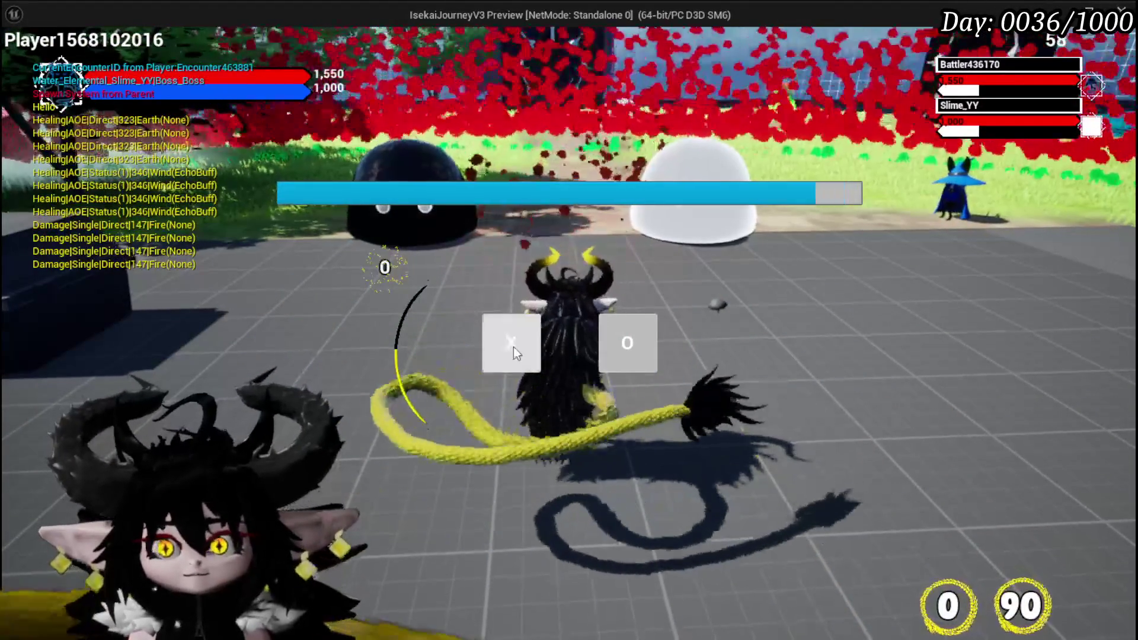
{"action": "left_click", "coordinate": [513, 346]}
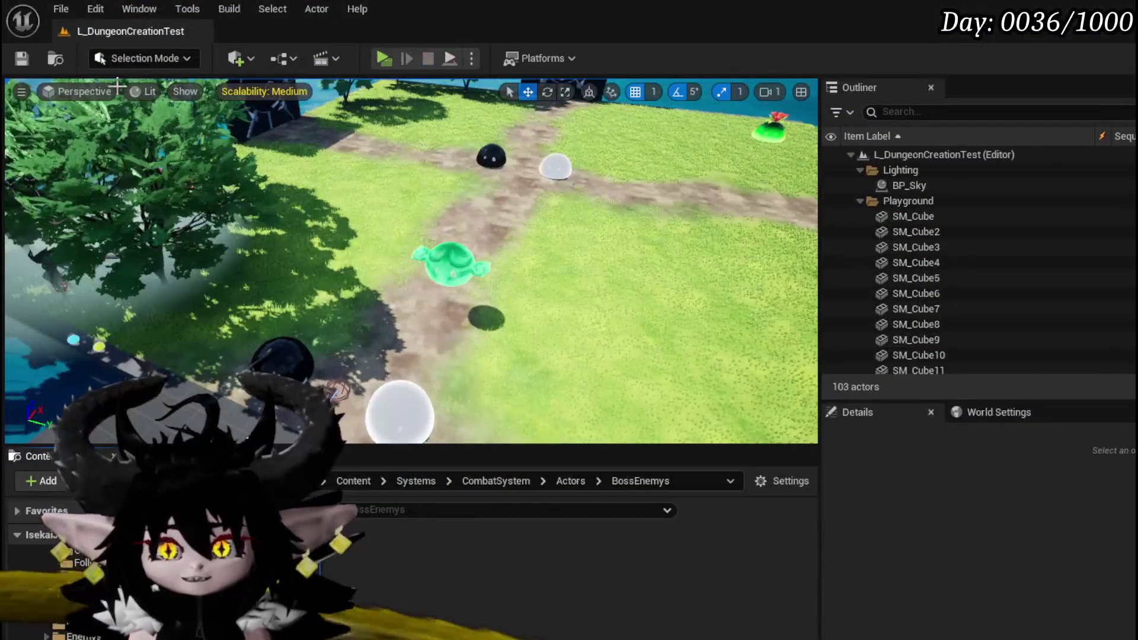
{"action": "key", "text": "ctrl+s"}
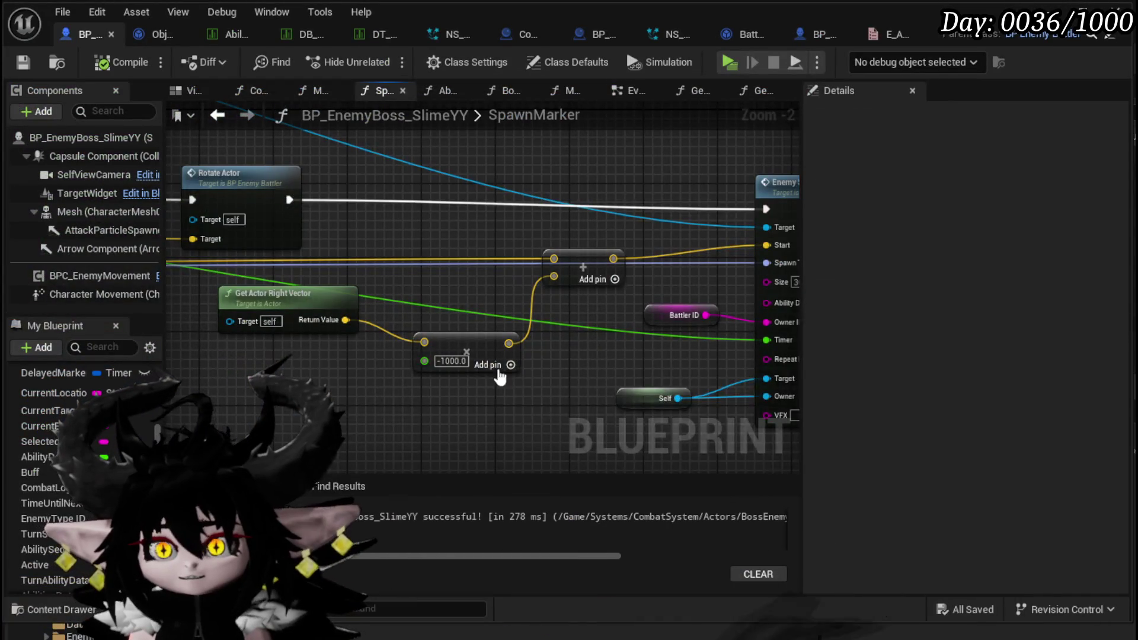
{"action": "mouse_move", "coordinate": [500, 376]}
{"action": "left_mouse_down"}
{"action": "mouse_move", "coordinate": [368, 394]}
{"action": "mouse_move", "coordinate": [554, 394]}
{"action": "mouse_move", "coordinate": [252, 412]}
{"action": "mouse_move", "coordinate": [288, 396]}
{"action": "mouse_move", "coordinate": [350, 397]}
{"action": "left_mouse_up"}
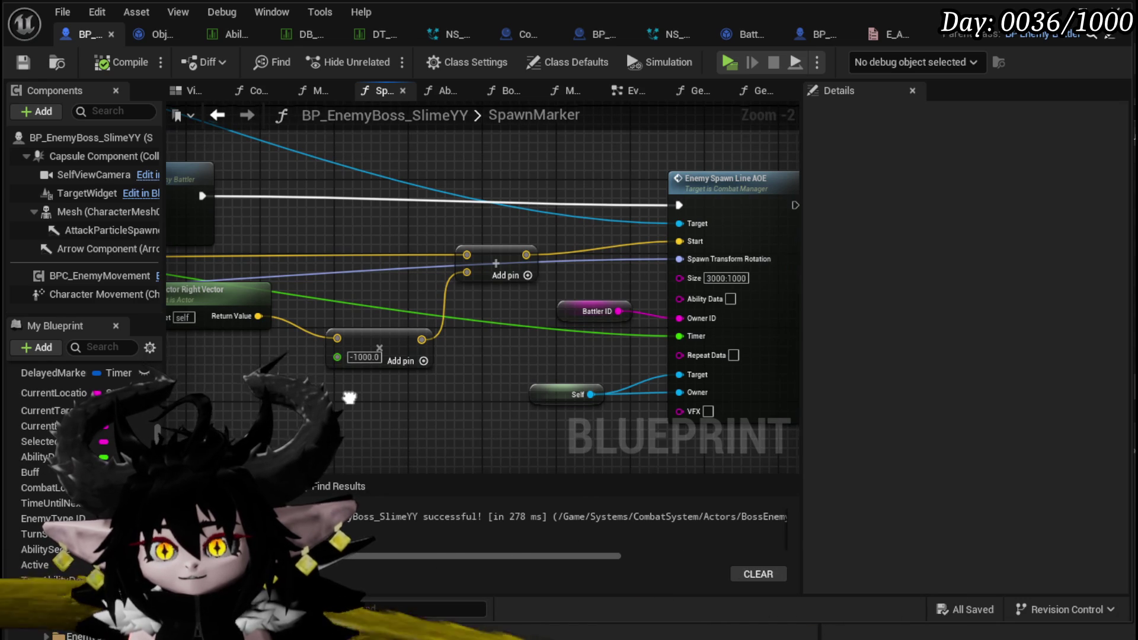
Set the right-vector multiplier to 1.0 and save and compile the blueprint
{"action": "left_click_drag", "start_coordinate": [350, 397], "coordinate": [410, 402]}
{"action": "left_click", "coordinate": [422, 363]}
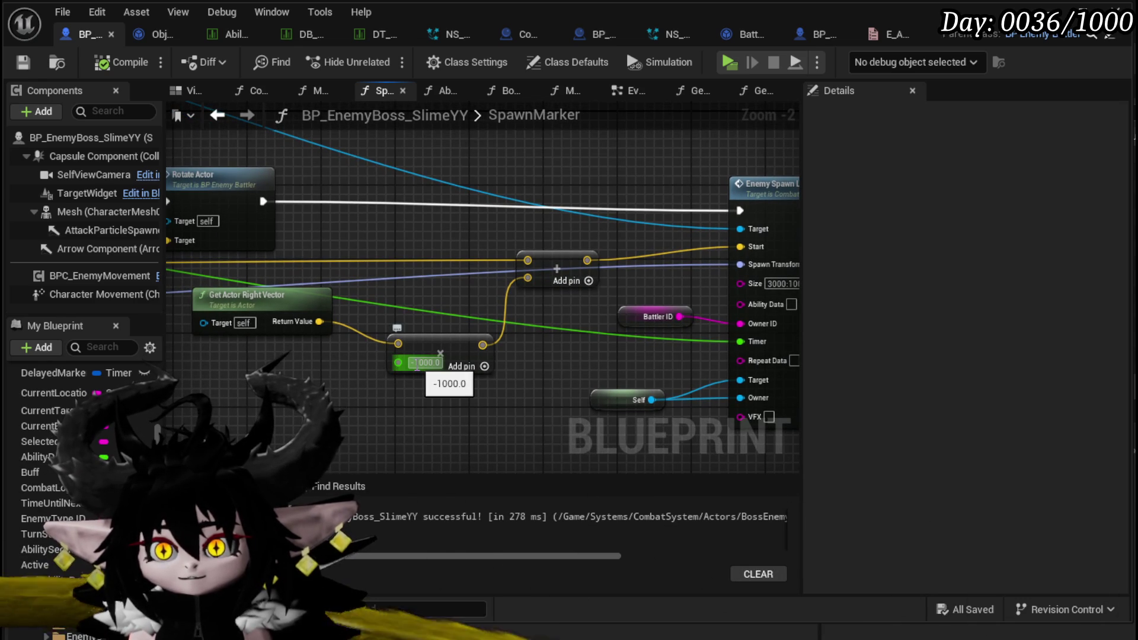
{"action": "double_click", "coordinate": [418, 364]}
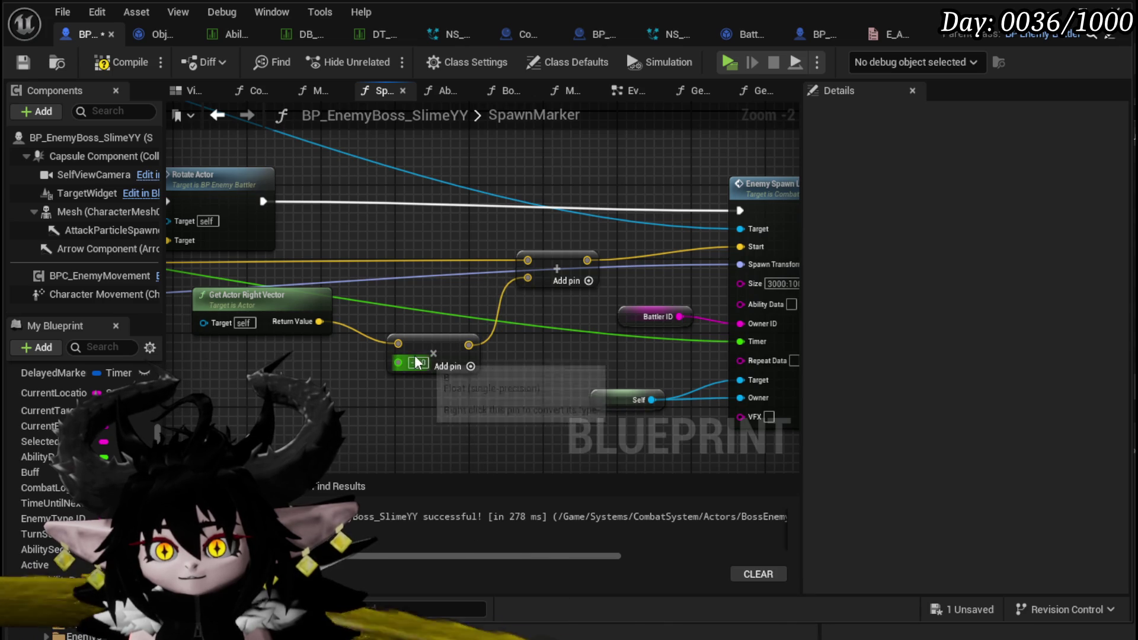
{"action": "type", "text": "1"}
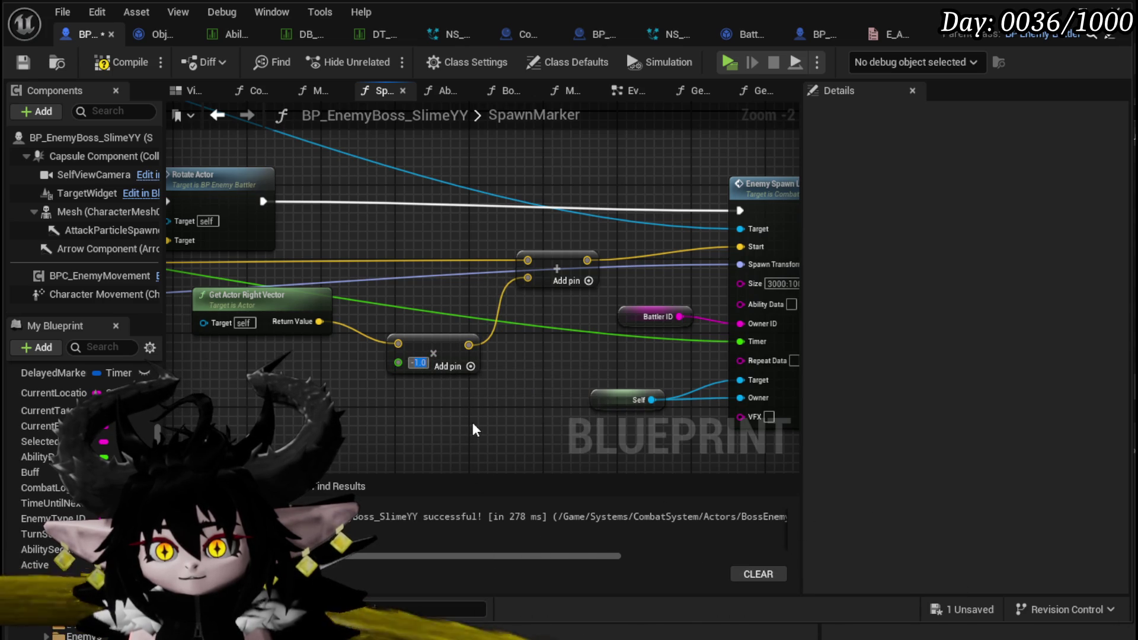
{"action": "left_click", "coordinate": [472, 422]}
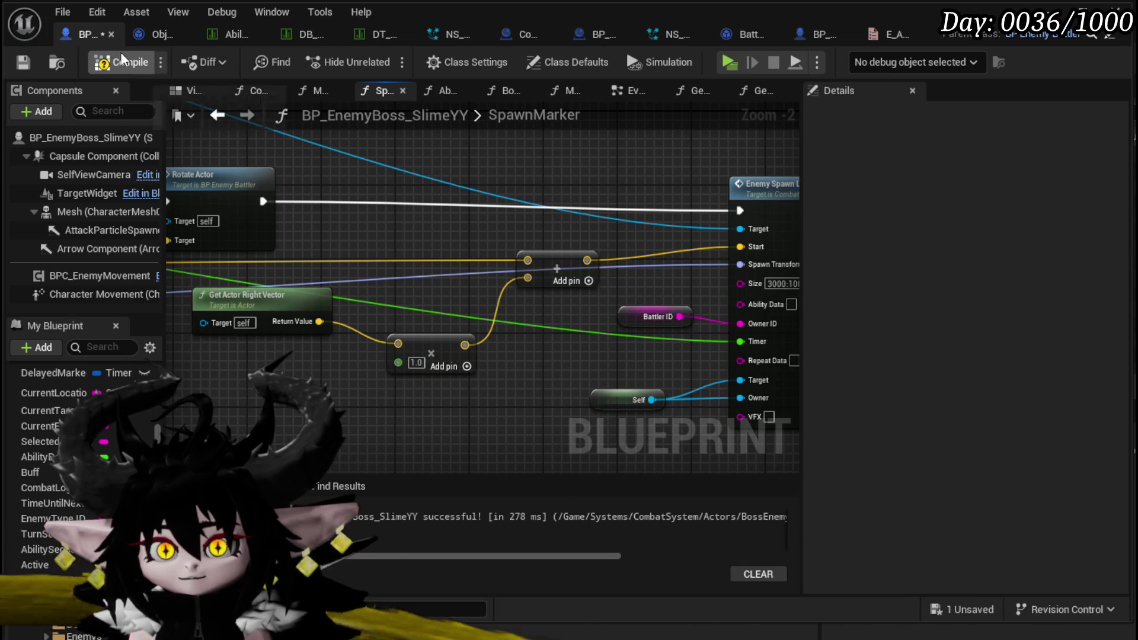
{"action": "left_click", "coordinate": [24, 62]}
Disconnect Self from Enemy Spawn Line AOE's lower Target, recompile, and nudge three nodes up-left
{"action": "left_click_drag", "start_coordinate": [585, 191], "coordinate": [417, 180]}
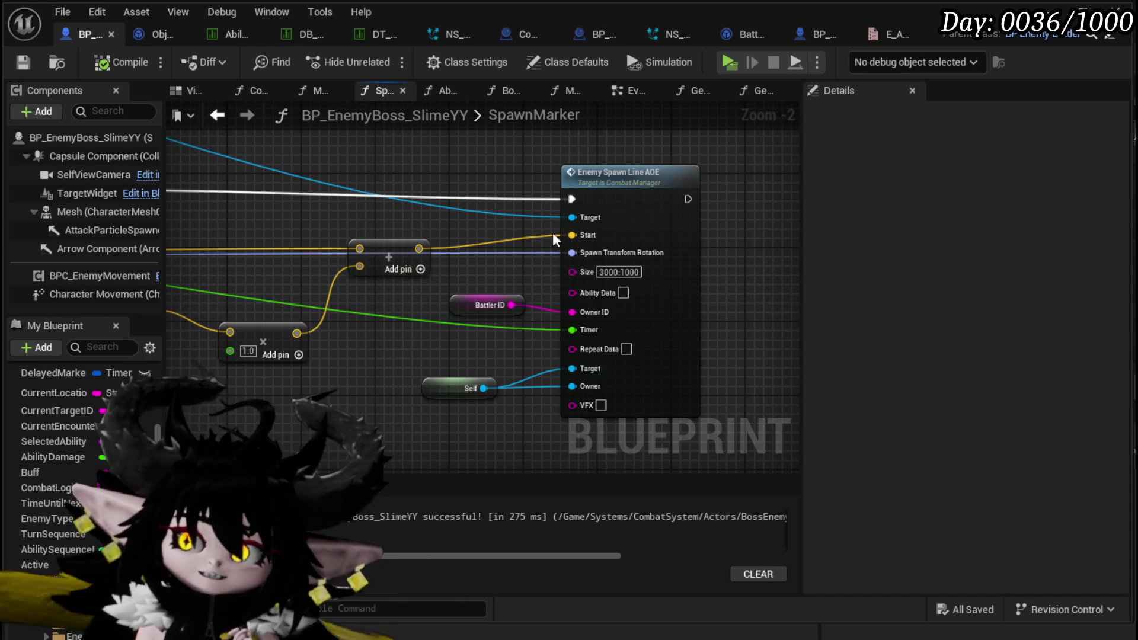
{"action": "mouse_move", "coordinate": [349, 212]}
{"action": "left_mouse_down"}
{"action": "mouse_move", "coordinate": [288, 191]}
{"action": "mouse_move", "coordinate": [354, 227]}
{"action": "left_mouse_up"}
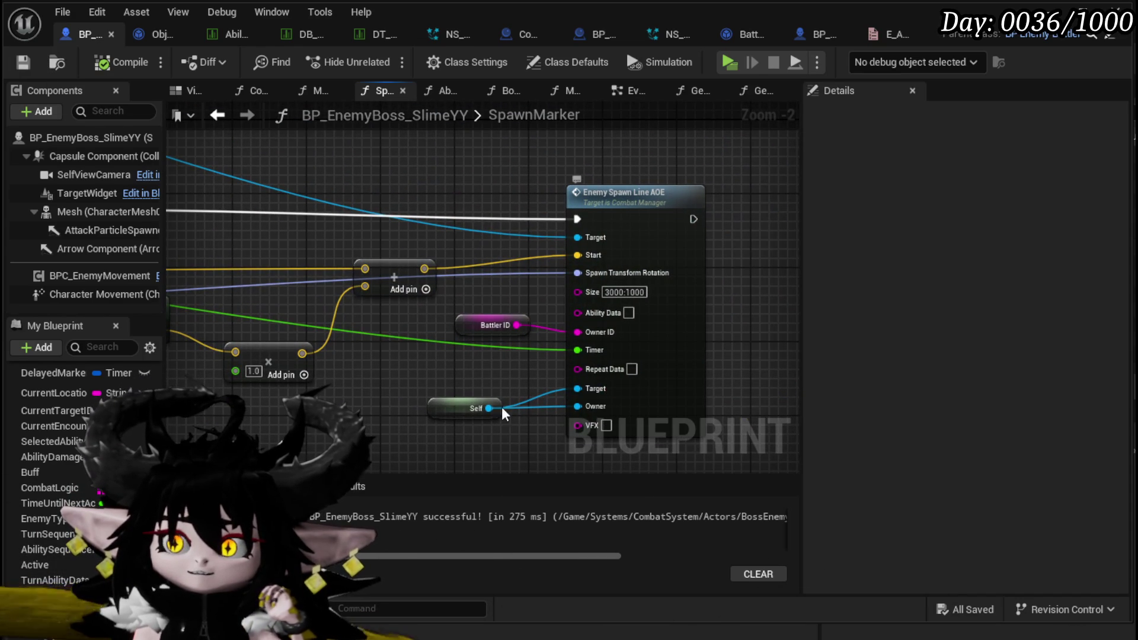
{"action": "left_click", "coordinate": [570, 389], "text": "alt"}
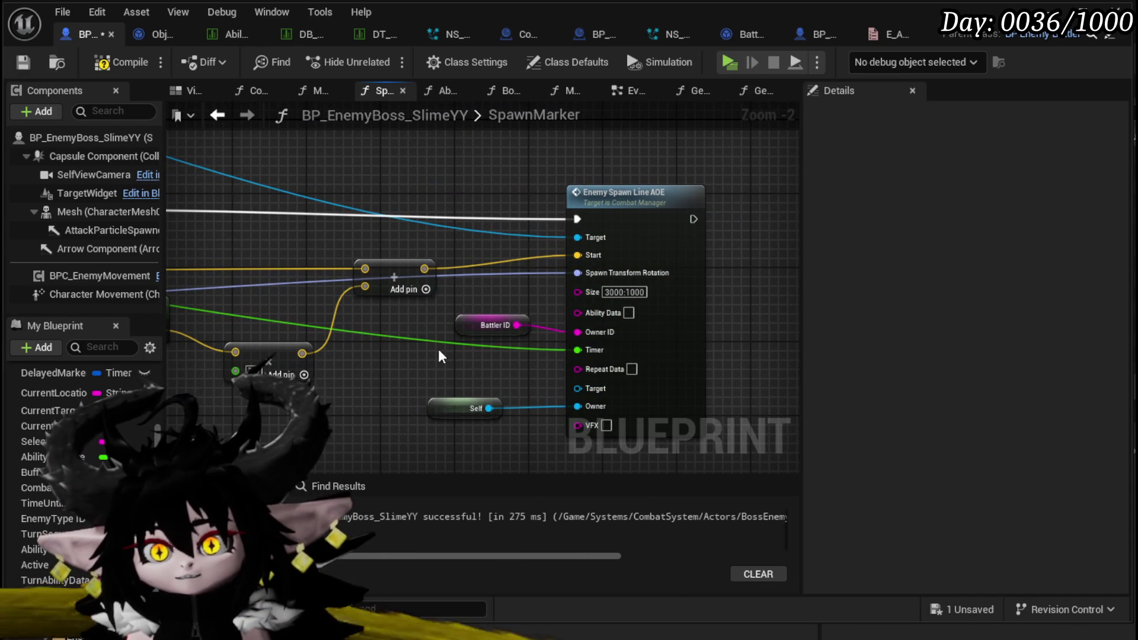
{"action": "mouse_move", "coordinate": [410, 325]}
{"action": "left_mouse_down"}
{"action": "mouse_move", "coordinate": [414, 281]}
{"action": "mouse_move", "coordinate": [414, 292]}
{"action": "left_mouse_up"}
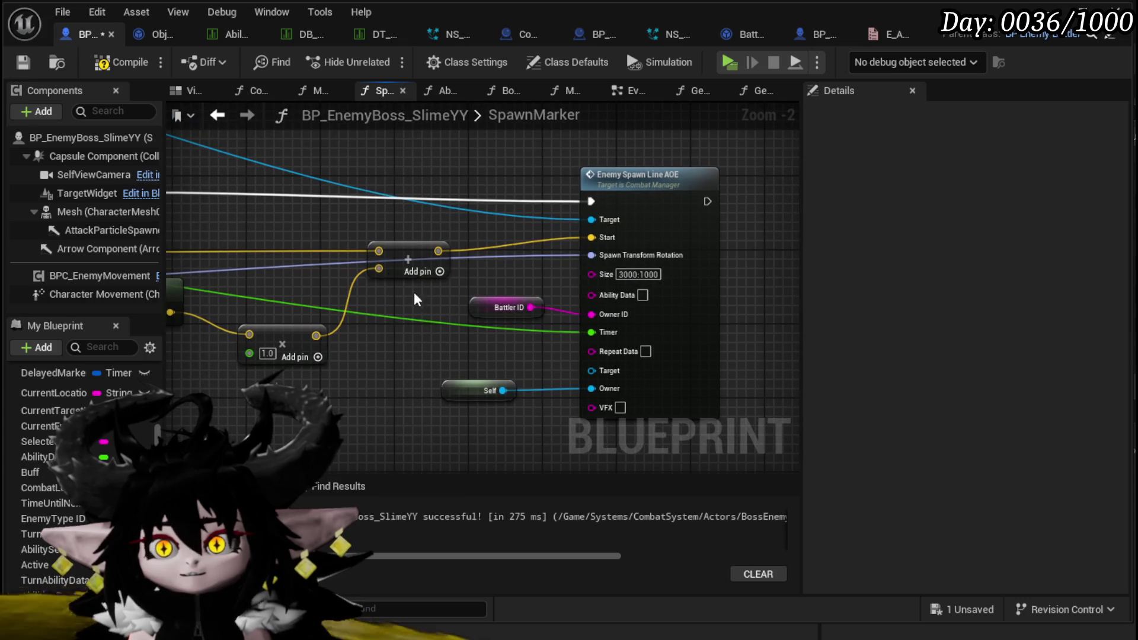
{"action": "left_click", "coordinate": [23, 62]}
{"action": "mouse_move", "coordinate": [535, 190]}
{"action": "left_mouse_down"}
{"action": "mouse_move", "coordinate": [556, 227]}
{"action": "mouse_move", "coordinate": [525, 233]}
{"action": "mouse_move", "coordinate": [527, 246]}
{"action": "left_mouse_up"}
{"action": "left_click", "coordinate": [511, 225]}
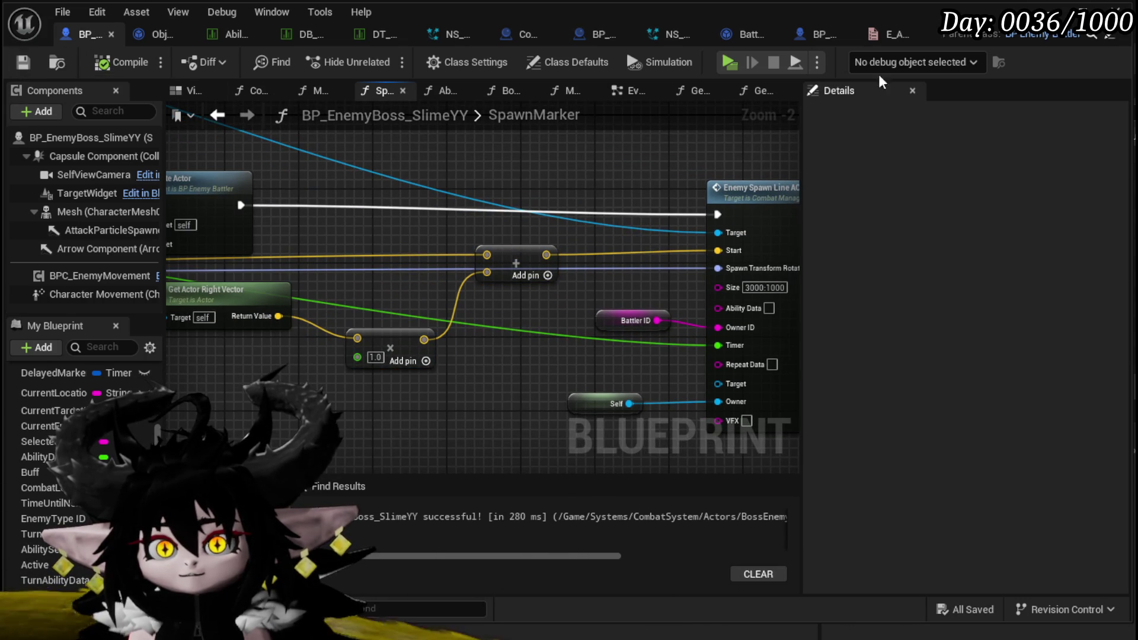
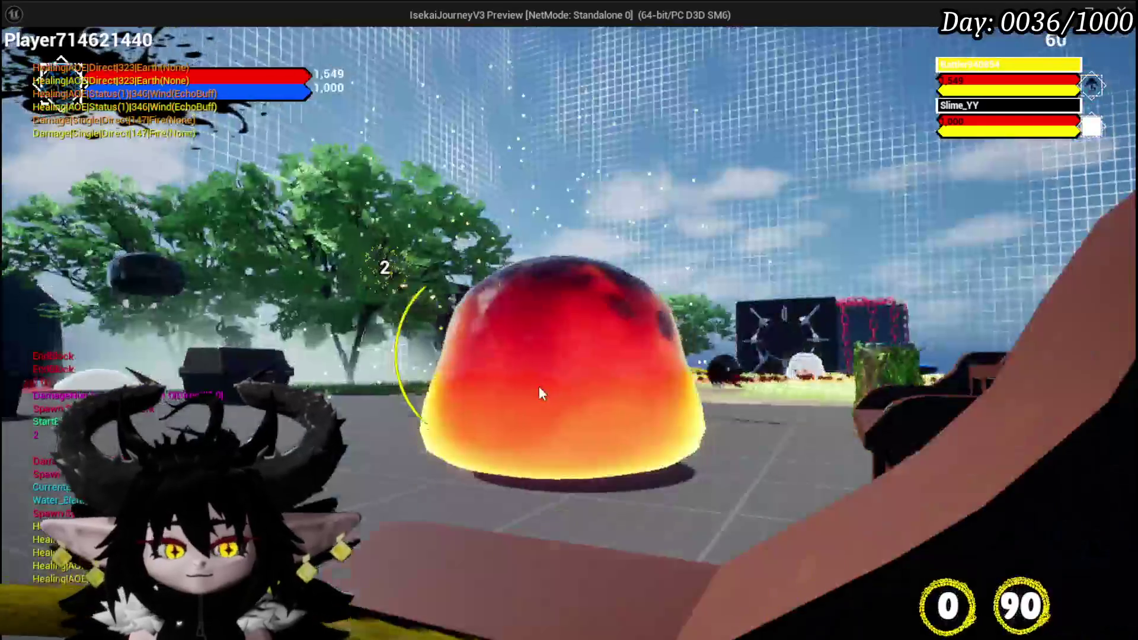
Set the multiply node's right-vector offset multiplier in SpawnMarker to 200
{"action": "key", "text": "Escape"}
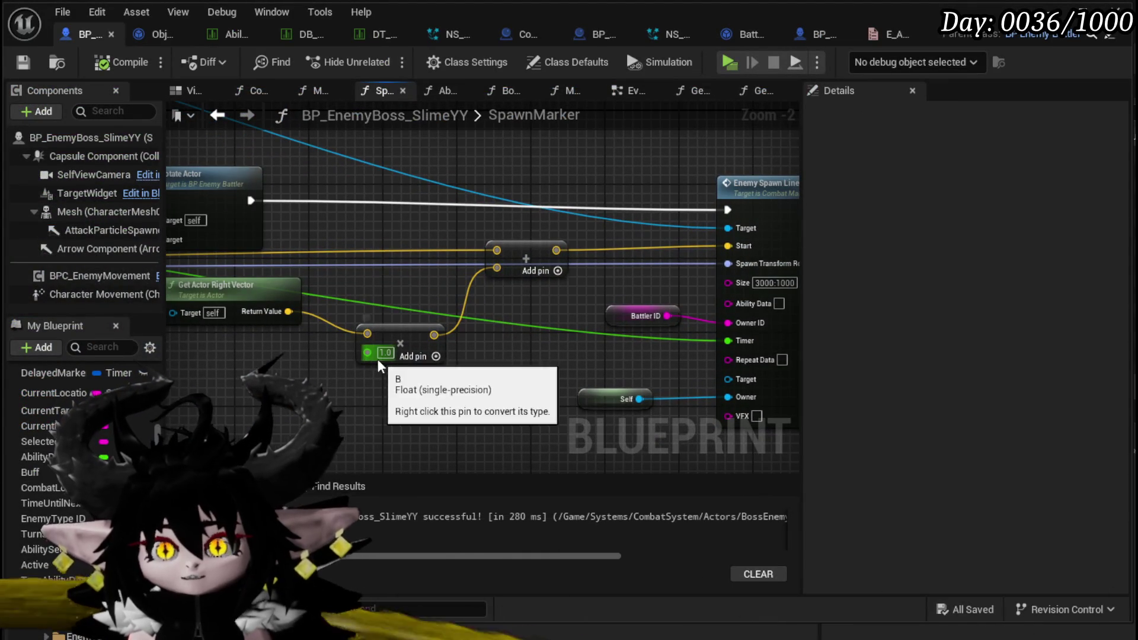
{"action": "left_click", "coordinate": [382, 354]}
{"action": "type", "text": "200"}
{"action": "key", "text": "Return"}
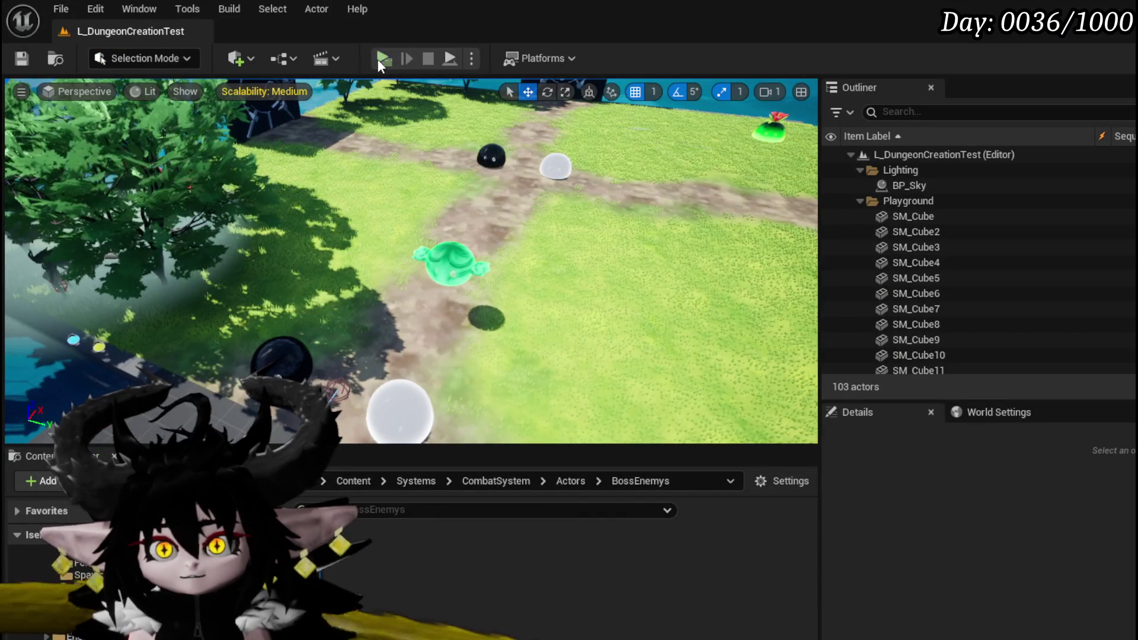
Play-test the level by casting the water attack near the slimes, then stop
{"action": "left_click", "coordinate": [382, 59]}
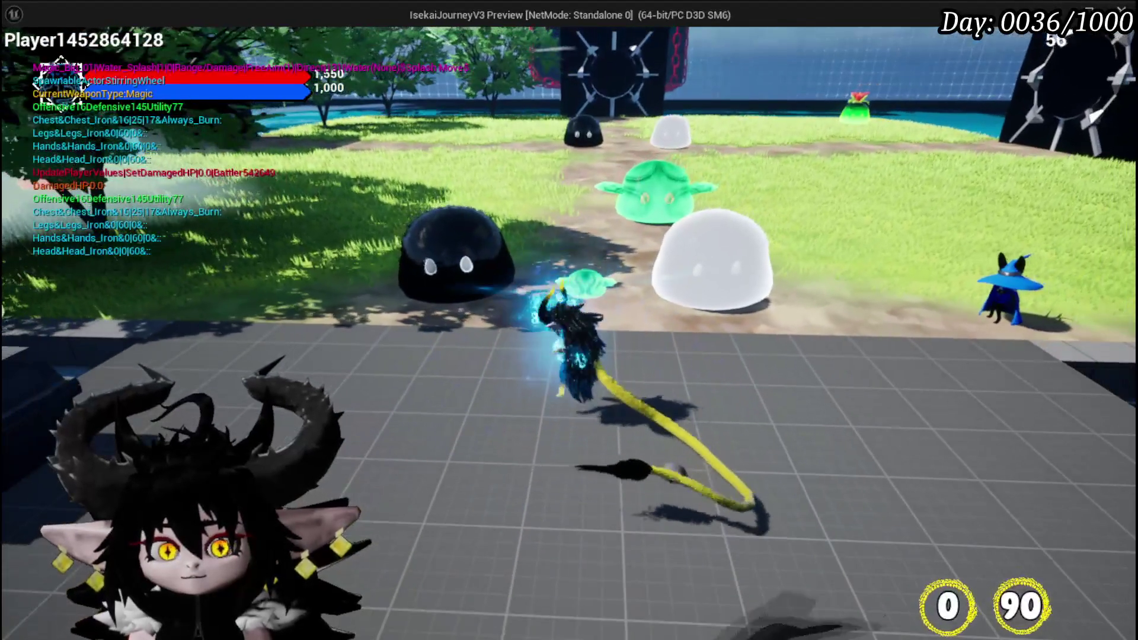
{"action": "left_click", "coordinate": [569, 320]}
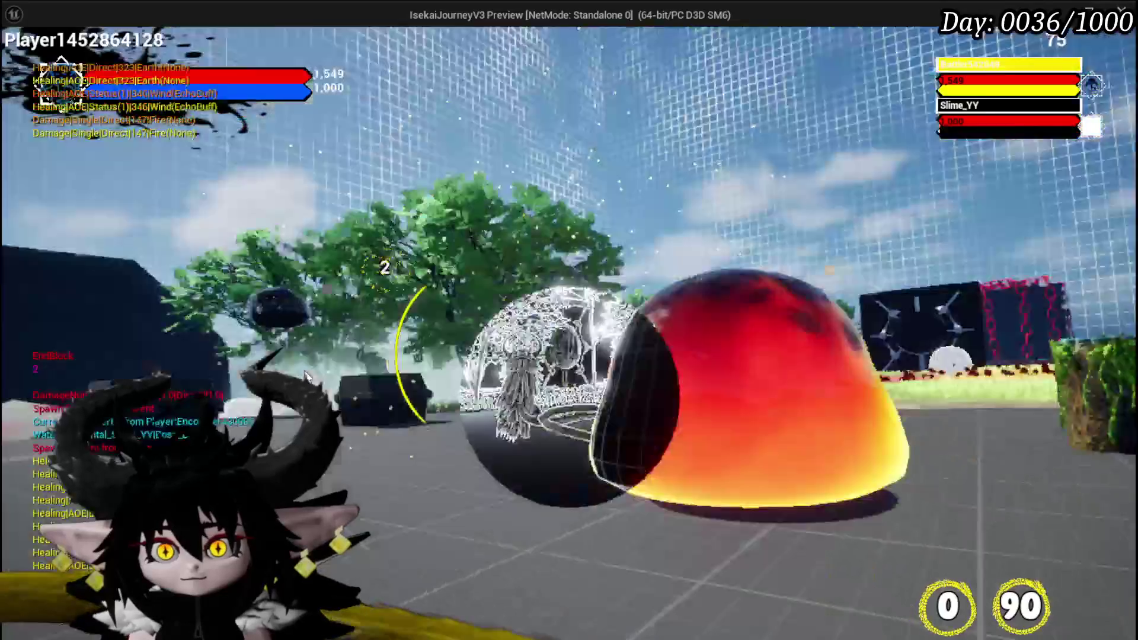
{"action": "key", "text": "Escape"}
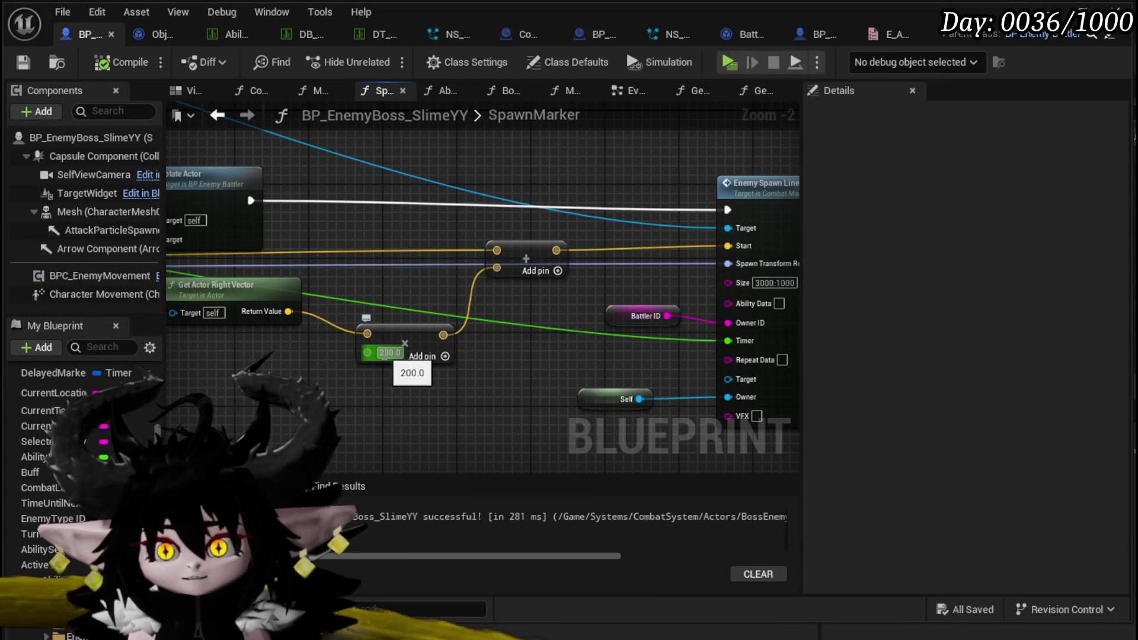
Raise the multiplier to 800, test the water attack in play, and save the level
{"action": "type", "text": "800"}
{"action": "key", "text": "Return"}
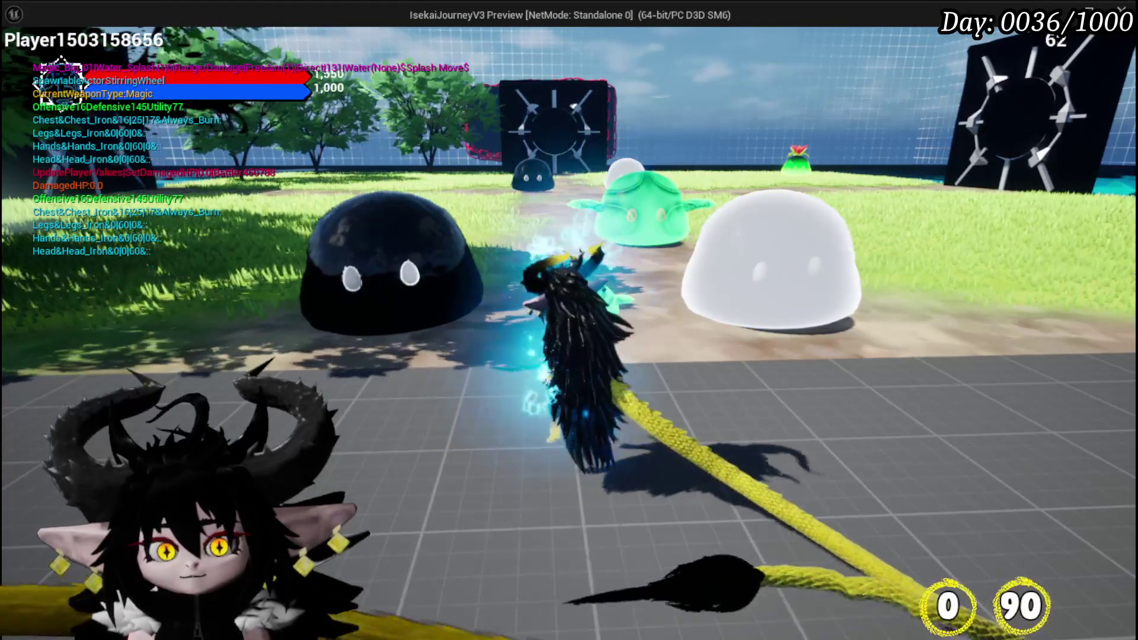
{"action": "key", "text": "e"}
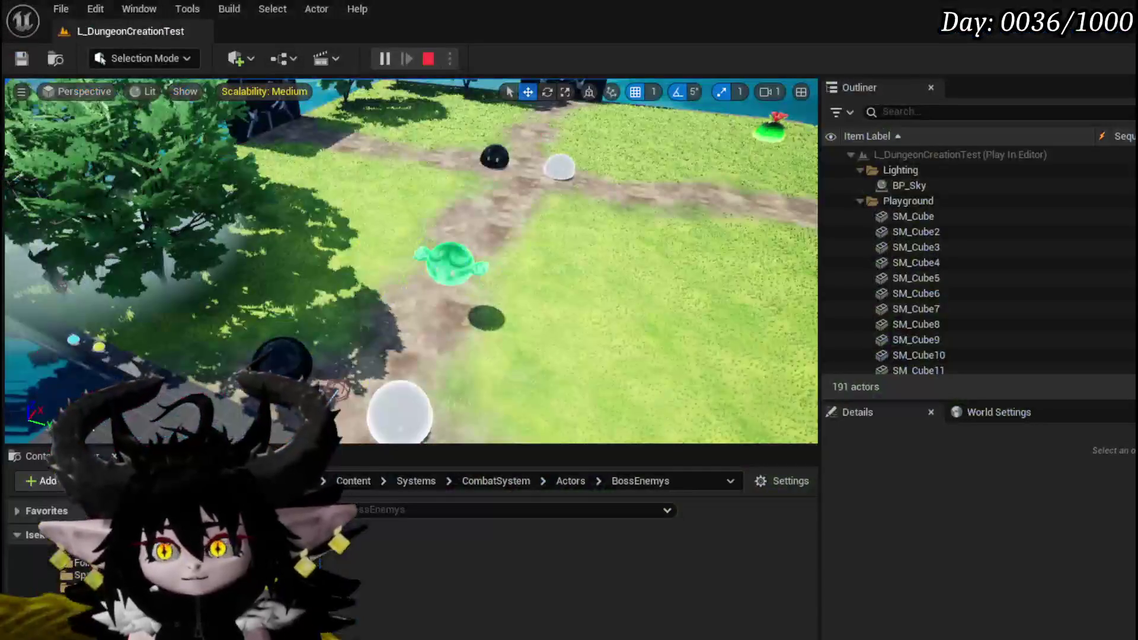
{"action": "key", "text": "Escape"}
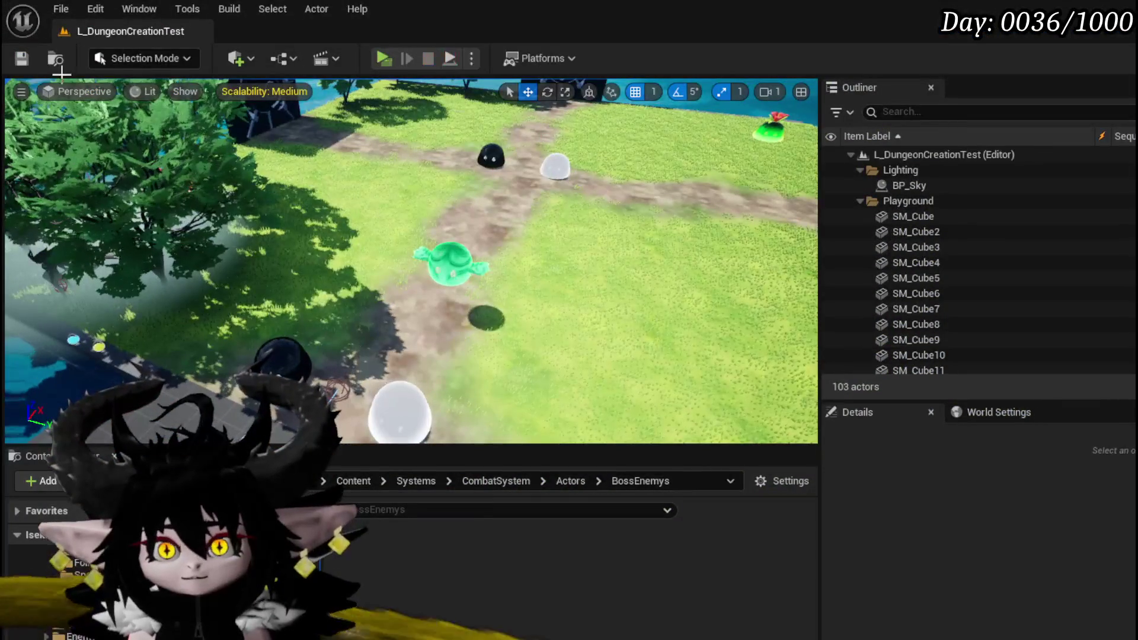
{"action": "left_click", "coordinate": [21, 60]}
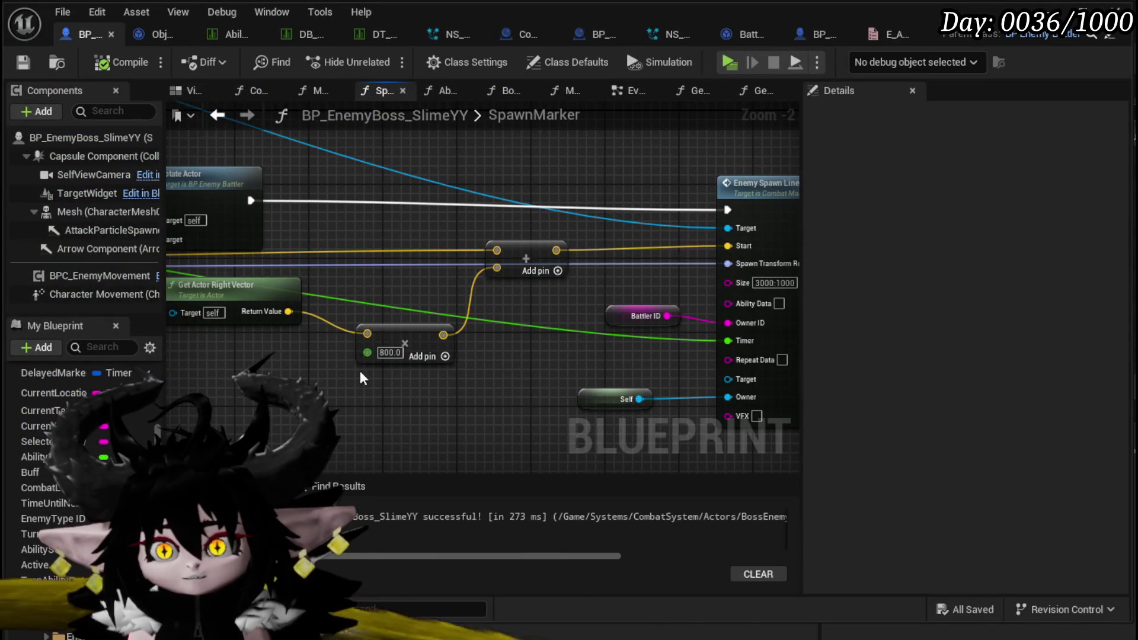
Rearrange the graph around the 800.0 multiply node and Enemy Spawn Line AOE, selecting SpawnMarker's entry
{"action": "left_click_drag", "start_coordinate": [378, 354], "coordinate": [509, 313]}
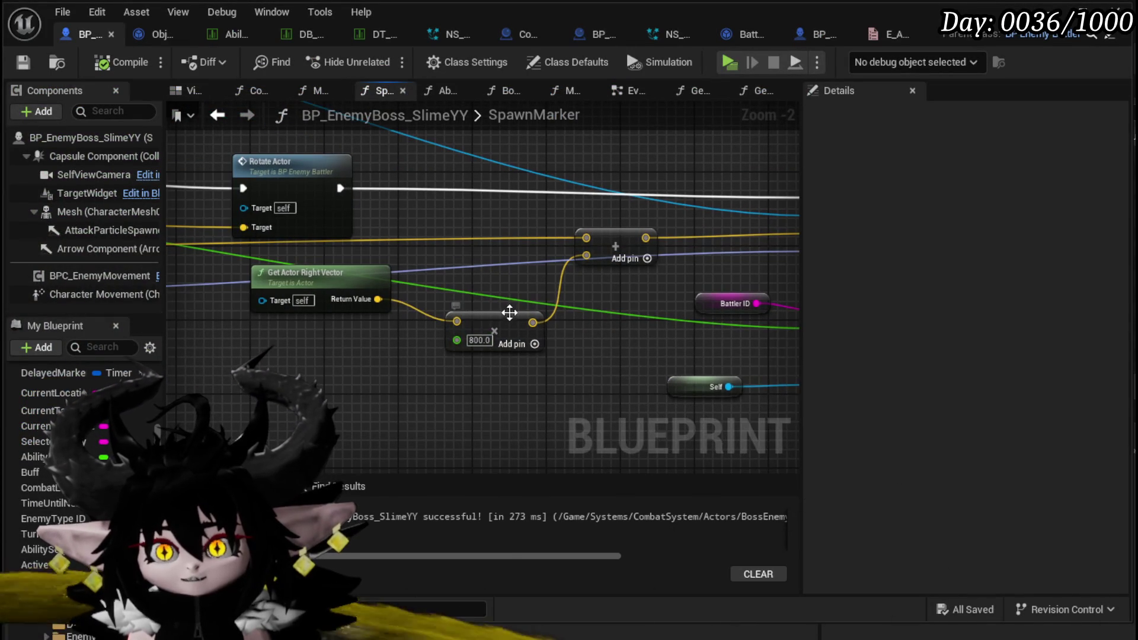
{"action": "left_click_drag", "start_coordinate": [502, 355], "coordinate": [508, 371]}
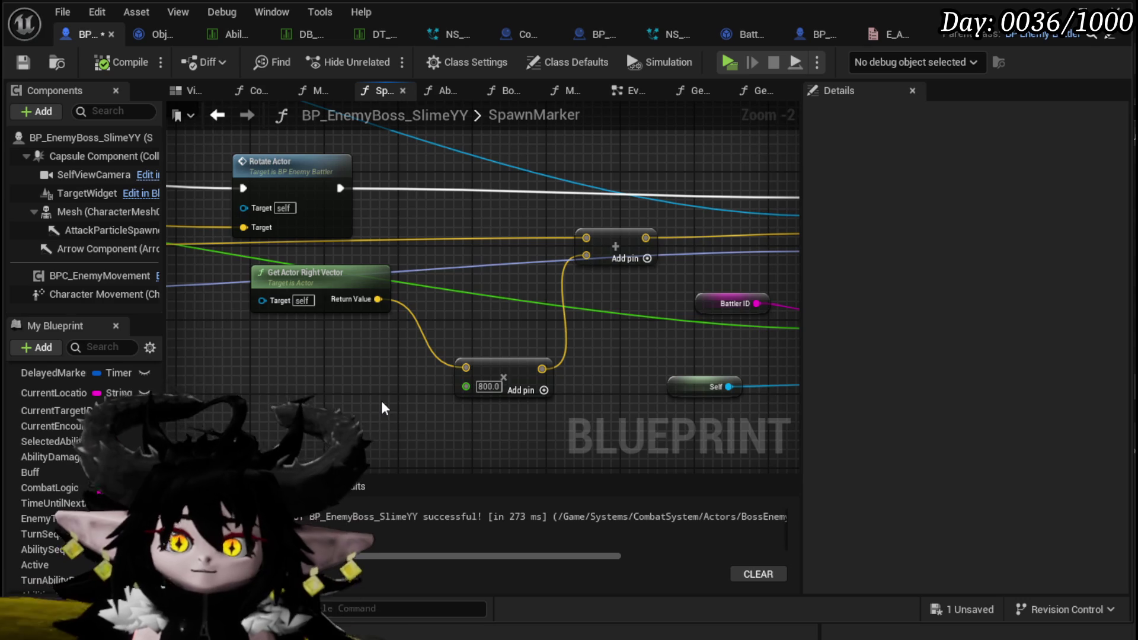
{"action": "scroll", "coordinate": [602, 272], "scroll_direction": "down", "scroll_amount": 4}
{"action": "scroll", "coordinate": [546, 367], "scroll_direction": "up", "scroll_amount": 3}
{"action": "mouse_move", "coordinate": [545, 369]}
{"action": "left_mouse_down"}
{"action": "mouse_move", "coordinate": [413, 381]}
{"action": "mouse_move", "coordinate": [381, 437]}
{"action": "mouse_move", "coordinate": [265, 425]}
{"action": "mouse_move", "coordinate": [394, 429]}
{"action": "left_mouse_up"}
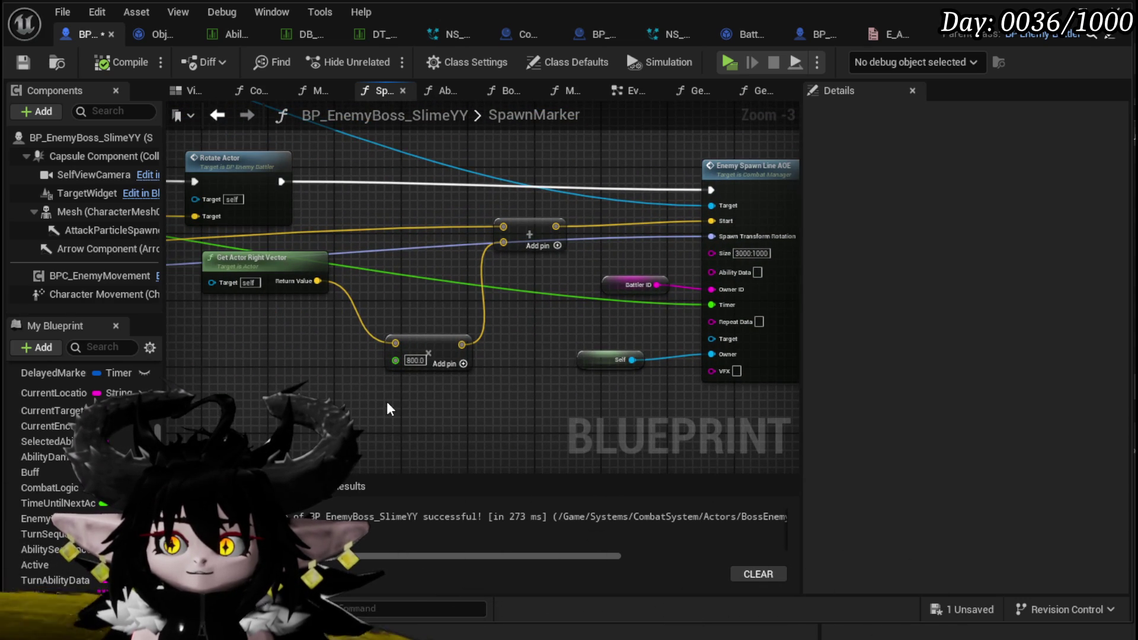
{"action": "left_click_drag", "start_coordinate": [375, 383], "coordinate": [656, 376]}
{"action": "scroll", "coordinate": [656, 375], "scroll_direction": "down", "scroll_amount": 4}
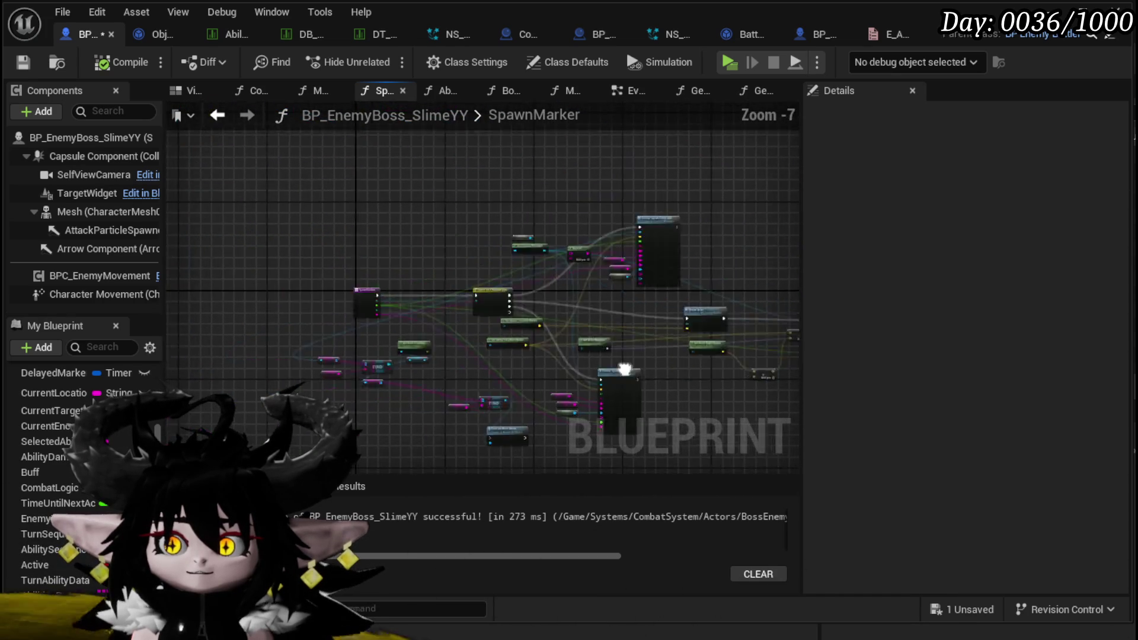
{"action": "scroll", "coordinate": [341, 284], "scroll_direction": "up", "scroll_amount": 5}
{"action": "left_click", "coordinate": [335, 268]}
Add a Float input named X Offset to the SpawnMarker function
{"action": "left_click", "coordinate": [1119, 369]}
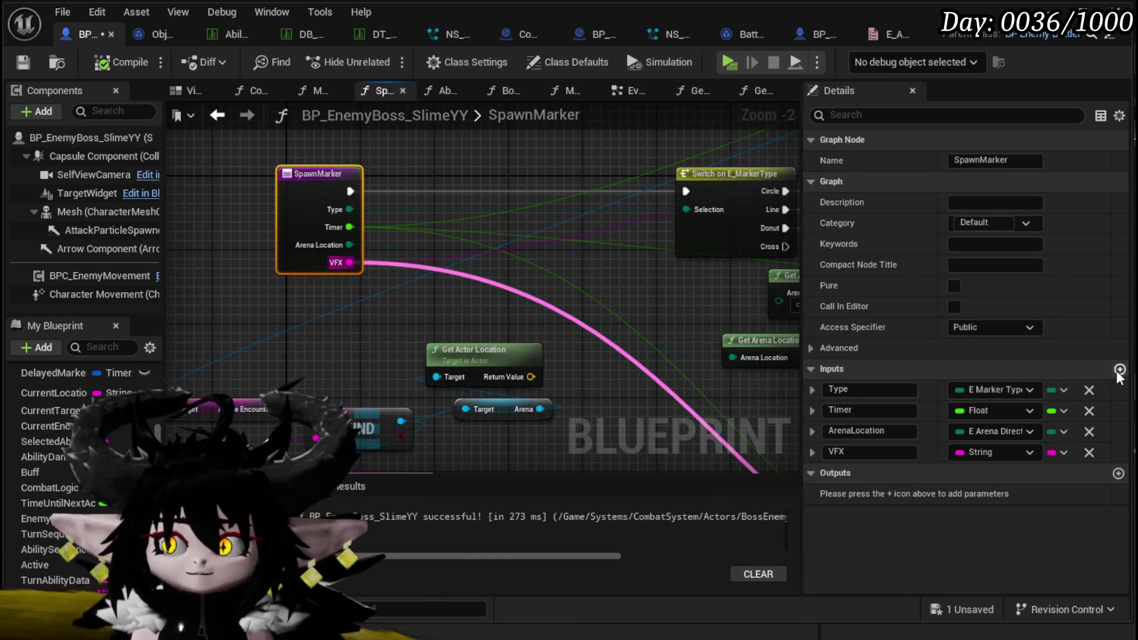
{"action": "left_click", "coordinate": [883, 472]}
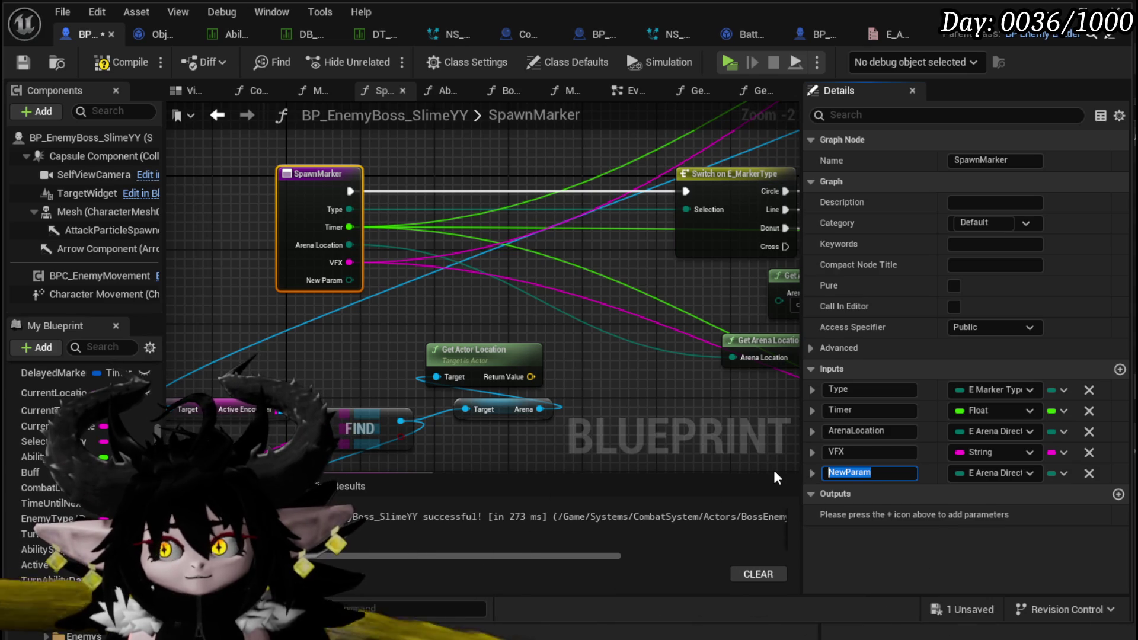
{"action": "type", "text": "X Offset"}
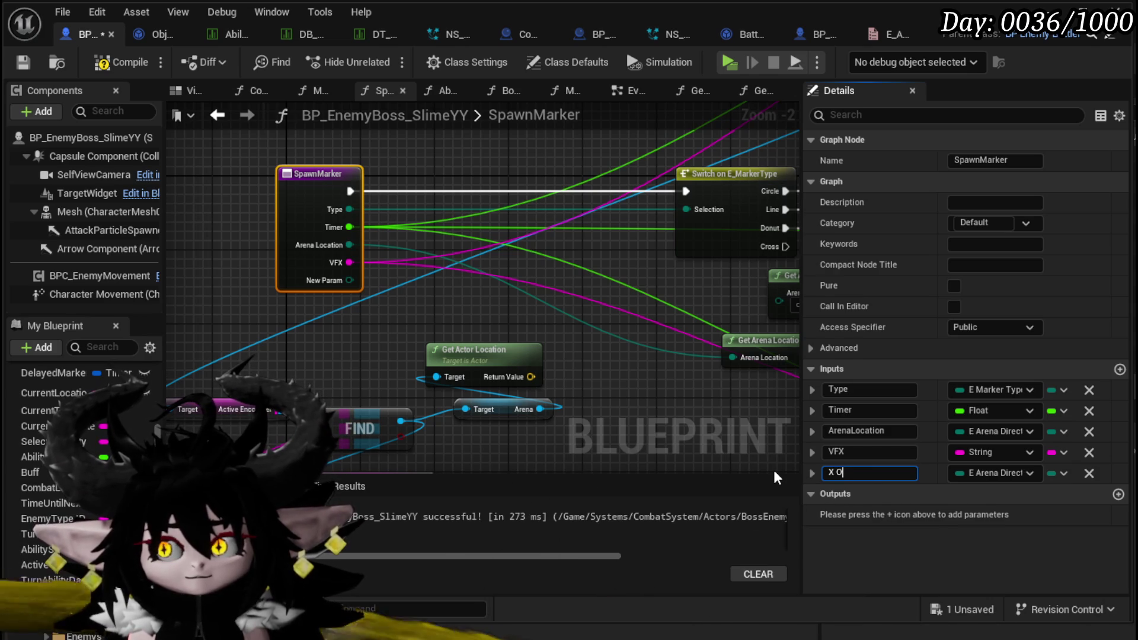
{"action": "key", "text": "Return"}
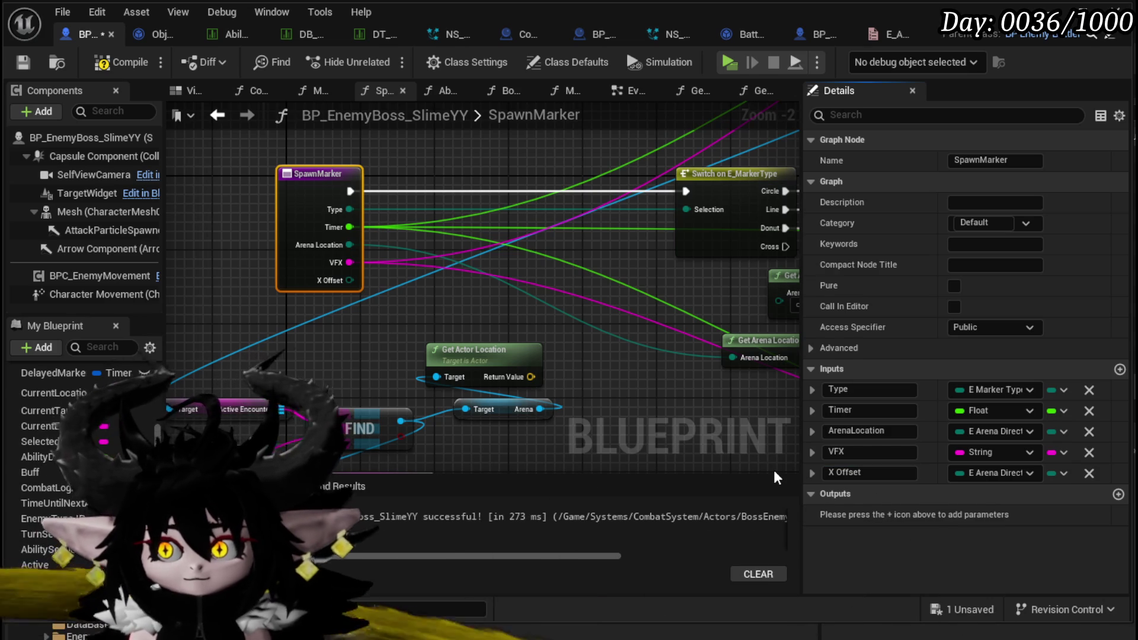
{"action": "left_click", "coordinate": [974, 472]}
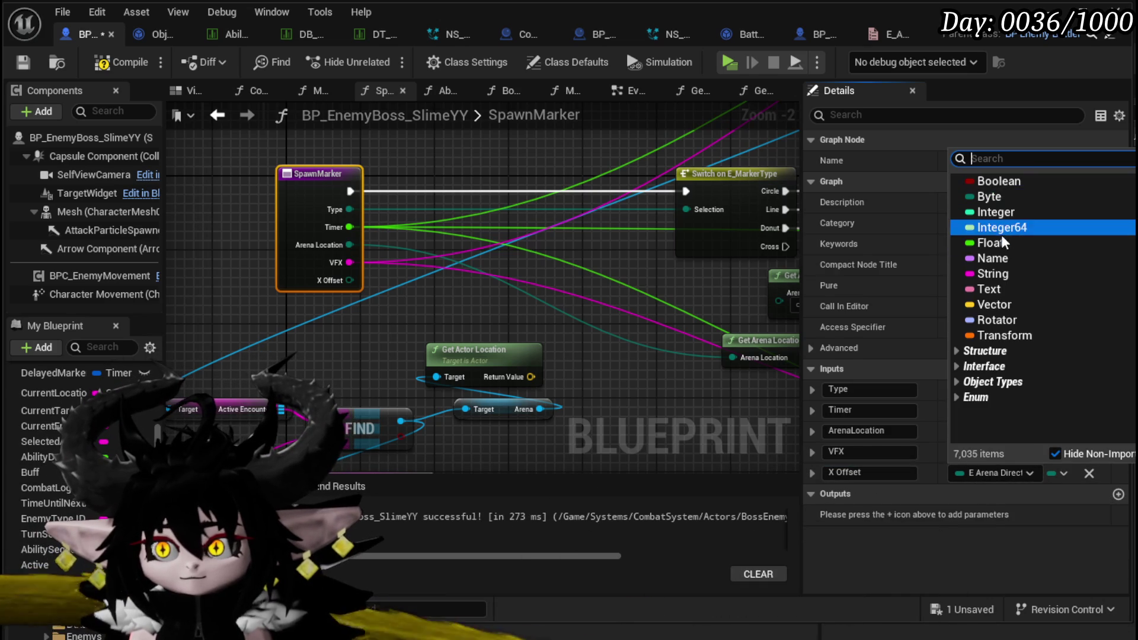
{"action": "left_click", "coordinate": [1001, 243]}
Add a String input named Size above X Offset and save the blueprint
{"action": "left_click", "coordinate": [1120, 370]}
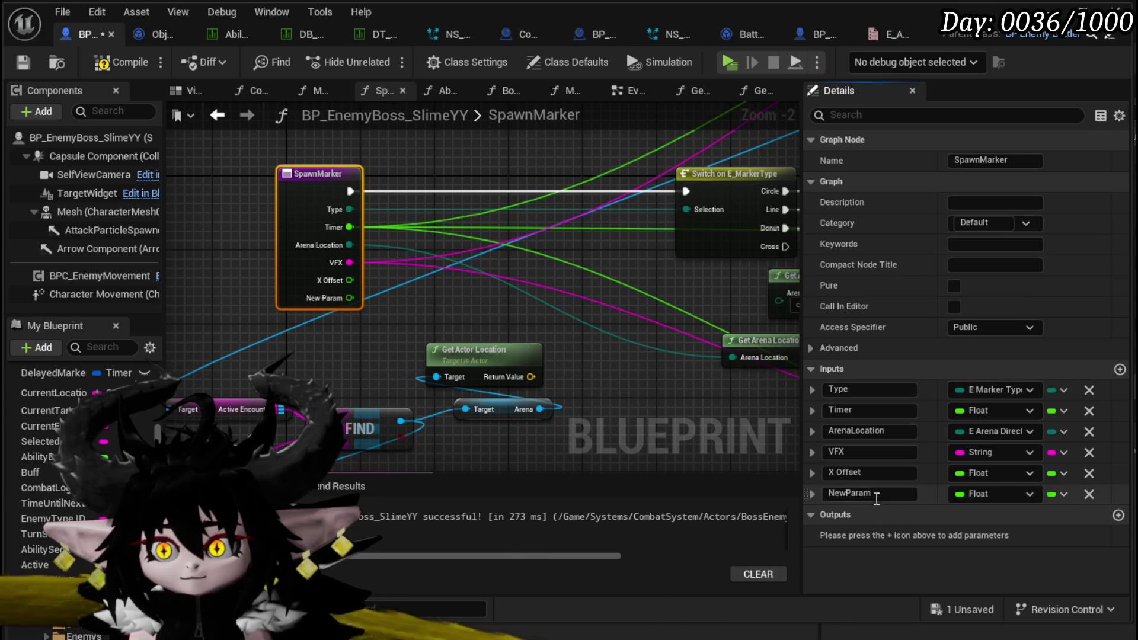
{"action": "type", "text": "Slze"}
{"action": "key", "text": "Return"}
{"action": "mouse_move", "coordinate": [803, 493]}
{"action": "left_mouse_down"}
{"action": "mouse_move", "coordinate": [818, 485]}
{"action": "mouse_move", "coordinate": [836, 509]}
{"action": "left_mouse_up"}
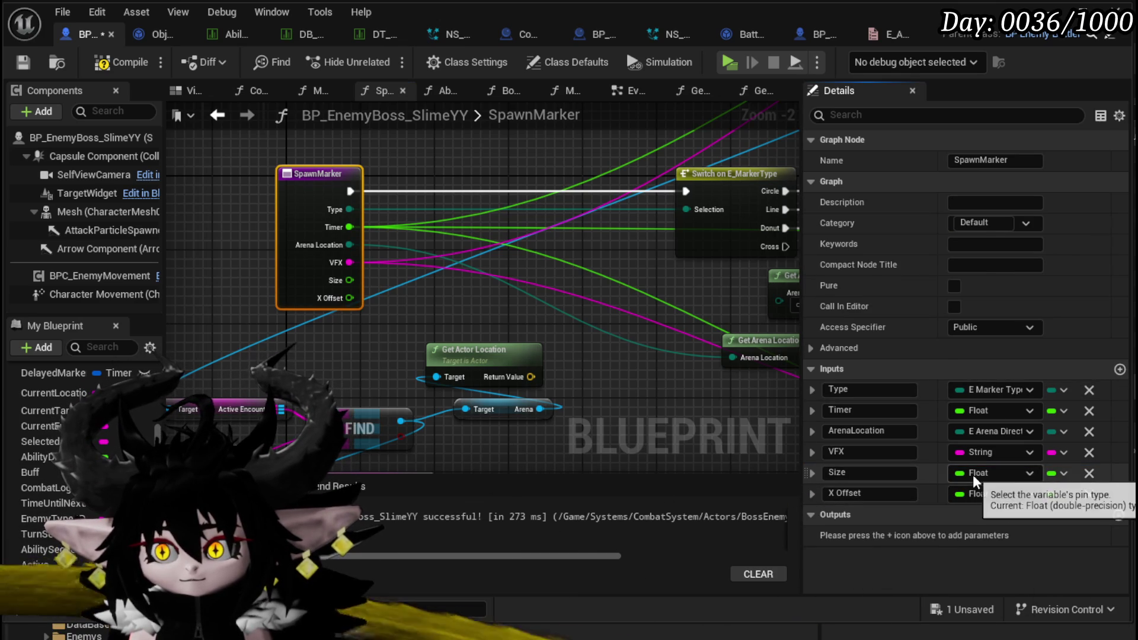
{"action": "left_click", "coordinate": [972, 475]}
{"action": "left_click", "coordinate": [950, 288]}
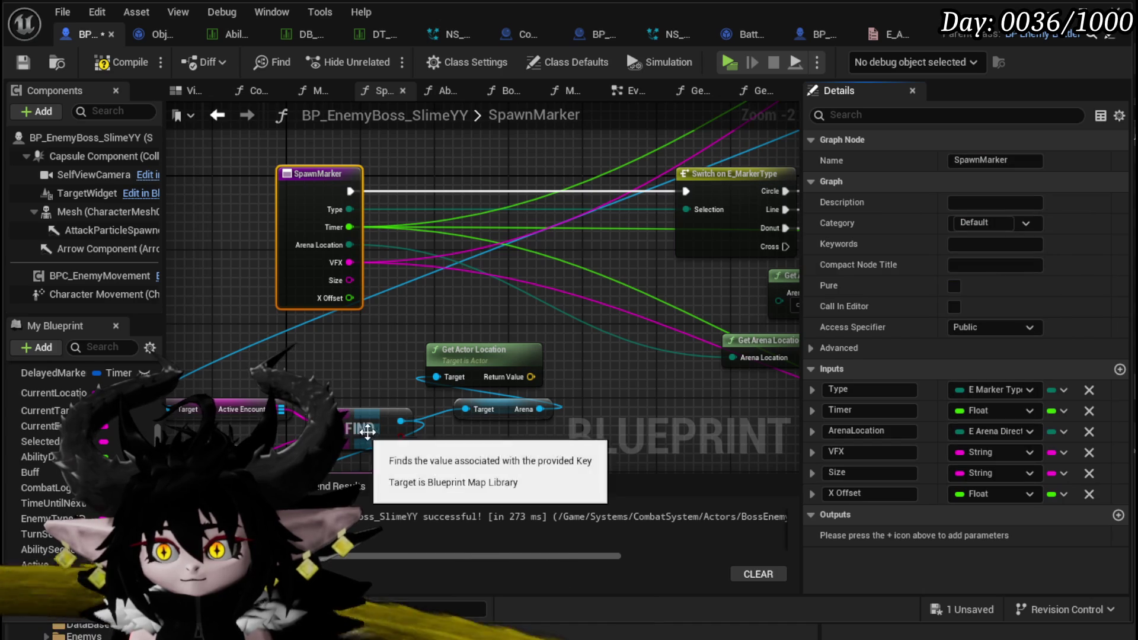
{"action": "left_click", "coordinate": [14, 64]}
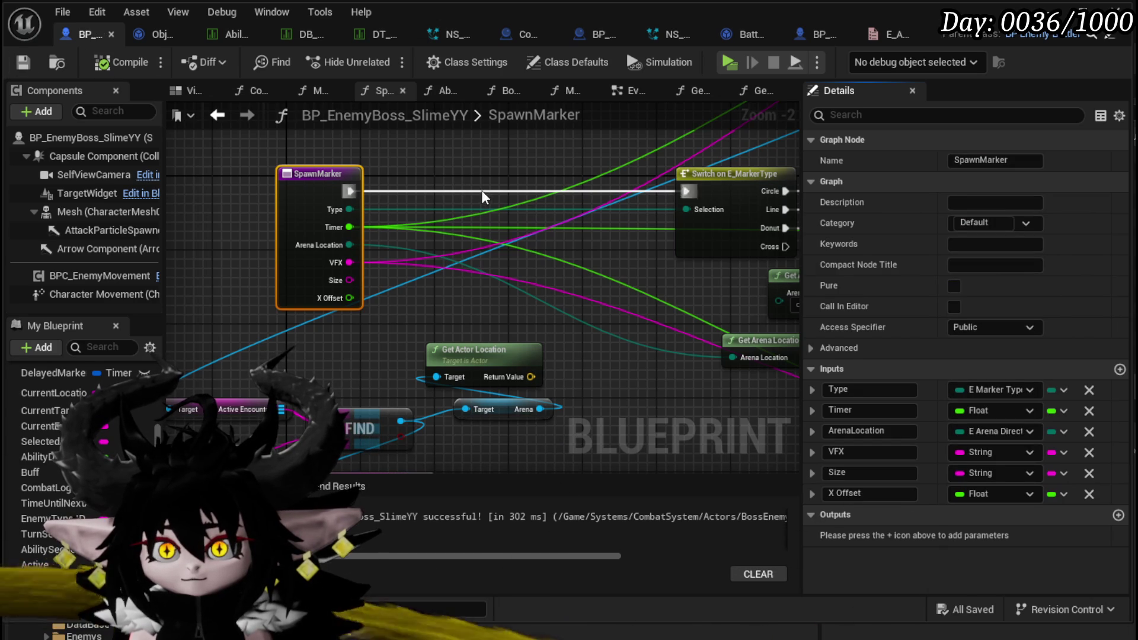
{"action": "scroll", "coordinate": [309, 250], "scroll_direction": "down", "scroll_amount": 2}
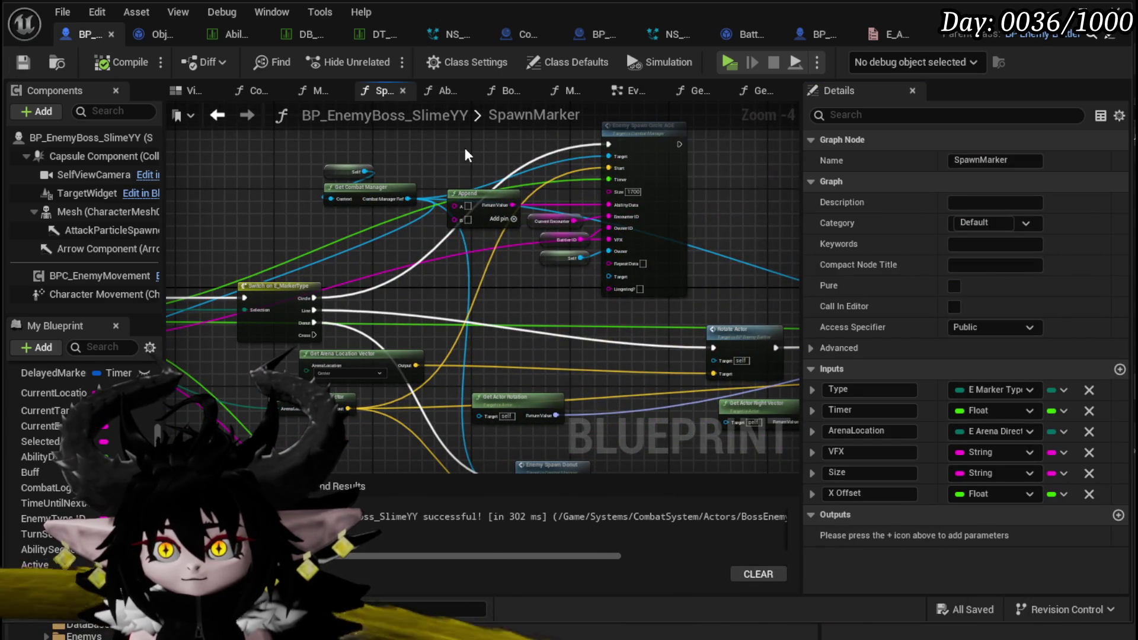
Place a Size input getter in the SpawnMarker graph and pull a wire from it
{"action": "right_click", "coordinate": [465, 149]}
{"action": "type", "text": "Sie"}
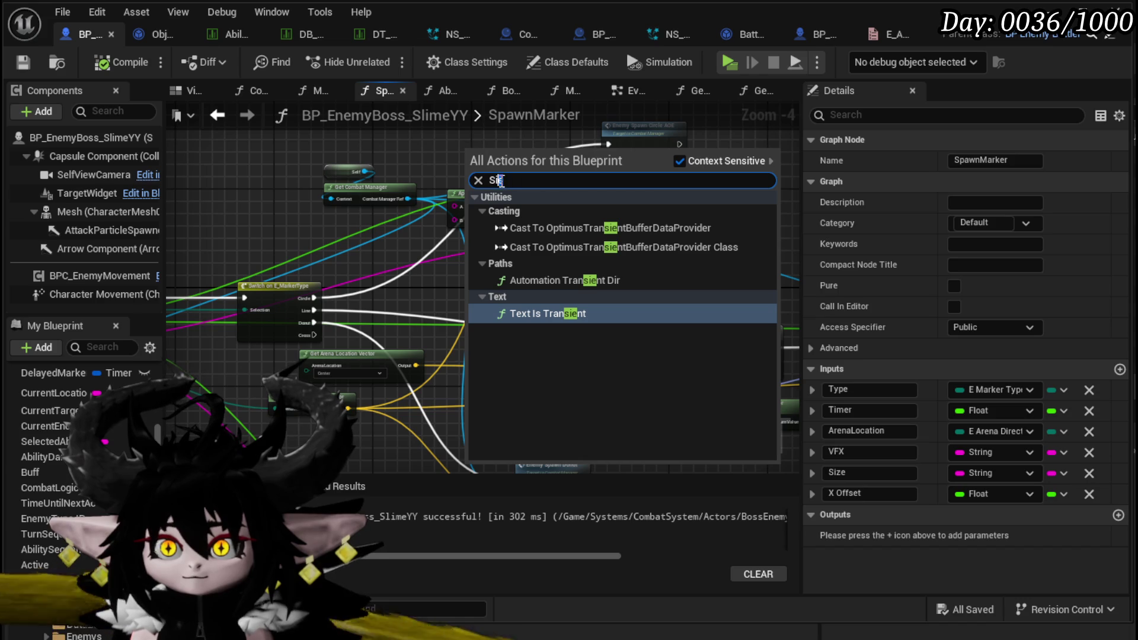
{"action": "key", "text": "BackSpace"}
{"action": "type", "text": "ze"}
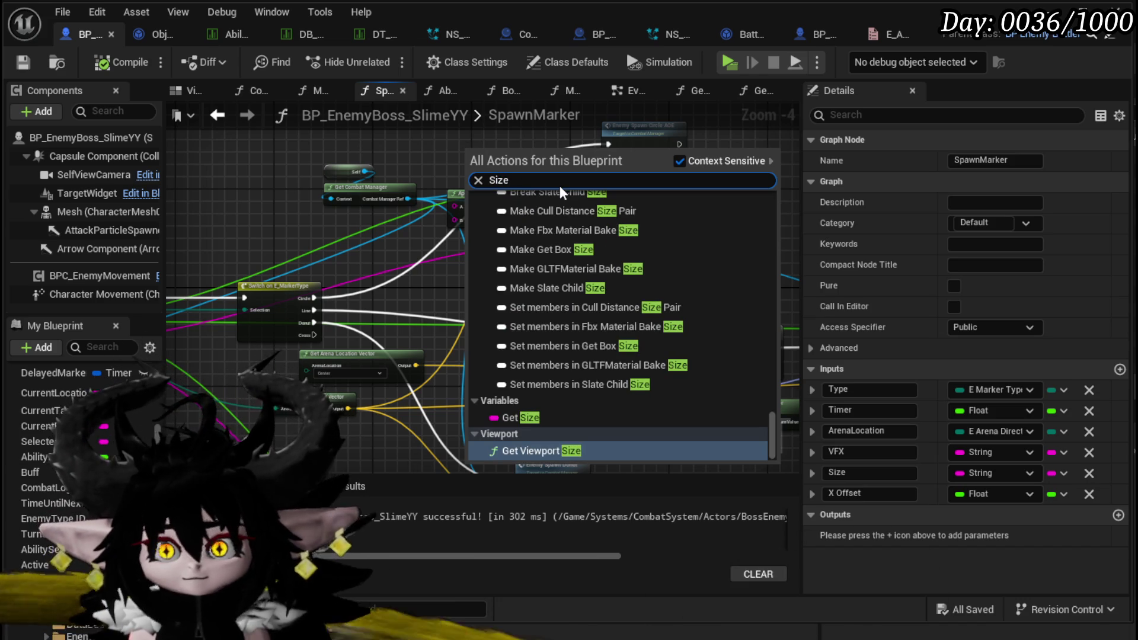
{"action": "left_click", "coordinate": [516, 417]}
{"action": "scroll", "coordinate": [524, 410], "scroll_direction": "up", "scroll_amount": 4}
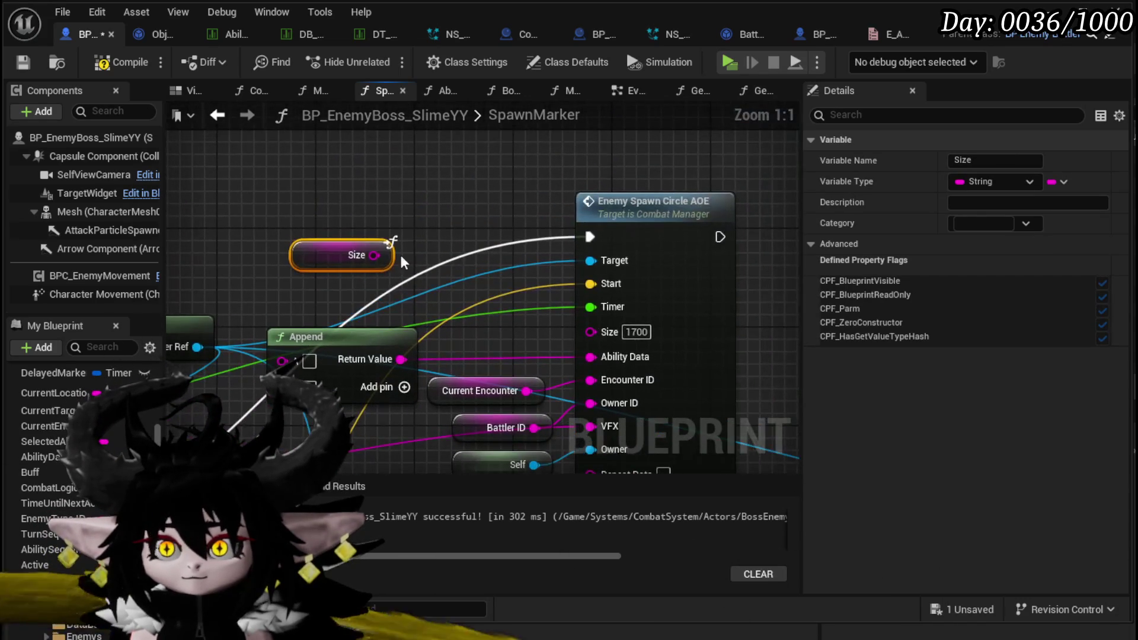
{"action": "mouse_move", "coordinate": [452, 269]}
{"action": "left_mouse_down"}
{"action": "mouse_move", "coordinate": [506, 222]}
{"action": "mouse_move", "coordinate": [564, 336]}
{"action": "mouse_move", "coordinate": [599, 332]}
{"action": "left_mouse_up"}
Paste a Size getter, connect it to Enemy Spawn Donut's Area pin, and arrange the nodes
{"action": "scroll", "coordinate": [399, 225], "scroll_direction": "down", "scroll_amount": 5}
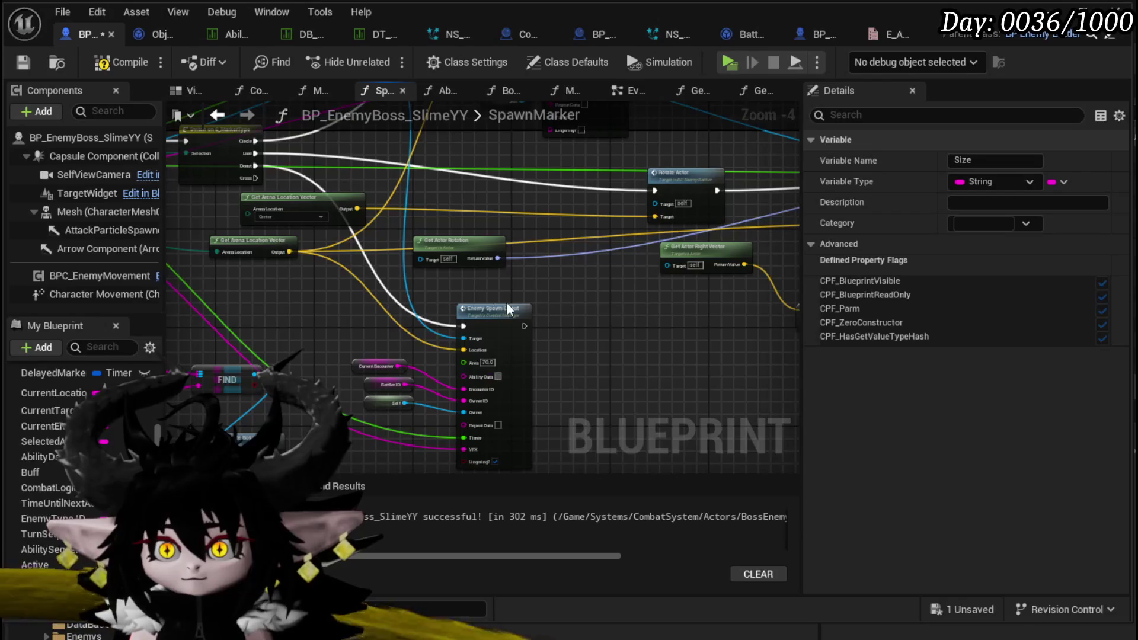
{"action": "scroll", "coordinate": [508, 309], "scroll_direction": "up", "scroll_amount": 5}
{"action": "key", "text": "ctrl+v"}
{"action": "left_click_drag", "start_coordinate": [450, 261], "coordinate": [539, 314]}
{"action": "mouse_move", "coordinate": [463, 266]}
{"action": "left_mouse_down"}
{"action": "mouse_move", "coordinate": [484, 233]}
{"action": "mouse_move", "coordinate": [388, 232]}
{"action": "left_mouse_up"}
{"action": "left_click_drag", "start_coordinate": [310, 263], "coordinate": [256, 225]}
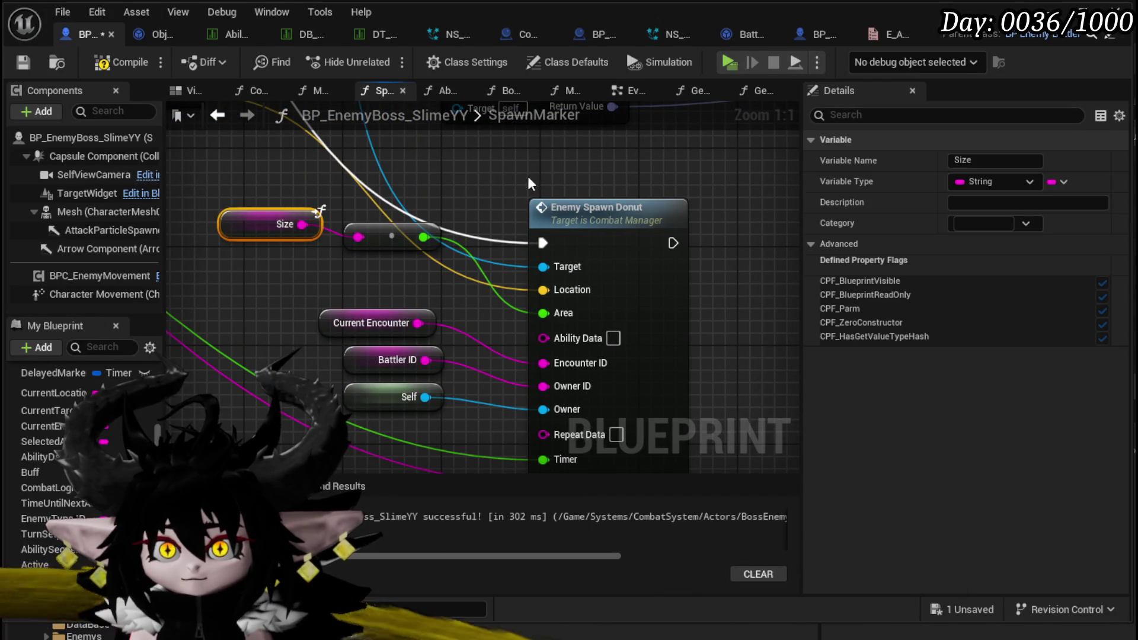
Paste another Size getter and wire it into Enemy Spawn Line AOE's Size pin
{"action": "scroll", "coordinate": [528, 176], "scroll_direction": "down", "scroll_amount": 4}
{"action": "scroll", "coordinate": [414, 296], "scroll_direction": "up", "scroll_amount": 4}
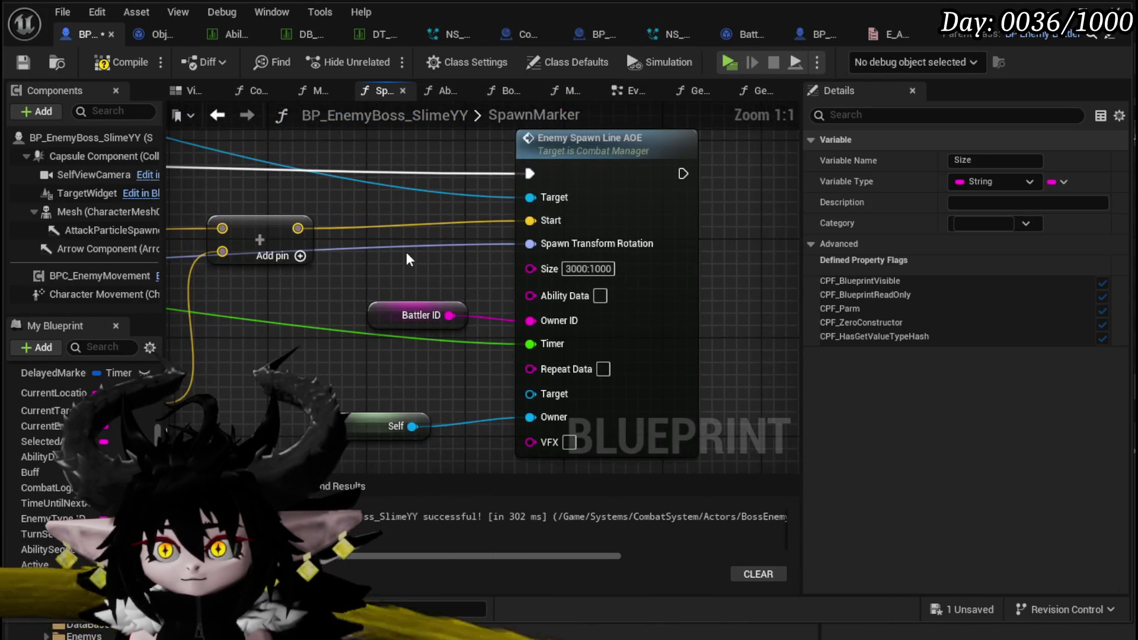
{"action": "key", "text": "ctrl+v"}
{"action": "left_click_drag", "start_coordinate": [486, 267], "coordinate": [503, 270]}
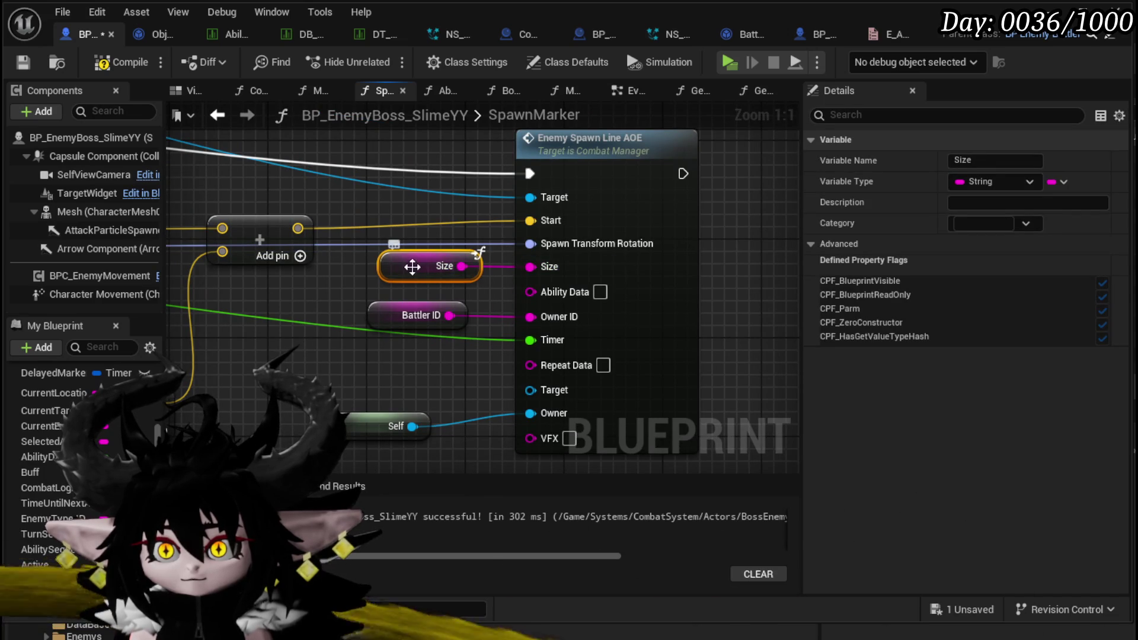
{"action": "scroll", "coordinate": [354, 326], "scroll_direction": "down", "scroll_amount": 2}
{"action": "mouse_move", "coordinate": [496, 320]}
{"action": "left_mouse_down"}
{"action": "mouse_move", "coordinate": [537, 279]}
{"action": "mouse_move", "coordinate": [724, 271]}
{"action": "left_mouse_up"}
Add an X Offset getter, wire it into the add node with 800.0, and compile
{"action": "right_click", "coordinate": [314, 364]}
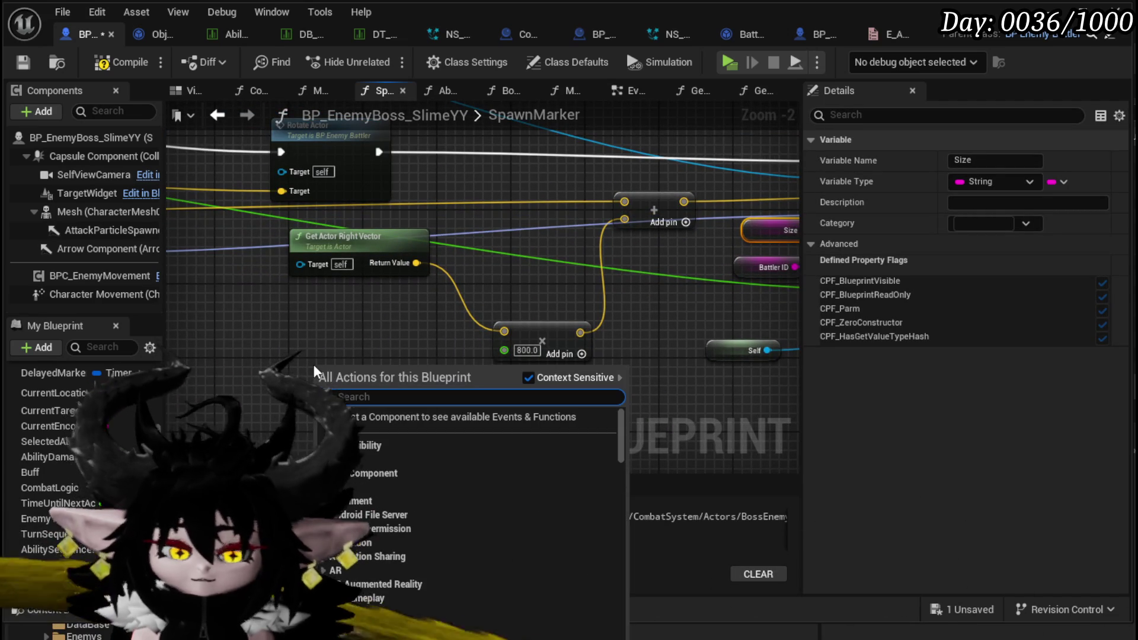
{"action": "type", "text": "offset"}
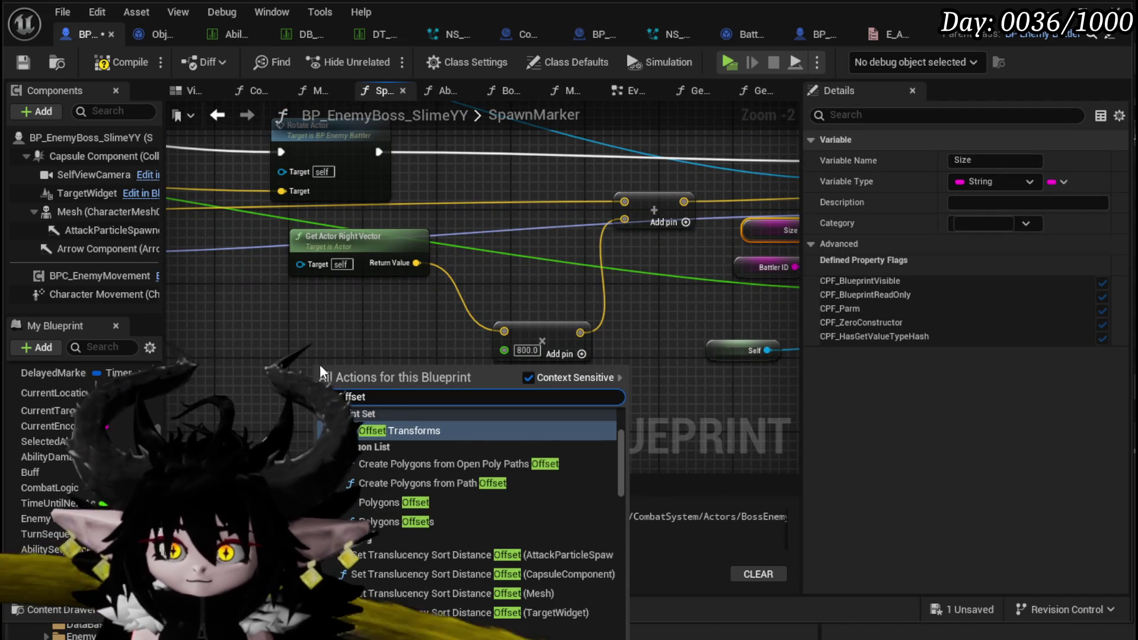
{"action": "scroll", "coordinate": [433, 584], "scroll_direction": "down", "scroll_amount": 15}
{"action": "scroll", "coordinate": [446, 575], "scroll_direction": "down", "scroll_amount": 10}
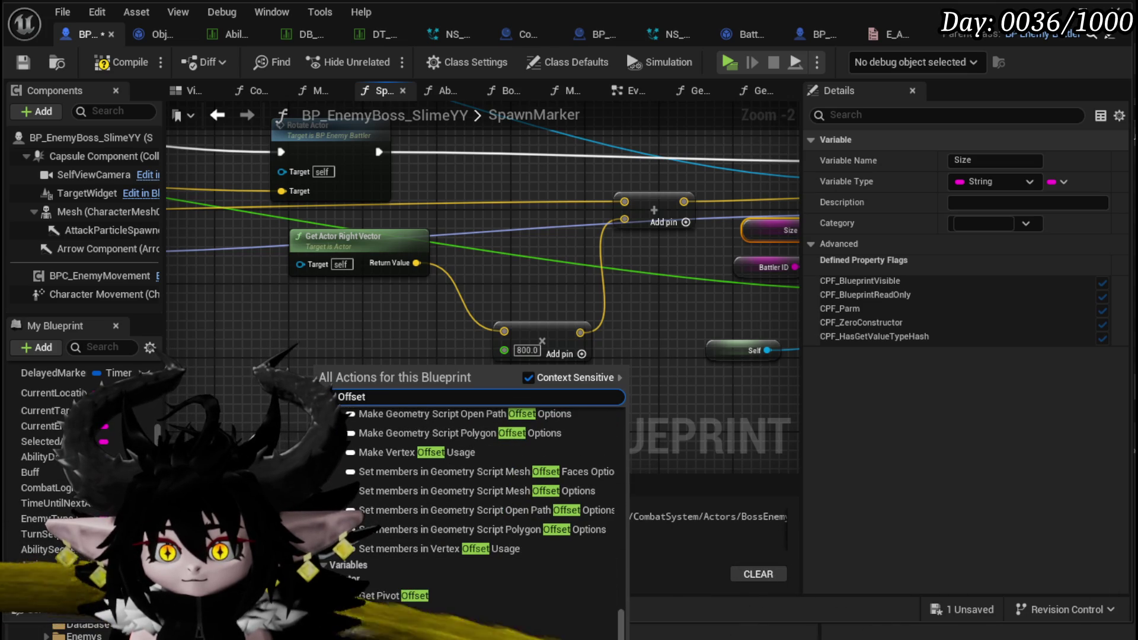
{"action": "left_click", "coordinate": [379, 578]}
{"action": "mouse_move", "coordinate": [369, 368]}
{"action": "left_mouse_down"}
{"action": "mouse_move", "coordinate": [502, 352]}
{"action": "mouse_move", "coordinate": [427, 351]}
{"action": "left_mouse_up"}
{"action": "left_click", "coordinate": [450, 391]}
{"action": "left_click", "coordinate": [94, 64]}
{"action": "left_click", "coordinate": [217, 115]}
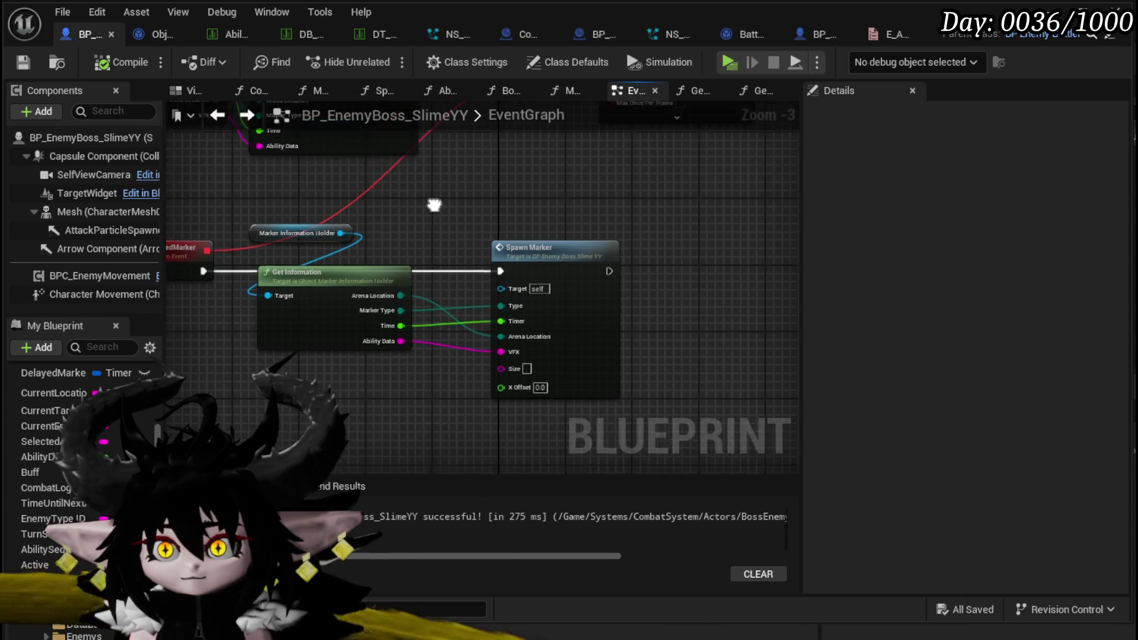
Select the SpawnDelayedMarker event and add two new inputs to it
{"action": "left_click", "coordinate": [296, 243]}
{"action": "left_click_drag", "start_coordinate": [296, 243], "coordinate": [238, 243]}
{"action": "mouse_move", "coordinate": [327, 367]}
{"action": "left_mouse_down"}
{"action": "mouse_move", "coordinate": [280, 133]}
{"action": "mouse_move", "coordinate": [318, 278]}
{"action": "mouse_move", "coordinate": [249, 245]}
{"action": "mouse_move", "coordinate": [348, 287]}
{"action": "left_mouse_up"}
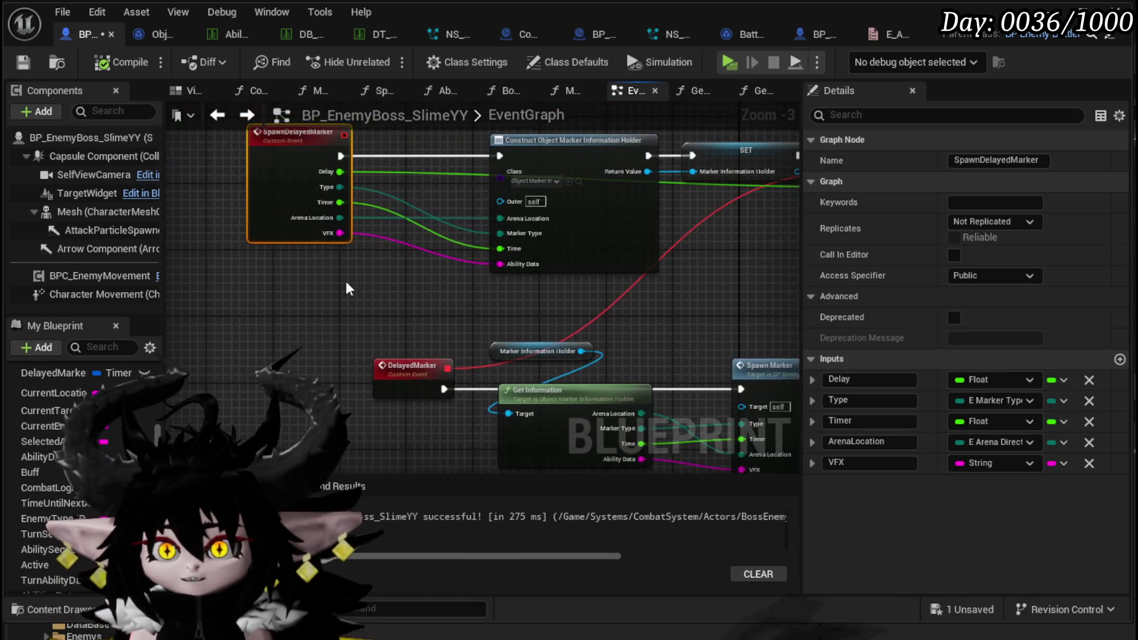
{"action": "left_click", "coordinate": [1120, 359]}
{"action": "left_click", "coordinate": [1119, 359]}
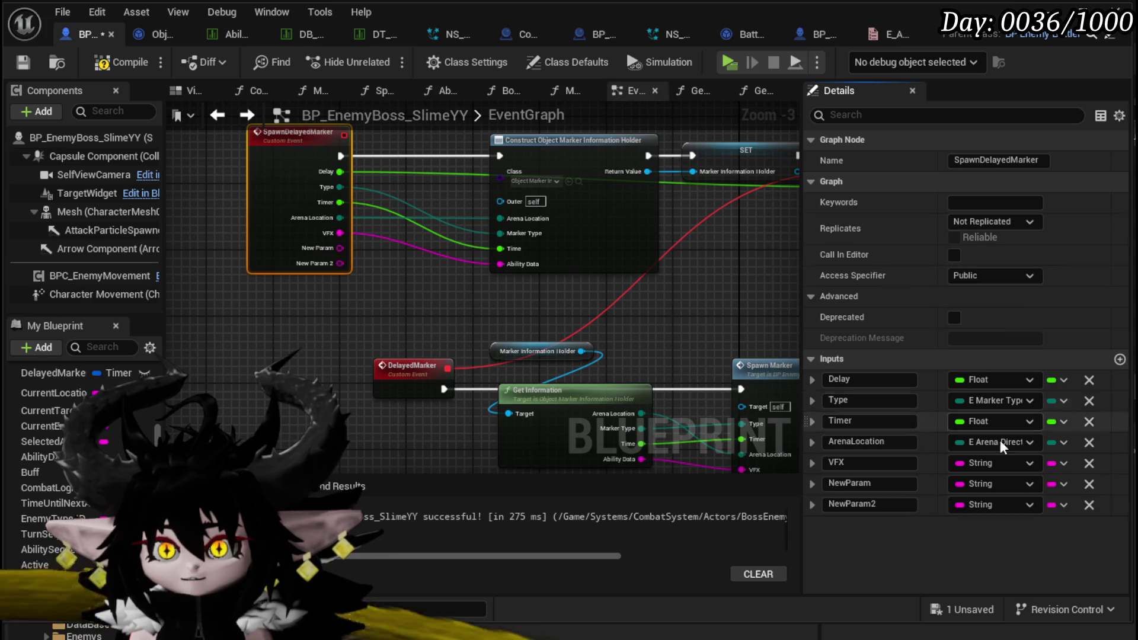
Name the inputs Size and Offset, make Offset a Float, and compile the boss blueprint
{"action": "left_click", "coordinate": [879, 484]}
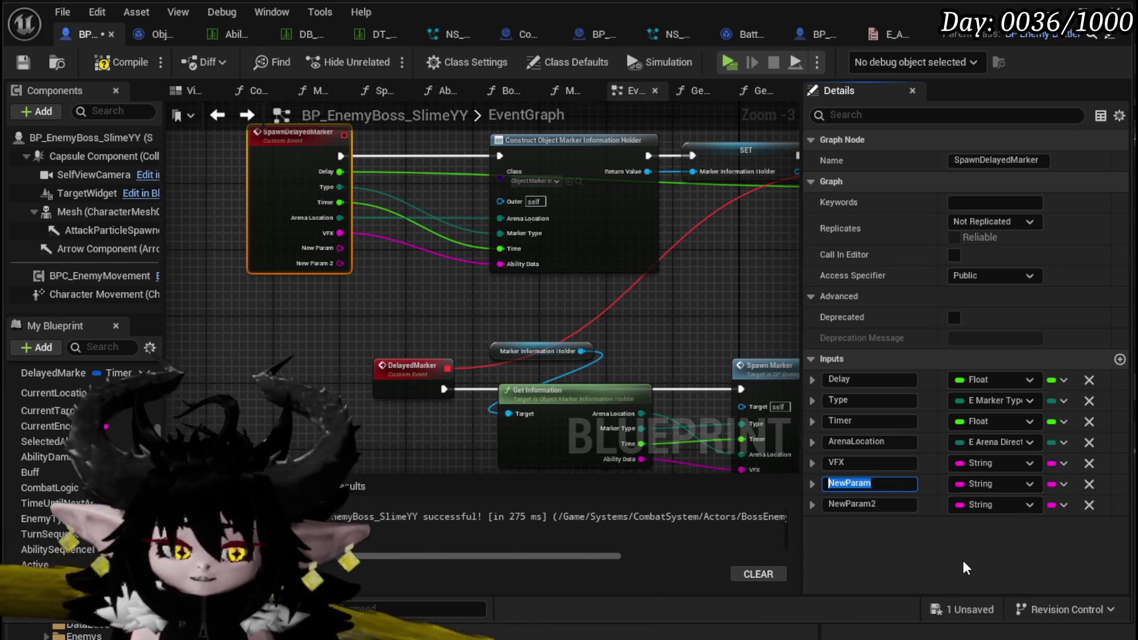
{"action": "type", "text": "Slze"}
{"action": "key", "text": "Return"}
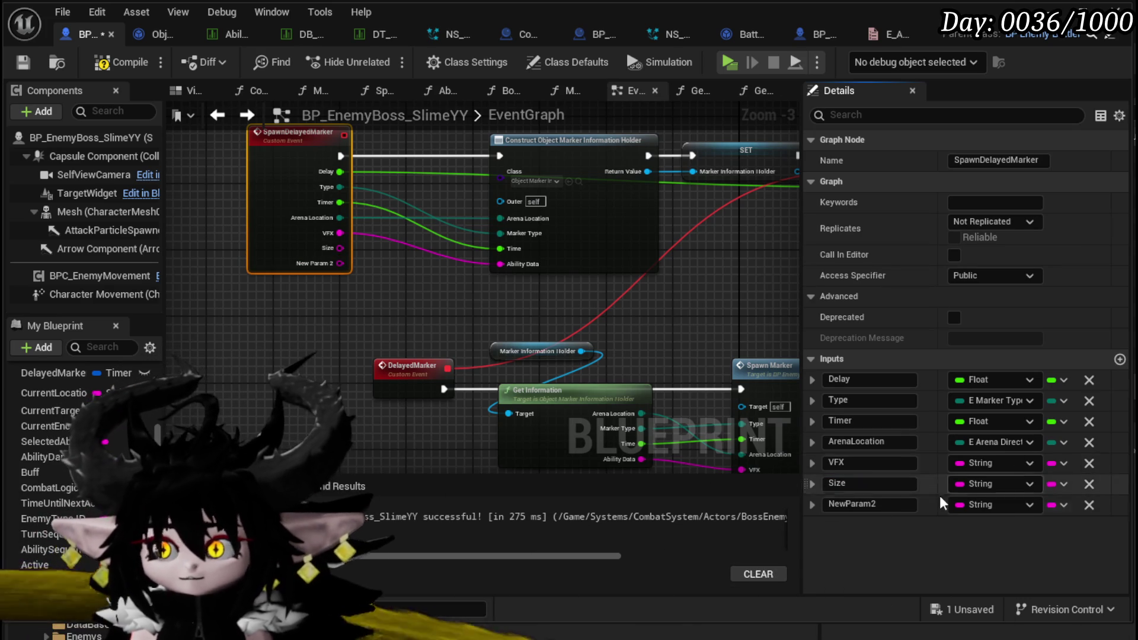
{"action": "left_click", "coordinate": [894, 505]}
{"action": "type", "text": "O"}
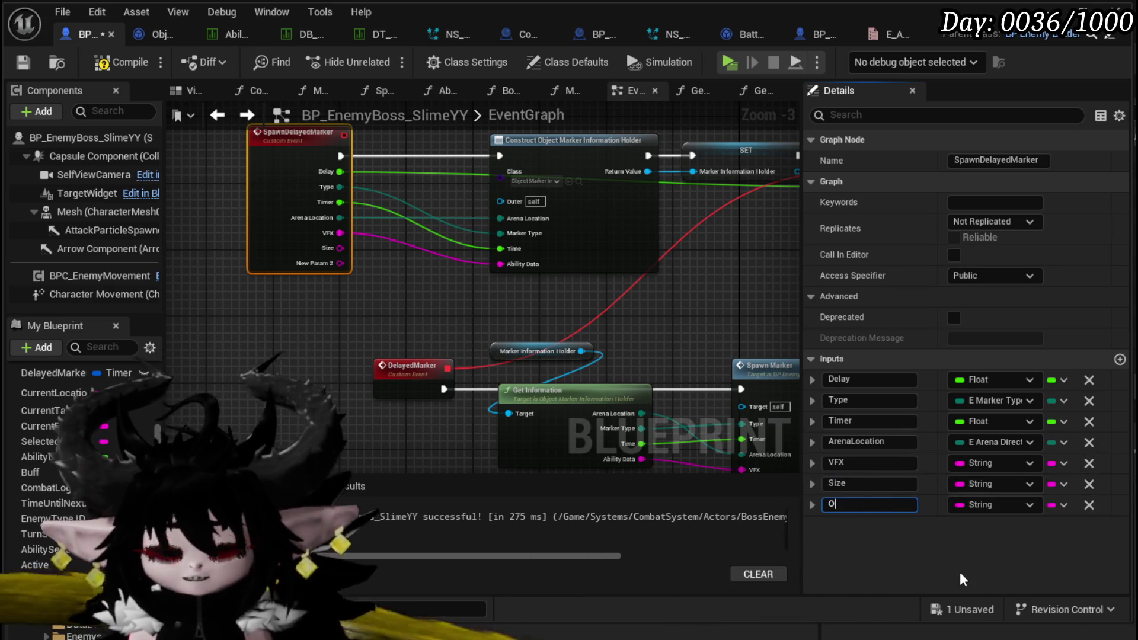
{"action": "type", "text": "ffset"}
{"action": "key", "text": "Return"}
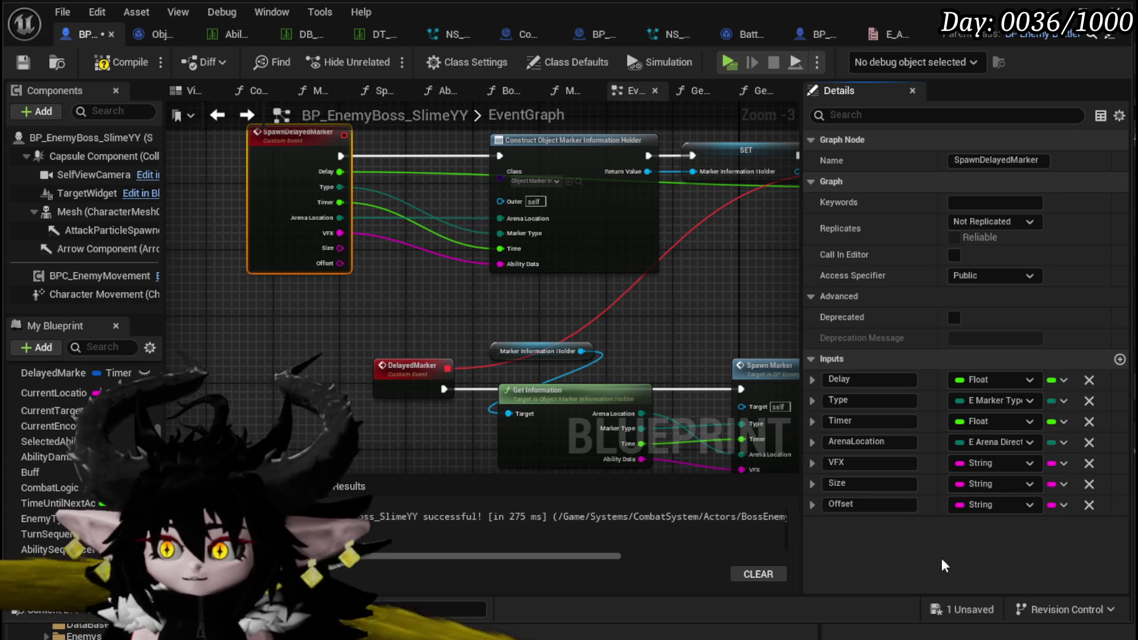
{"action": "left_click", "coordinate": [975, 502]}
{"action": "left_click", "coordinate": [1035, 268]}
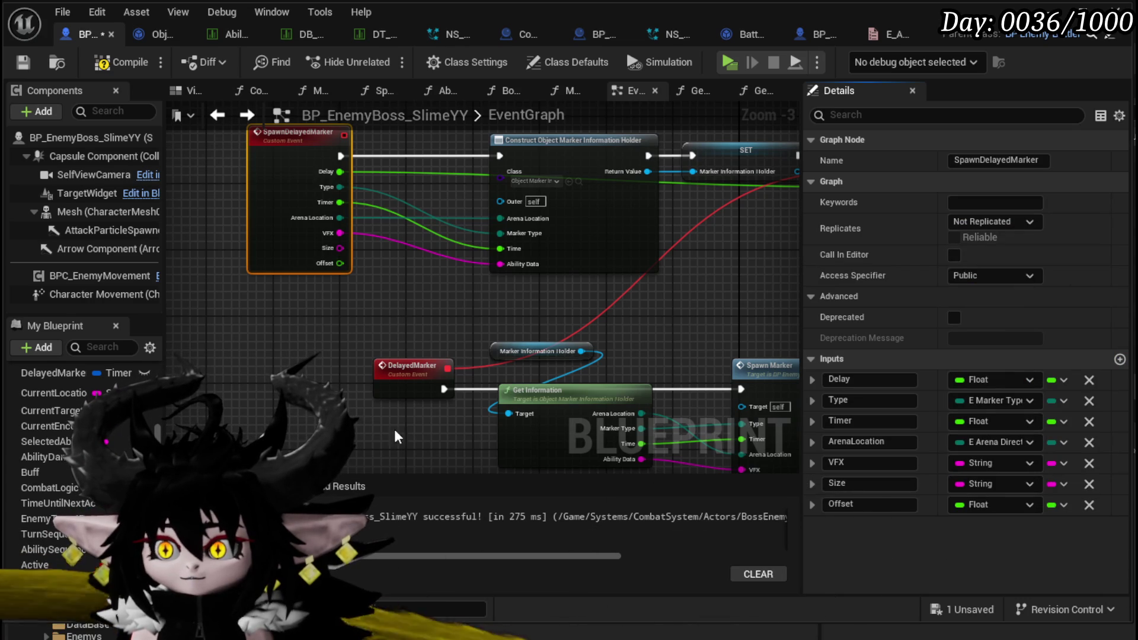
{"action": "left_click", "coordinate": [102, 69]}
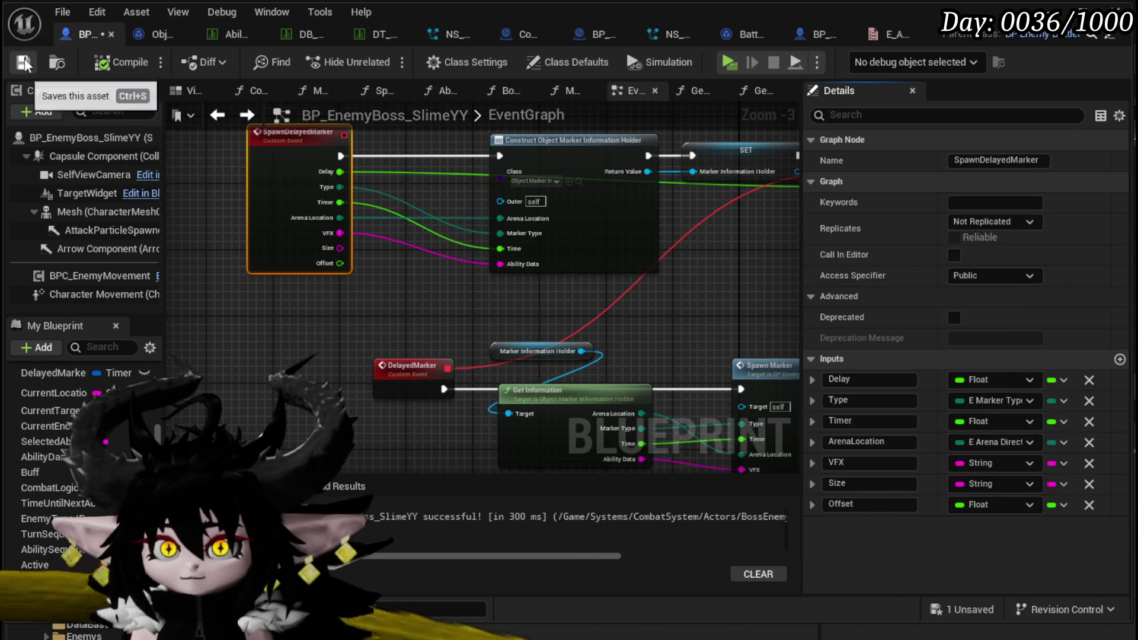
{"action": "left_click", "coordinate": [157, 34]}
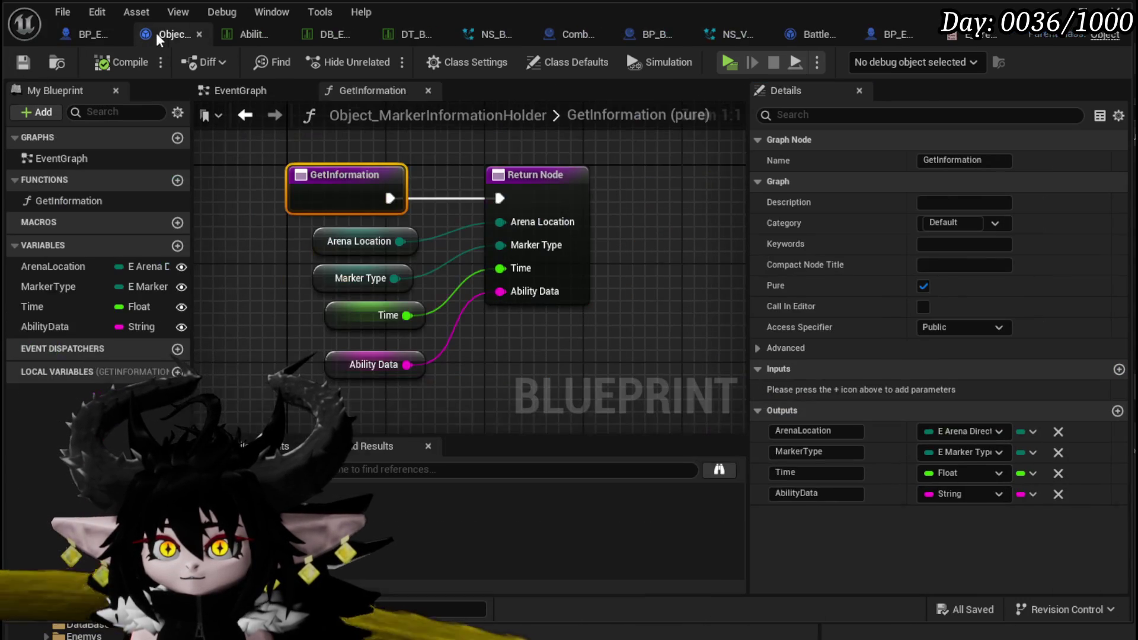
Add a new variable to the holder and rename AbilityData to VFX
{"action": "left_click", "coordinate": [177, 245]}
{"action": "left_click", "coordinate": [75, 326]}
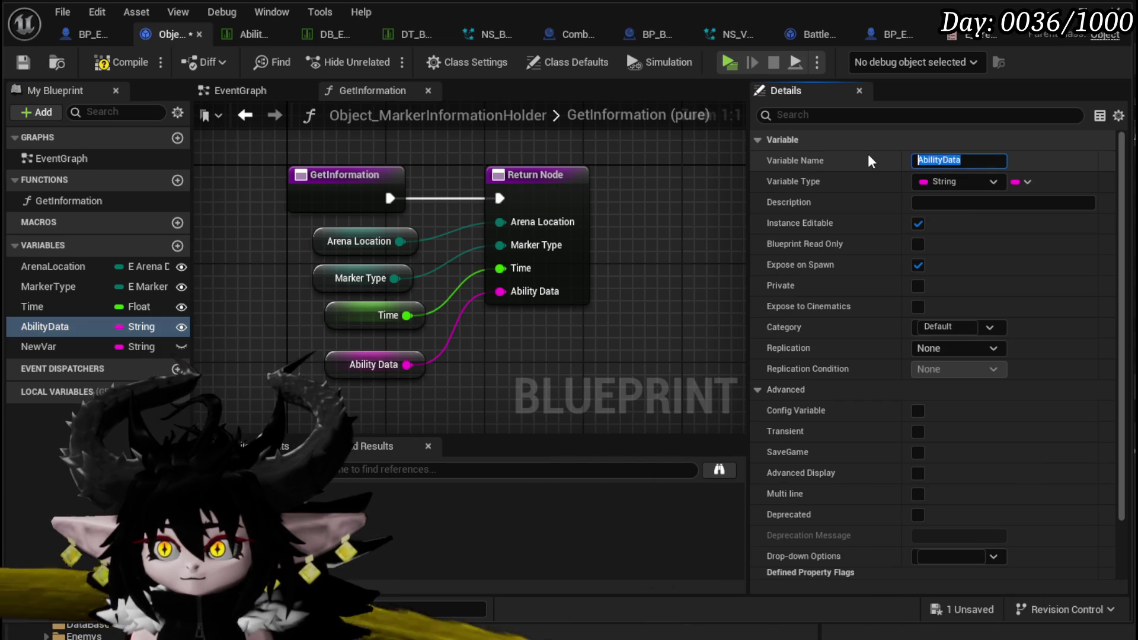
{"action": "type", "text": "VFX"}
{"action": "key", "text": "Return"}
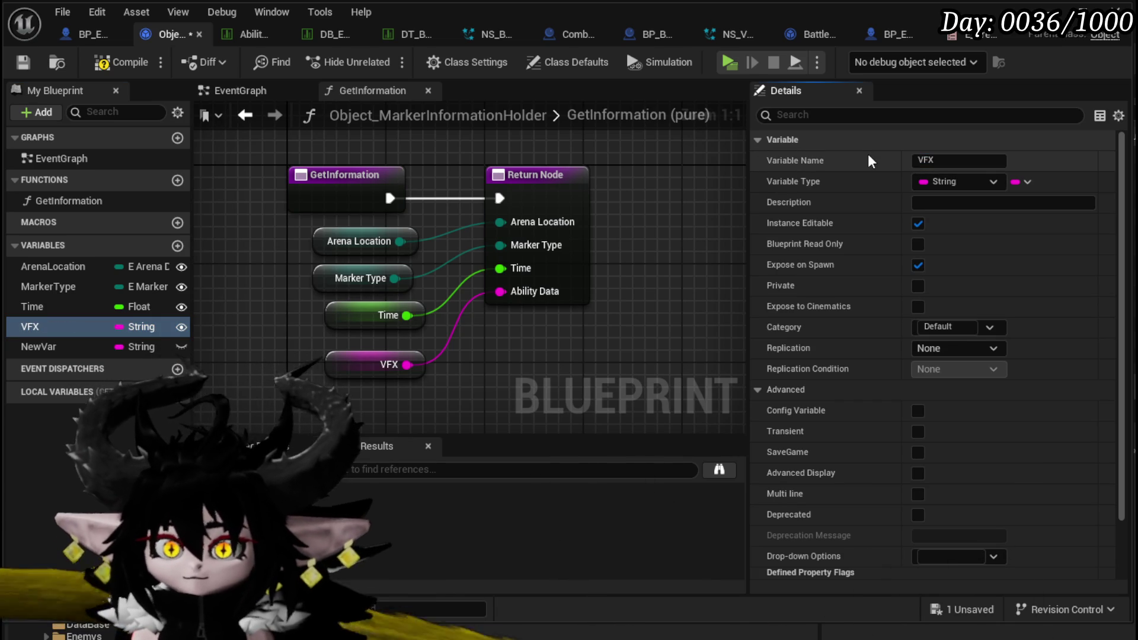
Name the new variable Size, make it Instance Editable and Expose on Spawn, compile and save
{"action": "left_click", "coordinate": [39, 346]}
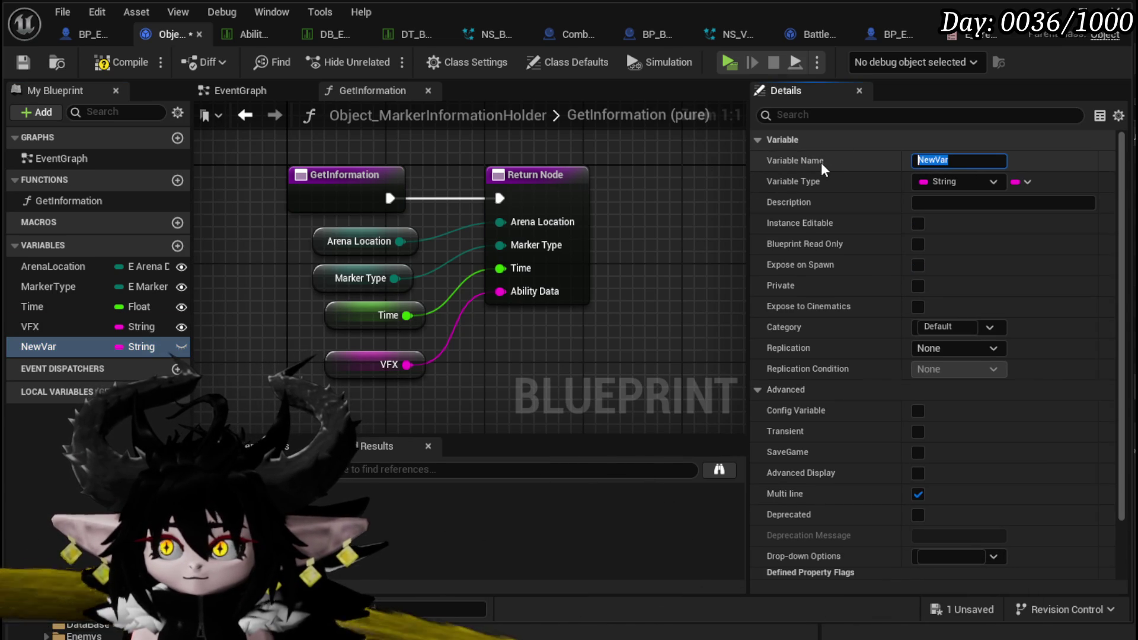
{"action": "type", "text": "Size"}
{"action": "key", "text": "Return"}
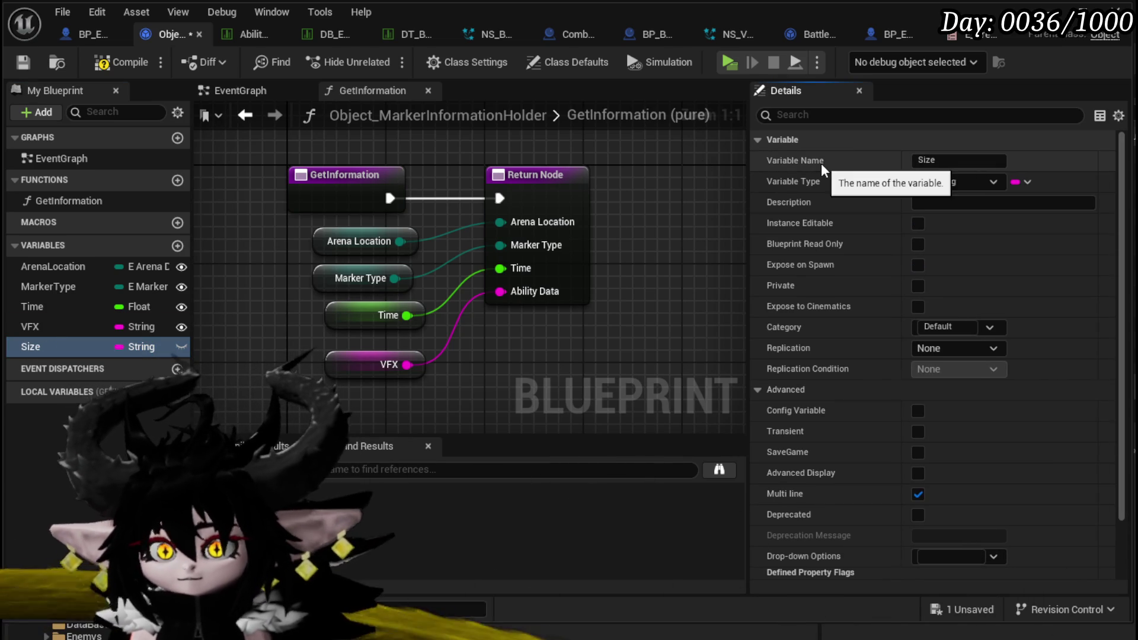
{"action": "left_click", "coordinate": [917, 224]}
{"action": "left_click", "coordinate": [919, 265]}
{"action": "left_click", "coordinate": [131, 71]}
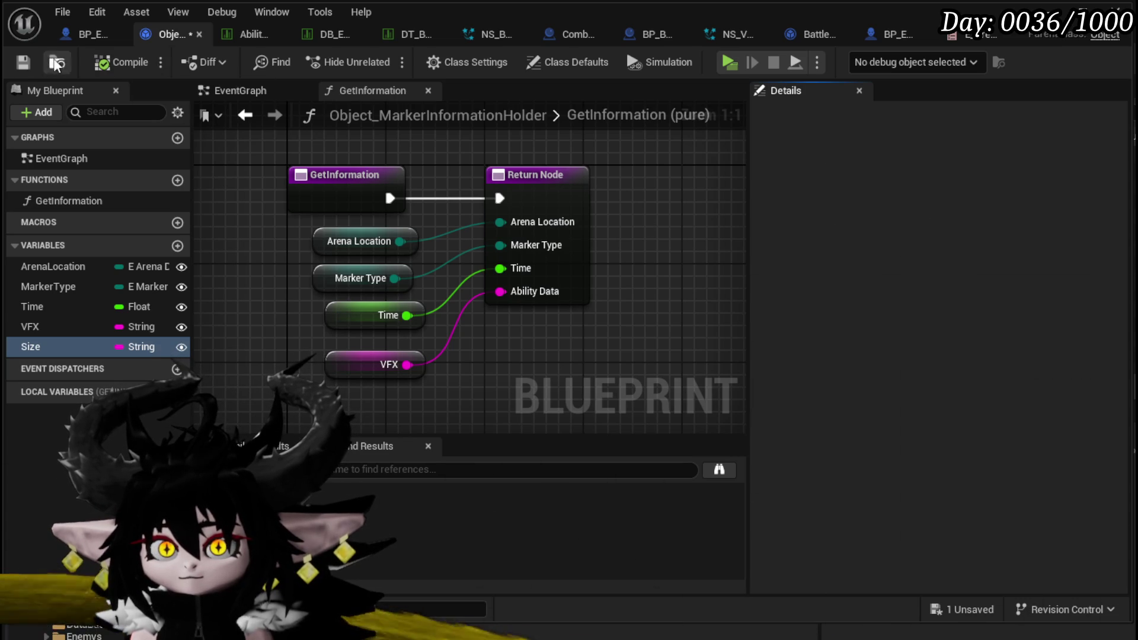
{"action": "left_click", "coordinate": [23, 62]}
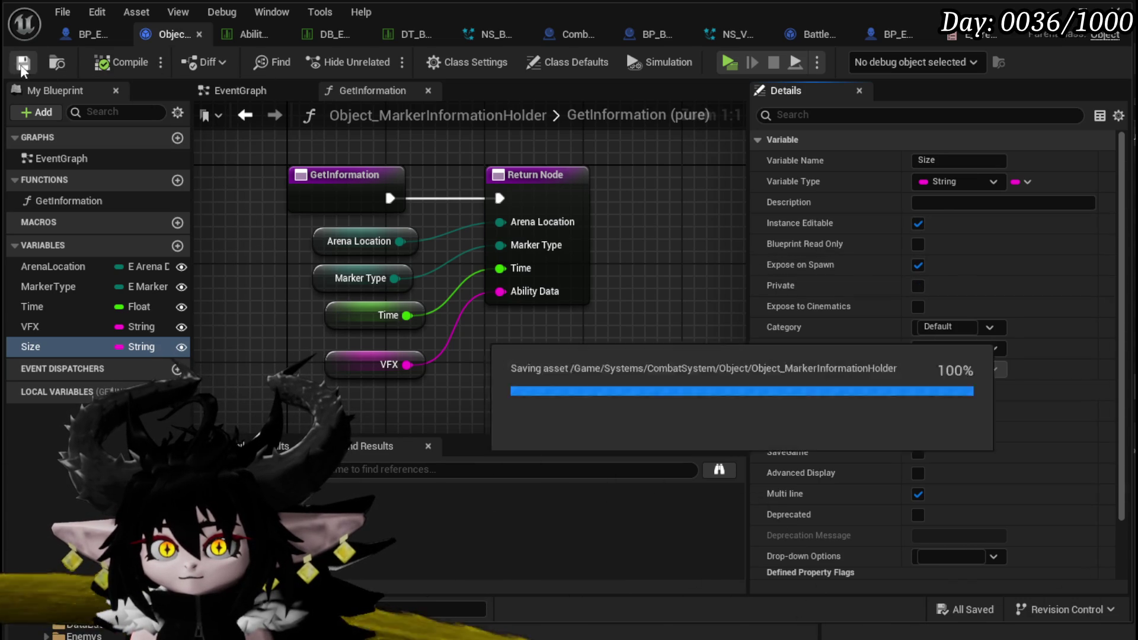
Add a Float variable Offset, Instance Editable and exposed on spawn, and compile
{"action": "left_click", "coordinate": [176, 247]}
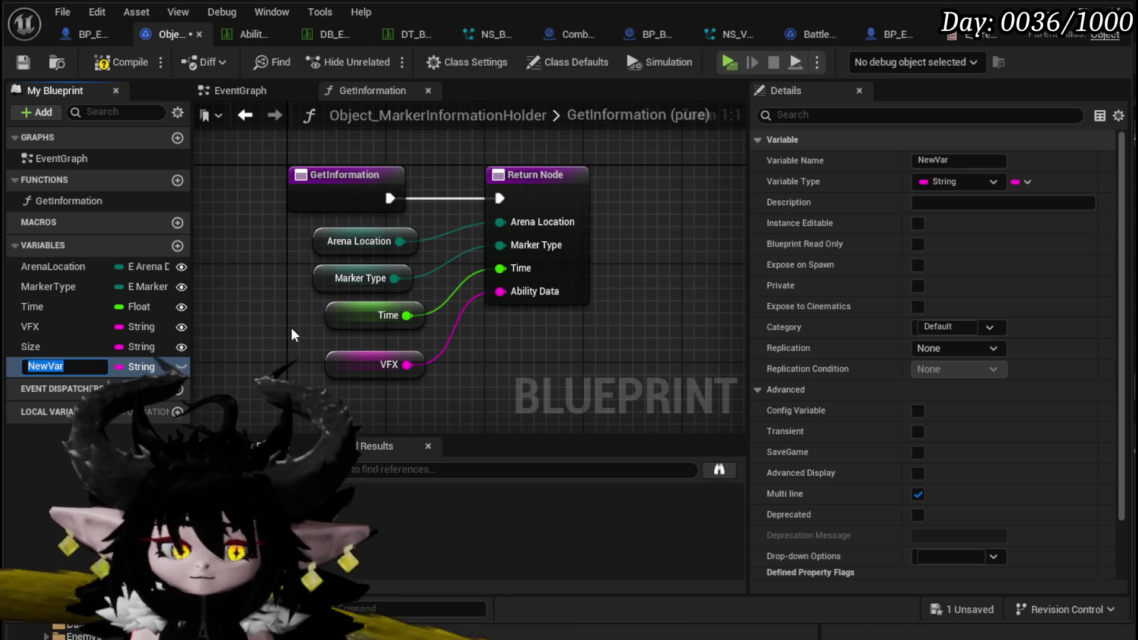
{"action": "type", "text": "Offset"}
{"action": "key", "text": "Return"}
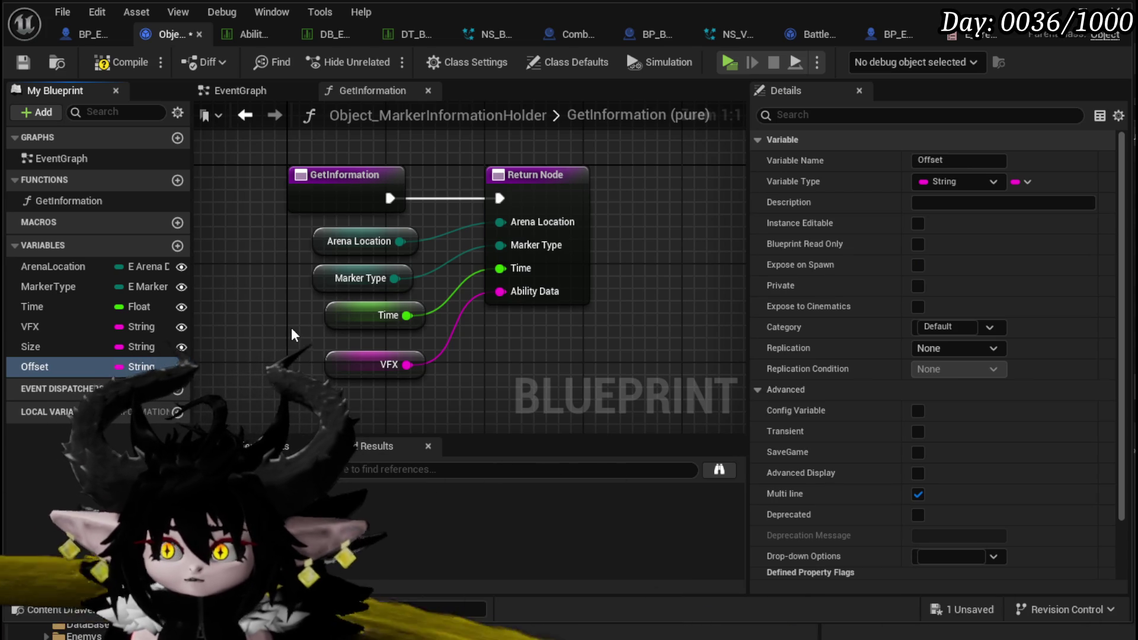
{"action": "left_click", "coordinate": [1022, 182]}
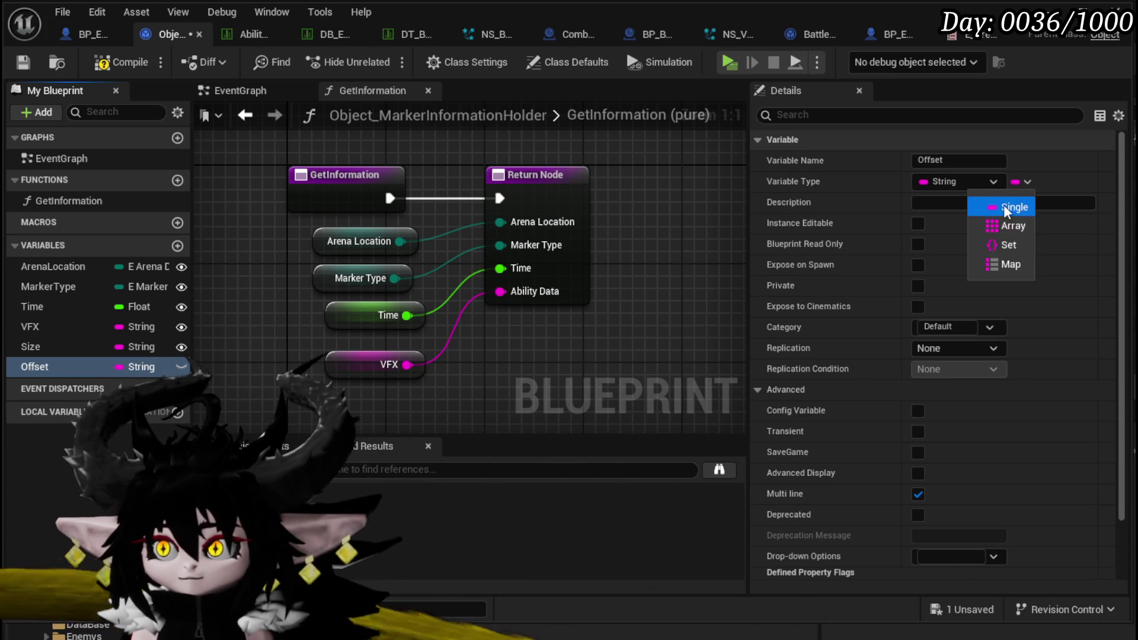
{"action": "left_click", "coordinate": [1004, 205]}
{"action": "left_click", "coordinate": [952, 182]}
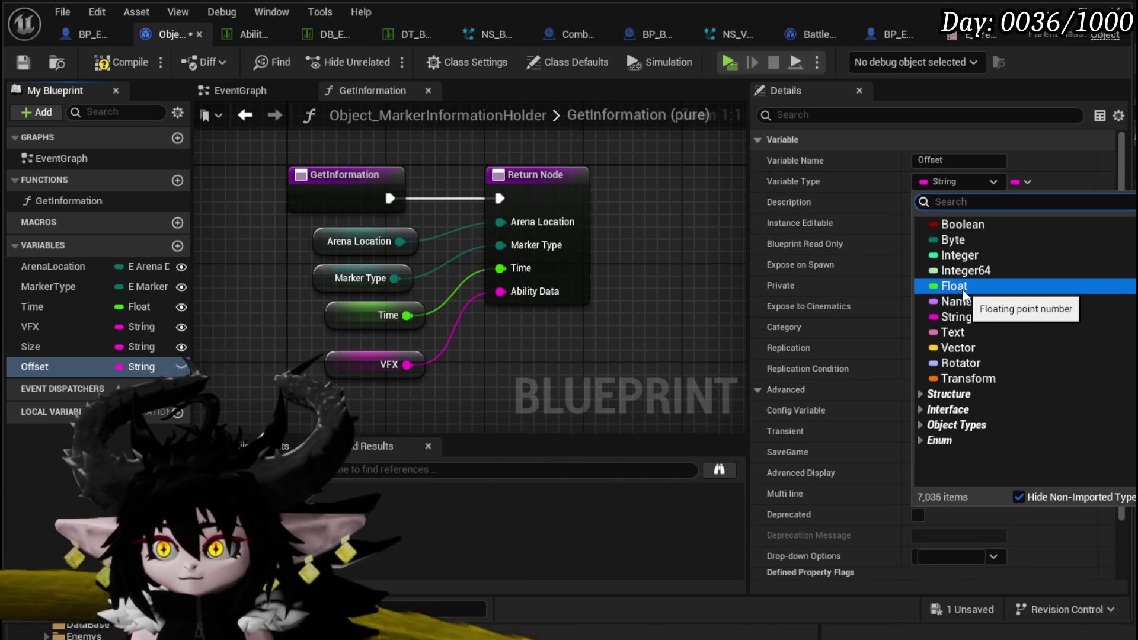
{"action": "left_click", "coordinate": [961, 287]}
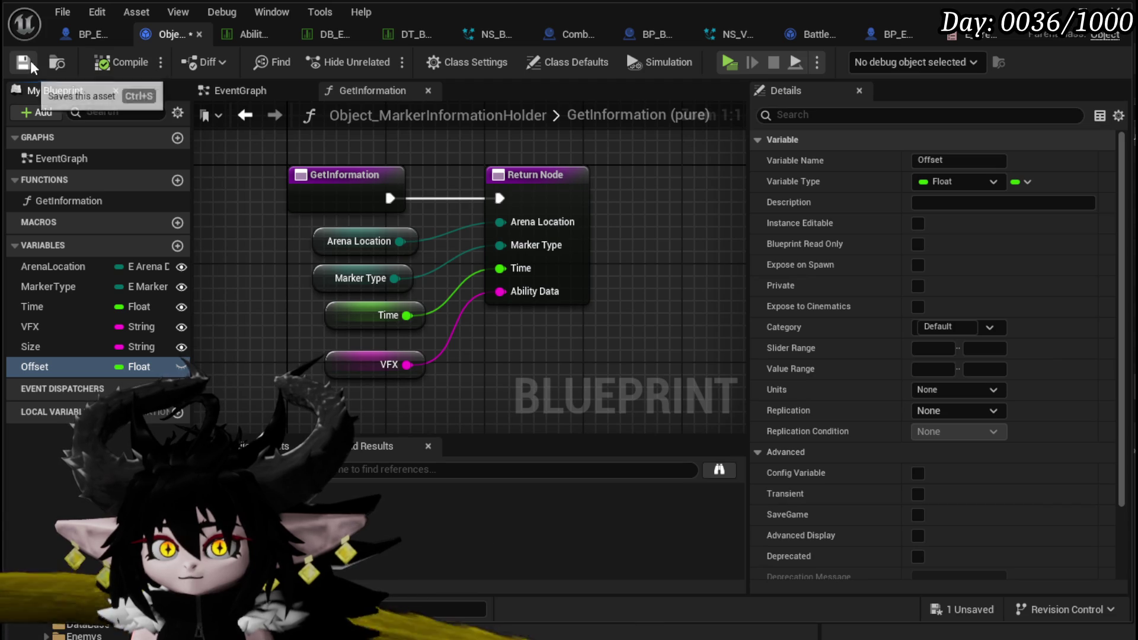
{"action": "left_click", "coordinate": [917, 224]}
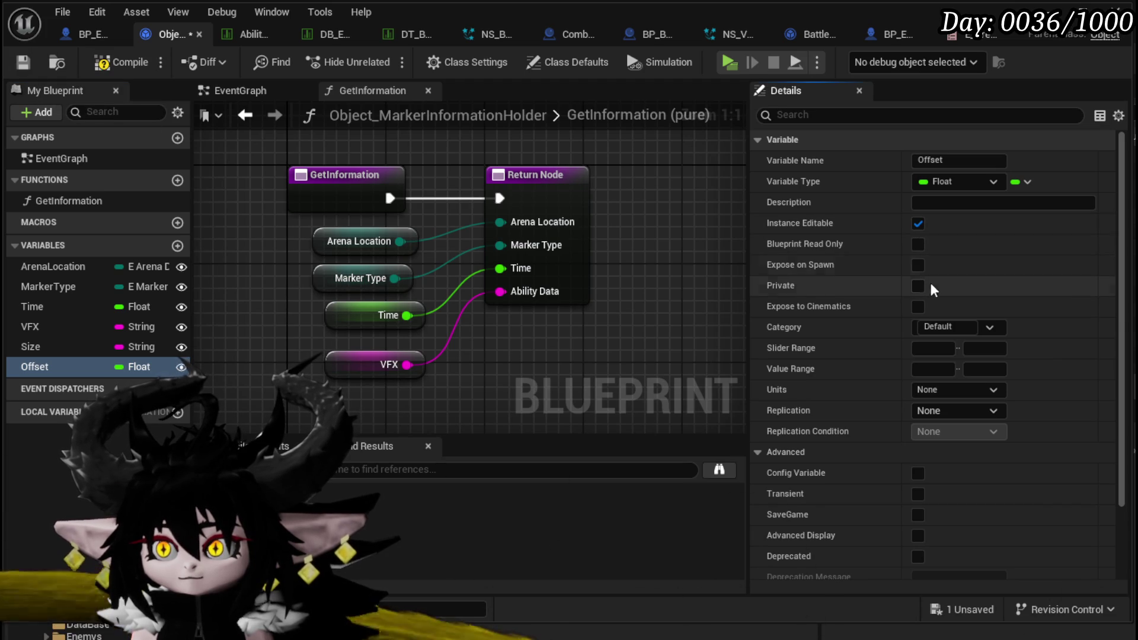
{"action": "left_click", "coordinate": [916, 267]}
{"action": "left_click", "coordinate": [103, 61]}
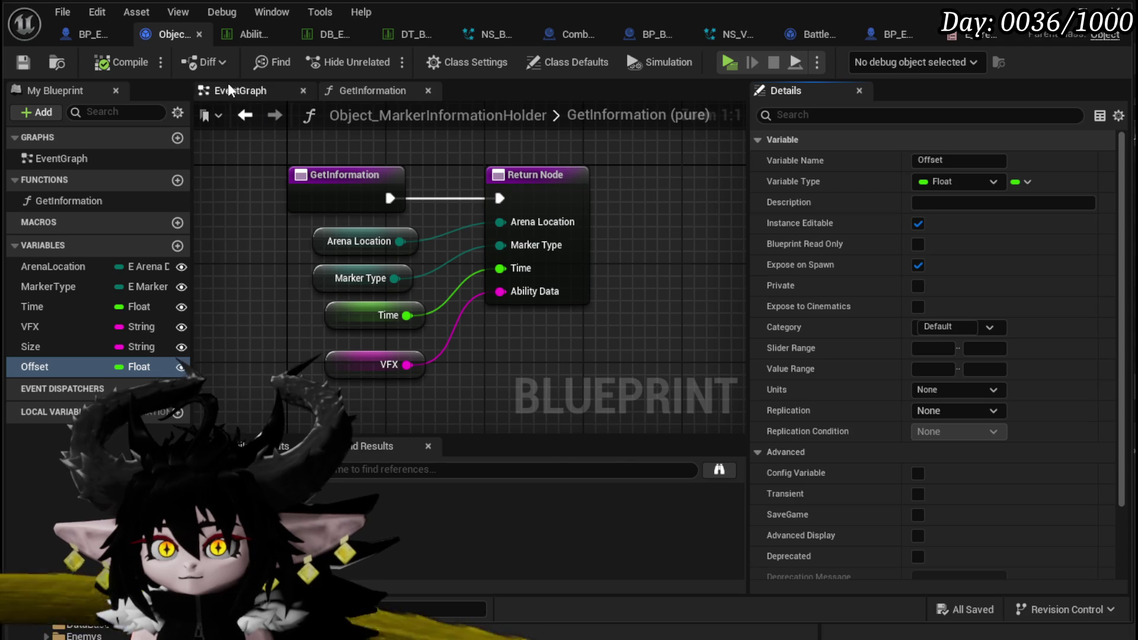
{"action": "left_click", "coordinate": [99, 37]}
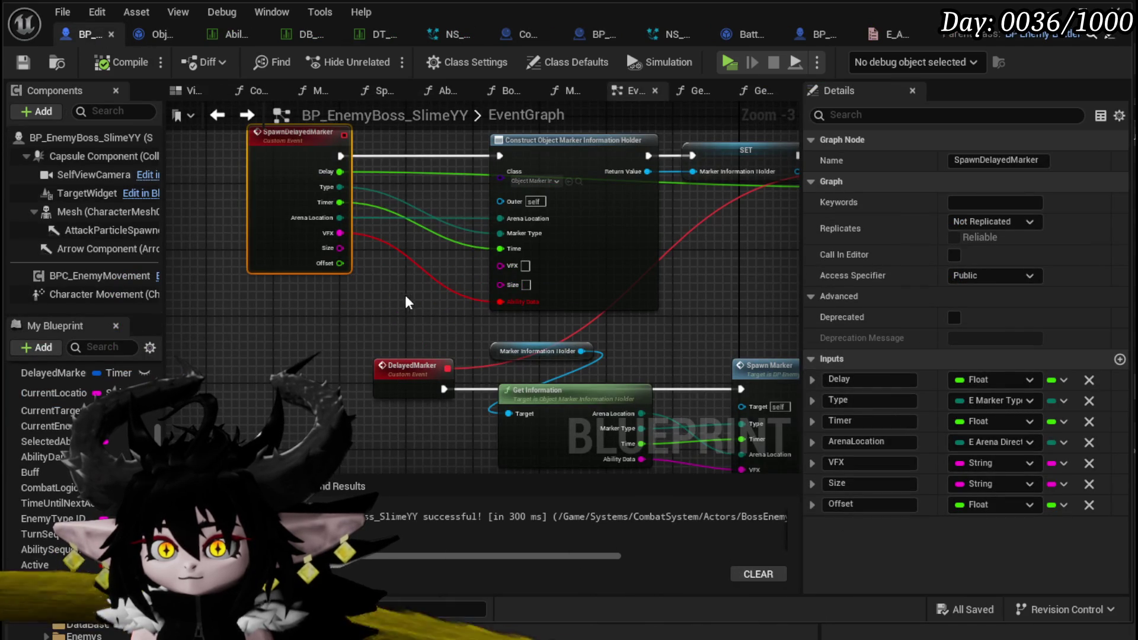
Connect SpawnDelayedMarker's VFX to the construct node's VFX input and save the boss blueprint
{"action": "scroll", "coordinate": [407, 302], "scroll_direction": "up", "scroll_amount": 3}
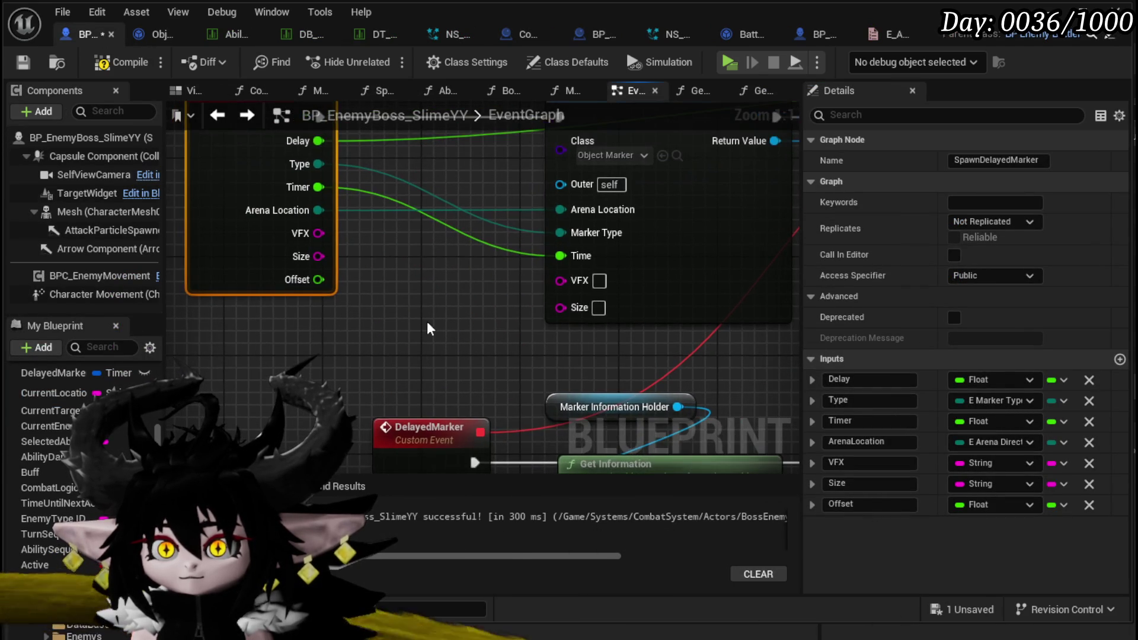
{"action": "mouse_move", "coordinate": [319, 233]}
{"action": "left_mouse_down"}
{"action": "mouse_move", "coordinate": [379, 278]}
{"action": "mouse_move", "coordinate": [561, 281]}
{"action": "left_mouse_up"}
{"action": "scroll", "coordinate": [561, 281], "scroll_direction": "down", "scroll_amount": 2}
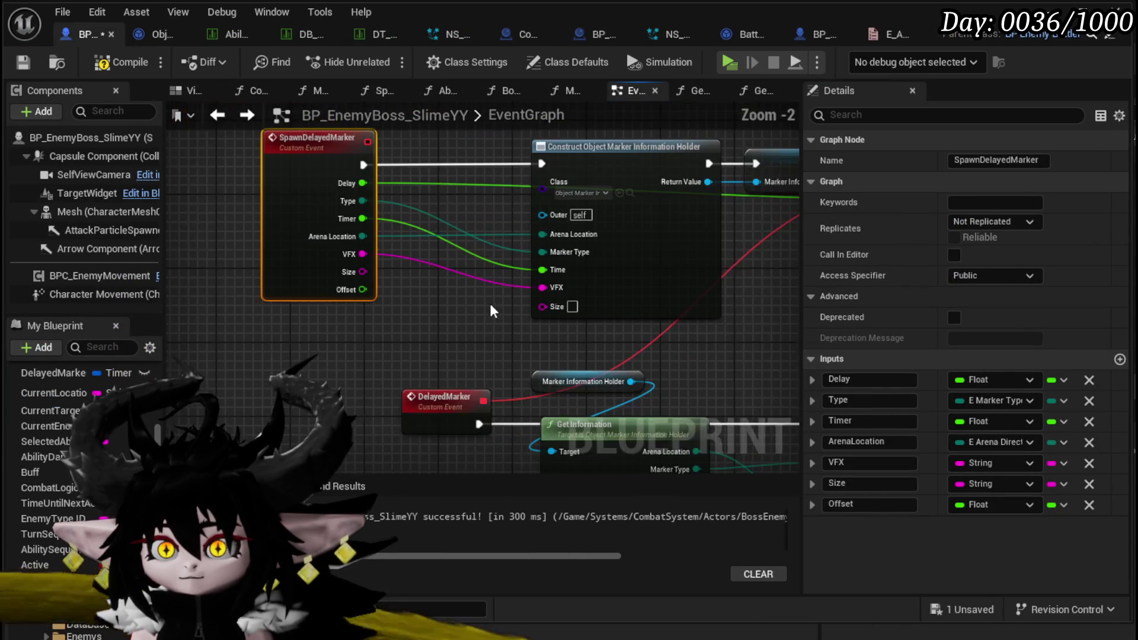
{"action": "left_click", "coordinate": [165, 36]}
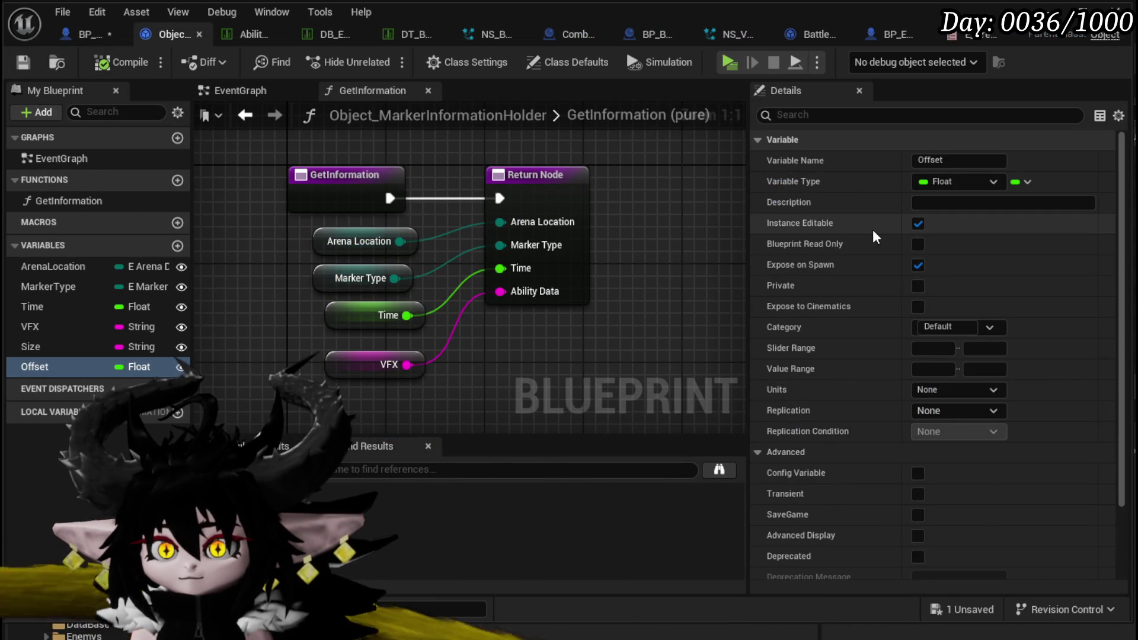
{"action": "left_click", "coordinate": [83, 33]}
{"action": "left_click", "coordinate": [24, 62]}
Wire Size and Offset into the Construct Object Marker Information Holder node, then open GetInformation
{"action": "left_click_drag", "start_coordinate": [342, 305], "coordinate": [413, 333]}
{"action": "left_click_drag", "start_coordinate": [342, 323], "coordinate": [521, 359]}
{"action": "mouse_move", "coordinate": [517, 405]}
{"action": "left_mouse_down"}
{"action": "mouse_move", "coordinate": [326, 289]}
{"action": "mouse_move", "coordinate": [257, 181]}
{"action": "left_mouse_up"}
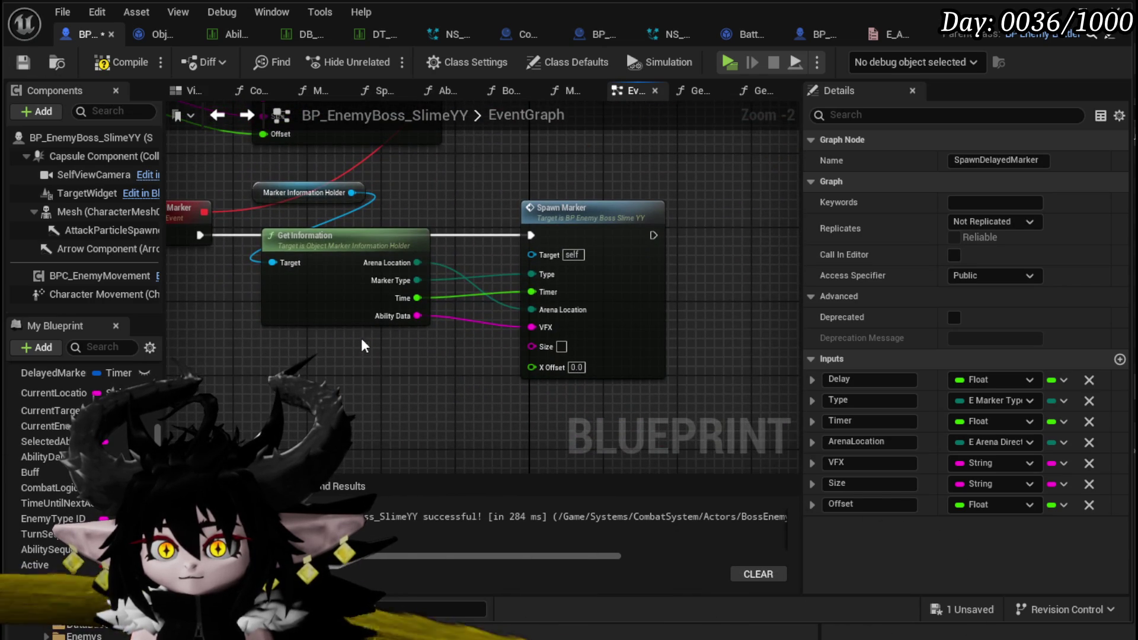
{"action": "double_click", "coordinate": [332, 301]}
{"action": "left_click", "coordinate": [583, 299]}
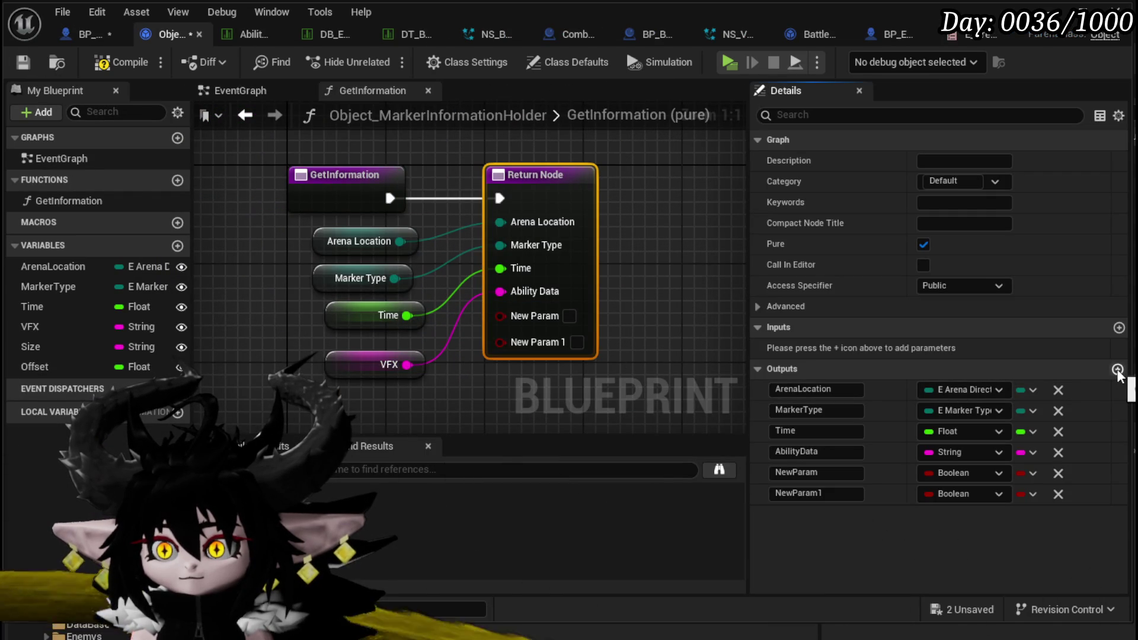
Remove the NewParam outputs and return the holder's Size and Offset from GetInformation
{"action": "left_click", "coordinate": [1058, 473]}
{"action": "left_click", "coordinate": [1058, 473]}
{"action": "left_click_drag", "start_coordinate": [350, 360], "coordinate": [372, 281]}
{"action": "mouse_move", "coordinate": [42, 349]}
{"action": "left_mouse_down"}
{"action": "mouse_move", "coordinate": [334, 296]}
{"action": "mouse_move", "coordinate": [367, 334]}
{"action": "left_mouse_up"}
{"action": "left_click", "coordinate": [366, 336]}
{"action": "left_click_drag", "start_coordinate": [104, 362], "coordinate": [358, 368]}
{"action": "mouse_move", "coordinate": [378, 305]}
{"action": "left_mouse_down"}
{"action": "mouse_move", "coordinate": [371, 318]}
{"action": "mouse_move", "coordinate": [583, 219]}
{"action": "left_mouse_up"}
{"action": "mouse_move", "coordinate": [417, 359]}
{"action": "left_mouse_down"}
{"action": "mouse_move", "coordinate": [452, 371]}
{"action": "mouse_move", "coordinate": [598, 199]}
{"action": "left_mouse_up"}
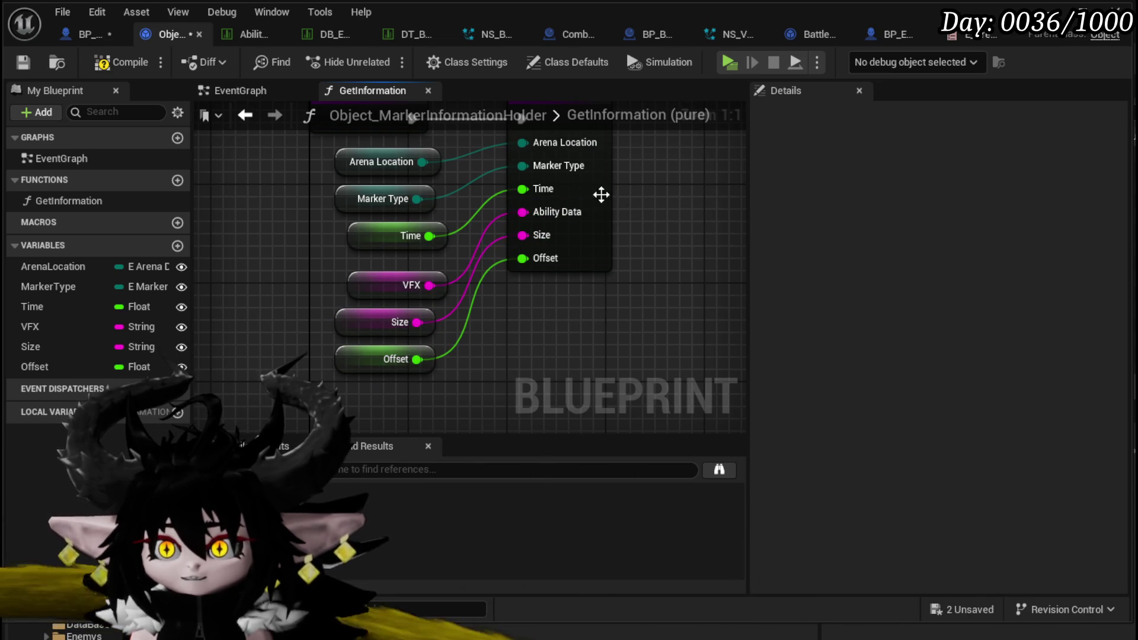
{"action": "left_click", "coordinate": [601, 194]}
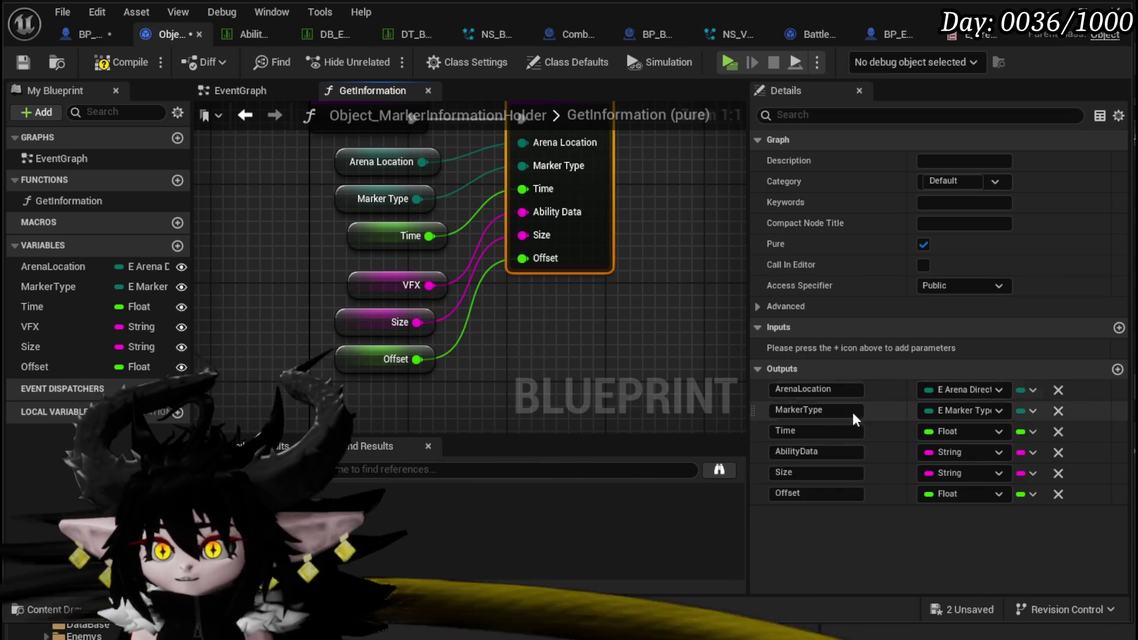
Rename the GetInformation output AbilityData to VFX
{"action": "left_click", "coordinate": [828, 453]}
{"action": "type", "text": "X"}
{"action": "left_click", "coordinate": [640, 300]}
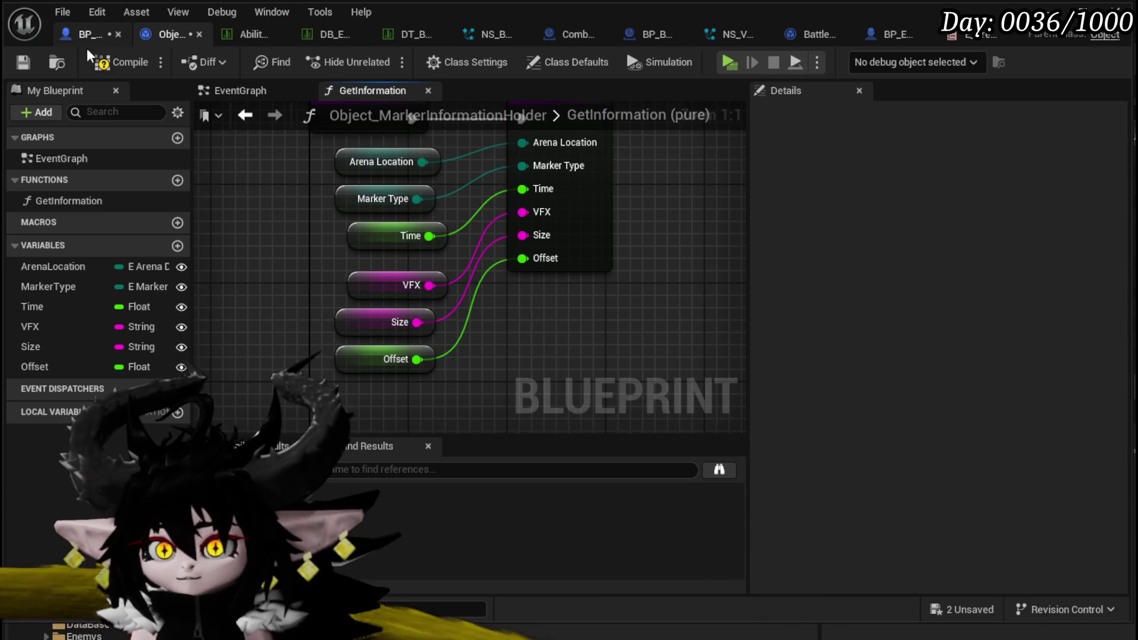
{"action": "left_click", "coordinate": [61, 38]}
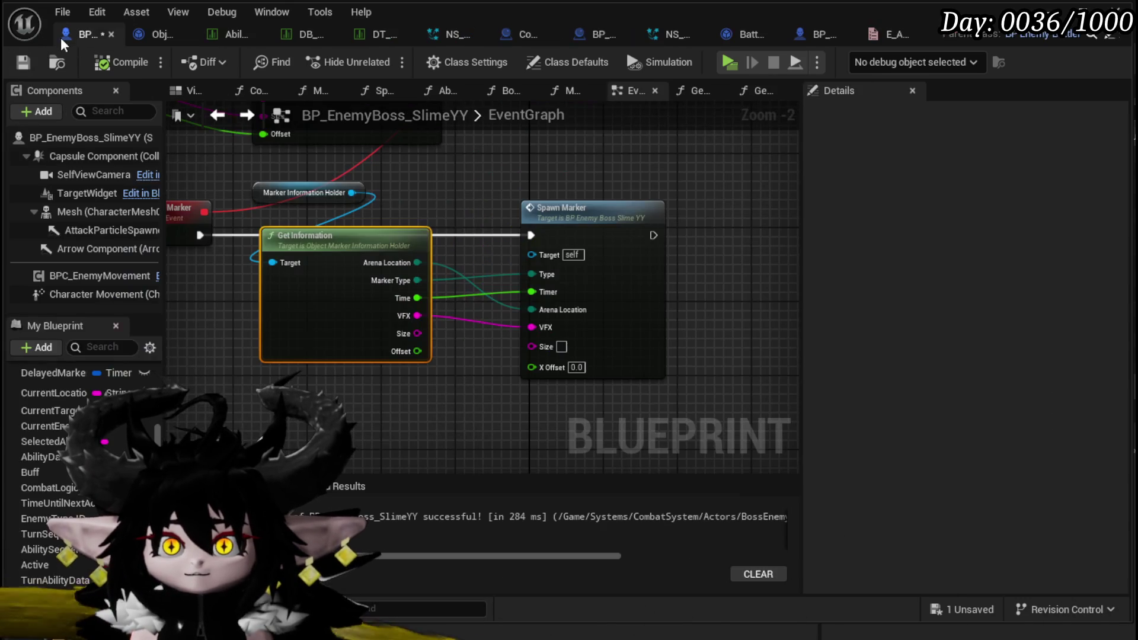
Connect Get Information's Offset to Spawn Marker's X Offset, move Spawn Marker closer, and compile
{"action": "mouse_move", "coordinate": [417, 351]}
{"action": "left_mouse_down"}
{"action": "mouse_move", "coordinate": [528, 347]}
{"action": "mouse_move", "coordinate": [566, 370]}
{"action": "left_mouse_up"}
{"action": "scroll", "coordinate": [494, 391], "scroll_direction": "down", "scroll_amount": 3}
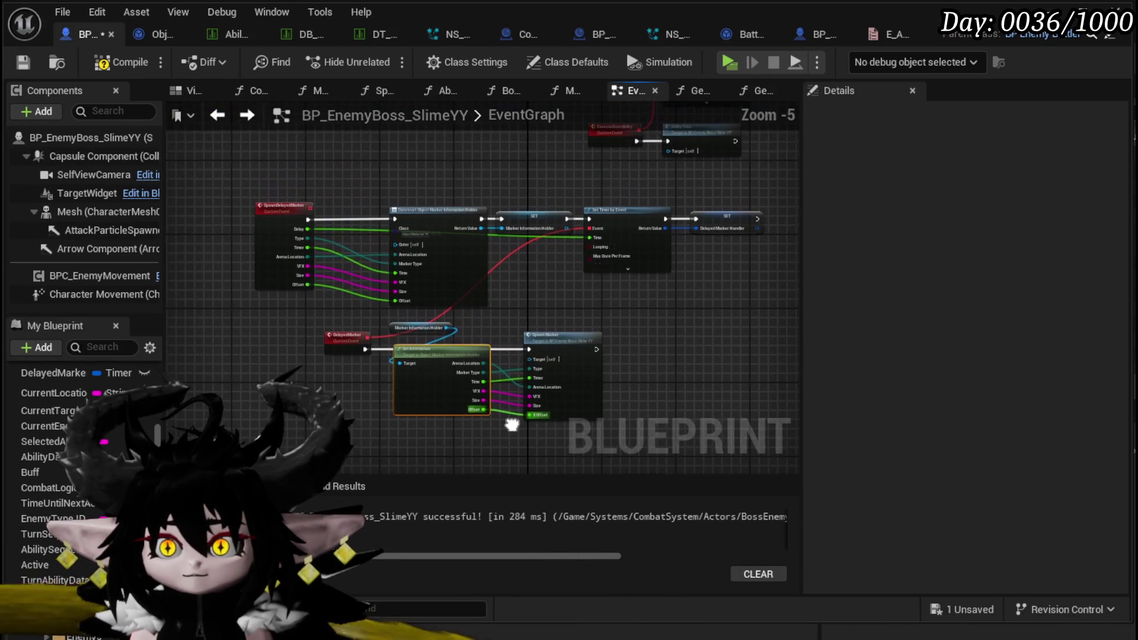
{"action": "mouse_move", "coordinate": [559, 303]}
{"action": "left_mouse_down"}
{"action": "mouse_move", "coordinate": [518, 325]}
{"action": "mouse_move", "coordinate": [551, 320]}
{"action": "left_mouse_up"}
{"action": "left_click", "coordinate": [125, 61]}
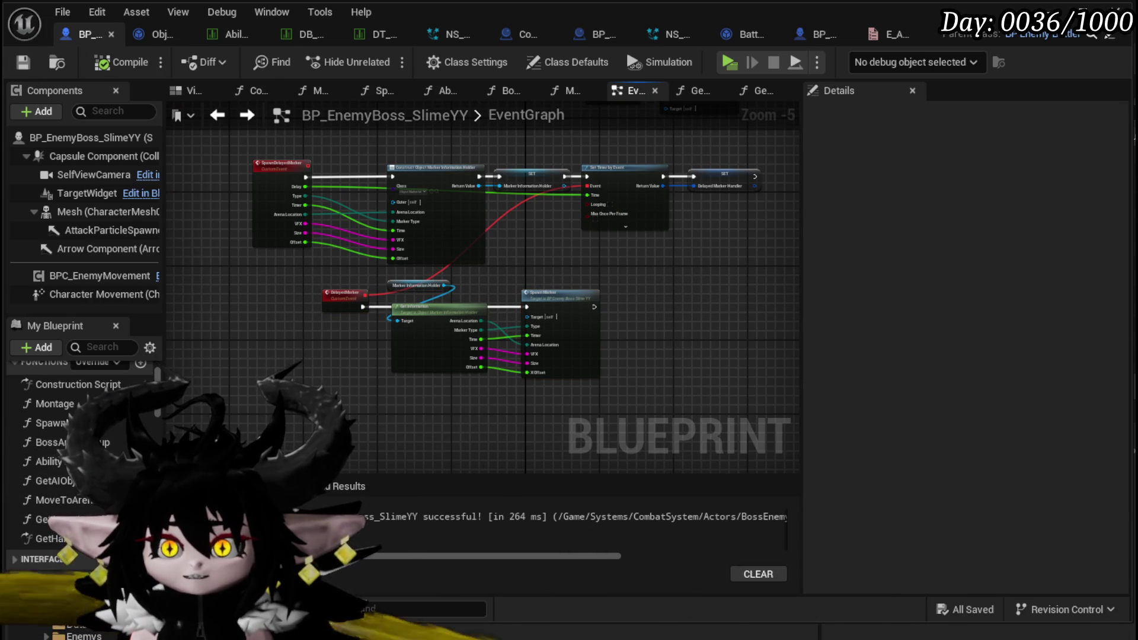
{"action": "double_click", "coordinate": [58, 511]}
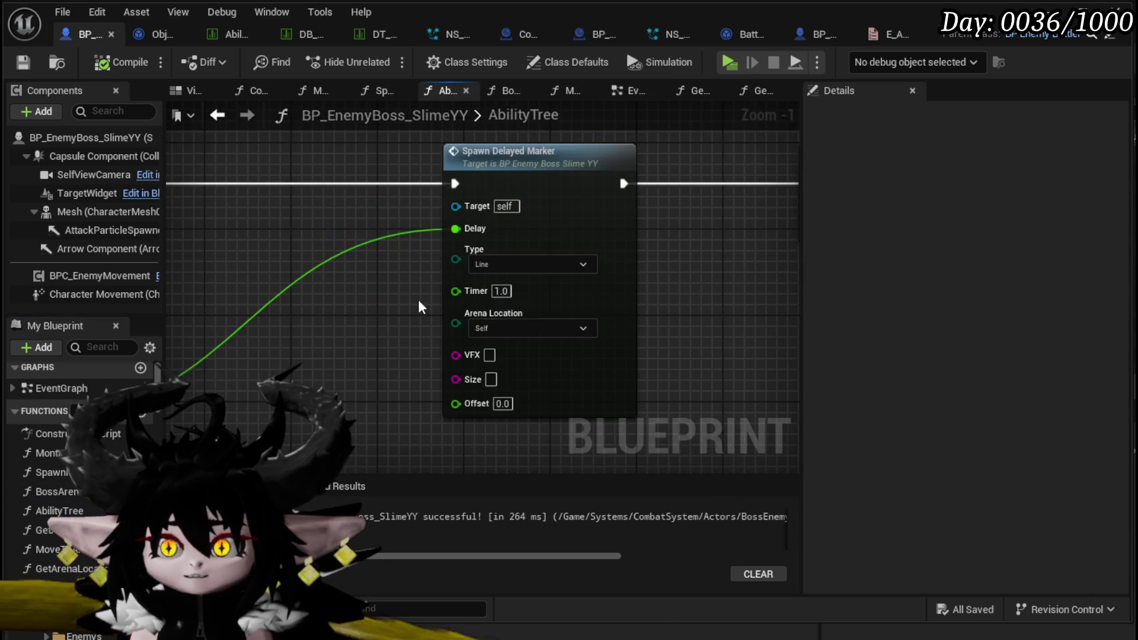
Give the Spawn Delayed Marker an Offset of 800.0 and a Size of 3000:1000
{"action": "scroll", "coordinate": [418, 300], "scroll_direction": "down", "scroll_amount": 4}
{"action": "scroll", "coordinate": [407, 283], "scroll_direction": "up", "scroll_amount": 4}
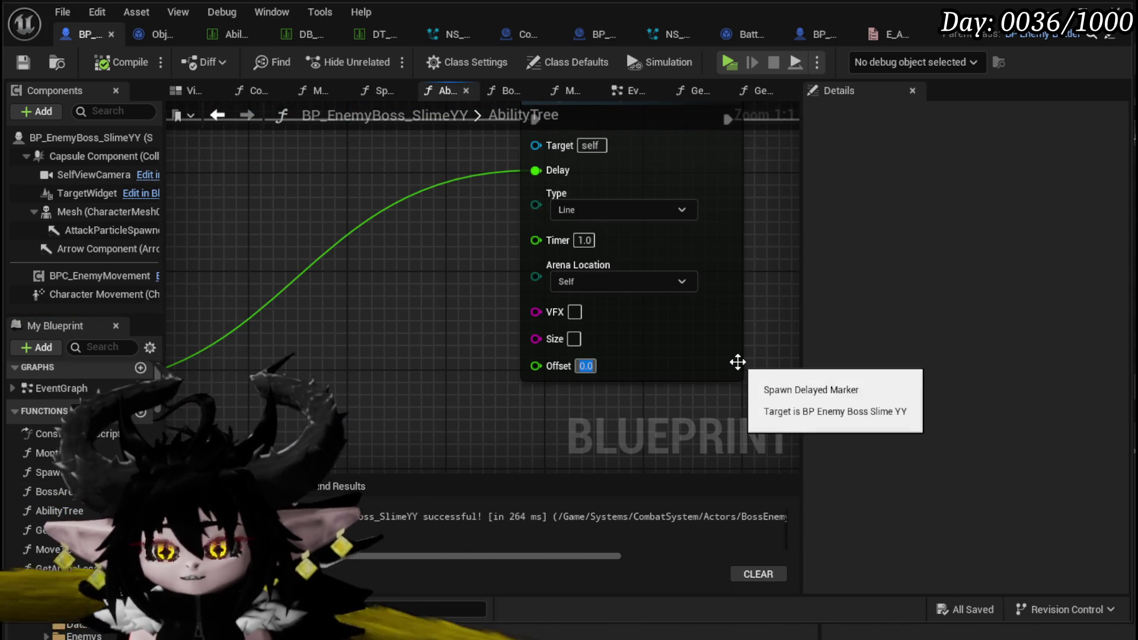
{"action": "type", "text": "8"}
{"action": "key", "text": "Return"}
{"action": "type", "text": "00"}
{"action": "key", "text": "Return"}
{"action": "mouse_move", "coordinate": [501, 356]}
{"action": "left_mouse_down"}
{"action": "mouse_move", "coordinate": [417, 368]}
{"action": "mouse_move", "coordinate": [433, 397]}
{"action": "left_mouse_up"}
{"action": "left_click", "coordinate": [508, 378]}
{"action": "type", "text": "3000"}
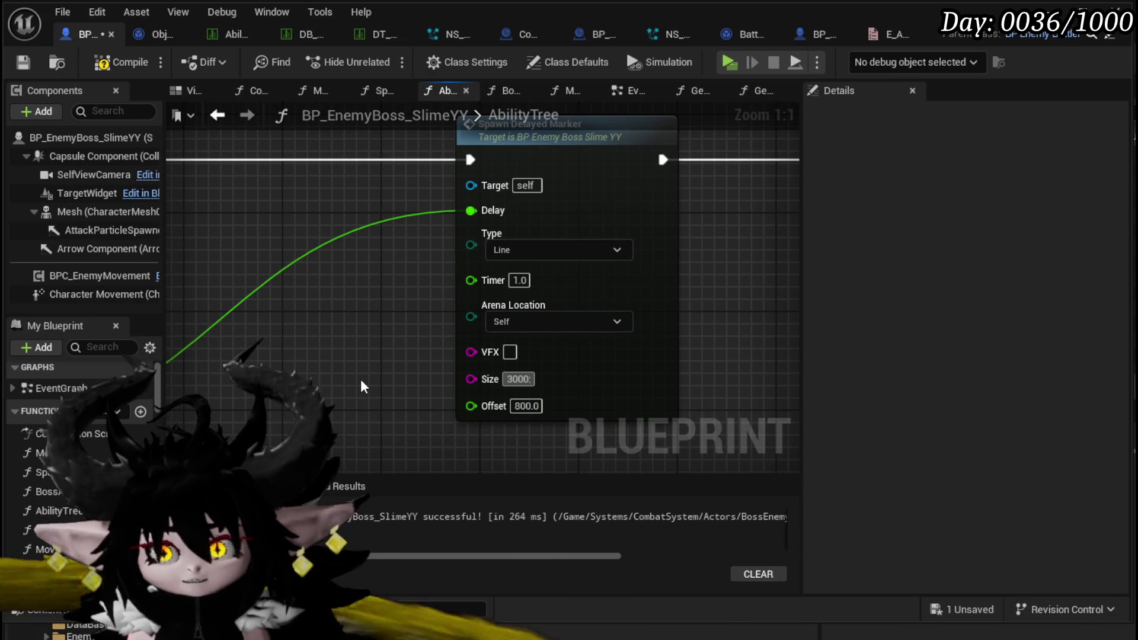
{"action": "type", "text": ":100"}
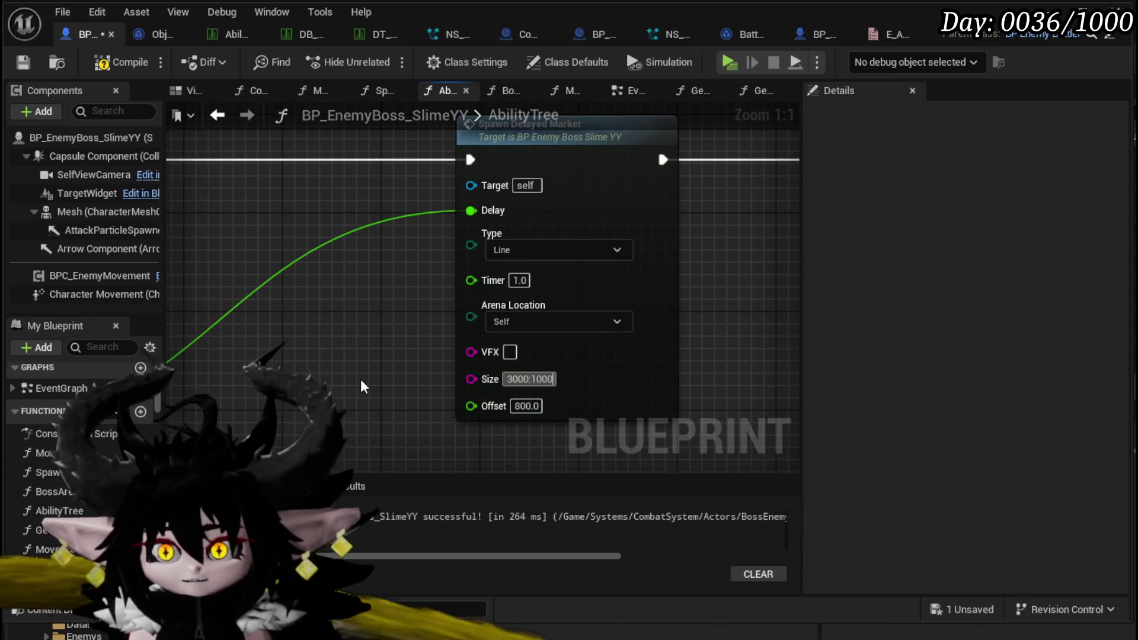
{"action": "type", "text": "0"}
{"action": "key", "text": "Return"}
Set the Spawn Marker Size to 1700, enter 70 on the other marker, and compile AbilityTree
{"action": "scroll", "coordinate": [361, 386], "scroll_direction": "down", "scroll_amount": 3}
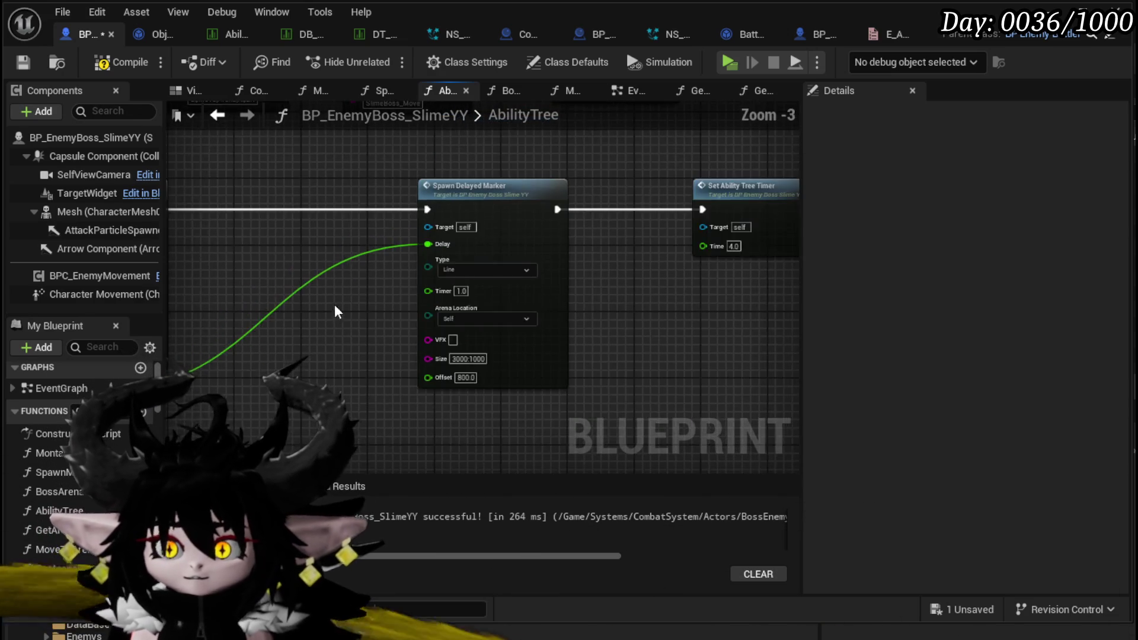
{"action": "scroll", "coordinate": [429, 293], "scroll_direction": "up", "scroll_amount": 2}
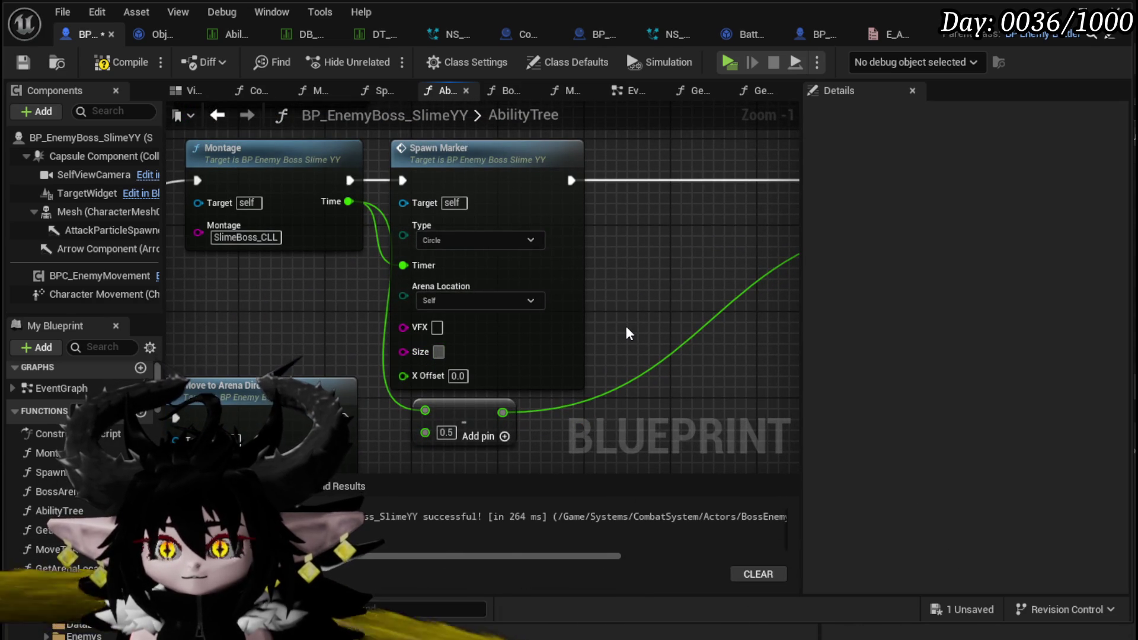
{"action": "type", "text": "1700"}
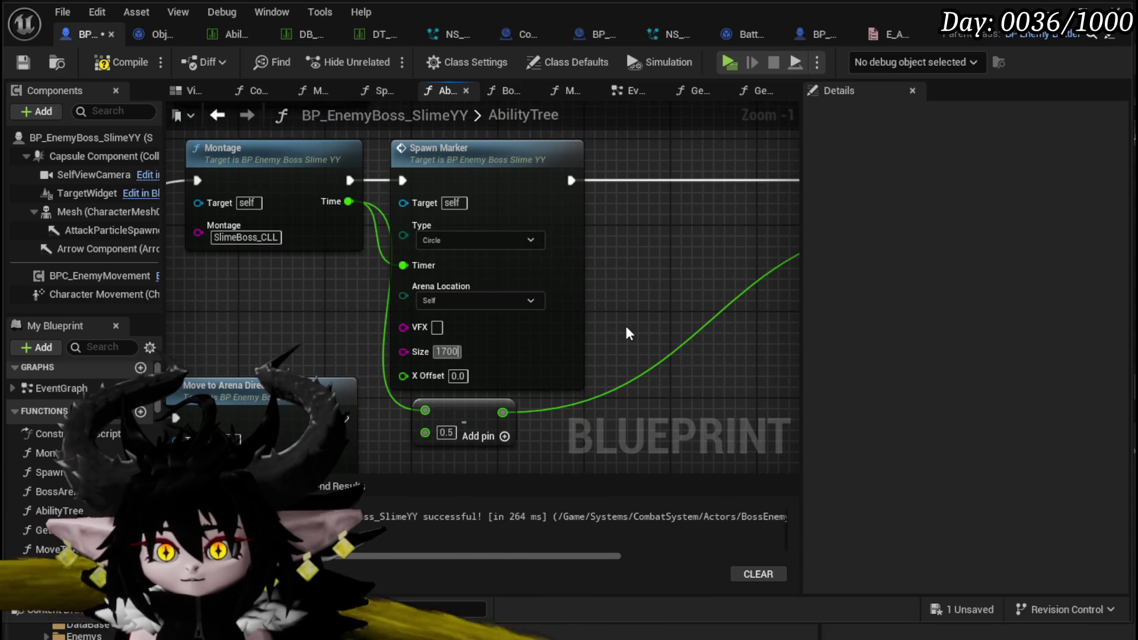
{"action": "scroll", "coordinate": [680, 286], "scroll_direction": "down", "scroll_amount": 1}
{"action": "left_click_drag", "start_coordinate": [681, 286], "coordinate": [580, 474]}
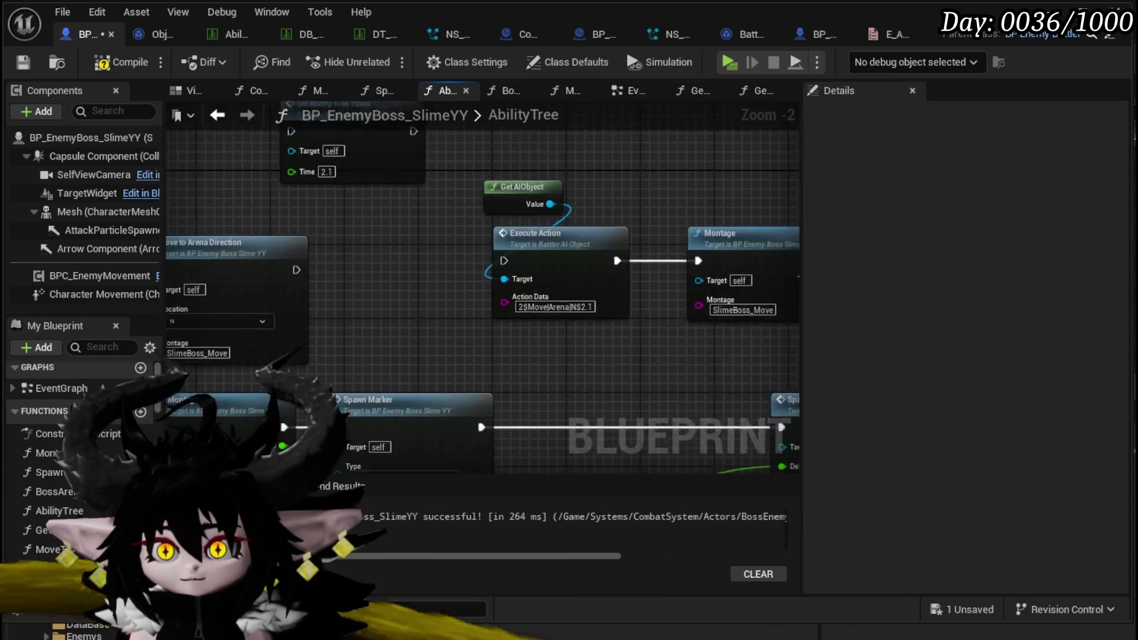
{"action": "scroll", "coordinate": [658, 235], "scroll_direction": "down", "scroll_amount": 3}
{"action": "scroll", "coordinate": [521, 418], "scroll_direction": "up", "scroll_amount": 4}
{"action": "left_click_drag", "start_coordinate": [522, 419], "coordinate": [412, 293]}
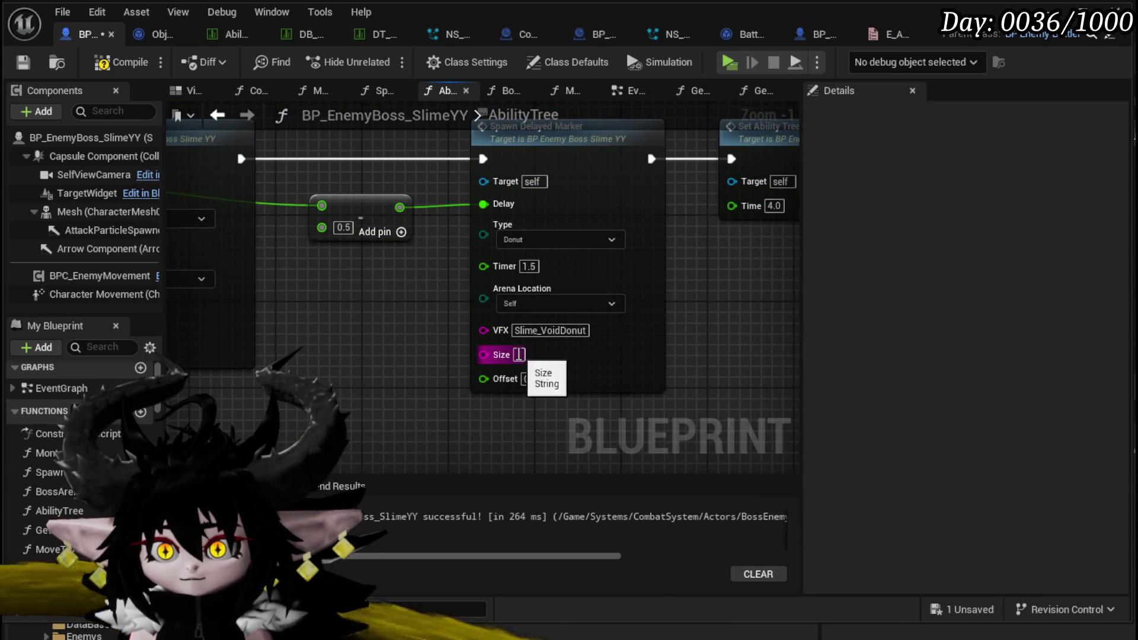
{"action": "left_click_drag", "start_coordinate": [395, 354], "coordinate": [603, 336]}
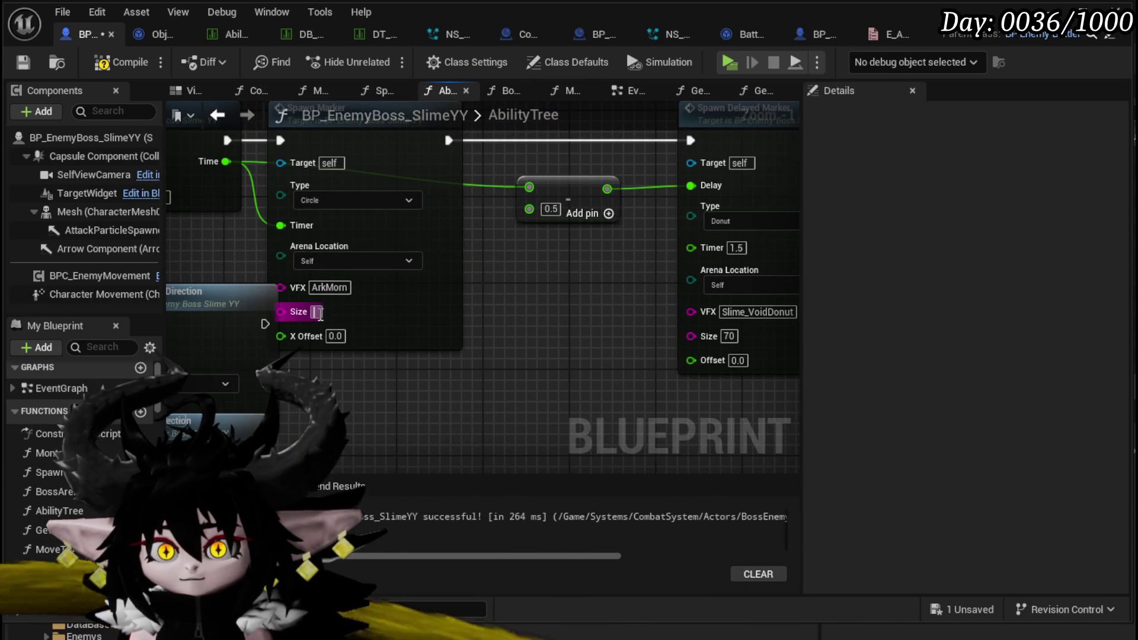
{"action": "type", "text": "1700"}
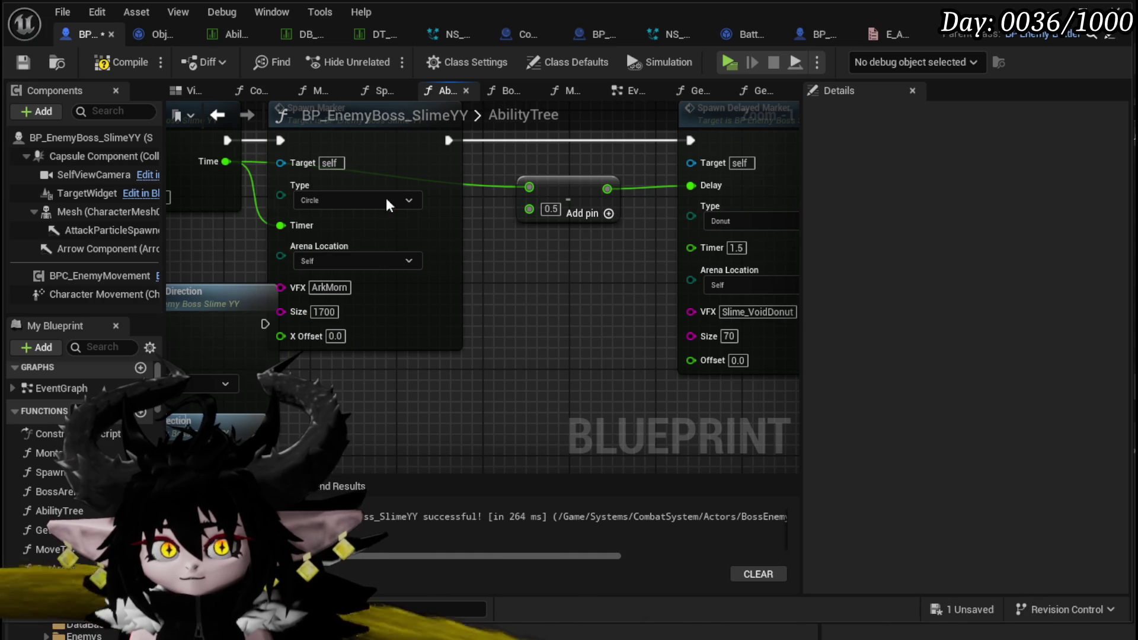
{"action": "left_click", "coordinate": [106, 65]}
{"action": "scroll", "coordinate": [594, 311], "scroll_direction": "down", "scroll_amount": 4}
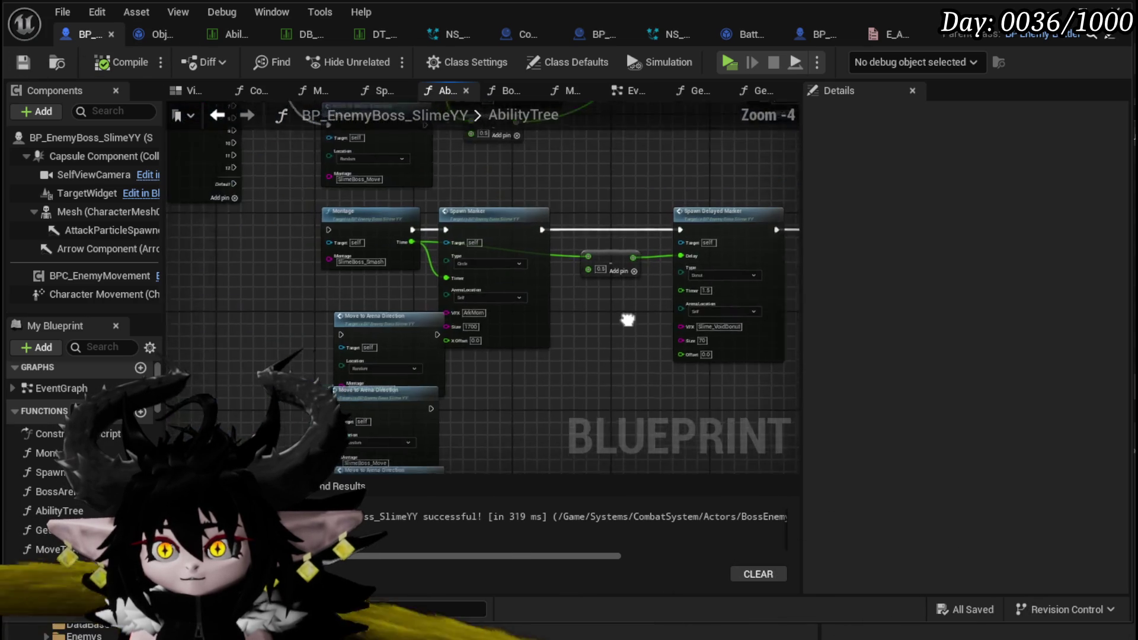
Connect the Switch on Int's option 3 to the SlimeBoss_Smash montage node
{"action": "scroll", "coordinate": [335, 253], "scroll_direction": "up", "scroll_amount": 1}
{"action": "mouse_move", "coordinate": [552, 347]}
{"action": "left_mouse_down"}
{"action": "mouse_move", "coordinate": [577, 257]}
{"action": "mouse_move", "coordinate": [372, 377]}
{"action": "left_mouse_up"}
{"action": "mouse_move", "coordinate": [563, 268]}
{"action": "left_mouse_down"}
{"action": "mouse_move", "coordinate": [552, 423]}
{"action": "mouse_move", "coordinate": [571, 433]}
{"action": "left_mouse_up"}
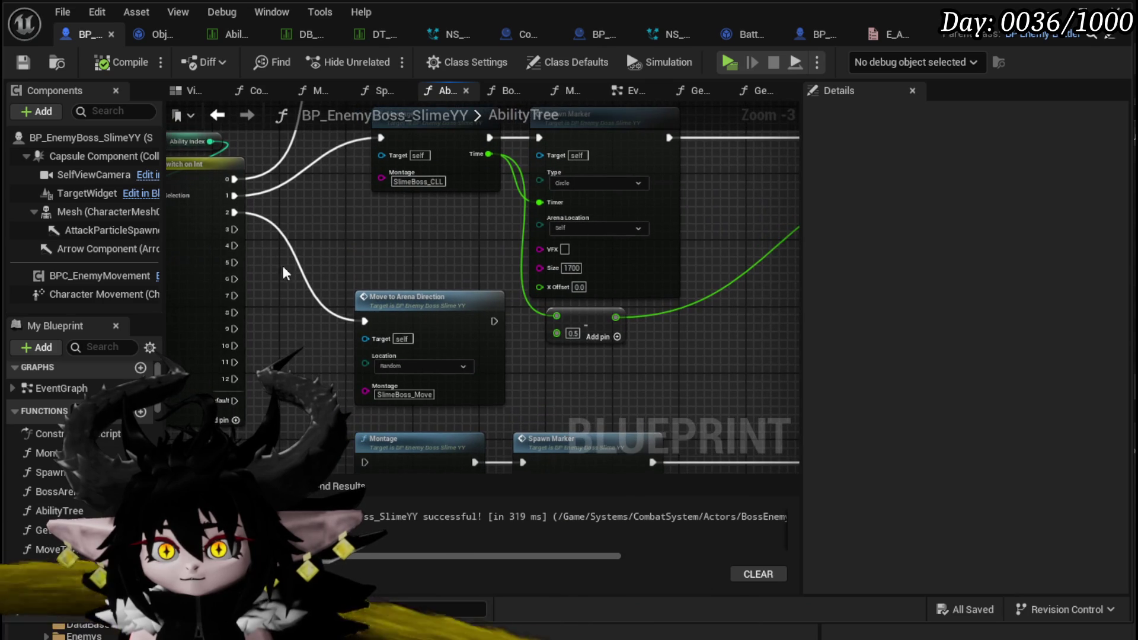
{"action": "mouse_move", "coordinate": [229, 232]}
{"action": "left_mouse_down"}
{"action": "mouse_move", "coordinate": [361, 440]}
{"action": "mouse_move", "coordinate": [361, 428]}
{"action": "left_mouse_up"}
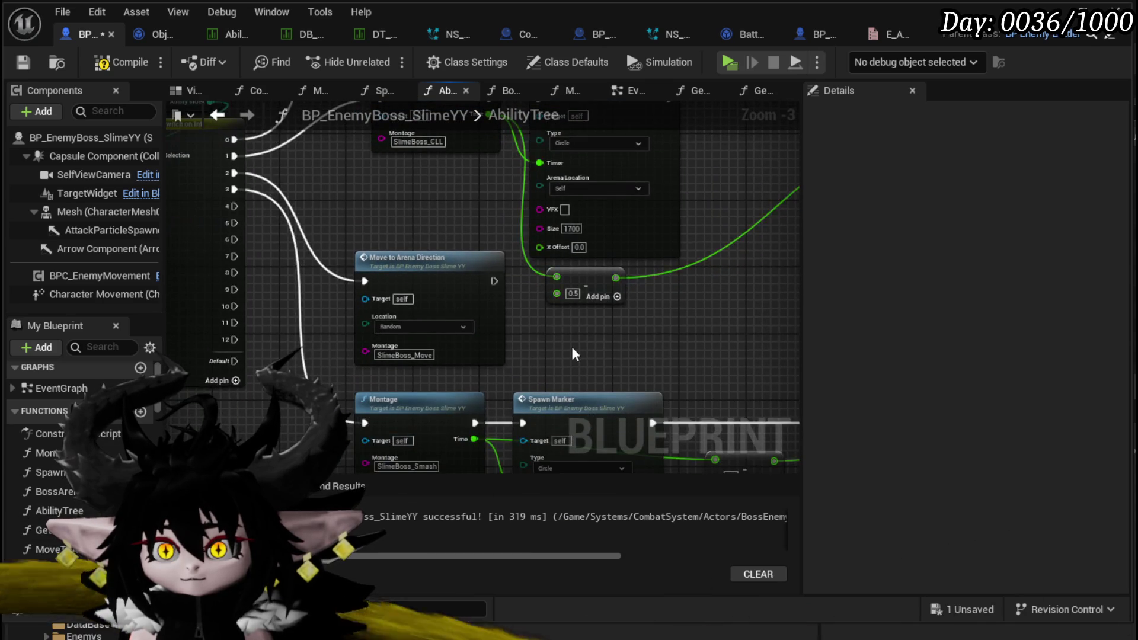
Move the Move to Arena Direction node down-right and shift the branch nodes to the right
{"action": "scroll", "coordinate": [571, 354], "scroll_direction": "down", "scroll_amount": 1}
{"action": "mouse_move", "coordinate": [401, 295]}
{"action": "left_mouse_down"}
{"action": "mouse_move", "coordinate": [238, 423]}
{"action": "mouse_move", "coordinate": [234, 403]}
{"action": "mouse_move", "coordinate": [543, 415]}
{"action": "mouse_move", "coordinate": [359, 428]}
{"action": "left_mouse_up"}
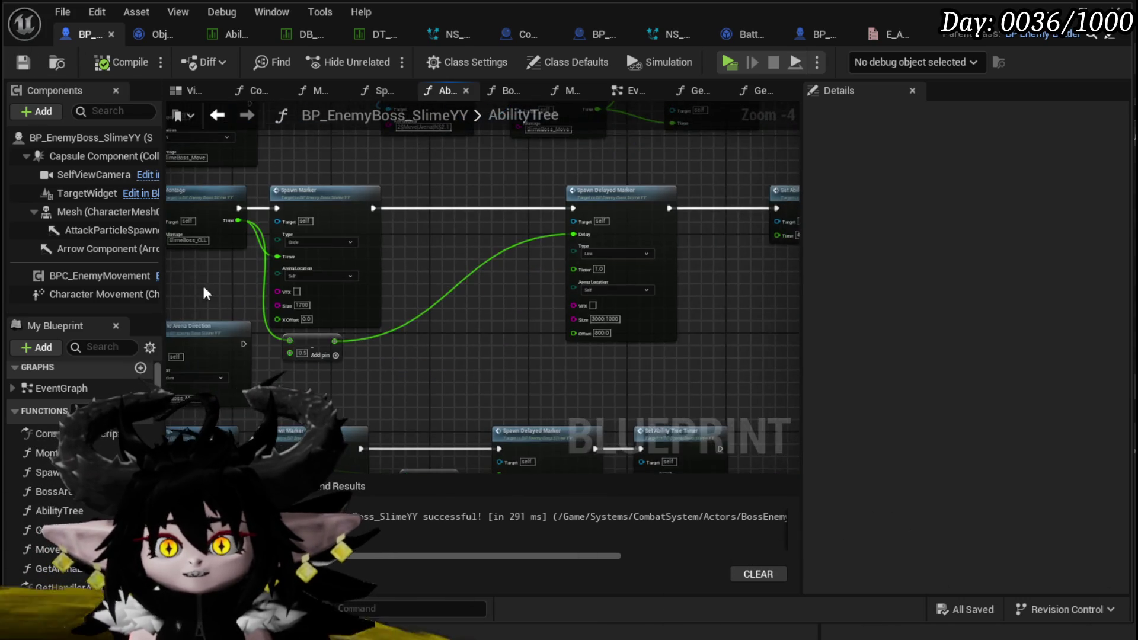
{"action": "scroll", "coordinate": [324, 312], "scroll_direction": "down", "scroll_amount": 1}
{"action": "scroll", "coordinate": [266, 308], "scroll_direction": "down", "scroll_amount": 3}
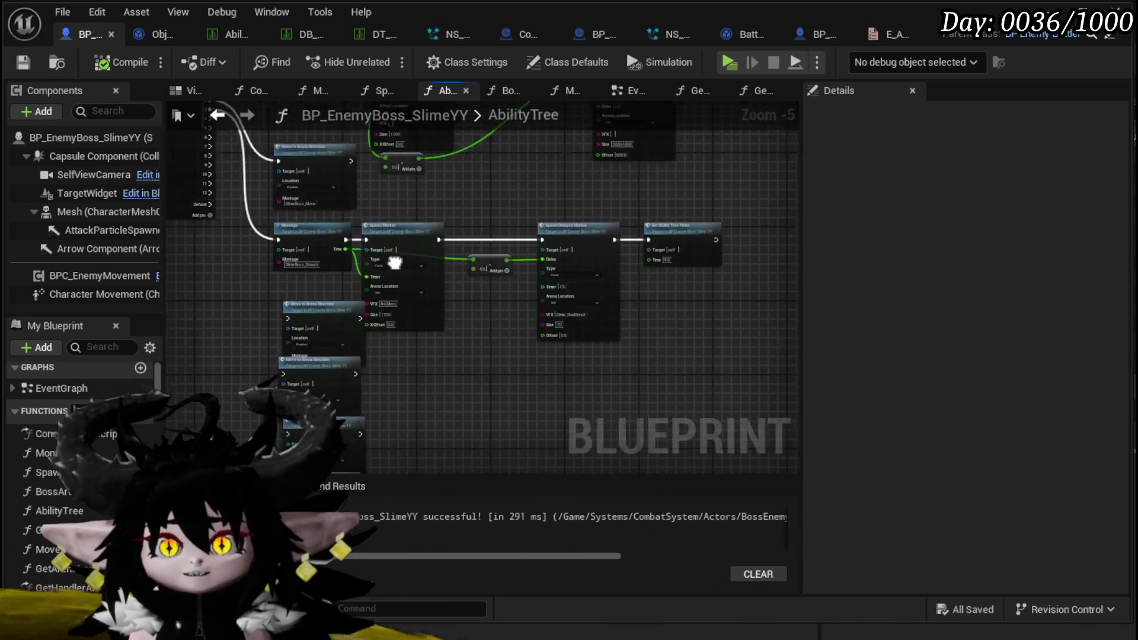
{"action": "mouse_move", "coordinate": [270, 219]}
{"action": "left_mouse_down"}
{"action": "mouse_move", "coordinate": [310, 445]}
{"action": "mouse_move", "coordinate": [344, 394]}
{"action": "mouse_move", "coordinate": [358, 312]}
{"action": "left_mouse_up"}
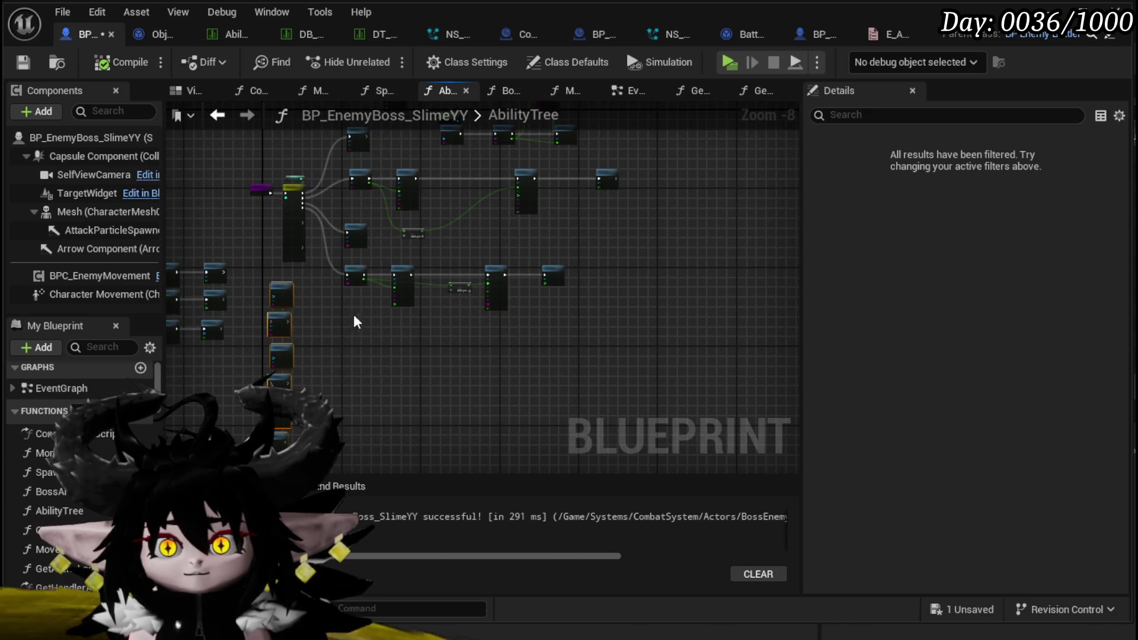
{"action": "left_click_drag", "start_coordinate": [595, 272], "coordinate": [594, 273]}
{"action": "scroll", "coordinate": [497, 311], "scroll_direction": "up", "scroll_amount": 3}
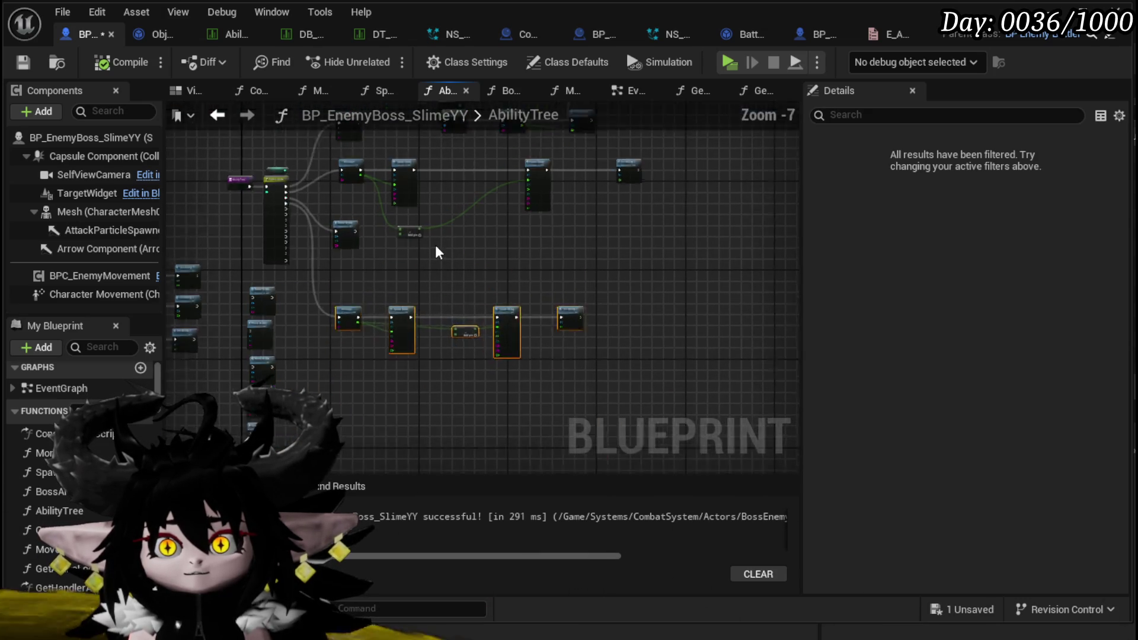
{"action": "left_click_drag", "start_coordinate": [493, 396], "coordinate": [398, 400]}
{"action": "left_click_drag", "start_coordinate": [275, 382], "coordinate": [297, 449]}
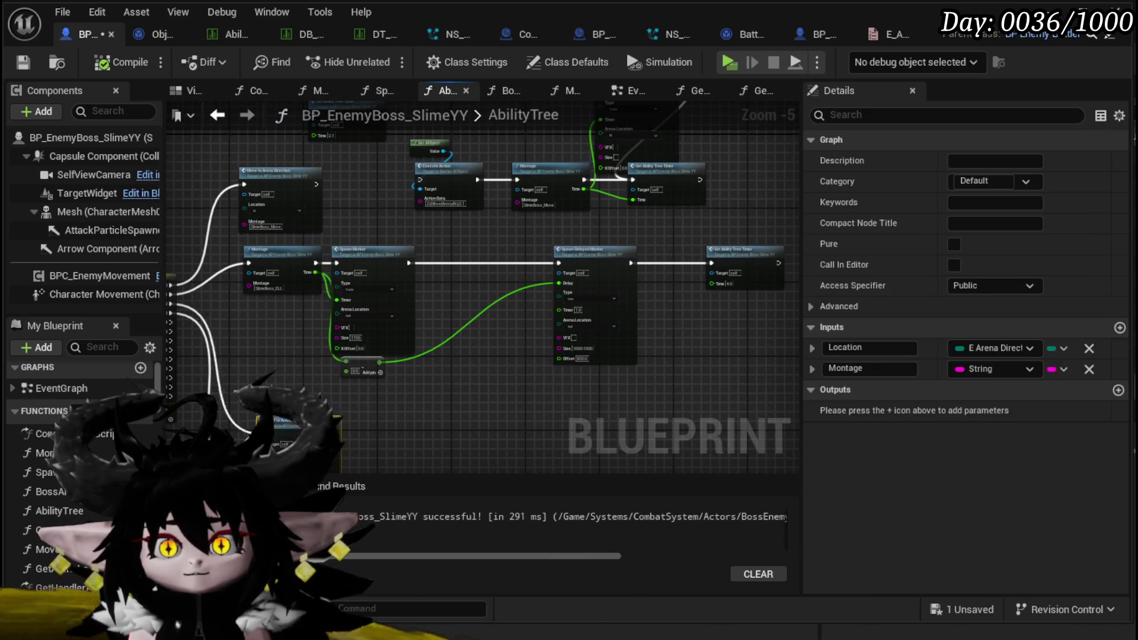
{"action": "left_click_drag", "start_coordinate": [330, 389], "coordinate": [272, 384]}
{"action": "left_click_drag", "start_coordinate": [730, 274], "coordinate": [731, 275]}
{"action": "left_click_drag", "start_coordinate": [358, 249], "coordinate": [557, 259]}
{"action": "left_click", "coordinate": [379, 336]}
Reposition the view around the Montage and marker nodes to free space for a new node
{"action": "scroll", "coordinate": [413, 339], "scroll_direction": "up", "scroll_amount": 4}
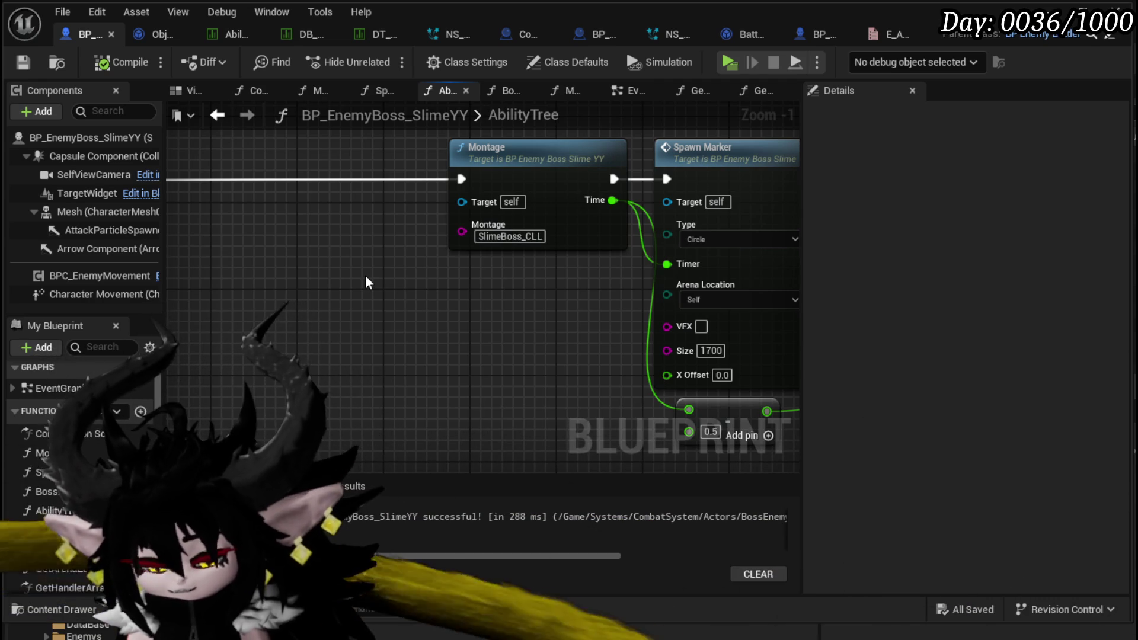
{"action": "mouse_move", "coordinate": [563, 340]}
{"action": "left_mouse_down"}
{"action": "mouse_move", "coordinate": [320, 289]}
{"action": "mouse_move", "coordinate": [421, 380]}
{"action": "left_mouse_up"}
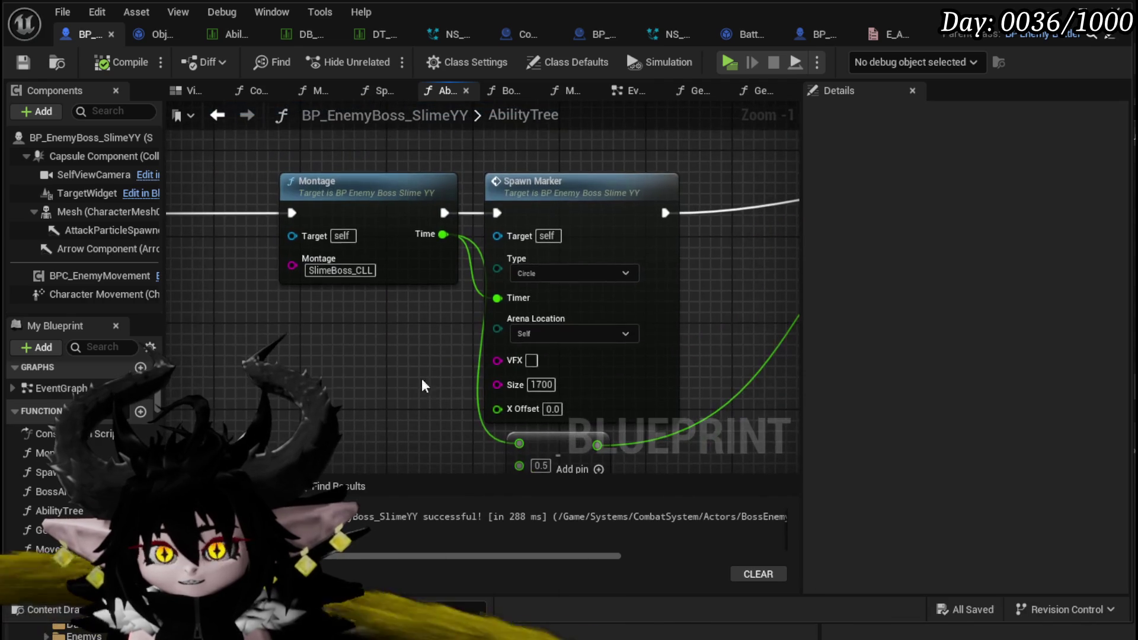
{"action": "scroll", "coordinate": [713, 310], "scroll_direction": "down", "scroll_amount": 1}
{"action": "mouse_move", "coordinate": [789, 296]}
{"action": "left_mouse_down"}
{"action": "mouse_move", "coordinate": [556, 300]}
{"action": "mouse_move", "coordinate": [376, 284]}
{"action": "mouse_move", "coordinate": [681, 261]}
{"action": "left_mouse_up"}
{"action": "scroll", "coordinate": [390, 242], "scroll_direction": "up", "scroll_amount": 2}
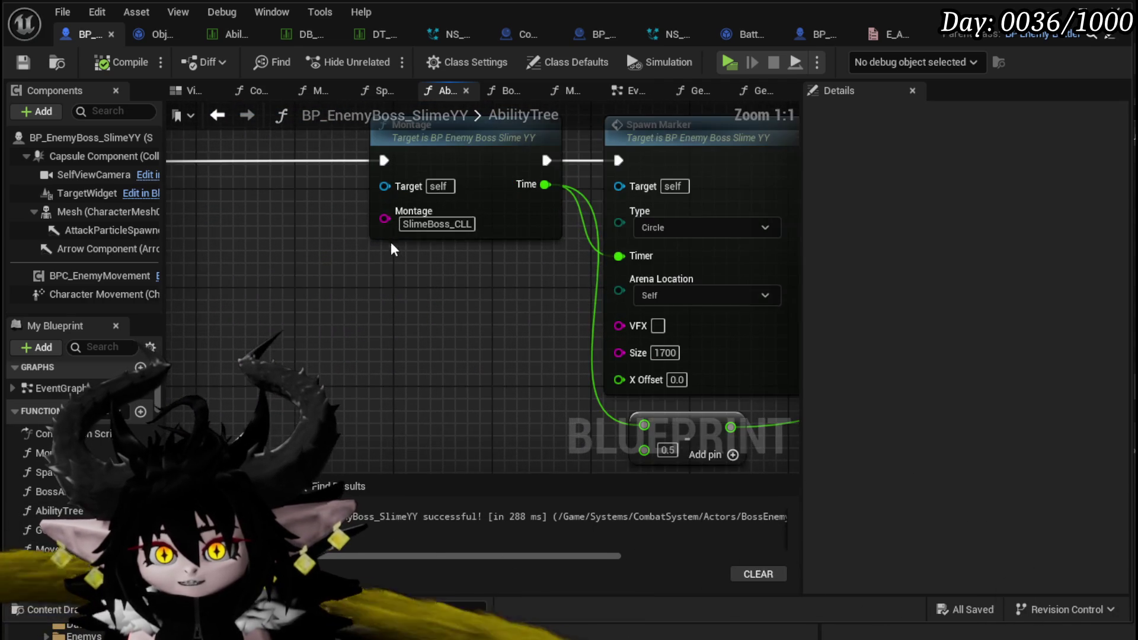
{"action": "left_click_drag", "start_coordinate": [391, 249], "coordinate": [456, 274]}
Add a Make Literal String node to the AbilityTree graph
{"action": "right_click", "coordinate": [407, 271]}
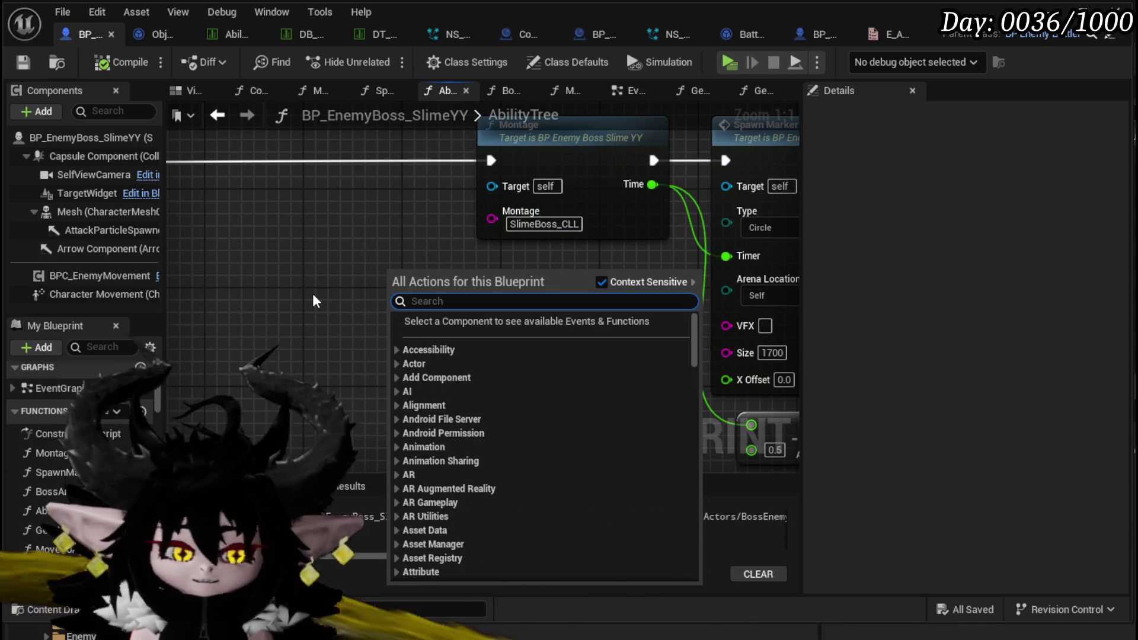
{"action": "type", "text": "ma"}
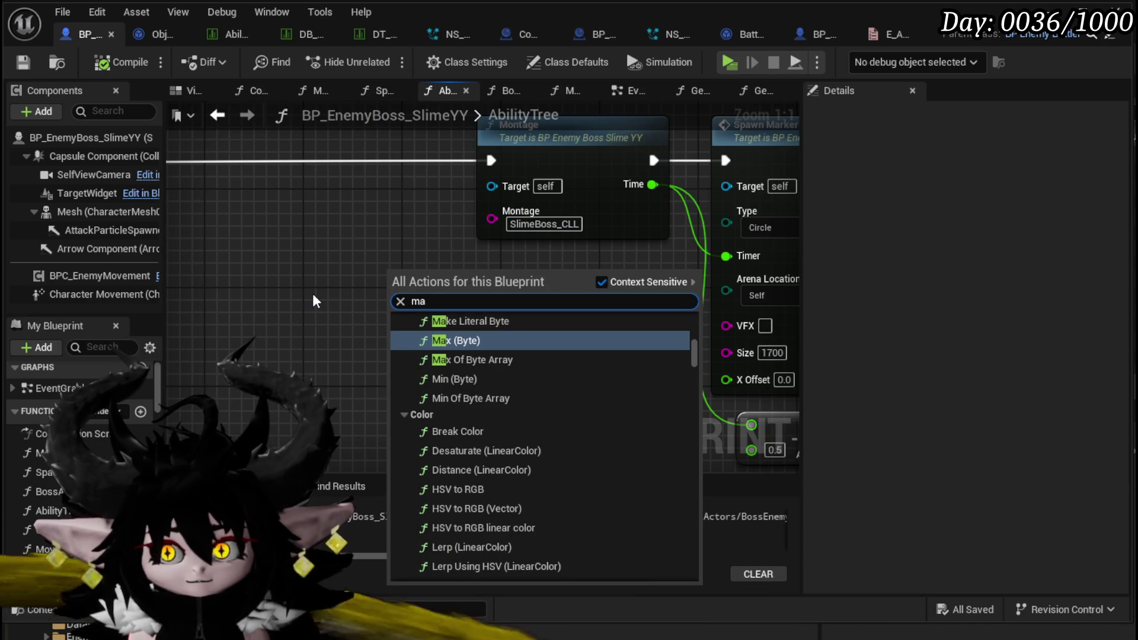
{"action": "key", "text": "BackSpace"}
{"action": "key", "text": "BackSpace"}
{"action": "type", "text": "stri"}
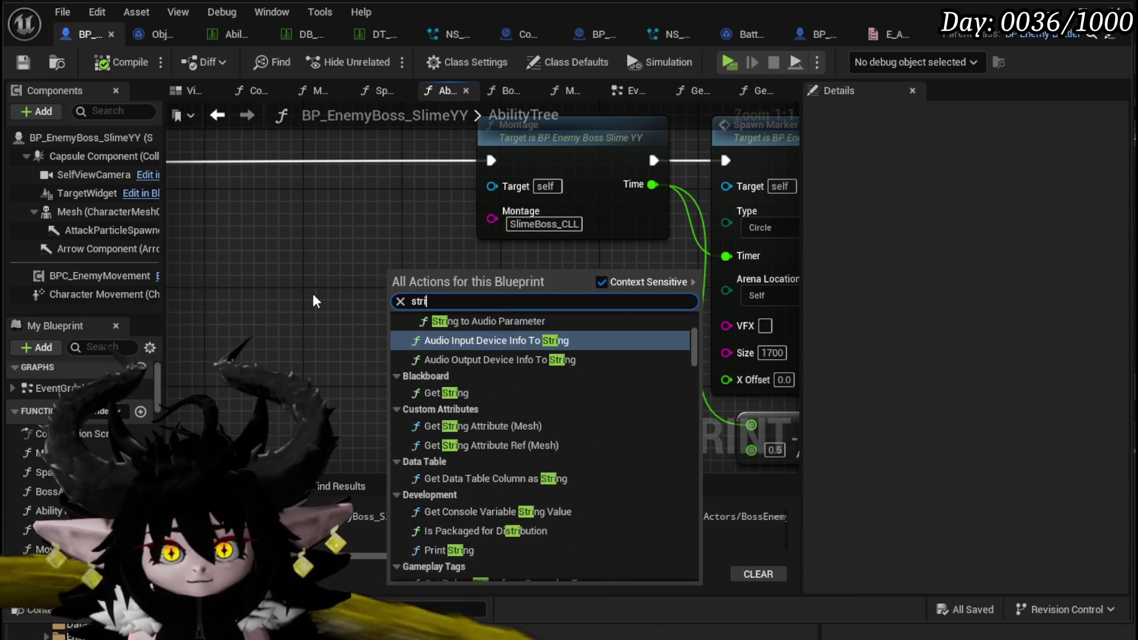
{"action": "type", "text": "ng"}
{"action": "scroll", "coordinate": [578, 486], "scroll_direction": "down", "scroll_amount": 3}
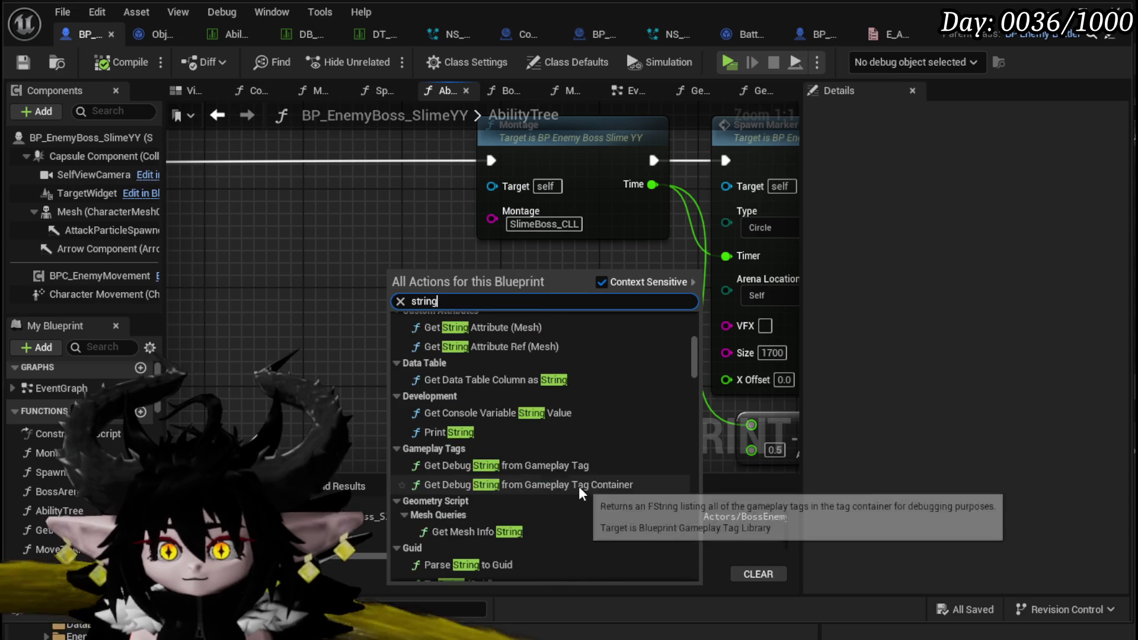
{"action": "scroll", "coordinate": [452, 479], "scroll_direction": "down", "scroll_amount": 3}
{"action": "scroll", "coordinate": [465, 462], "scroll_direction": "down", "scroll_amount": 3}
{"action": "scroll", "coordinate": [550, 477], "scroll_direction": "down", "scroll_amount": 12}
{"action": "scroll", "coordinate": [550, 477], "scroll_direction": "down", "scroll_amount": 15}
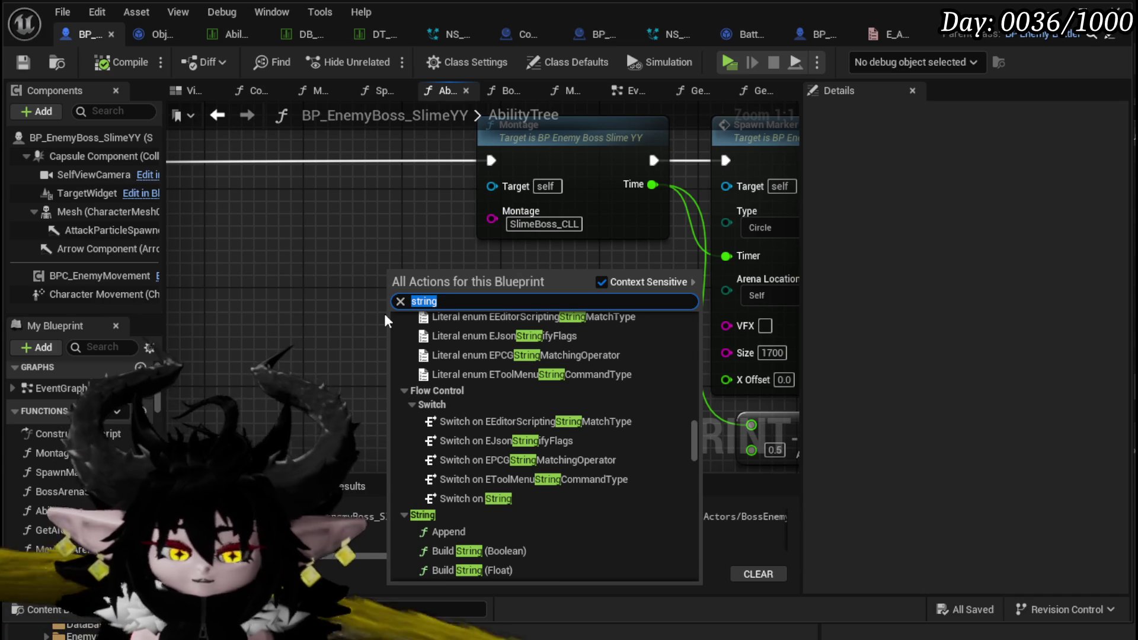
{"action": "type", "text": "make string"}
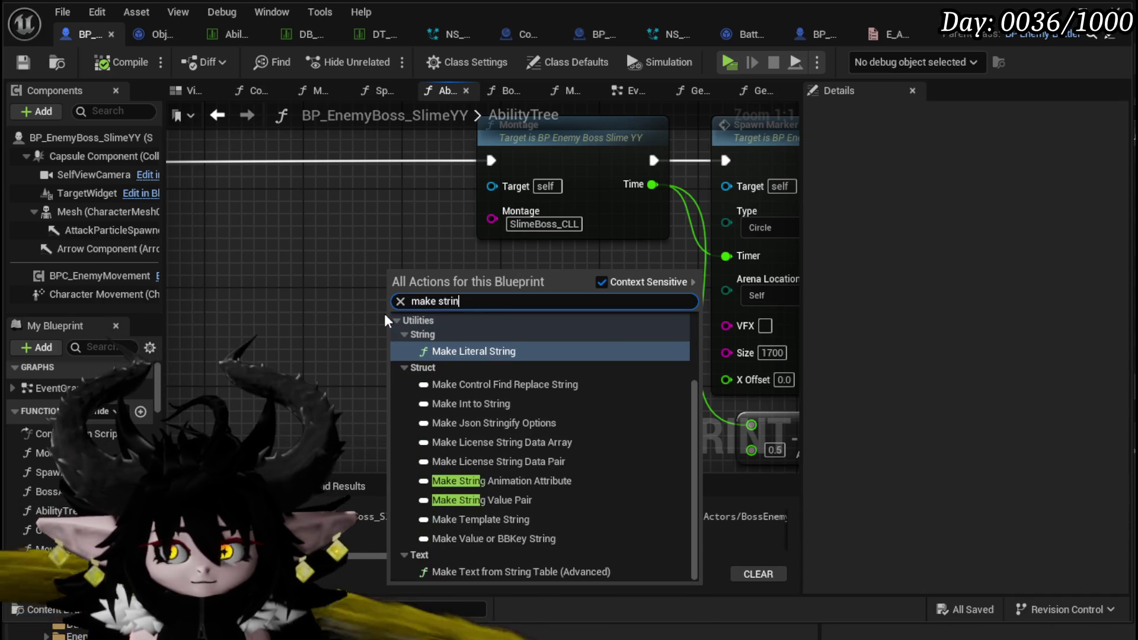
{"action": "left_click", "coordinate": [454, 351]}
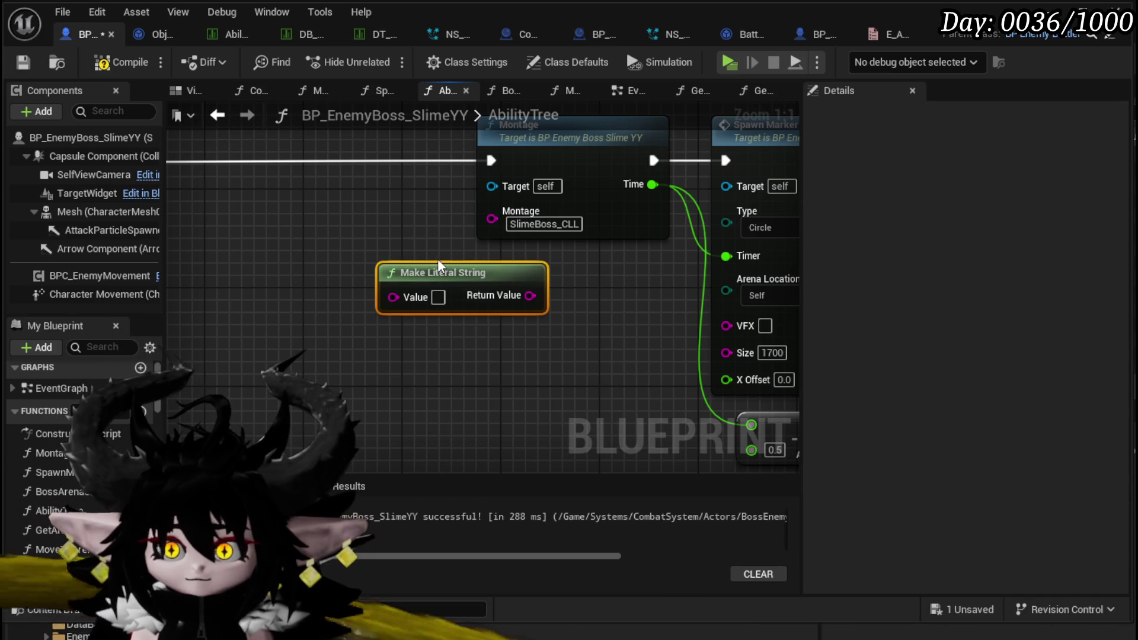
Feed the string into a new Make Array node with exactly two inputs, removing [2]
{"action": "left_click_drag", "start_coordinate": [437, 259], "coordinate": [205, 247]}
{"action": "left_click_drag", "start_coordinate": [294, 270], "coordinate": [399, 311]}
{"action": "type", "text": "arra"}
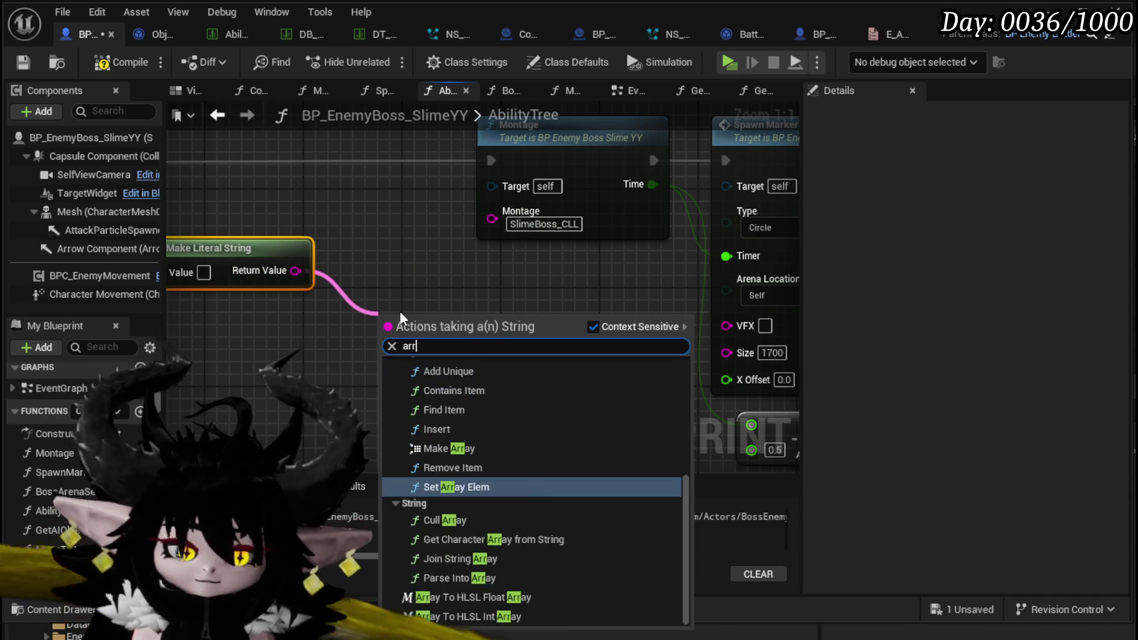
{"action": "scroll", "coordinate": [520, 457], "scroll_direction": "up", "scroll_amount": 5}
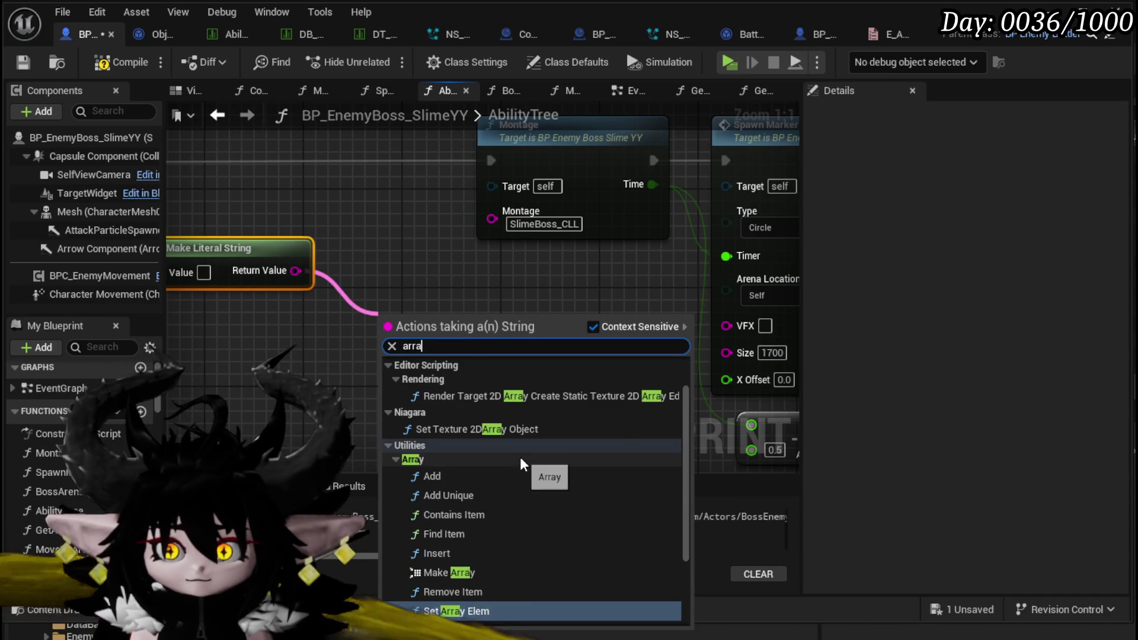
{"action": "scroll", "coordinate": [497, 396], "scroll_direction": "down", "scroll_amount": 5}
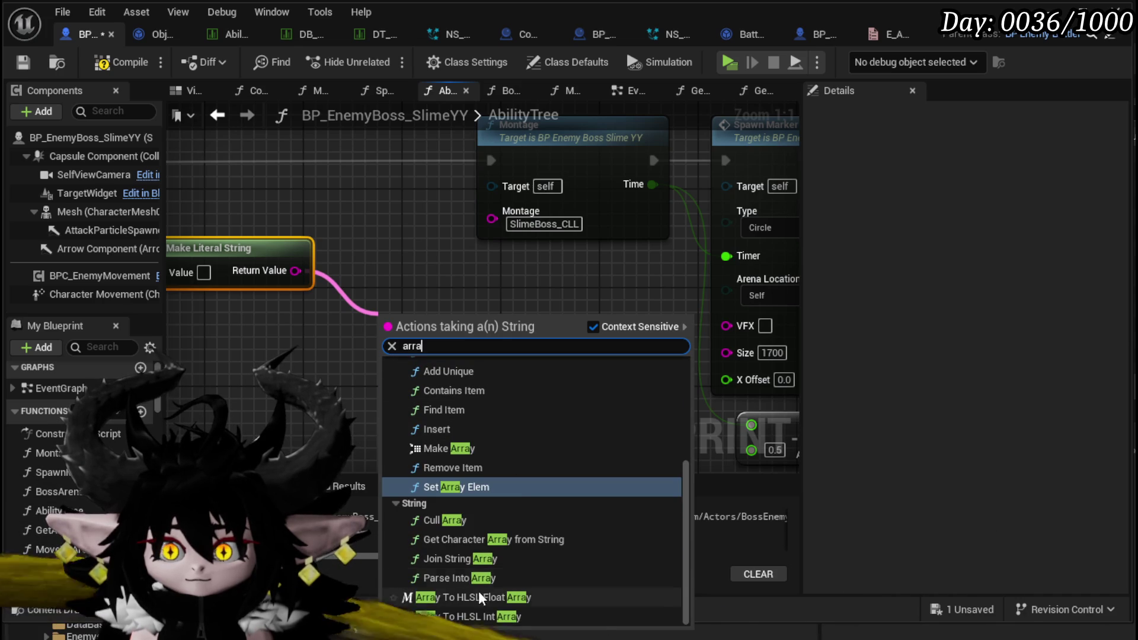
{"action": "scroll", "coordinate": [471, 521], "scroll_direction": "down", "scroll_amount": 1}
{"action": "left_click", "coordinate": [464, 456]}
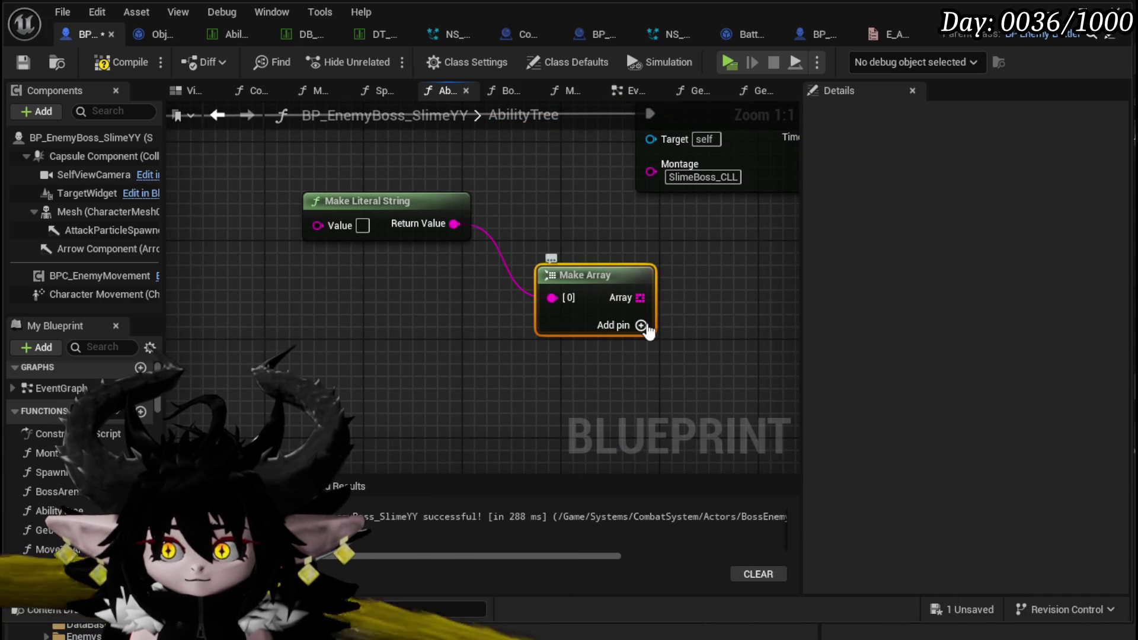
{"action": "left_click", "coordinate": [642, 326]}
{"action": "left_click", "coordinate": [654, 325]}
{"action": "right_click", "coordinate": [542, 350]}
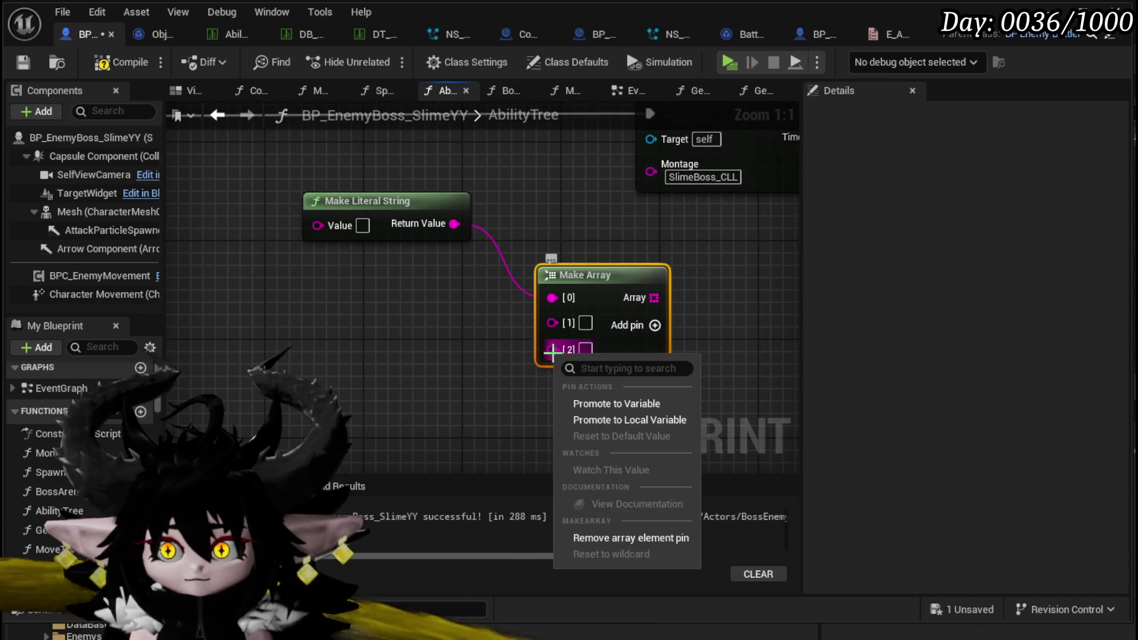
{"action": "left_click", "coordinate": [605, 539]}
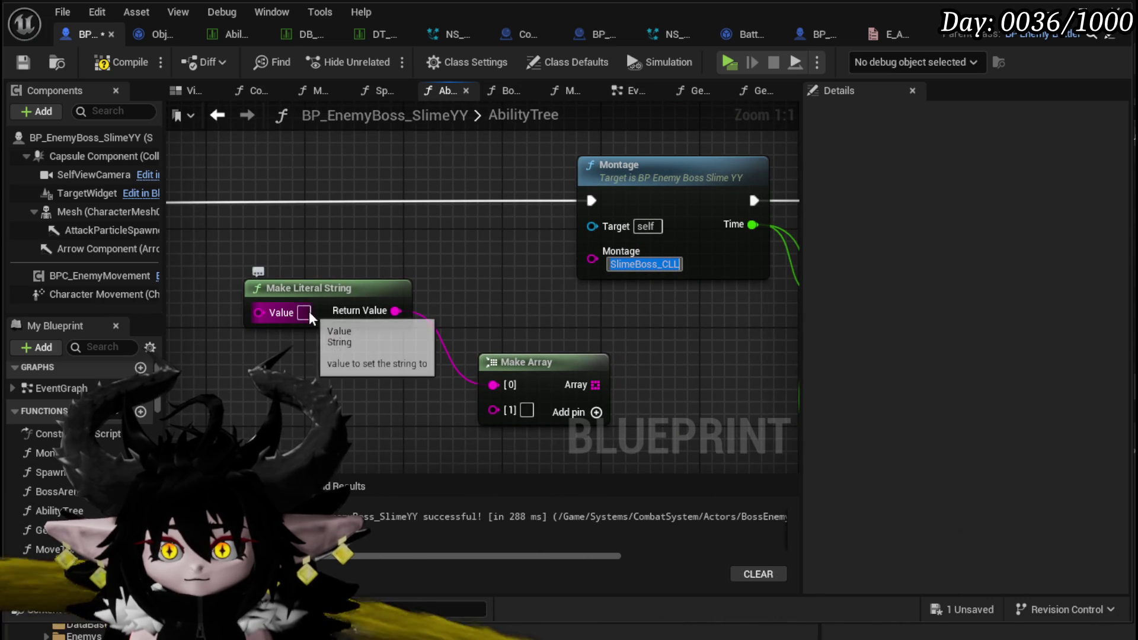
Set the string to SlimeBoss_CLL and wire a duplicate SlimeBoss_CLR string into element [1]
{"action": "left_click", "coordinate": [304, 312]}
{"action": "type", "text": "SlimeBoss_CLL"}
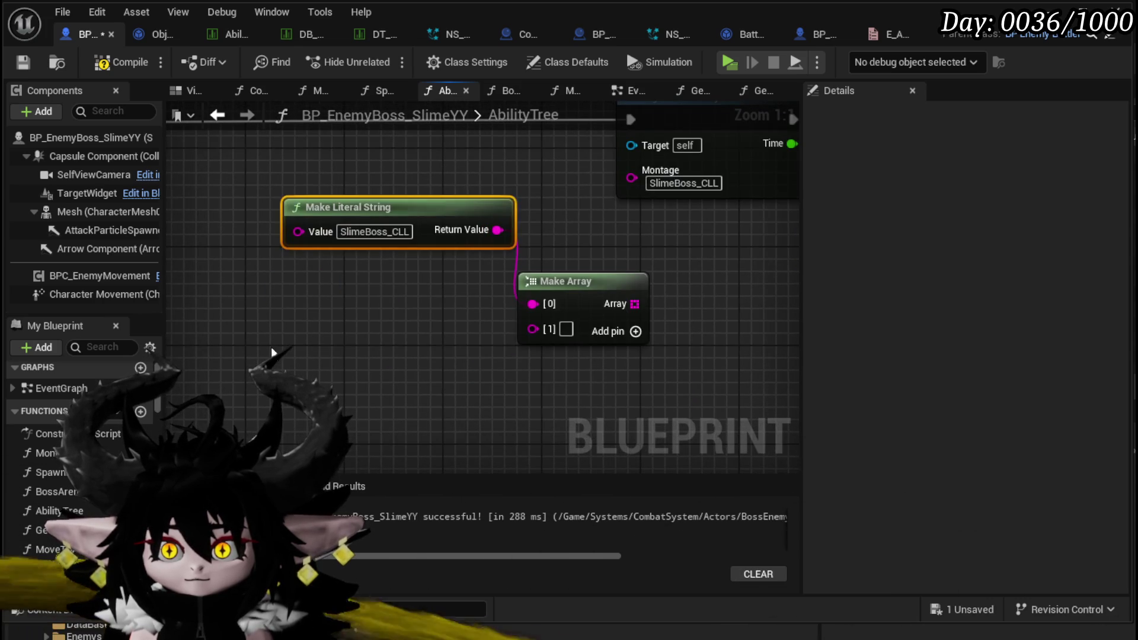
{"action": "key", "text": "ctrl+c"}
{"action": "key", "text": "ctrl+v"}
{"action": "left_click_drag", "start_coordinate": [485, 377], "coordinate": [539, 334]}
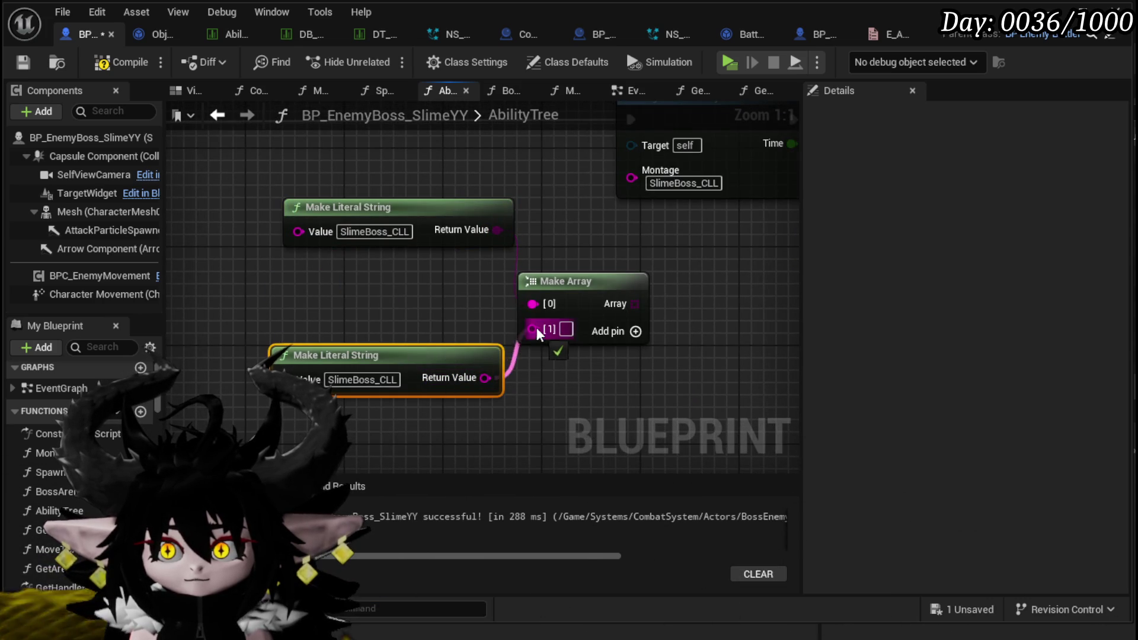
{"action": "left_click", "coordinate": [387, 379]}
{"action": "left_click", "coordinate": [540, 432]}
{"action": "scroll", "coordinate": [540, 432], "scroll_direction": "down", "scroll_amount": 3}
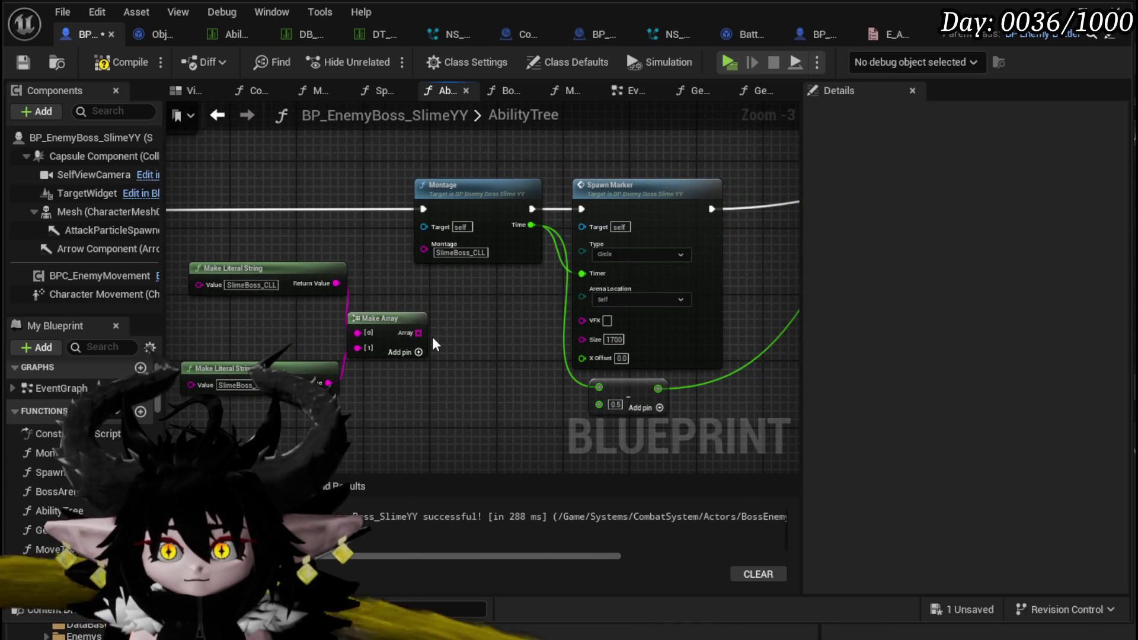
{"action": "left_click_drag", "start_coordinate": [432, 337], "coordinate": [577, 325]}
{"action": "mouse_move", "coordinate": [320, 394]}
{"action": "left_mouse_down"}
{"action": "mouse_move", "coordinate": [401, 244]}
{"action": "mouse_move", "coordinate": [303, 248]}
{"action": "left_mouse_up"}
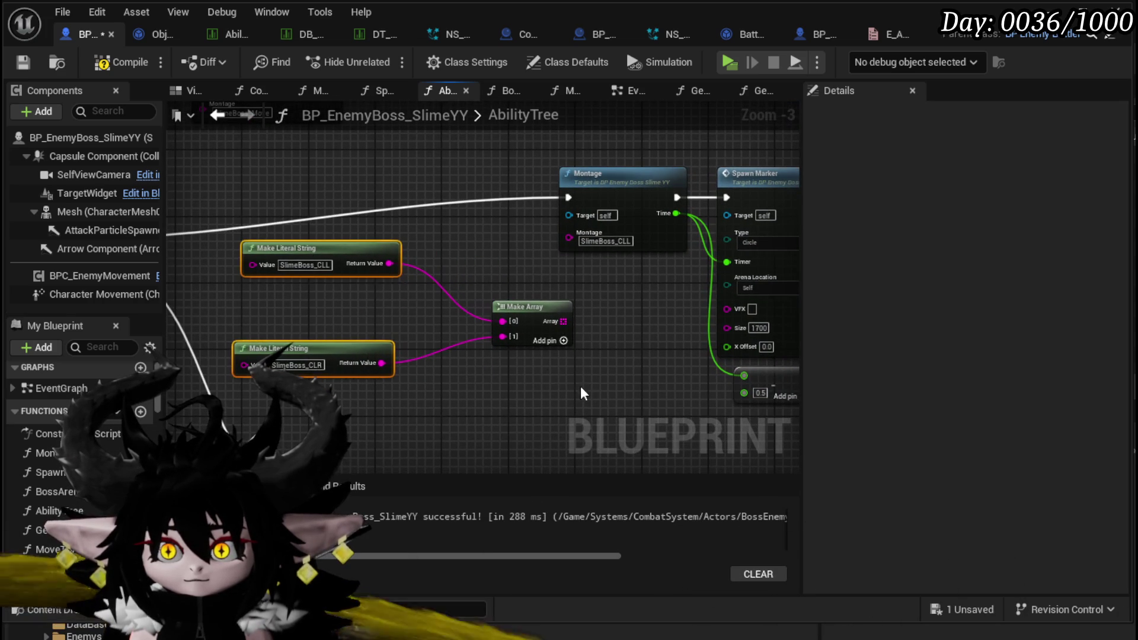
{"action": "mouse_move", "coordinate": [521, 325]}
{"action": "left_mouse_down"}
{"action": "mouse_move", "coordinate": [492, 314]}
{"action": "mouse_move", "coordinate": [554, 350]}
{"action": "left_mouse_up"}
Add a GET node from the array and a Random Integer in Range node
{"action": "type", "text": "get"}
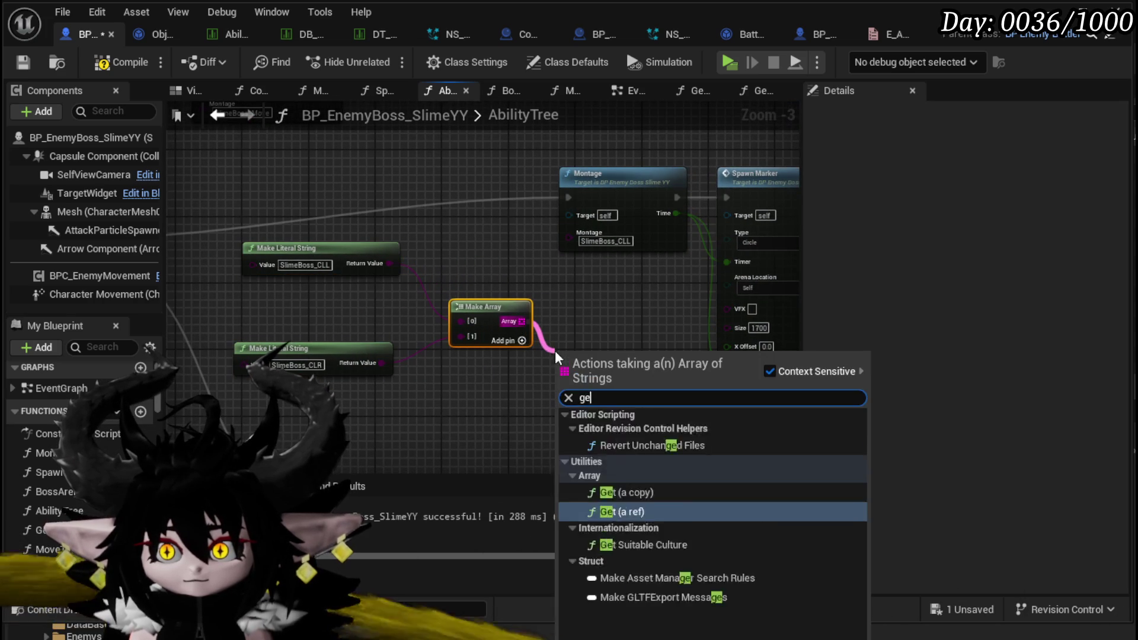
{"action": "left_click", "coordinate": [618, 465]}
{"action": "right_click", "coordinate": [461, 338]}
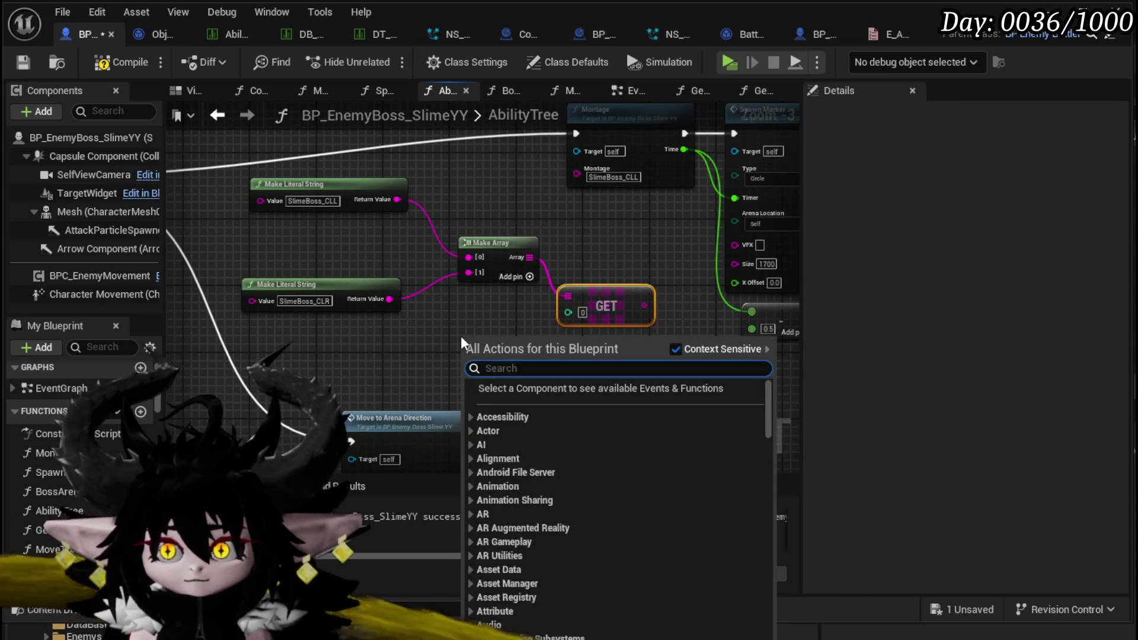
{"action": "type", "text": "random inte"}
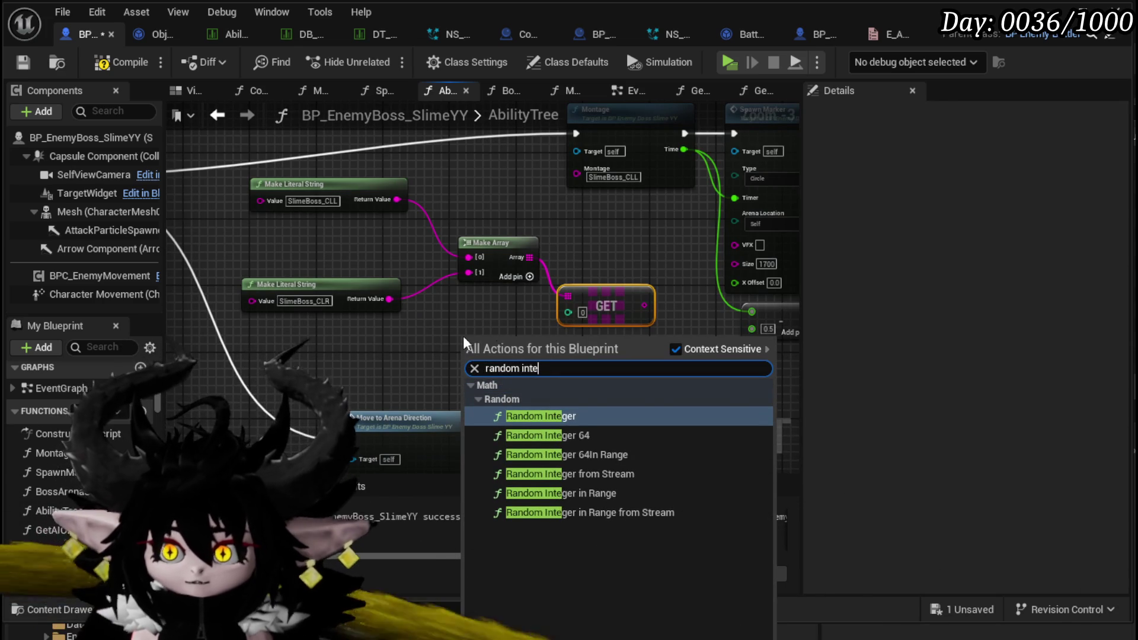
{"action": "left_click", "coordinate": [574, 494]}
Feed the array LENGTH minus 1 into the random node's Max input
{"action": "mouse_move", "coordinate": [538, 242]}
{"action": "left_mouse_down"}
{"action": "mouse_move", "coordinate": [503, 232]}
{"action": "mouse_move", "coordinate": [559, 250]}
{"action": "left_mouse_up"}
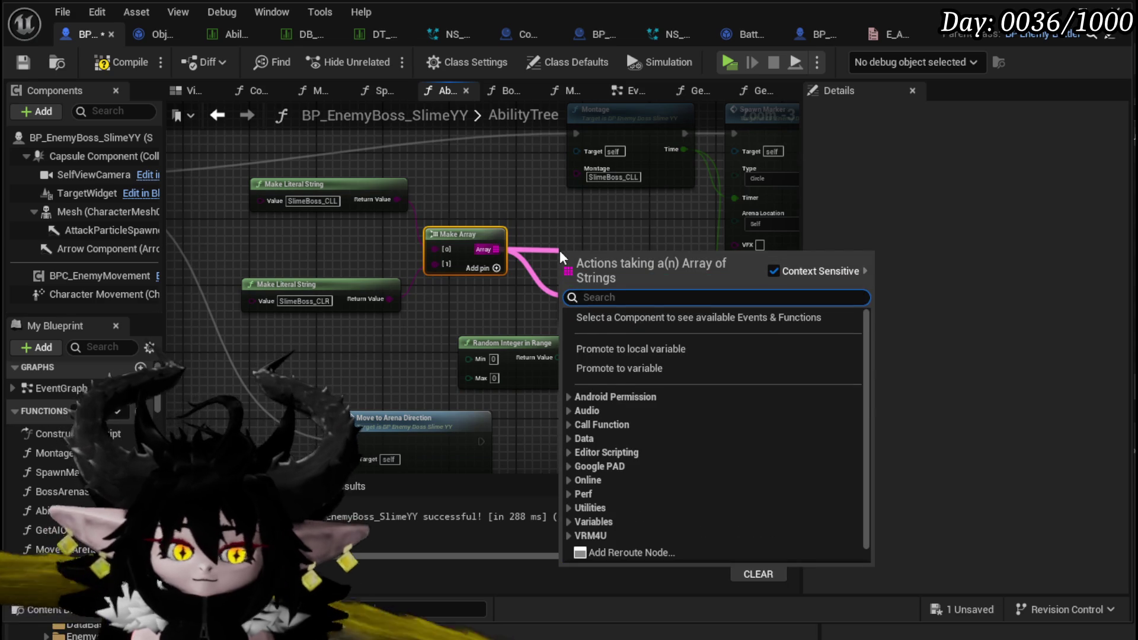
{"action": "type", "text": "length"}
{"action": "key", "text": "Return"}
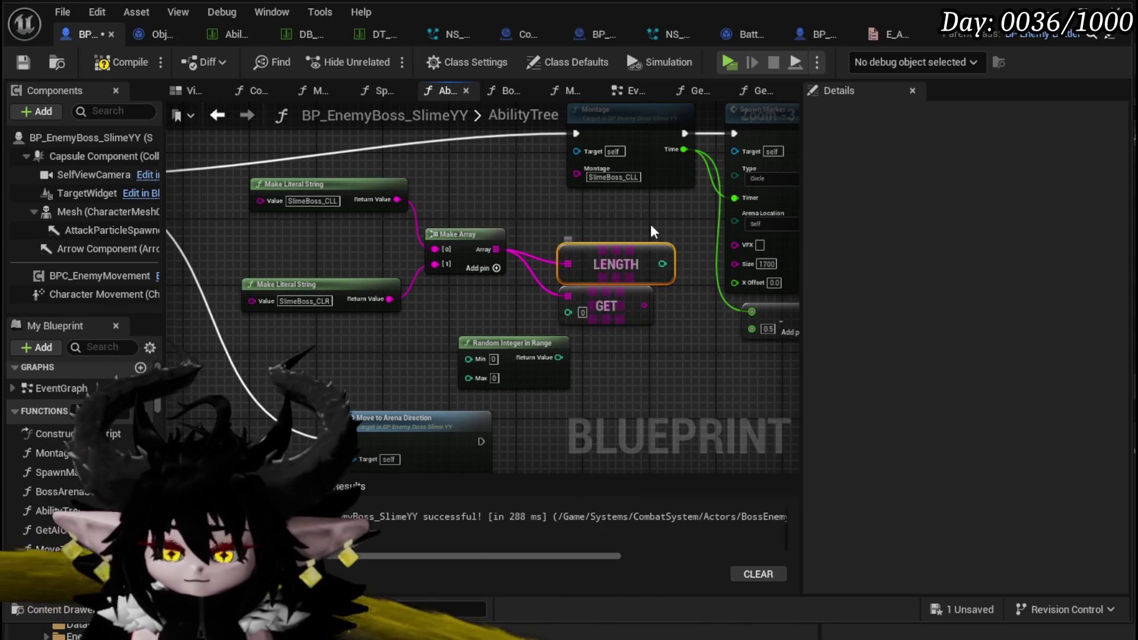
{"action": "mouse_move", "coordinate": [576, 277]}
{"action": "left_mouse_down"}
{"action": "mouse_move", "coordinate": [347, 352]}
{"action": "mouse_move", "coordinate": [492, 398]}
{"action": "mouse_move", "coordinate": [490, 384]}
{"action": "left_mouse_up"}
{"action": "scroll", "coordinate": [420, 356], "scroll_direction": "up", "scroll_amount": 3}
{"action": "left_click_drag", "start_coordinate": [535, 353], "coordinate": [512, 323]}
{"action": "left_click_drag", "start_coordinate": [620, 382], "coordinate": [472, 379]}
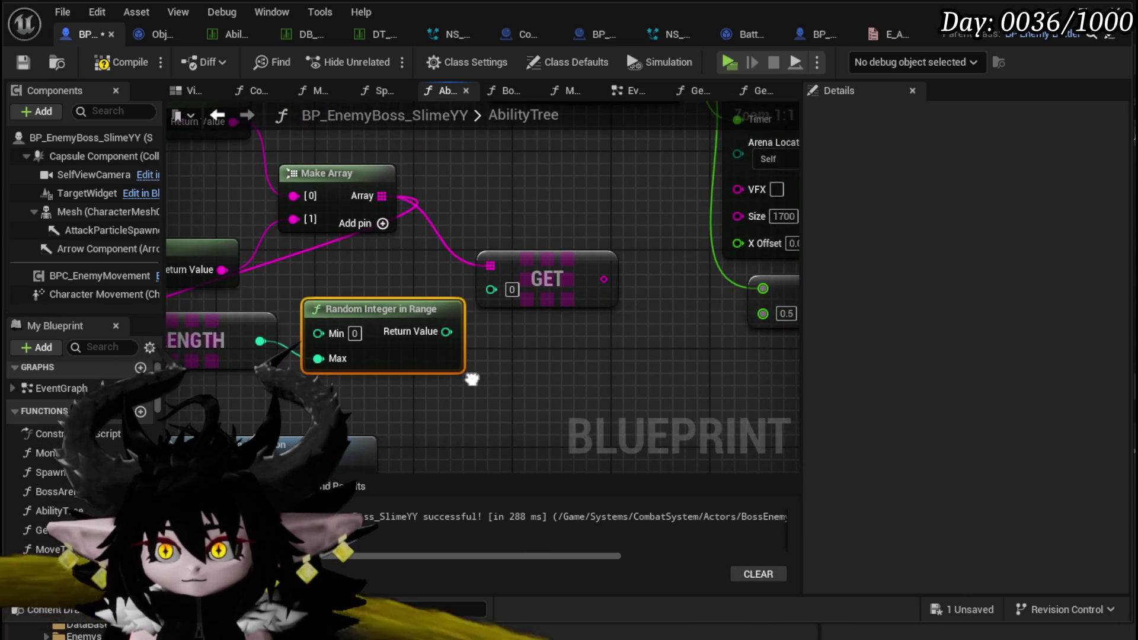
{"action": "mouse_move", "coordinate": [268, 342]}
{"action": "left_mouse_down"}
{"action": "mouse_move", "coordinate": [230, 356]}
{"action": "mouse_move", "coordinate": [261, 363]}
{"action": "left_mouse_up"}
{"action": "left_click", "coordinate": [344, 551]}
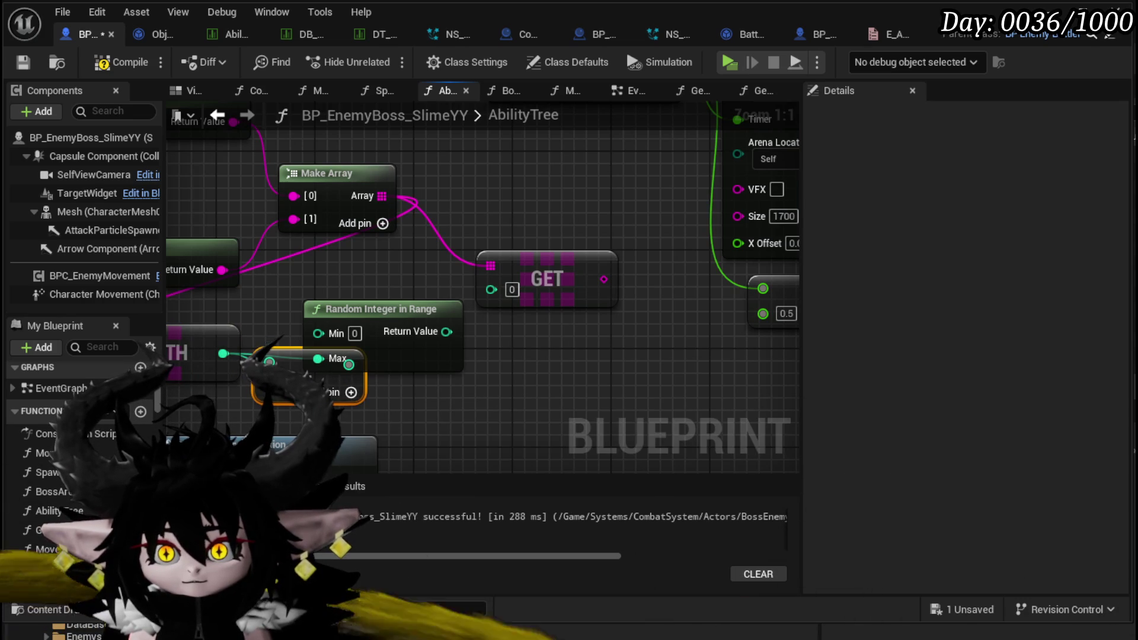
{"action": "left_click_drag", "start_coordinate": [279, 350], "coordinate": [316, 388]}
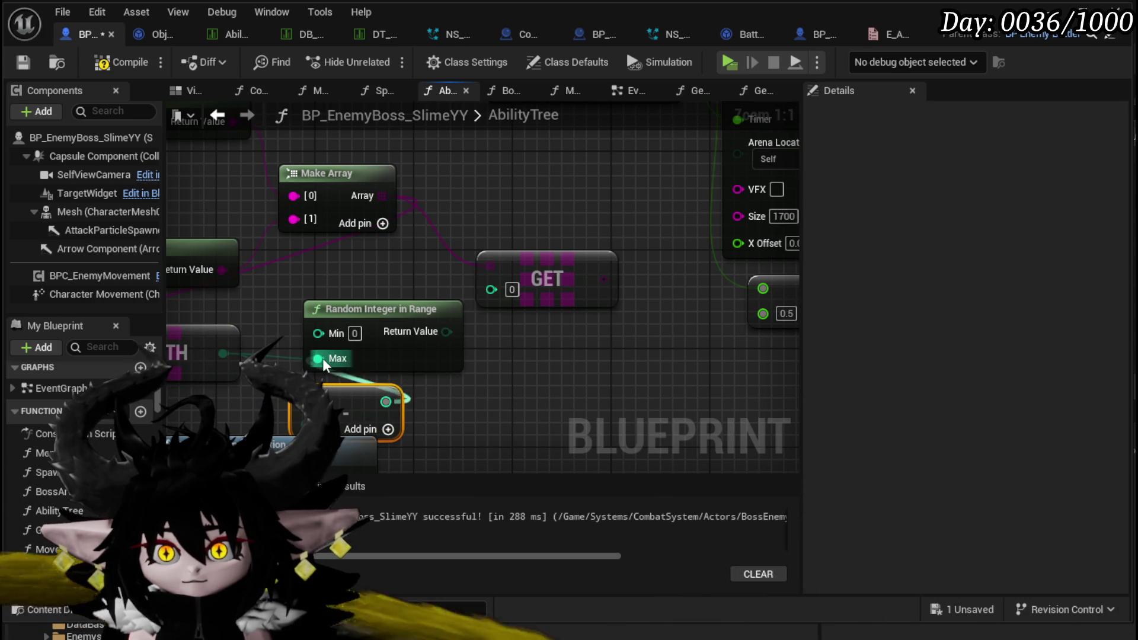
Wire the random Return Value into GET's index and arrange the random-pick nodes together
{"action": "left_click_drag", "start_coordinate": [356, 309], "coordinate": [367, 295]}
{"action": "left_click_drag", "start_coordinate": [459, 319], "coordinate": [491, 289]}
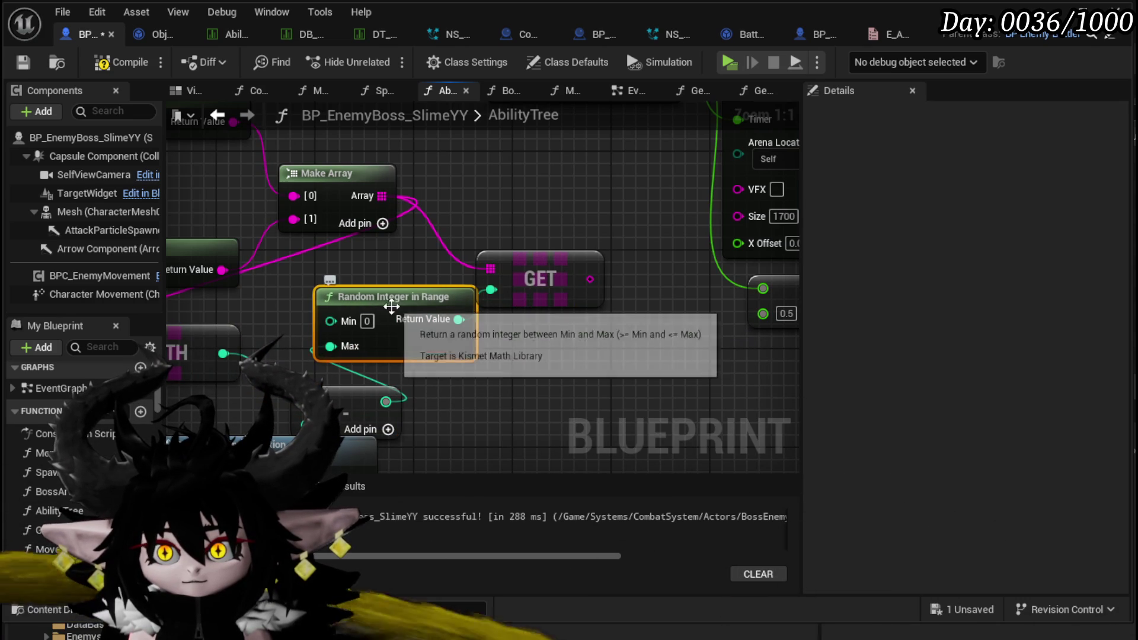
{"action": "left_click_drag", "start_coordinate": [391, 306], "coordinate": [526, 341]}
{"action": "left_click_drag", "start_coordinate": [362, 368], "coordinate": [446, 353]}
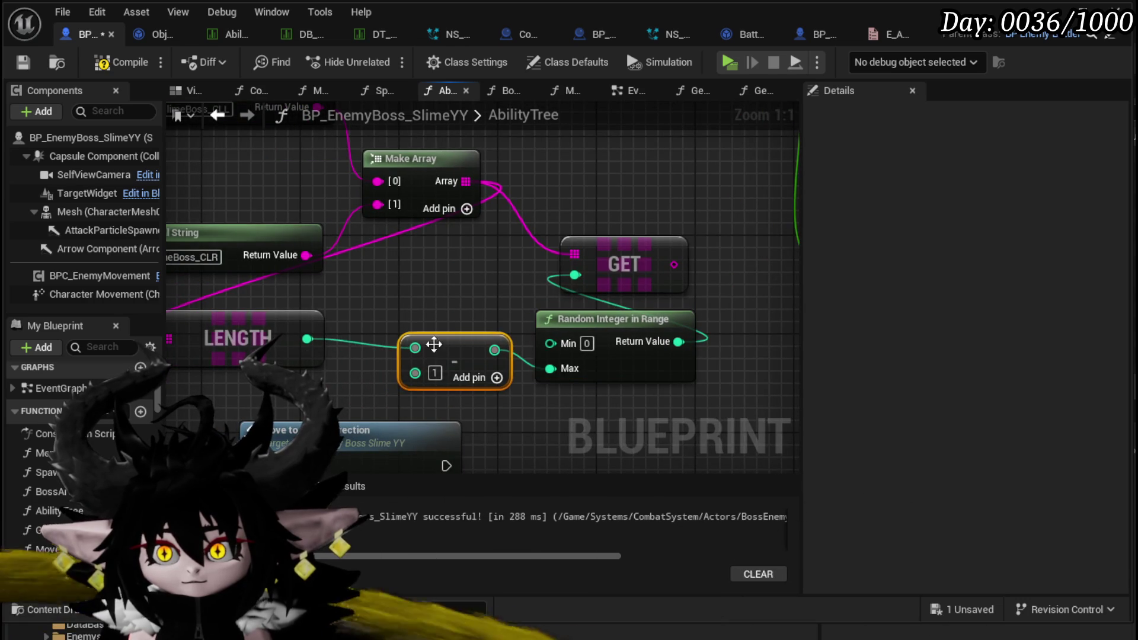
{"action": "scroll", "coordinate": [468, 335], "scroll_direction": "down", "scroll_amount": 2}
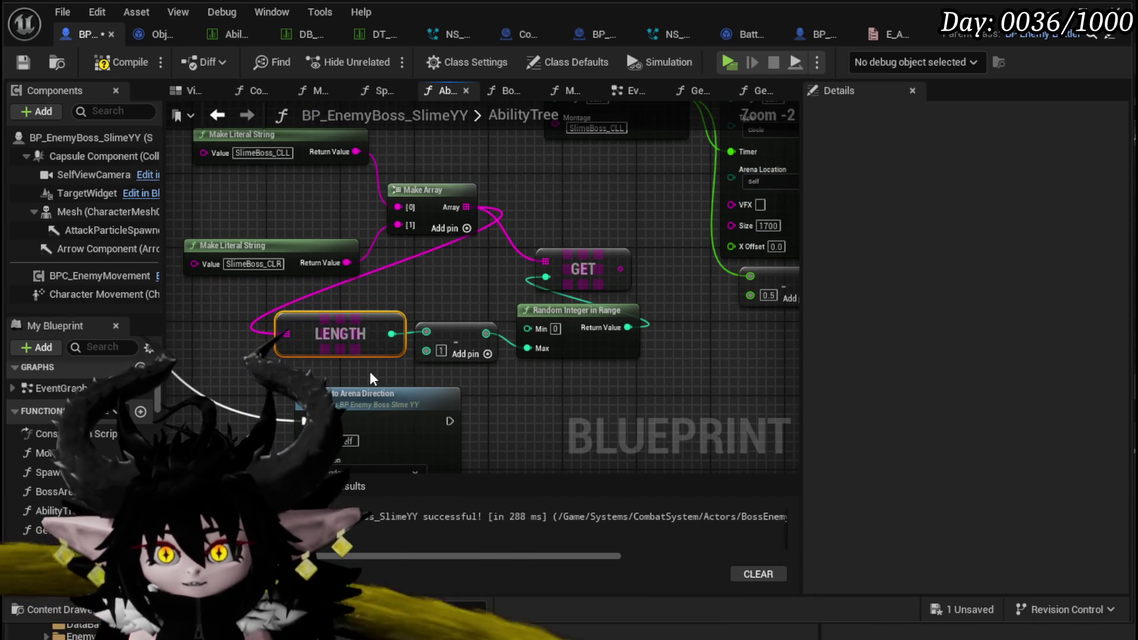
{"action": "left_click_drag", "start_coordinate": [599, 289], "coordinate": [567, 286]}
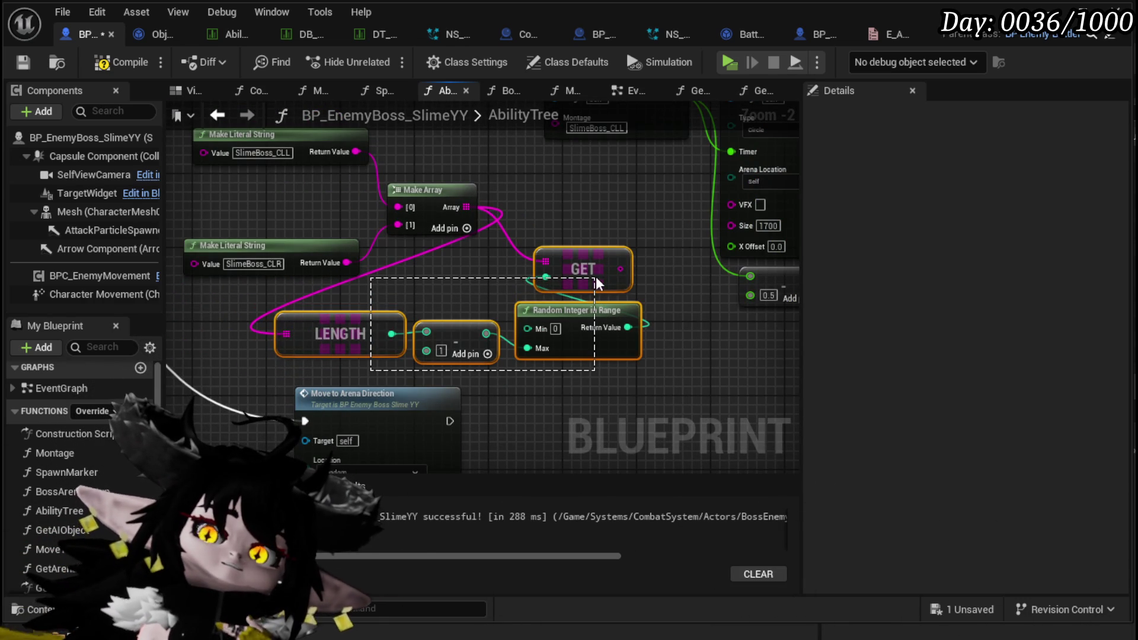
{"action": "left_click_drag", "start_coordinate": [595, 276], "coordinate": [596, 276]}
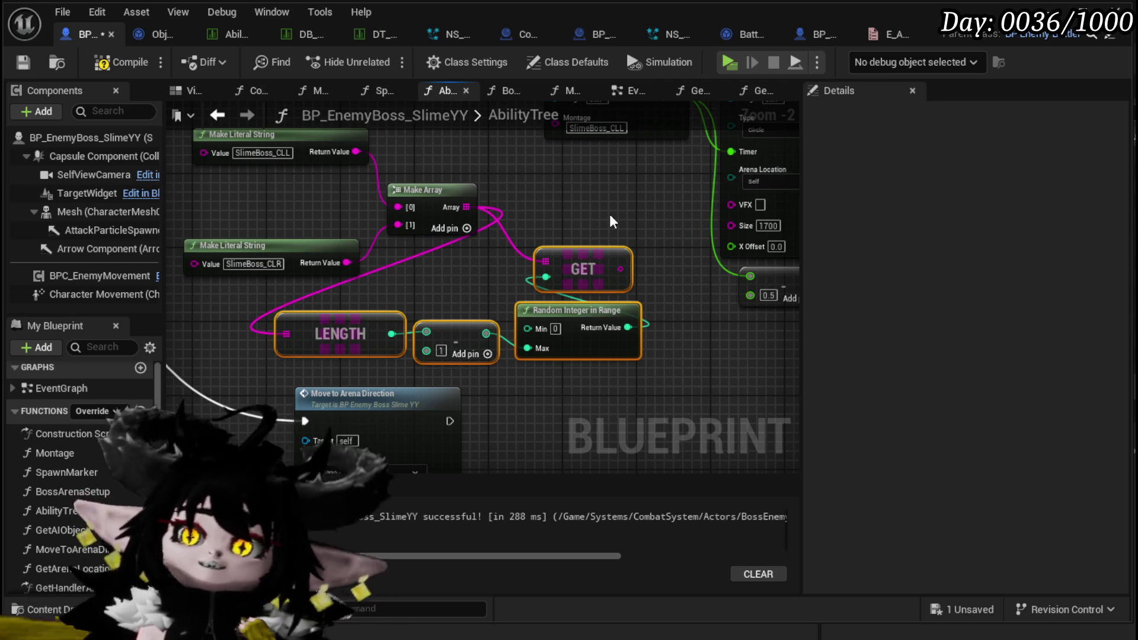
Move the random-pick nodes and top literal string up-left as a group
{"action": "left_click", "coordinate": [609, 214]}
{"action": "left_click_drag", "start_coordinate": [608, 218], "coordinate": [607, 237]}
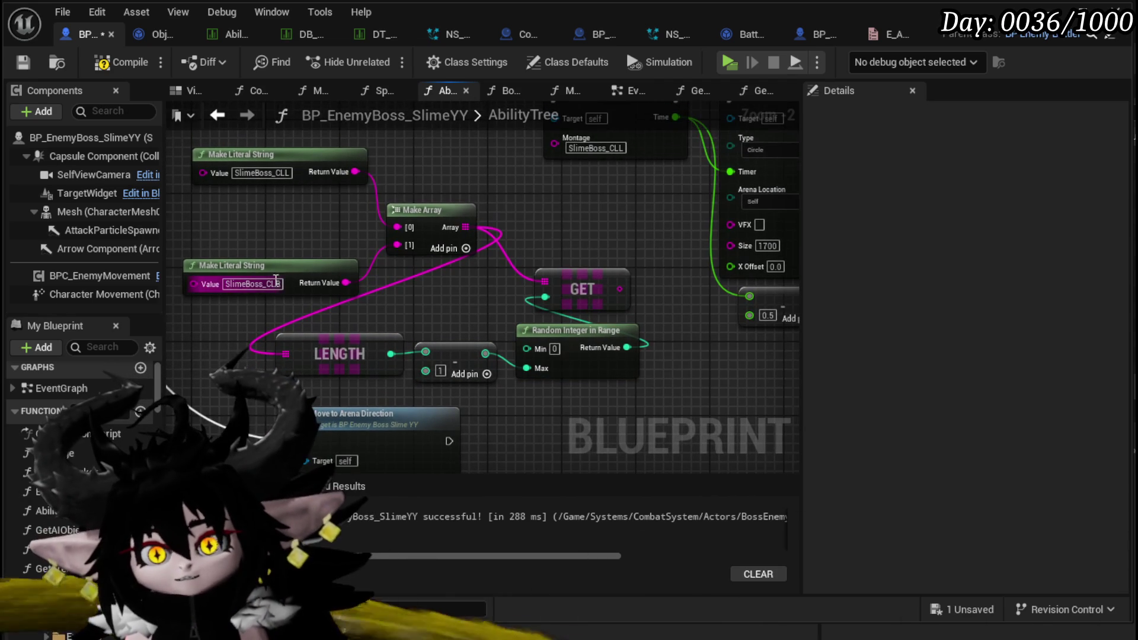
{"action": "left_click_drag", "start_coordinate": [436, 187], "coordinate": [445, 169]}
{"action": "left_click_drag", "start_coordinate": [438, 214], "coordinate": [382, 196]}
{"action": "mouse_move", "coordinate": [581, 240]}
{"action": "left_mouse_down"}
{"action": "mouse_move", "coordinate": [417, 286]}
{"action": "mouse_move", "coordinate": [439, 279]}
{"action": "mouse_move", "coordinate": [452, 321]}
{"action": "left_mouse_up"}
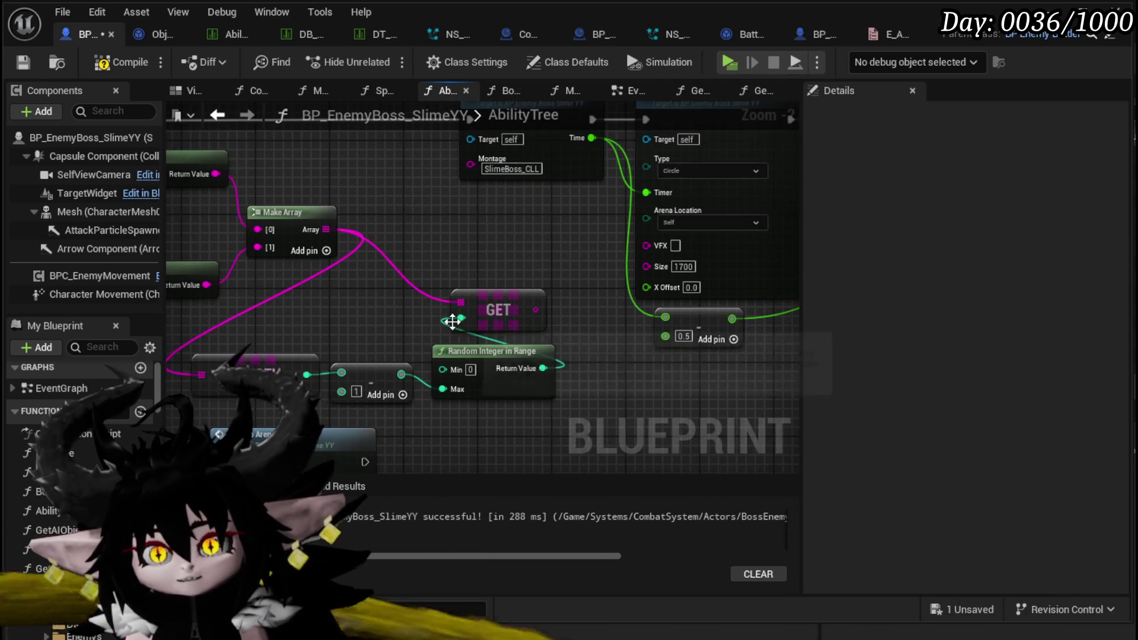
{"action": "left_click_drag", "start_coordinate": [536, 253], "coordinate": [301, 308]}
{"action": "scroll", "coordinate": [486, 283], "scroll_direction": "down", "scroll_amount": 2}
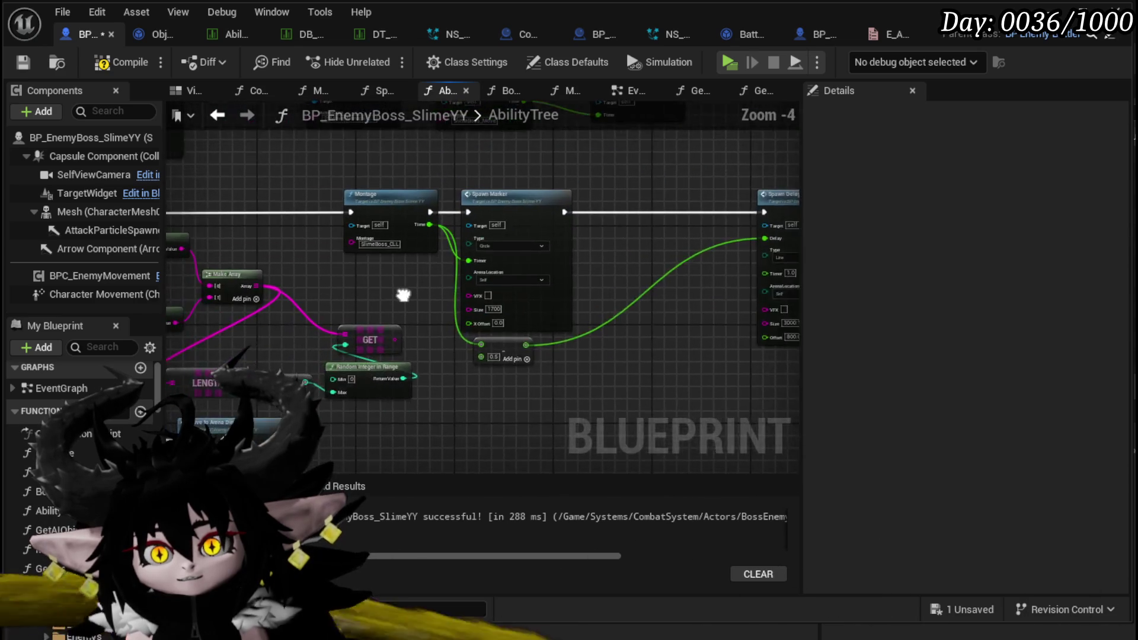
{"action": "left_click_drag", "start_coordinate": [485, 283], "coordinate": [369, 300]}
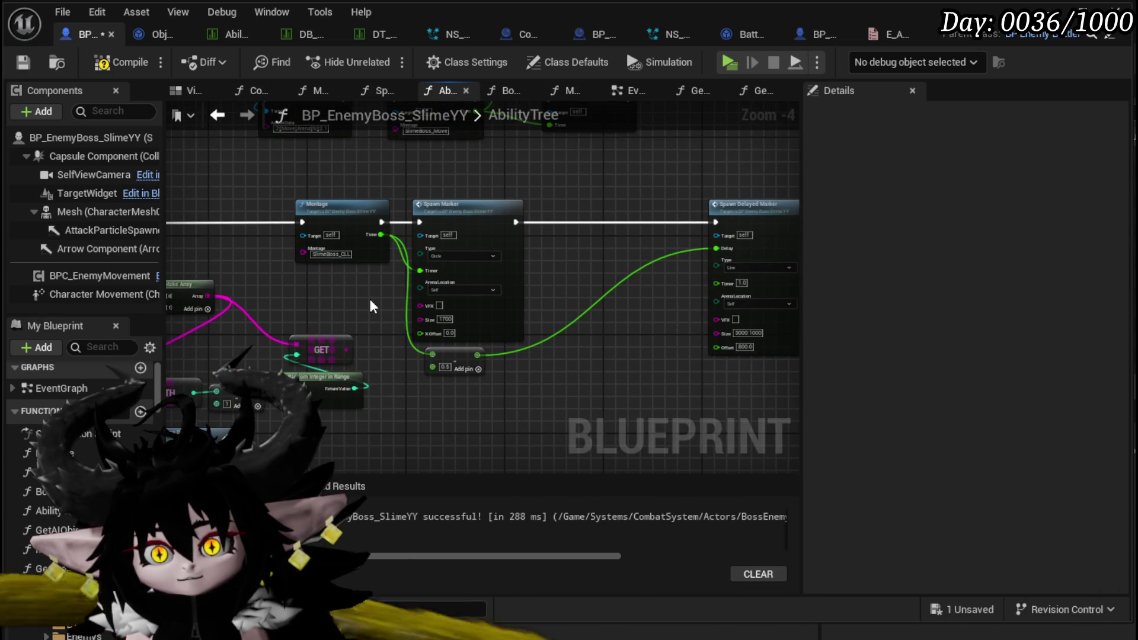
Shift the Montage and Spawn Marker chain right and set the random-pick nodes before it
{"action": "left_click_drag", "start_coordinate": [367, 173], "coordinate": [615, 349]}
{"action": "mouse_move", "coordinate": [326, 215]}
{"action": "left_mouse_down"}
{"action": "mouse_move", "coordinate": [524, 200]}
{"action": "mouse_move", "coordinate": [588, 216]}
{"action": "left_mouse_up"}
{"action": "scroll", "coordinate": [403, 314], "scroll_direction": "up", "scroll_amount": 2}
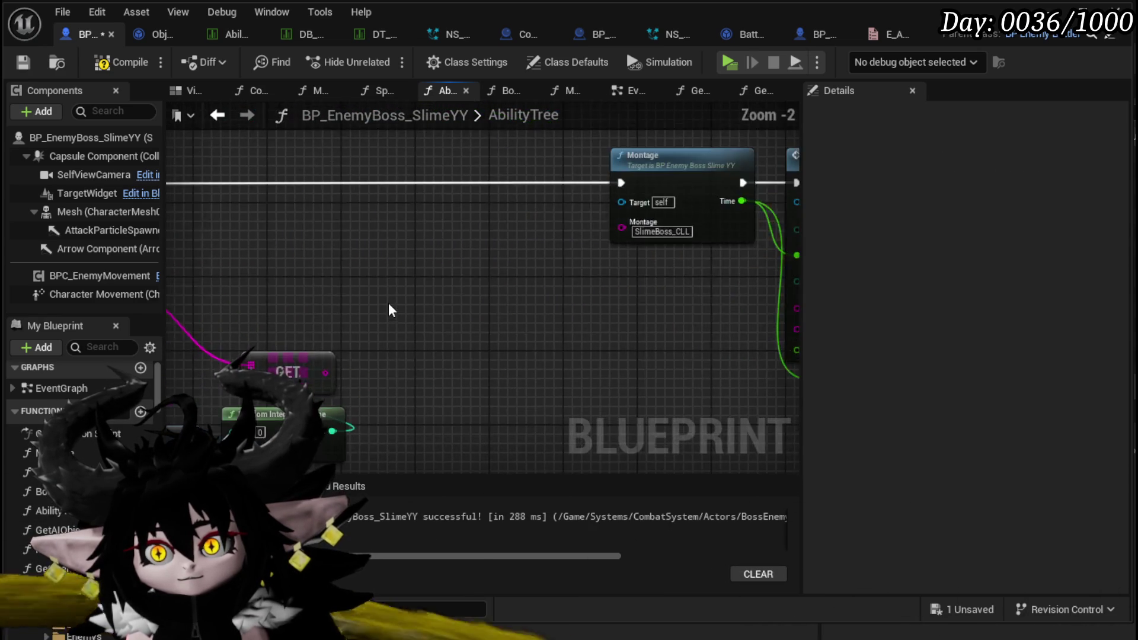
{"action": "left_click_drag", "start_coordinate": [388, 303], "coordinate": [602, 261]}
{"action": "mouse_move", "coordinate": [528, 328]}
{"action": "left_mouse_down"}
{"action": "mouse_move", "coordinate": [586, 289]}
{"action": "mouse_move", "coordinate": [563, 281]}
{"action": "left_mouse_up"}
{"action": "left_click", "coordinate": [638, 263]}
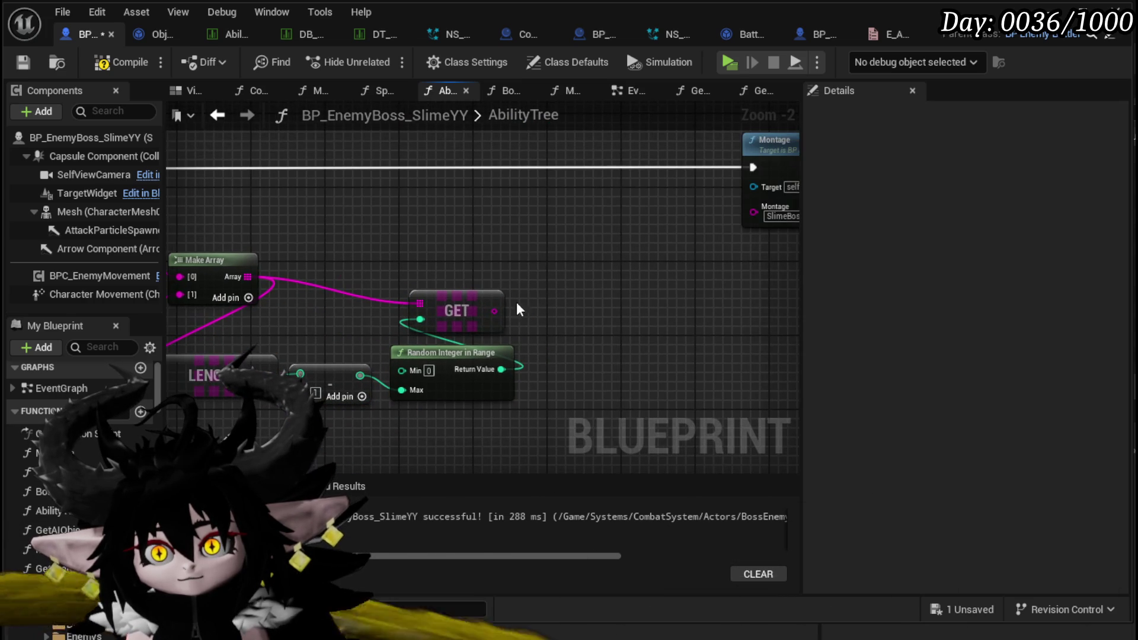
{"action": "mouse_move", "coordinate": [446, 303]}
{"action": "left_mouse_down"}
{"action": "mouse_move", "coordinate": [363, 275]}
{"action": "mouse_move", "coordinate": [364, 285]}
{"action": "mouse_move", "coordinate": [363, 273]}
{"action": "mouse_move", "coordinate": [517, 283]}
{"action": "left_mouse_up"}
Add a Switch on String driven by the GET result, with a second case pin
{"action": "type", "text": "switch"}
{"action": "key", "text": "Return"}
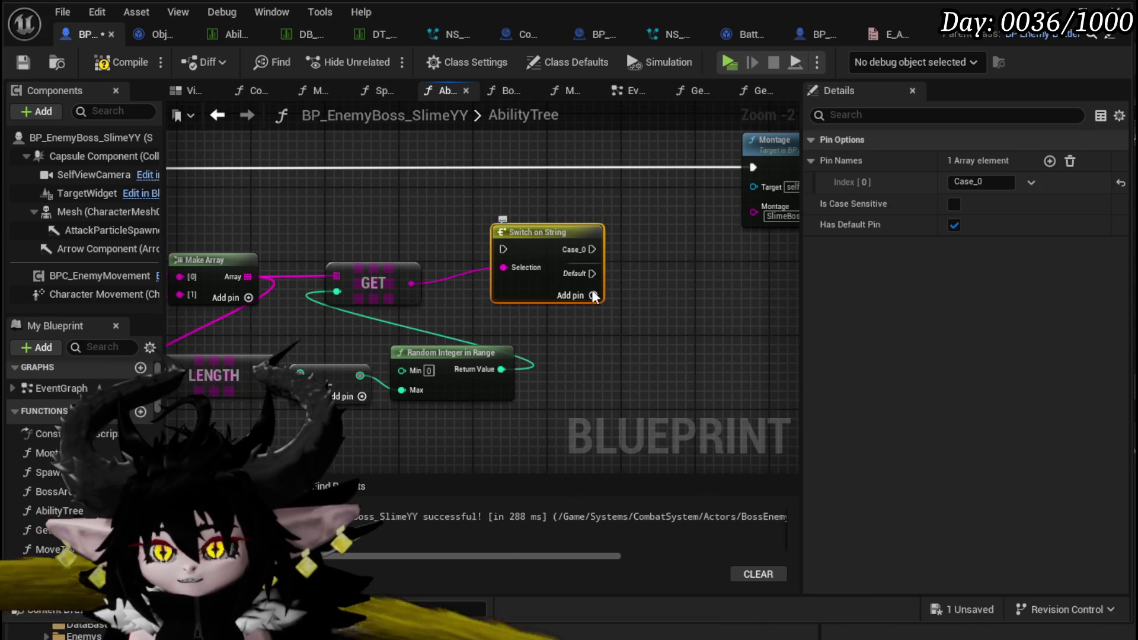
{"action": "left_click", "coordinate": [592, 295]}
Name the switch cases SlimeBoss_CLL and SlimeBoss_CLR and move the node higher
{"action": "left_click_drag", "start_coordinate": [350, 238], "coordinate": [595, 249]}
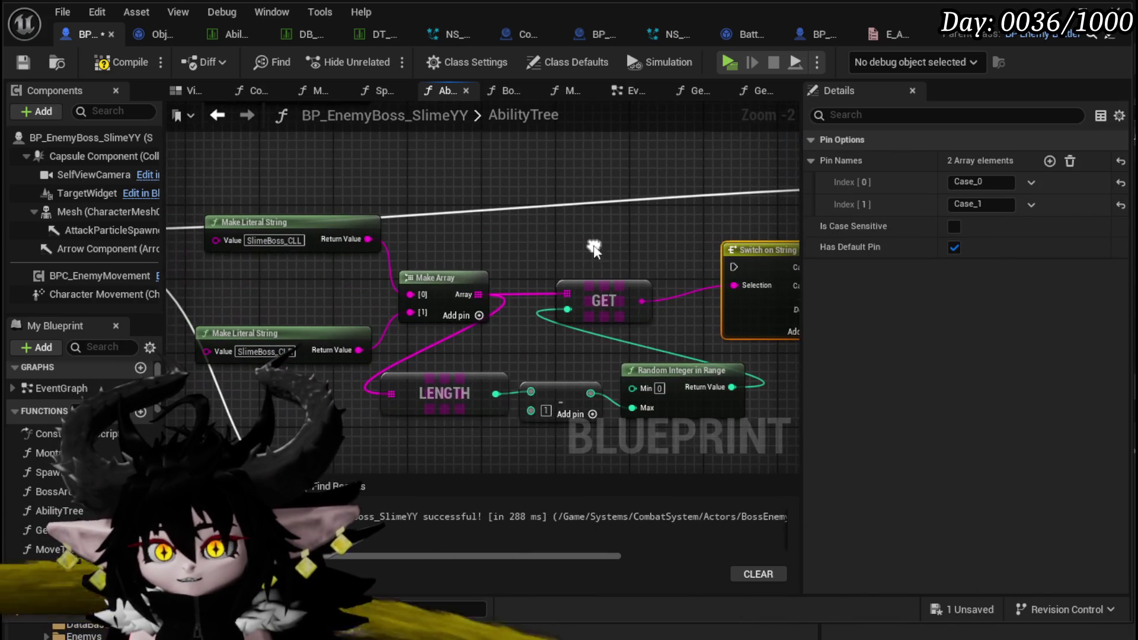
{"action": "left_click", "coordinate": [268, 240]}
{"action": "left_click_drag", "start_coordinate": [710, 269], "coordinate": [622, 265]}
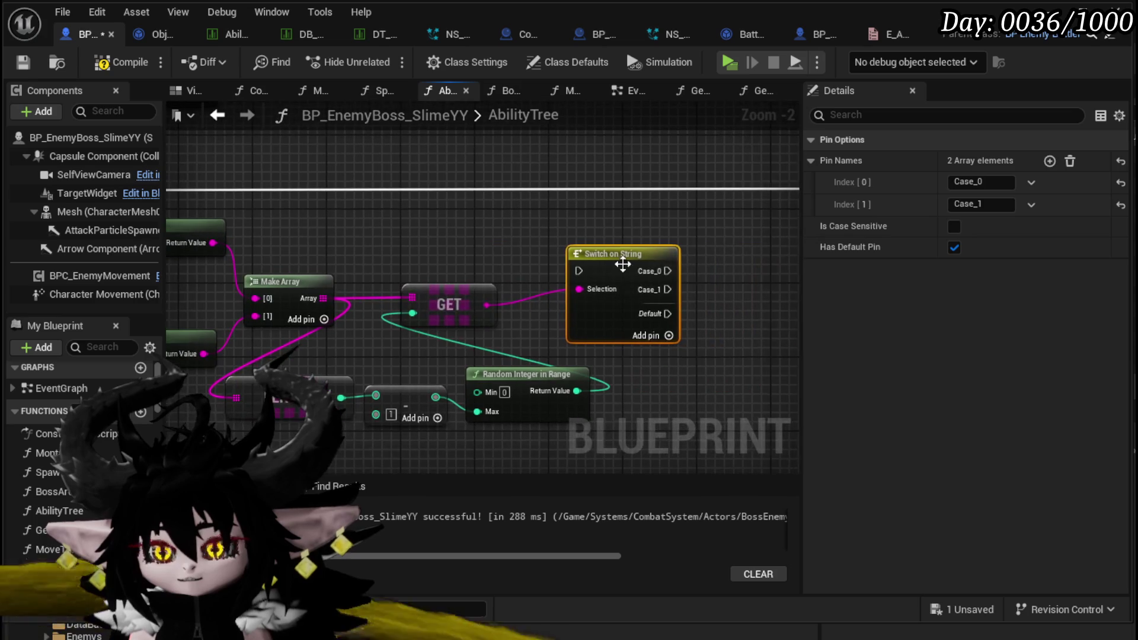
{"action": "left_click_drag", "start_coordinate": [552, 189], "coordinate": [652, 173]}
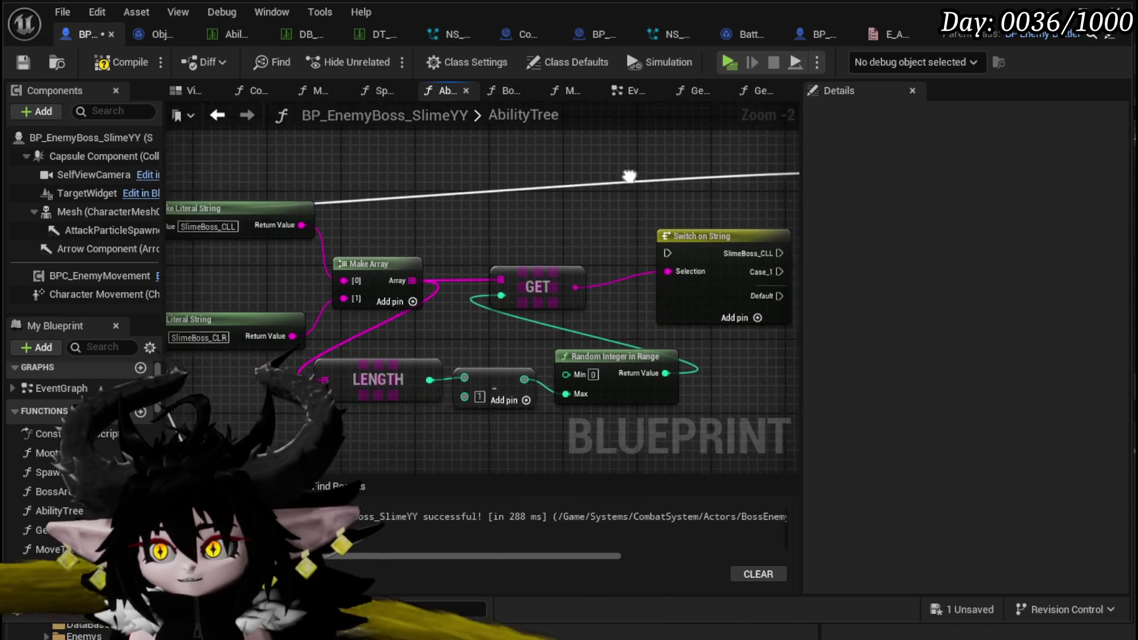
{"action": "left_click_drag", "start_coordinate": [707, 275], "coordinate": [546, 287]}
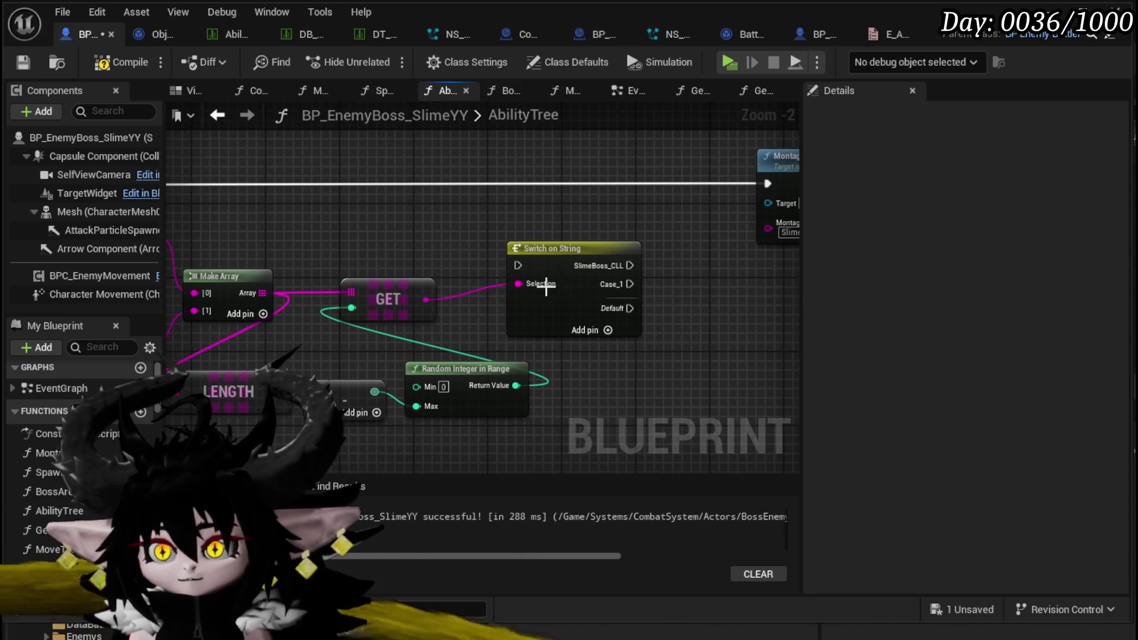
{"action": "left_click", "coordinate": [617, 260]}
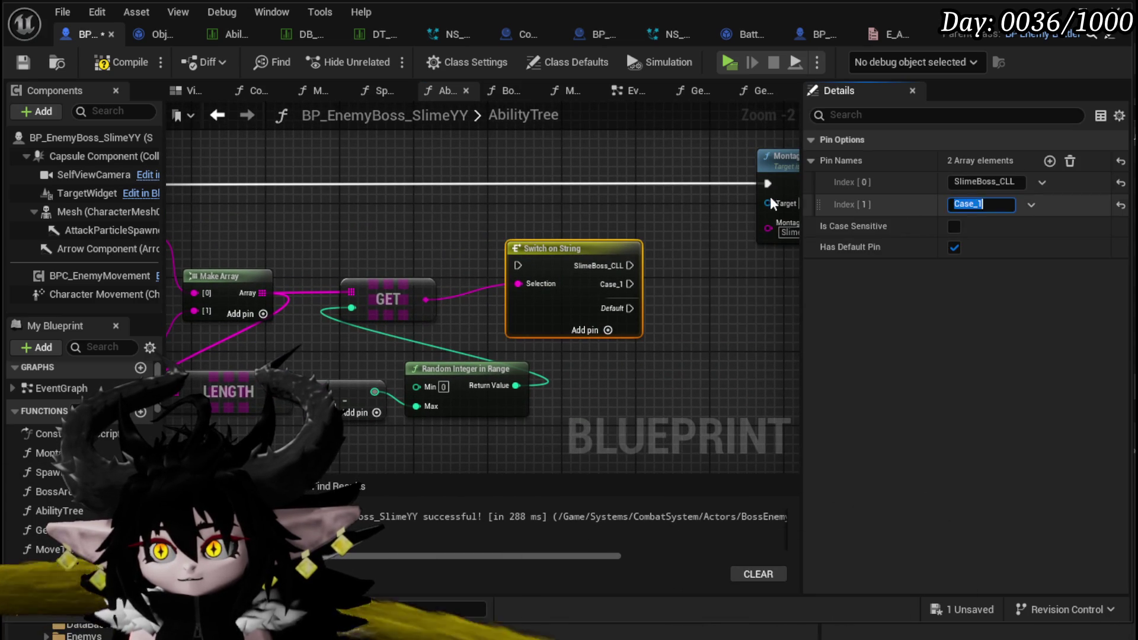
{"action": "left_click", "coordinate": [544, 237]}
{"action": "mouse_move", "coordinate": [544, 248]}
{"action": "left_mouse_down"}
{"action": "mouse_move", "coordinate": [517, 158]}
{"action": "mouse_move", "coordinate": [640, 191]}
{"action": "left_mouse_up"}
{"action": "scroll", "coordinate": [514, 165], "scroll_direction": "down", "scroll_amount": 2}
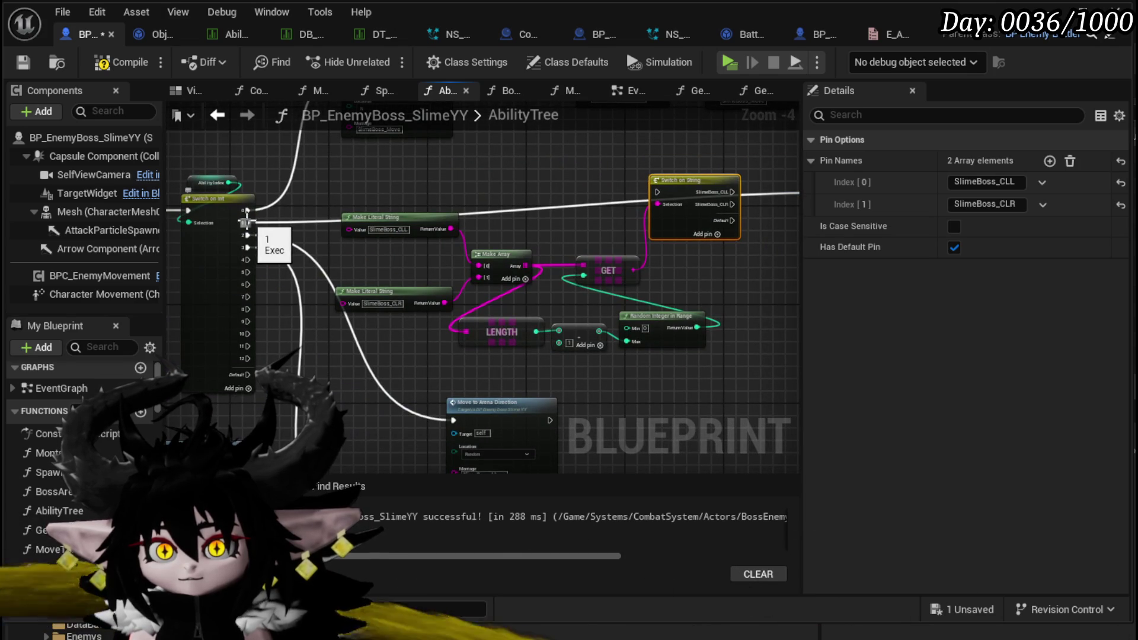
Wire SlimeBoss_CLL to the Montage chain, duplicate the chain, and wire SlimeBoss_CLR to the copy
{"action": "scroll", "coordinate": [657, 191], "scroll_direction": "up", "scroll_amount": 1}
{"action": "left_click_drag", "start_coordinate": [657, 191], "coordinate": [403, 198]}
{"action": "left_click_drag", "start_coordinate": [543, 186], "coordinate": [543, 186]}
{"action": "scroll", "coordinate": [363, 272], "scroll_direction": "down", "scroll_amount": 2}
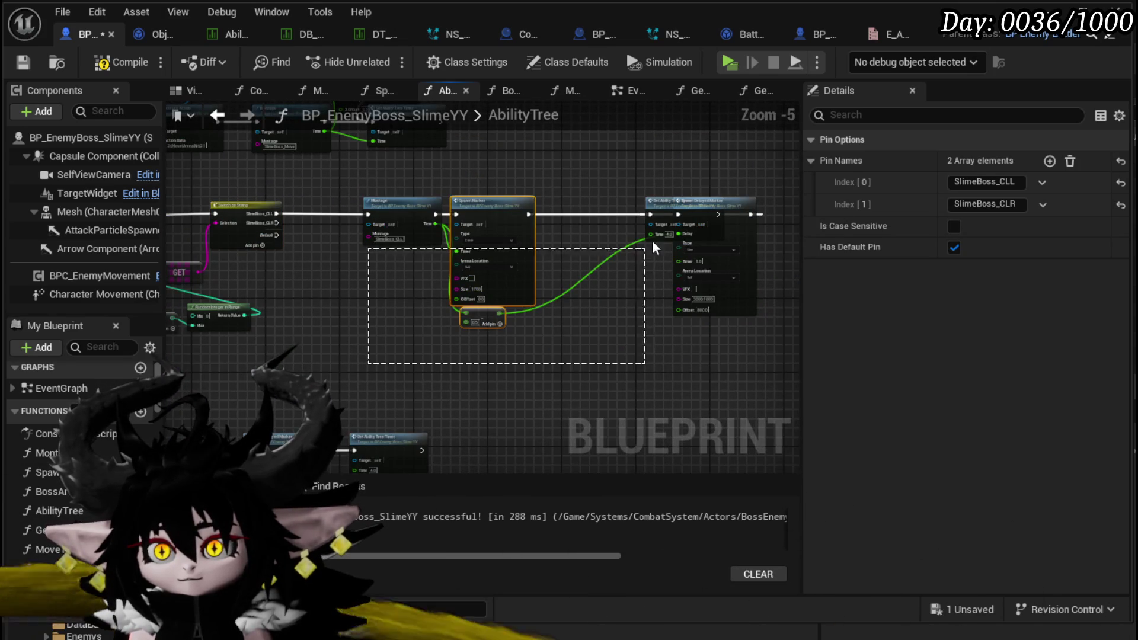
{"action": "mouse_move", "coordinate": [738, 198]}
{"action": "left_mouse_down"}
{"action": "mouse_move", "coordinate": [771, 150]}
{"action": "mouse_move", "coordinate": [762, 167]}
{"action": "mouse_move", "coordinate": [744, 163]}
{"action": "mouse_move", "coordinate": [777, 158]}
{"action": "left_mouse_up"}
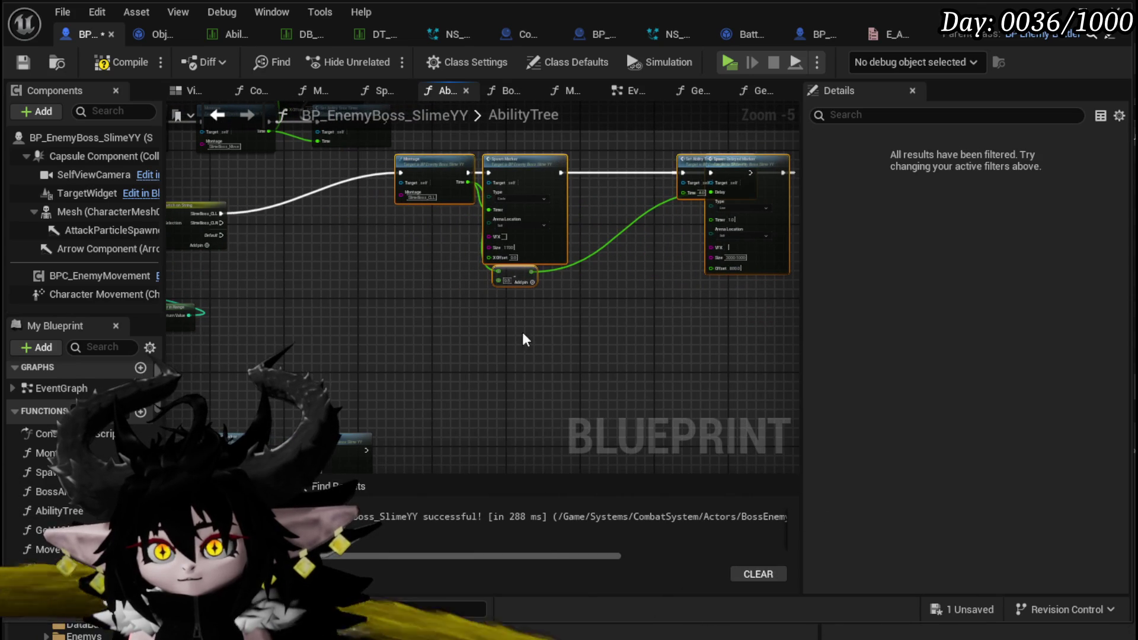
{"action": "key", "text": "ctrl+c"}
{"action": "key", "text": "ctrl+v"}
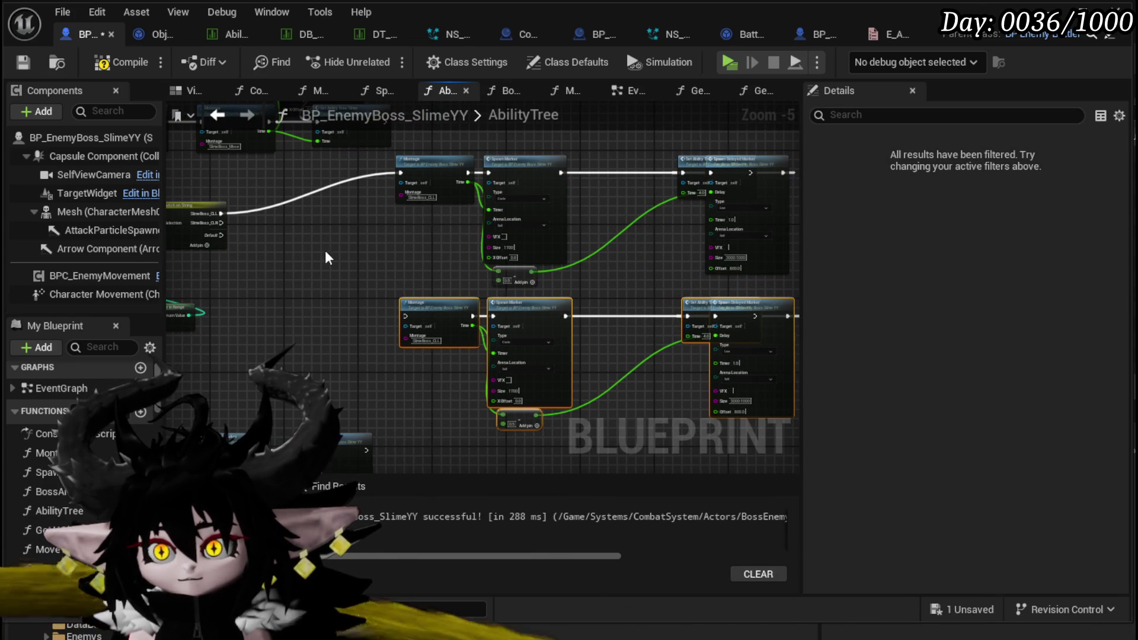
{"action": "left_click_drag", "start_coordinate": [219, 223], "coordinate": [405, 316]}
Move the overlapping Spawn Delayed Marker node ahead of the timer node in the copied chain
{"action": "scroll", "coordinate": [438, 332], "scroll_direction": "up", "scroll_amount": 4}
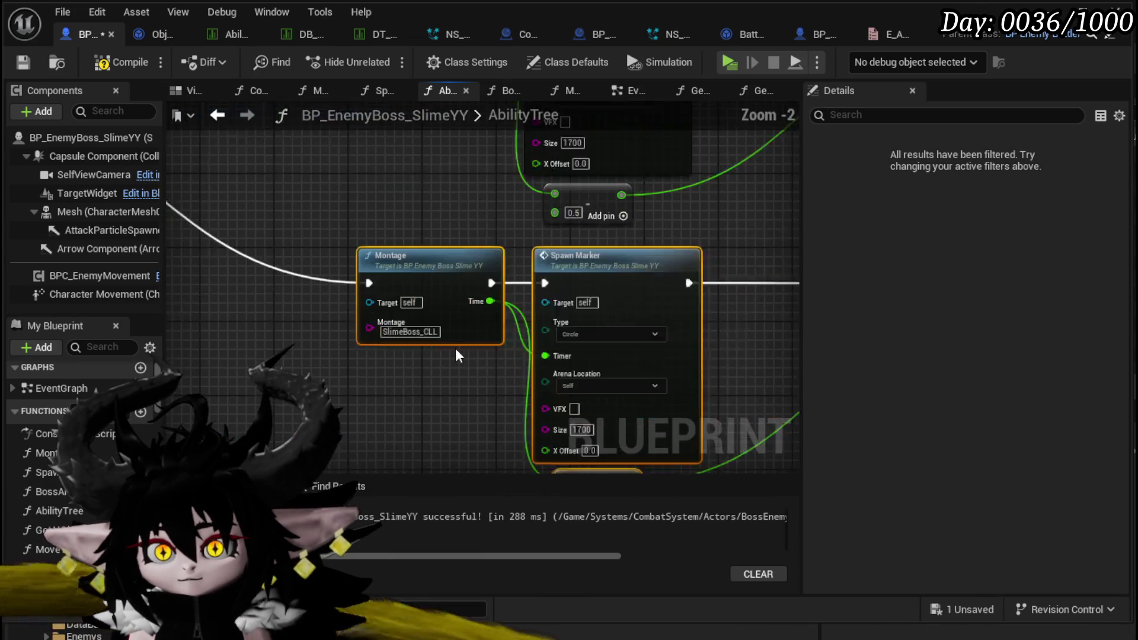
{"action": "scroll", "coordinate": [485, 394], "scroll_direction": "down", "scroll_amount": 2}
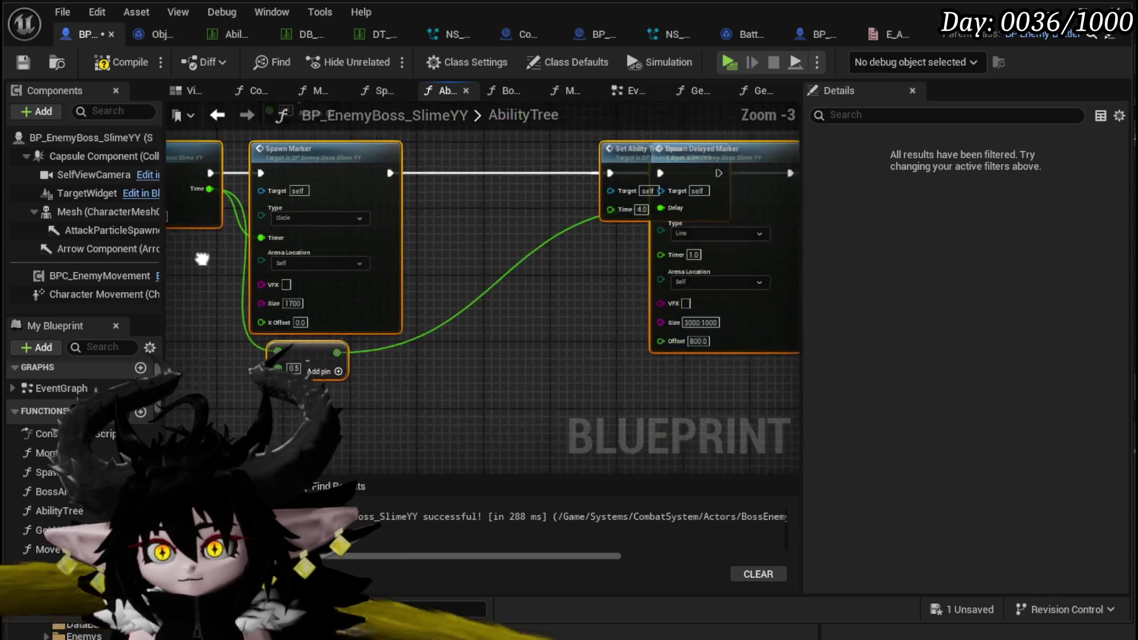
{"action": "left_click_drag", "start_coordinate": [553, 308], "coordinate": [471, 373]}
{"action": "mouse_move", "coordinate": [648, 264]}
{"action": "left_mouse_down"}
{"action": "mouse_move", "coordinate": [752, 260]}
{"action": "mouse_move", "coordinate": [434, 242]}
{"action": "left_mouse_up"}
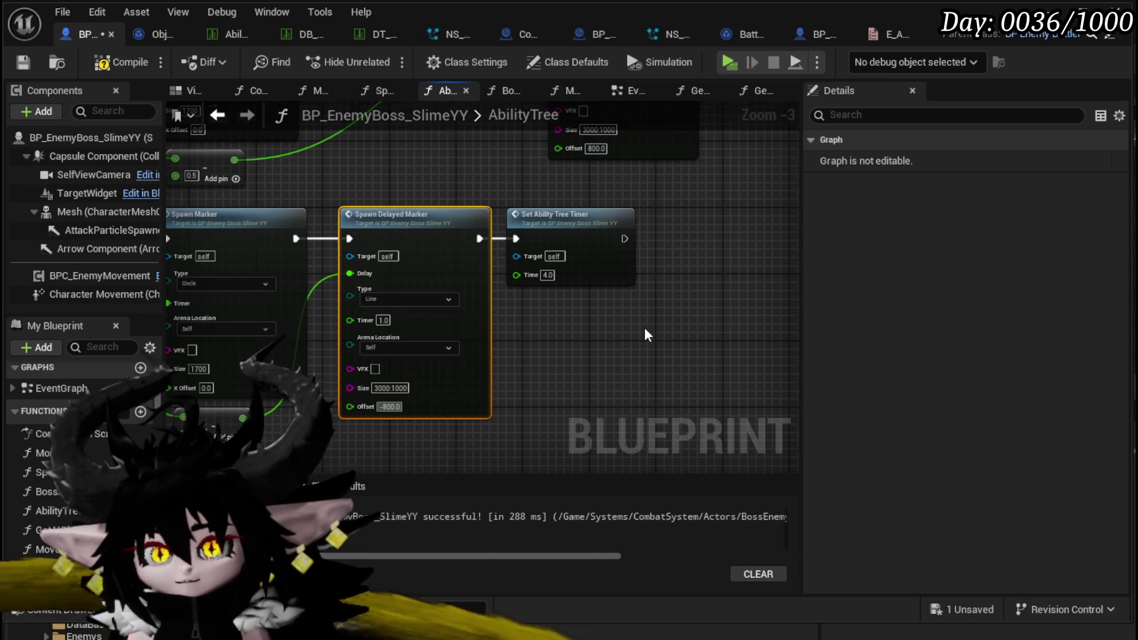
{"action": "scroll", "coordinate": [571, 312], "scroll_direction": "down", "scroll_amount": 2}
{"action": "scroll", "coordinate": [439, 207], "scroll_direction": "up", "scroll_amount": 4}
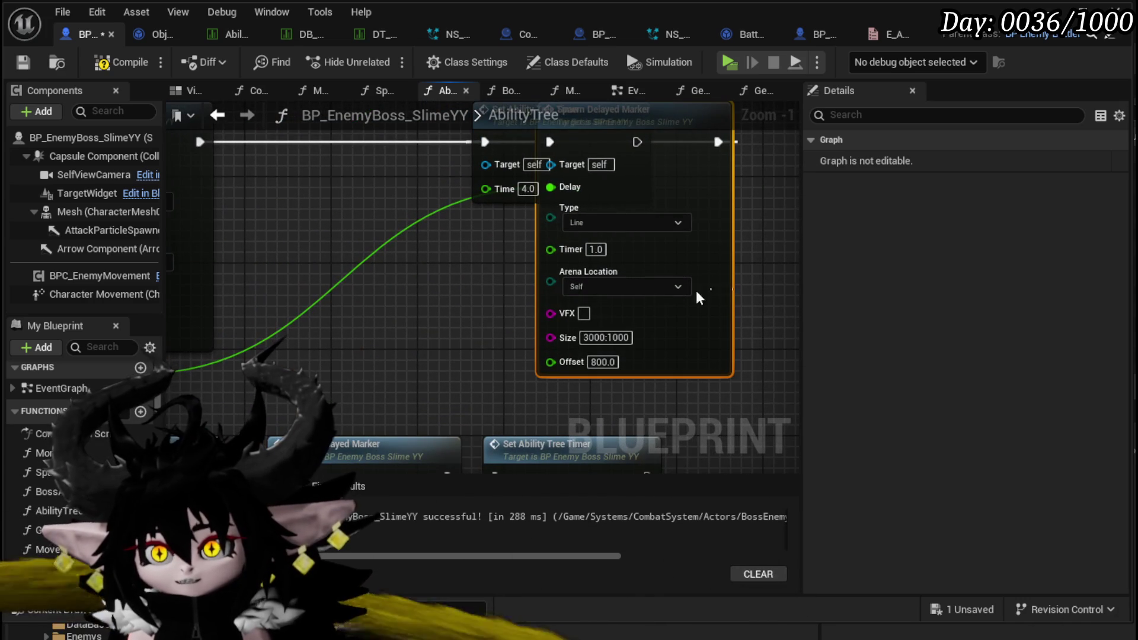
{"action": "mouse_move", "coordinate": [718, 300]}
{"action": "left_mouse_down"}
{"action": "mouse_move", "coordinate": [579, 312]}
{"action": "mouse_move", "coordinate": [414, 304]}
{"action": "mouse_move", "coordinate": [455, 319]}
{"action": "left_mouse_up"}
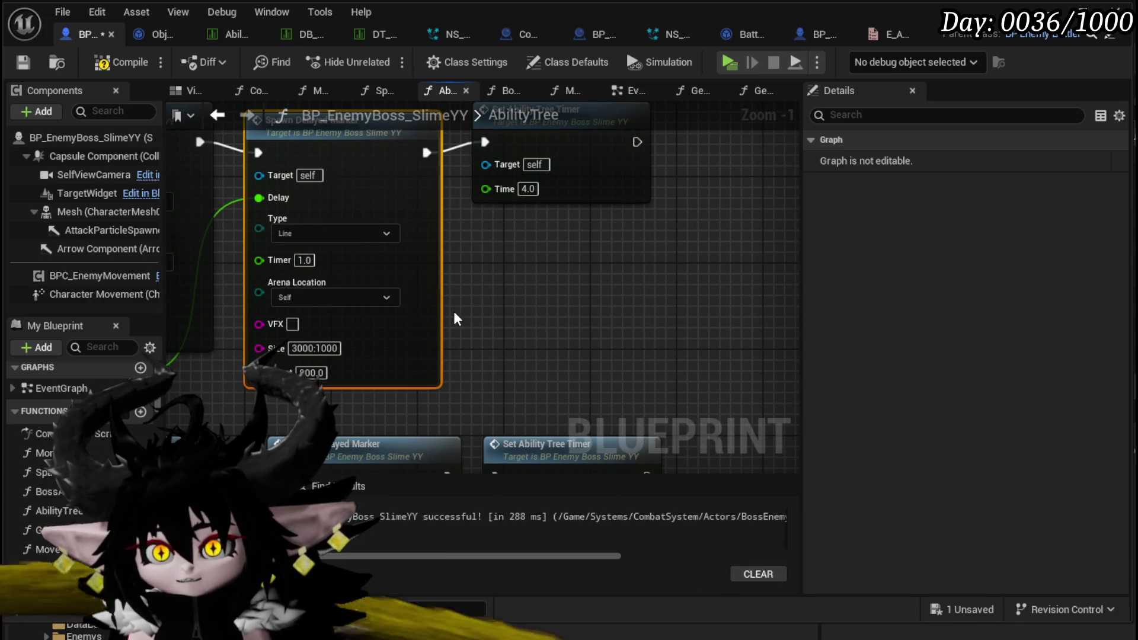
{"action": "scroll", "coordinate": [511, 294], "scroll_direction": "down", "scroll_amount": 2}
{"action": "left_click_drag", "start_coordinate": [511, 294], "coordinate": [726, 270]}
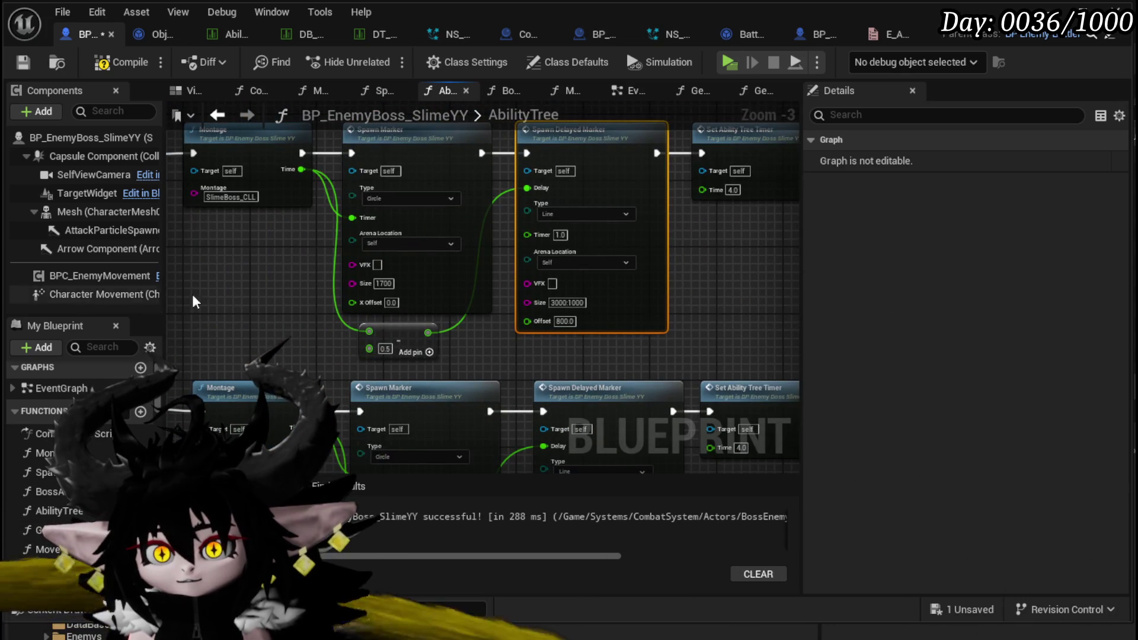
{"action": "left_click", "coordinate": [246, 298]}
{"action": "scroll", "coordinate": [246, 298], "scroll_direction": "down", "scroll_amount": 3}
{"action": "left_click_drag", "start_coordinate": [245, 299], "coordinate": [585, 267]}
{"action": "scroll", "coordinate": [311, 155], "scroll_direction": "up", "scroll_amount": 2}
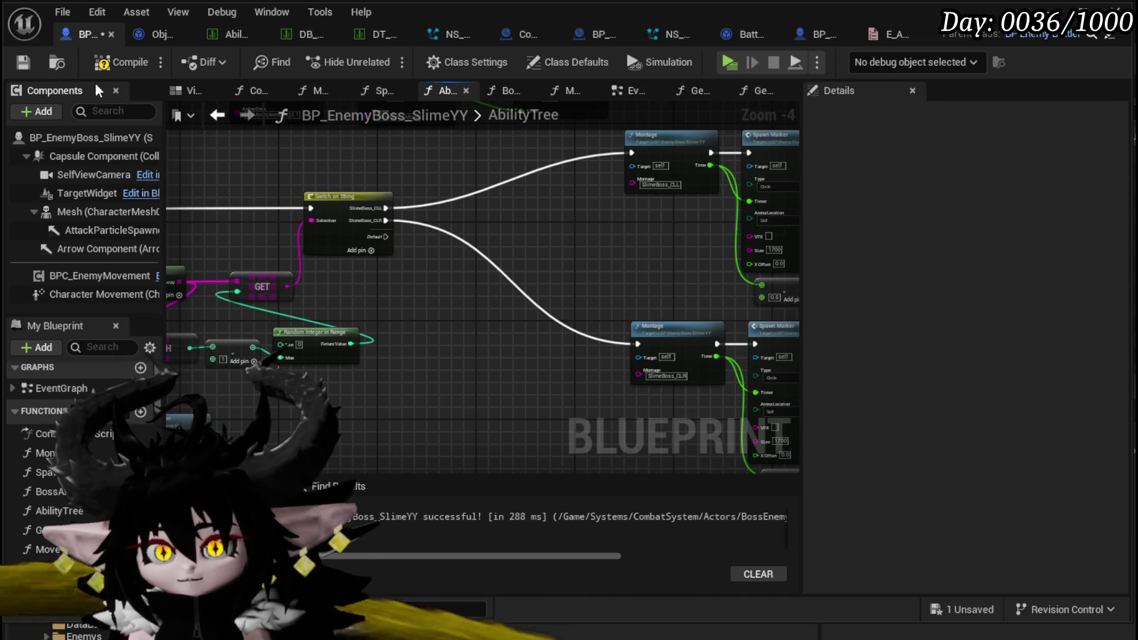
Compile and save the blueprint, align the literal string nodes, and return to the level
{"action": "key", "text": "F7"}
{"action": "left_click", "coordinate": [14, 62]}
{"action": "left_click_drag", "start_coordinate": [382, 283], "coordinate": [672, 317]}
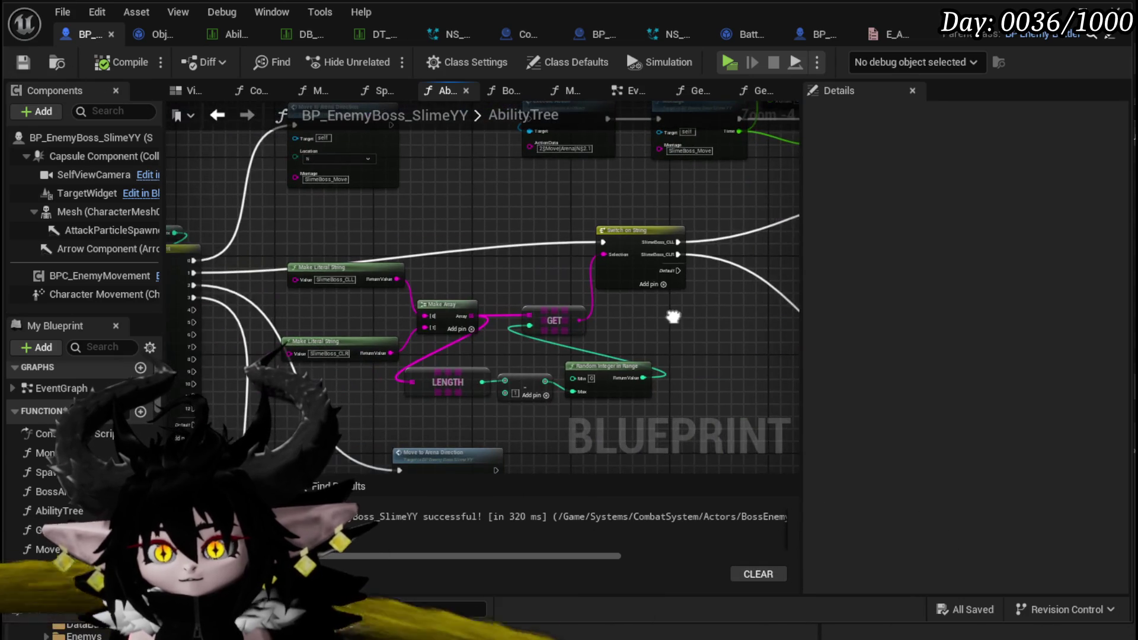
{"action": "left_click_drag", "start_coordinate": [350, 334], "coordinate": [350, 327]}
{"action": "left_click", "coordinate": [344, 289]}
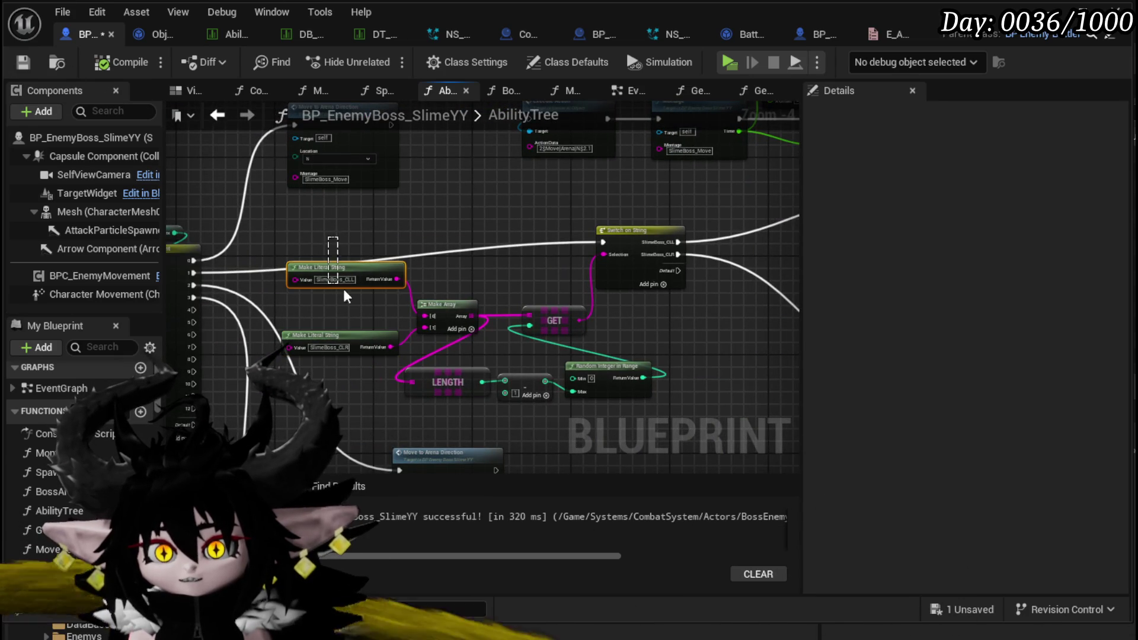
{"action": "left_click_drag", "start_coordinate": [533, 226], "coordinate": [377, 216]}
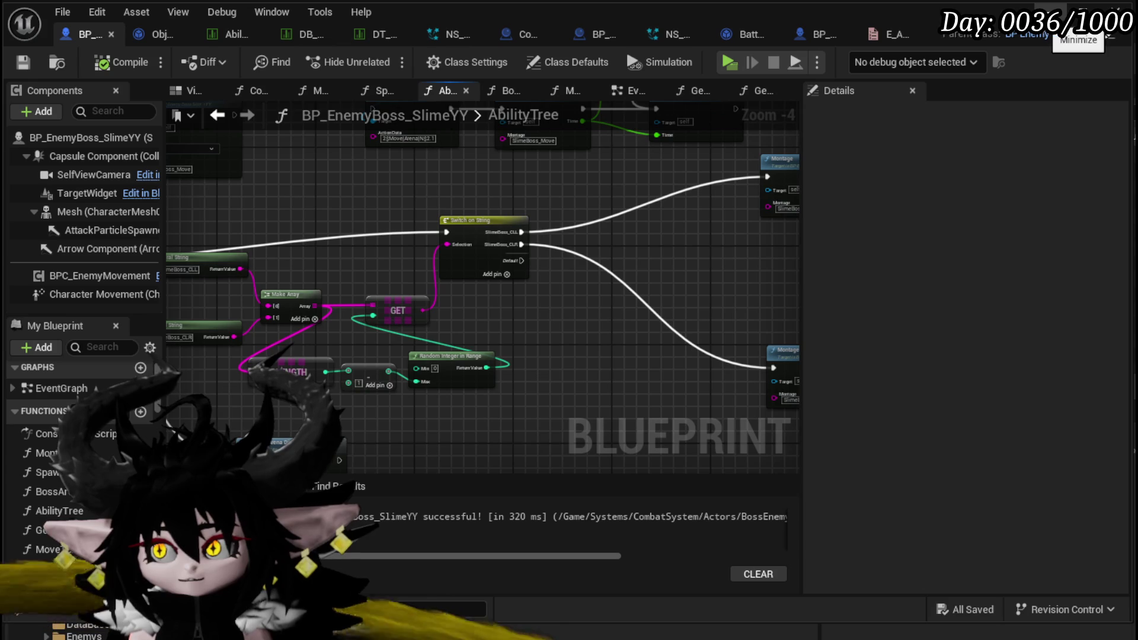
{"action": "left_click", "coordinate": [1067, 10]}
{"action": "left_click", "coordinate": [383, 57]}
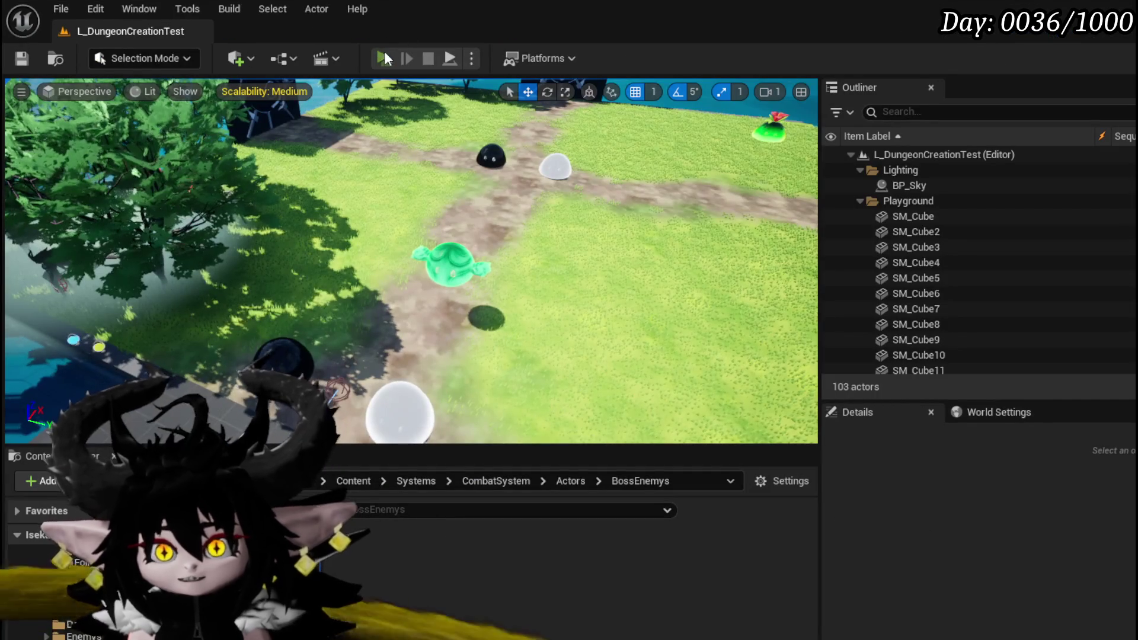
Play-test the boss battle's random attacks, save the level, and return to BP_EnemyBoss_SlimeYY's EventGraph
{"action": "left_click", "coordinate": [384, 58]}
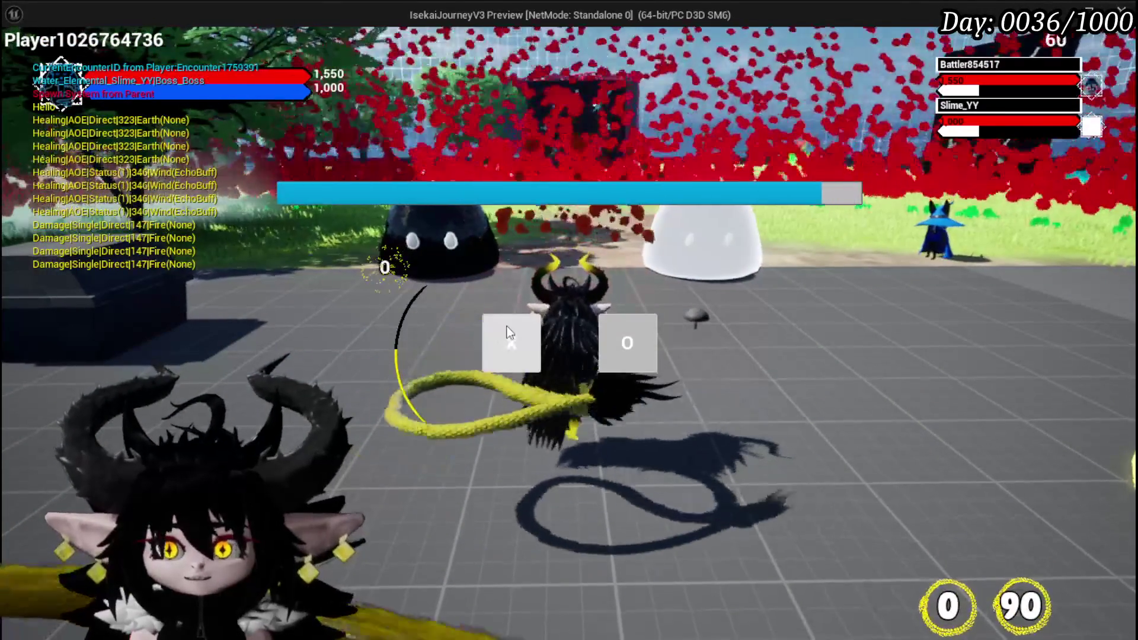
{"action": "left_click", "coordinate": [508, 333]}
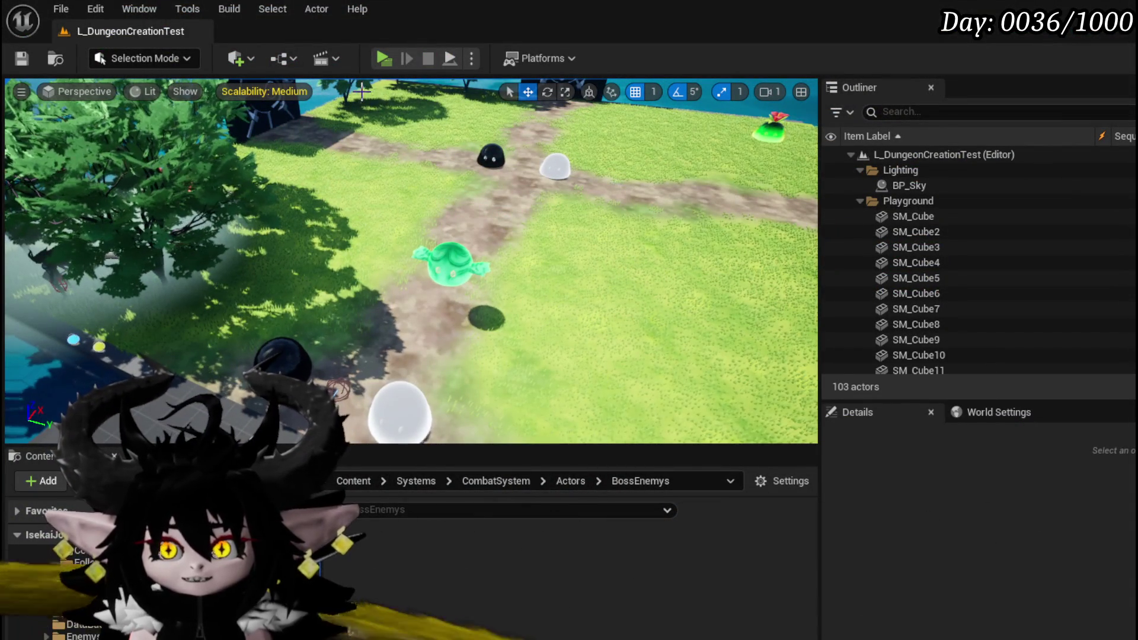
{"action": "left_click", "coordinate": [381, 57]}
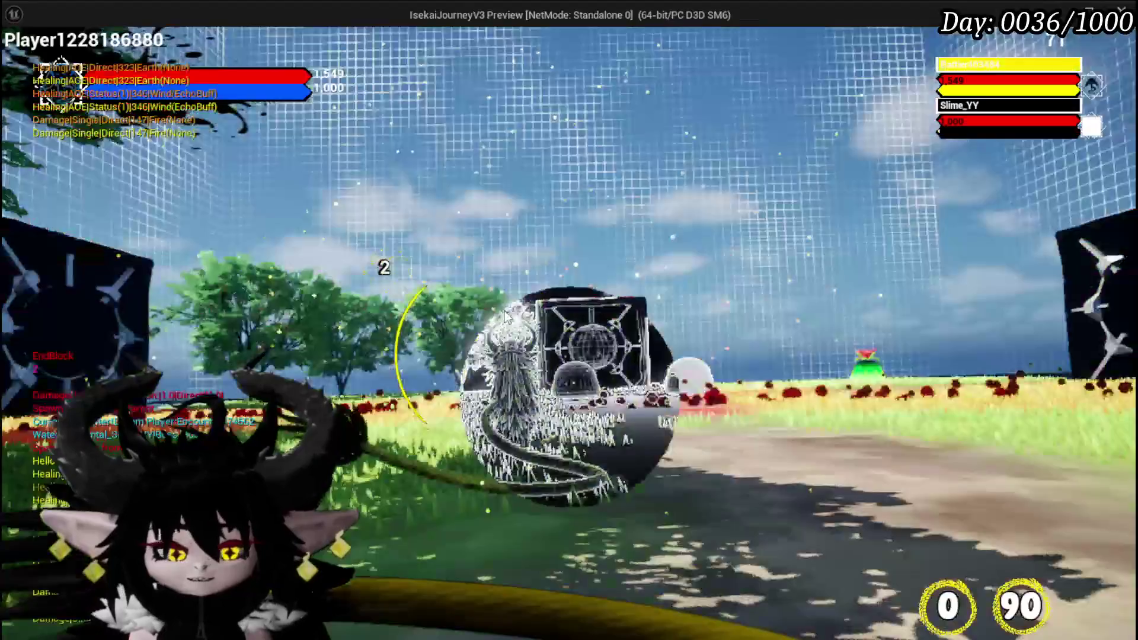
{"action": "key", "text": "Escape"}
{"action": "left_click", "coordinate": [23, 58]}
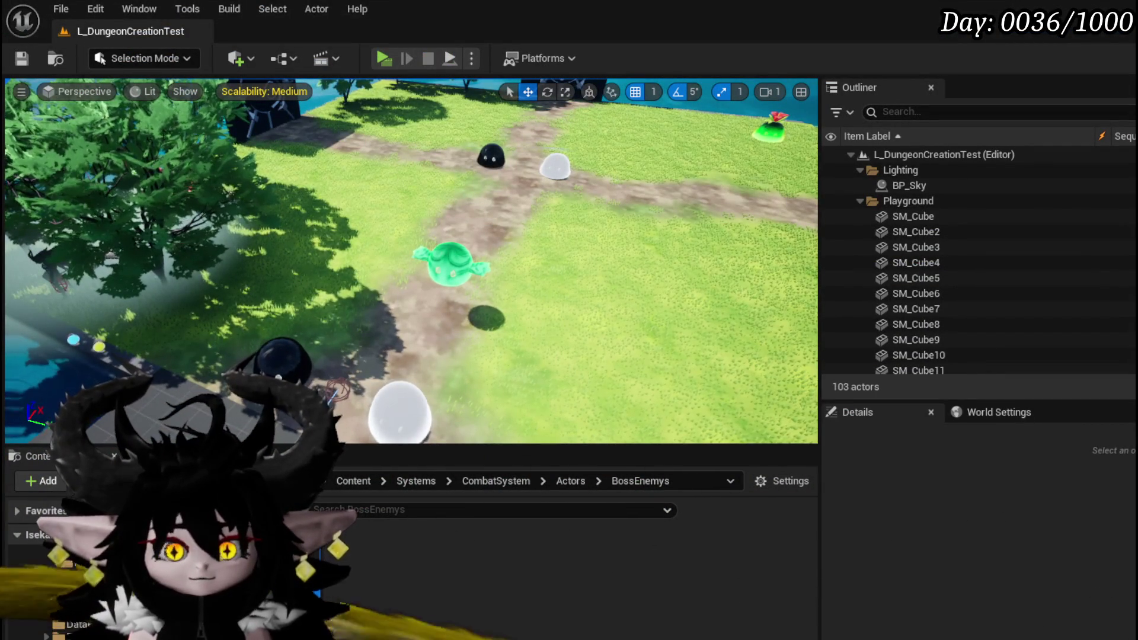
{"action": "key", "text": "alt+Tab"}
{"action": "scroll", "coordinate": [323, 376], "scroll_direction": "up", "scroll_amount": 3}
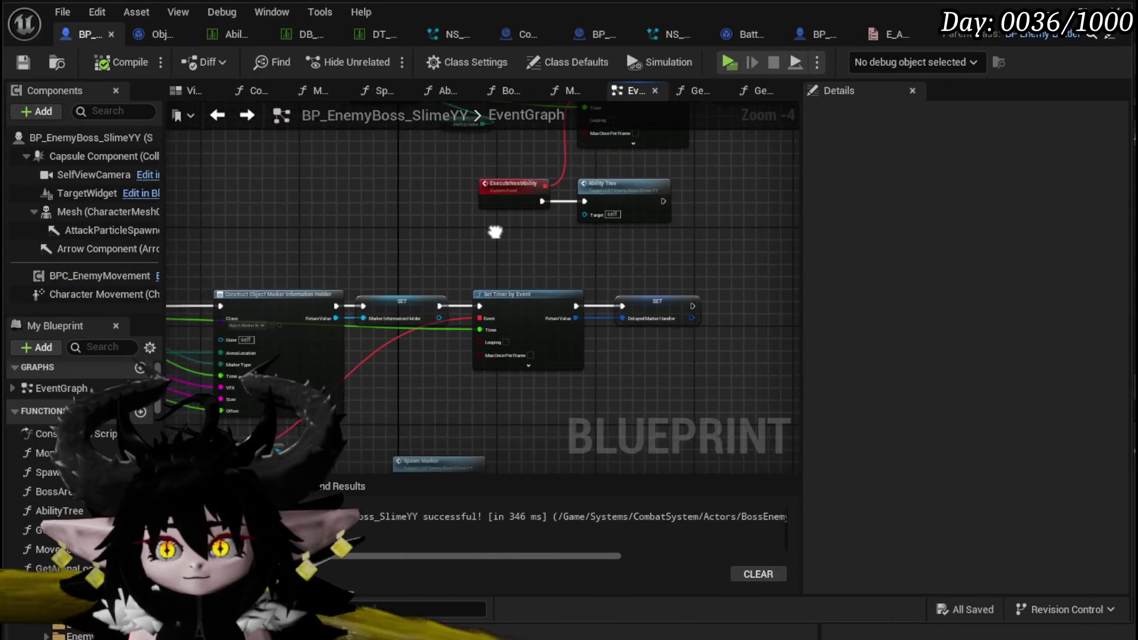
Inspect the Montage and MoveToArenaDirection graphs, shift the Montage and timer nodes down-left, and save
{"action": "scroll", "coordinate": [495, 231], "scroll_direction": "down", "scroll_amount": 3}
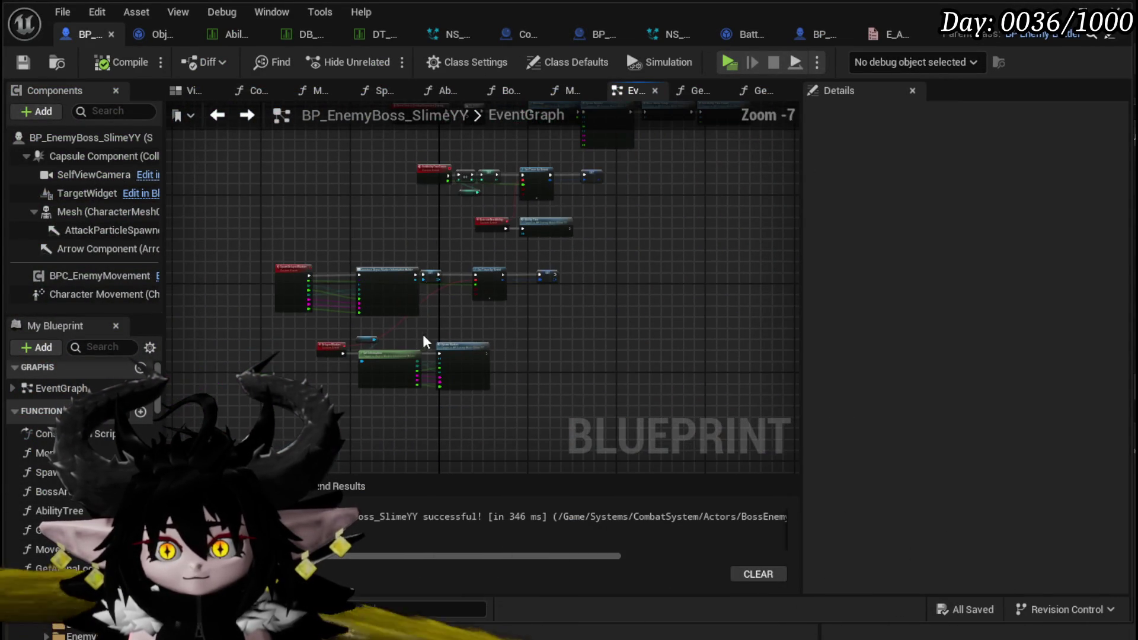
{"action": "scroll", "coordinate": [338, 231], "scroll_direction": "up", "scroll_amount": 4}
{"action": "scroll", "coordinate": [355, 267], "scroll_direction": "down", "scroll_amount": 4}
{"action": "scroll", "coordinate": [364, 293], "scroll_direction": "up", "scroll_amount": 1}
{"action": "scroll", "coordinate": [528, 330], "scroll_direction": "up", "scroll_amount": 2}
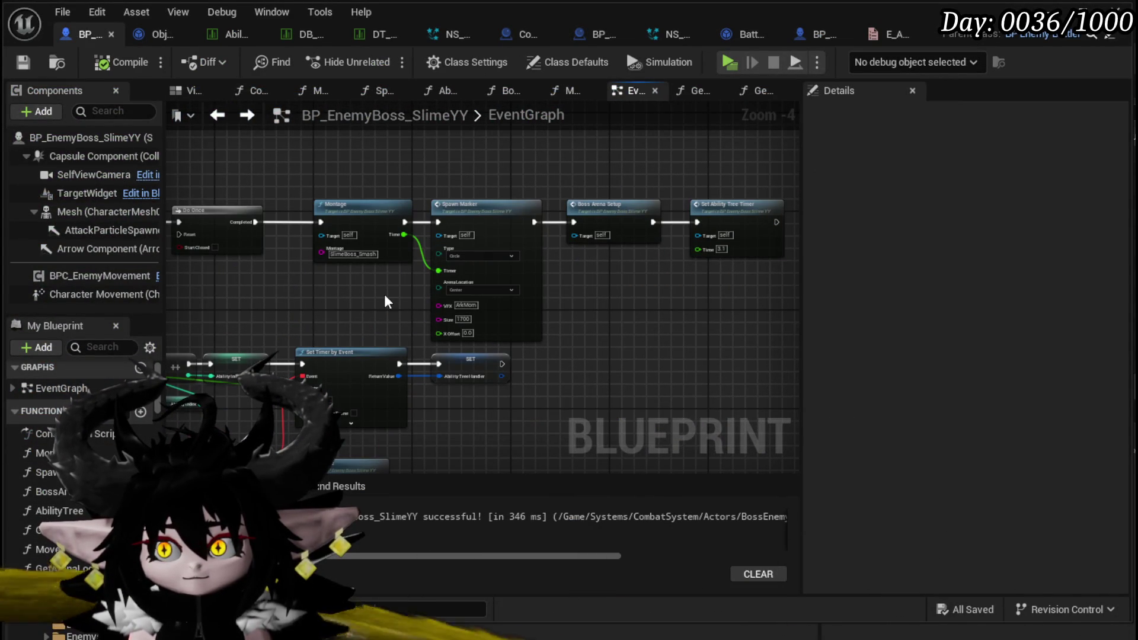
{"action": "double_click", "coordinate": [363, 204]}
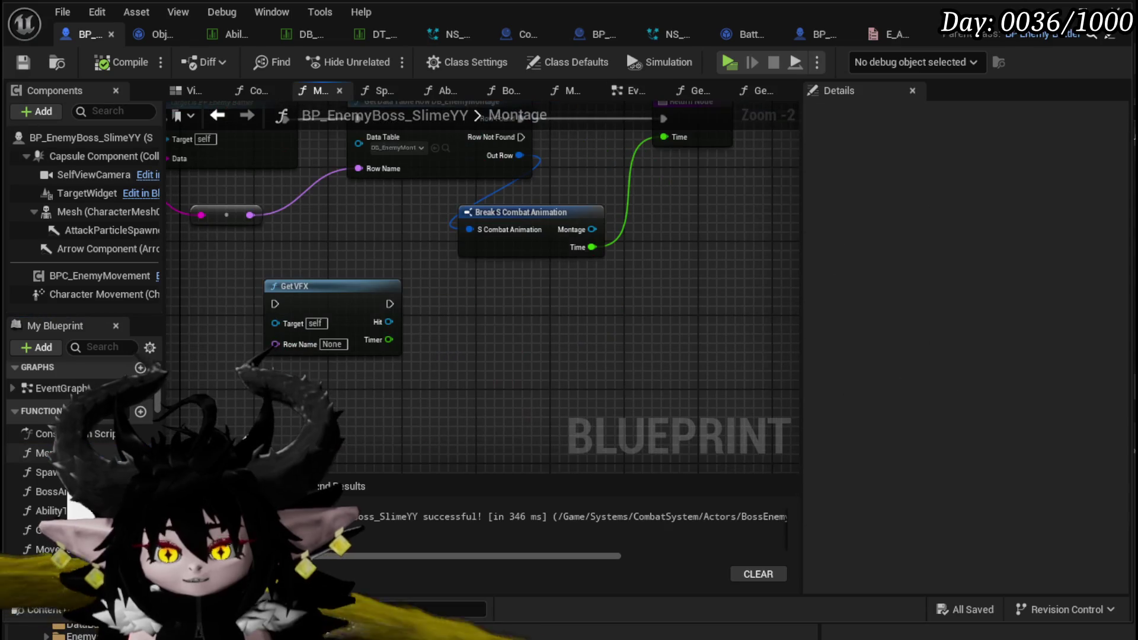
{"action": "scroll", "coordinate": [582, 309], "scroll_direction": "down", "scroll_amount": 1}
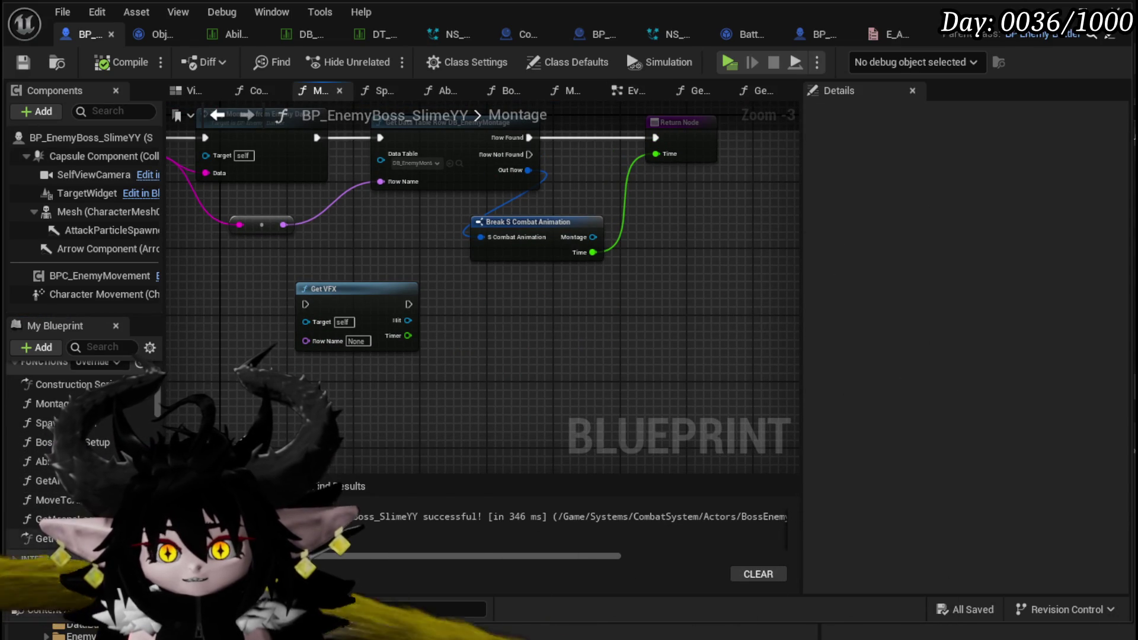
{"action": "double_click", "coordinate": [77, 504]}
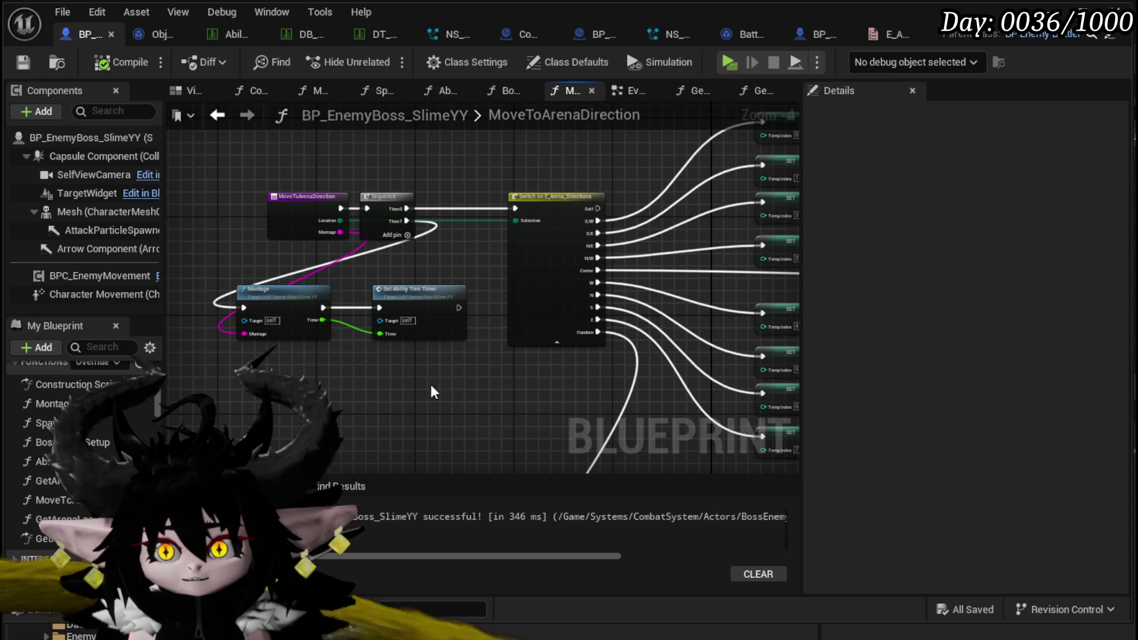
{"action": "mouse_move", "coordinate": [301, 314]}
{"action": "left_mouse_down"}
{"action": "mouse_move", "coordinate": [482, 261]}
{"action": "mouse_move", "coordinate": [310, 283]}
{"action": "mouse_move", "coordinate": [297, 345]}
{"action": "left_mouse_up"}
{"action": "left_click_drag", "start_coordinate": [386, 300], "coordinate": [567, 280]}
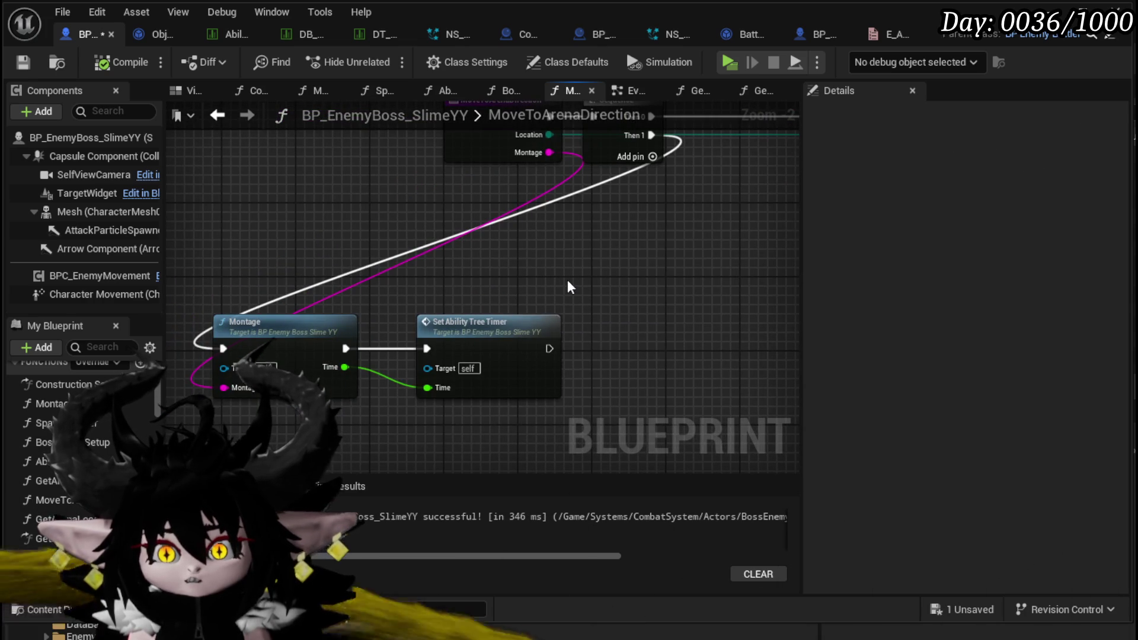
{"action": "scroll", "coordinate": [567, 286], "scroll_direction": "down", "scroll_amount": 3}
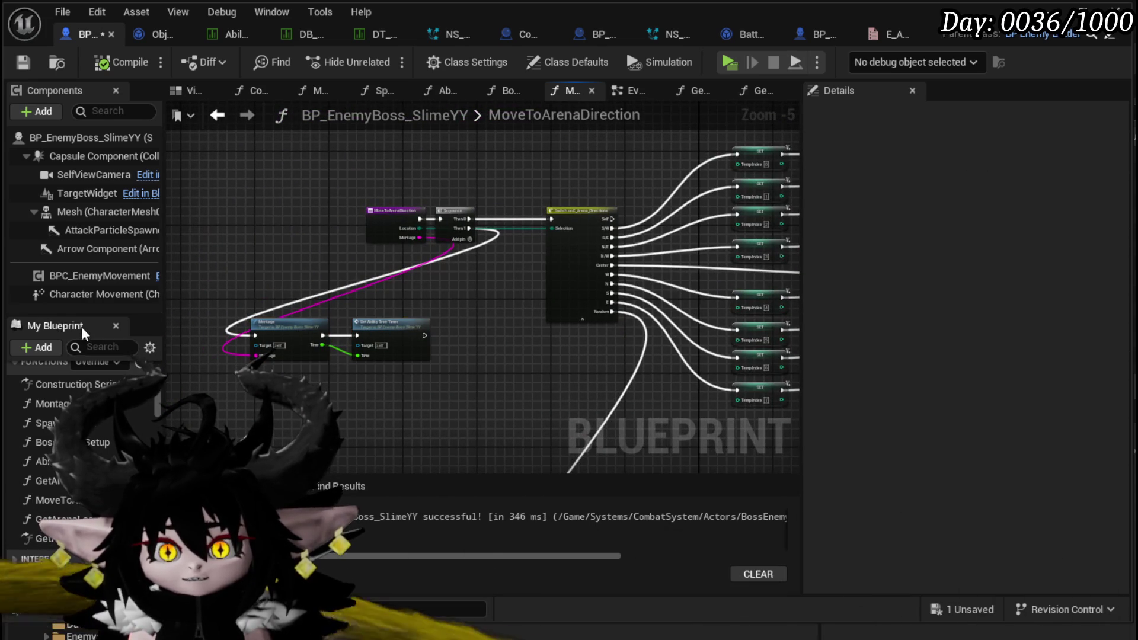
{"action": "key", "text": "ctrl+s"}
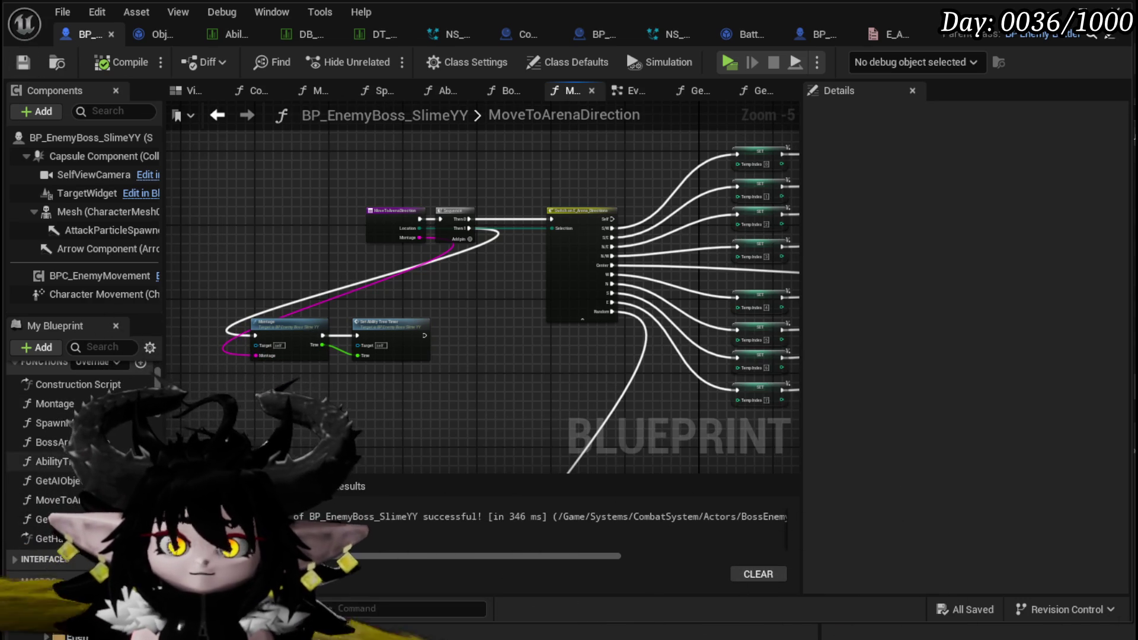
Move the Move to Arena Direction node up-left in AbilityTree and open its function graph
{"action": "left_click", "coordinate": [442, 90]}
{"action": "scroll", "coordinate": [319, 146], "scroll_direction": "down", "scroll_amount": 3}
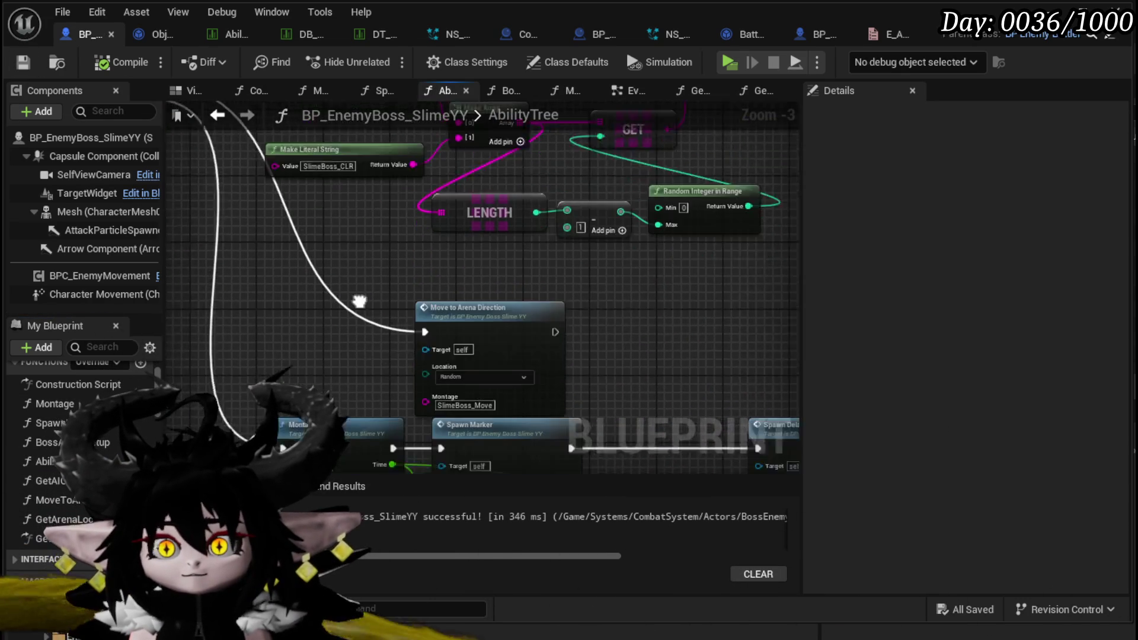
{"action": "left_click_drag", "start_coordinate": [457, 276], "coordinate": [363, 234]}
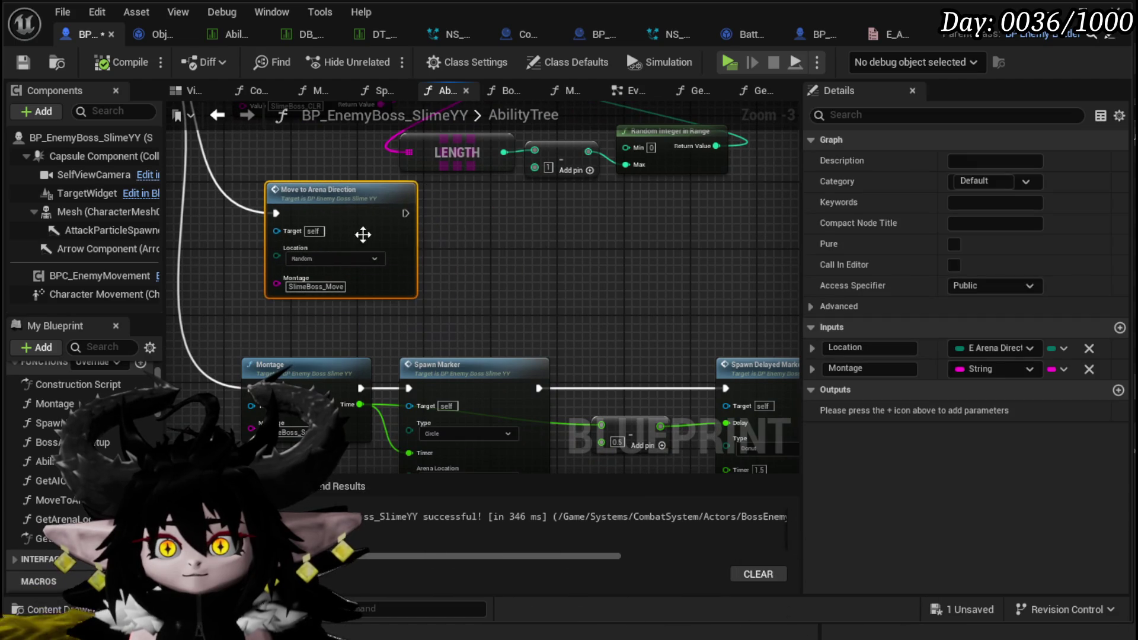
{"action": "left_click", "coordinate": [478, 254]}
{"action": "scroll", "coordinate": [507, 254], "scroll_direction": "down", "scroll_amount": 1}
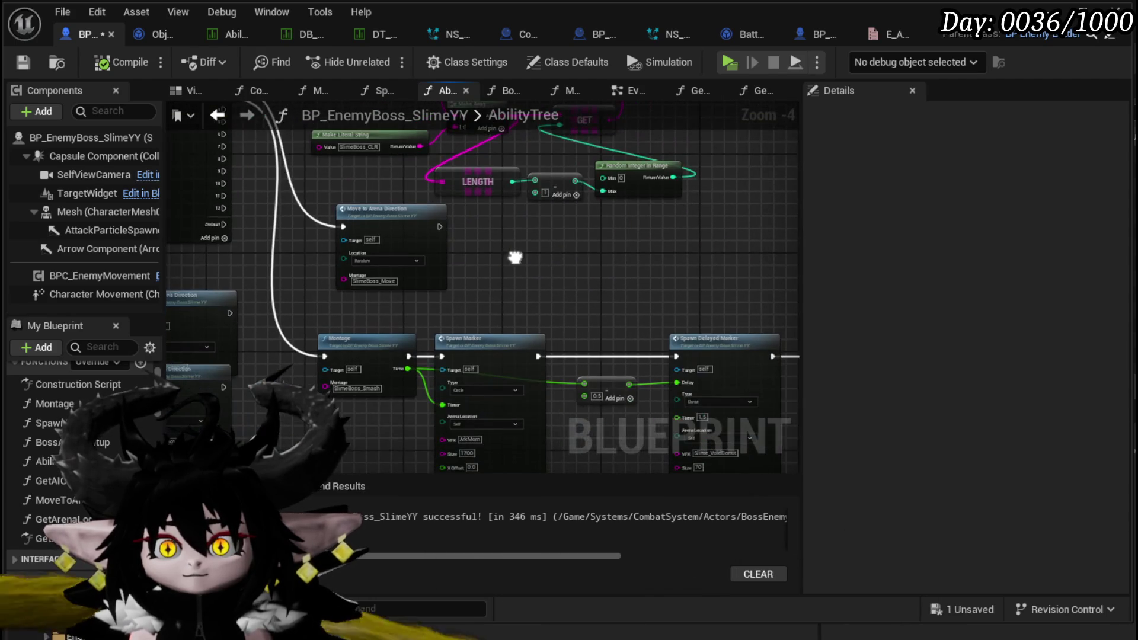
{"action": "double_click", "coordinate": [406, 227]}
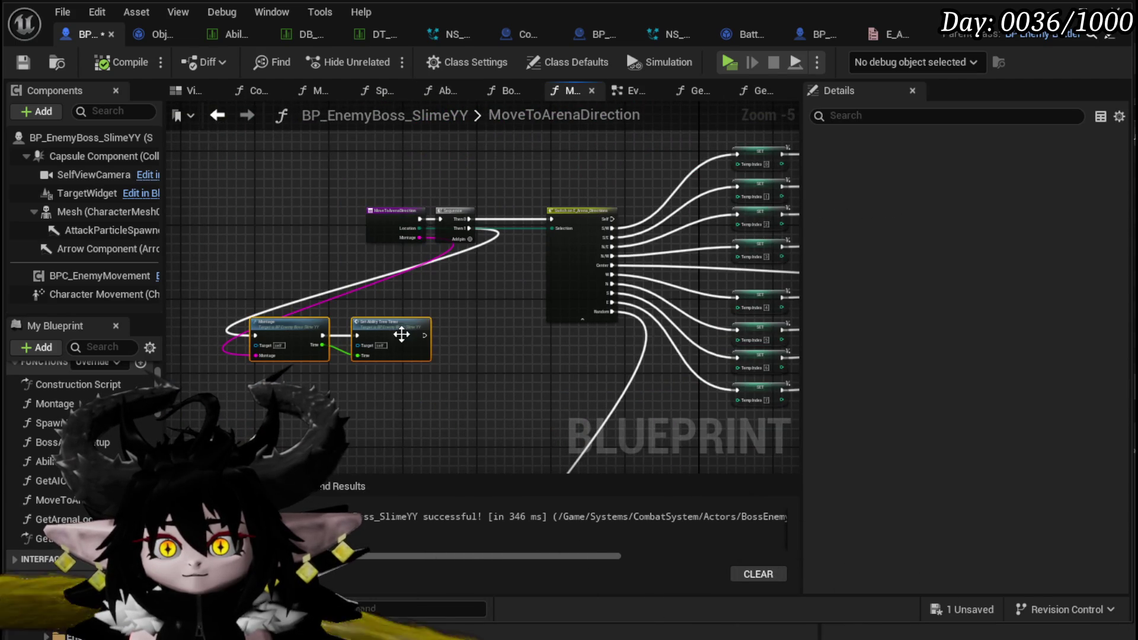
{"action": "left_click_drag", "start_coordinate": [442, 342], "coordinate": [443, 342]}
{"action": "scroll", "coordinate": [389, 280], "scroll_direction": "up", "scroll_amount": 2}
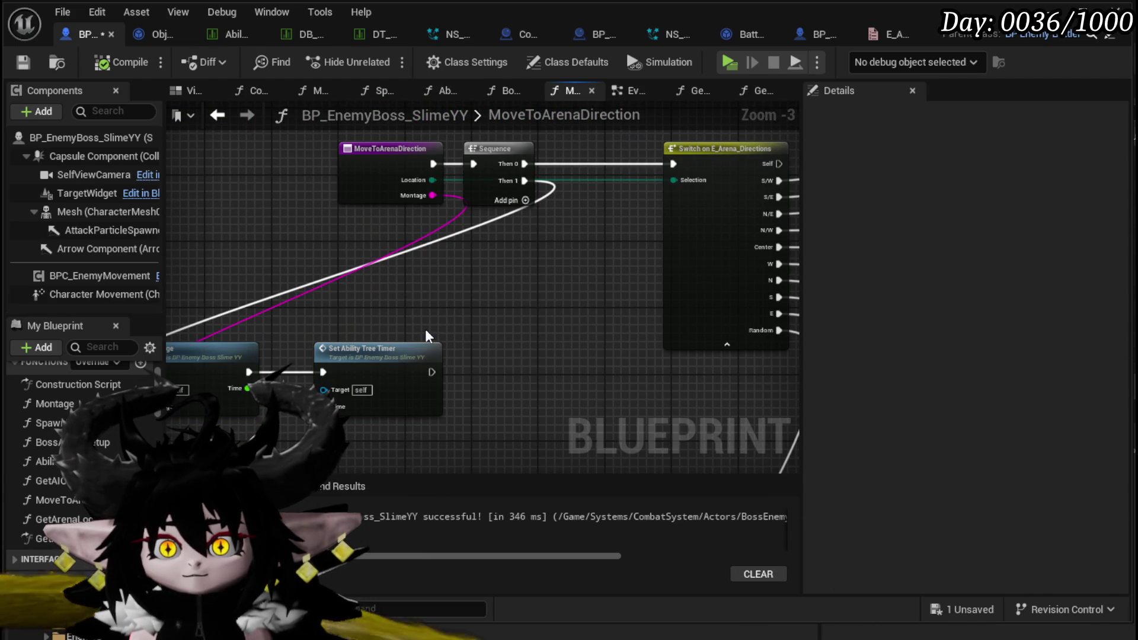
Spread the ExecuteNextAbility event left and the Ability Tree call right, then reopen AbilityTree
{"action": "double_click", "coordinate": [403, 350]}
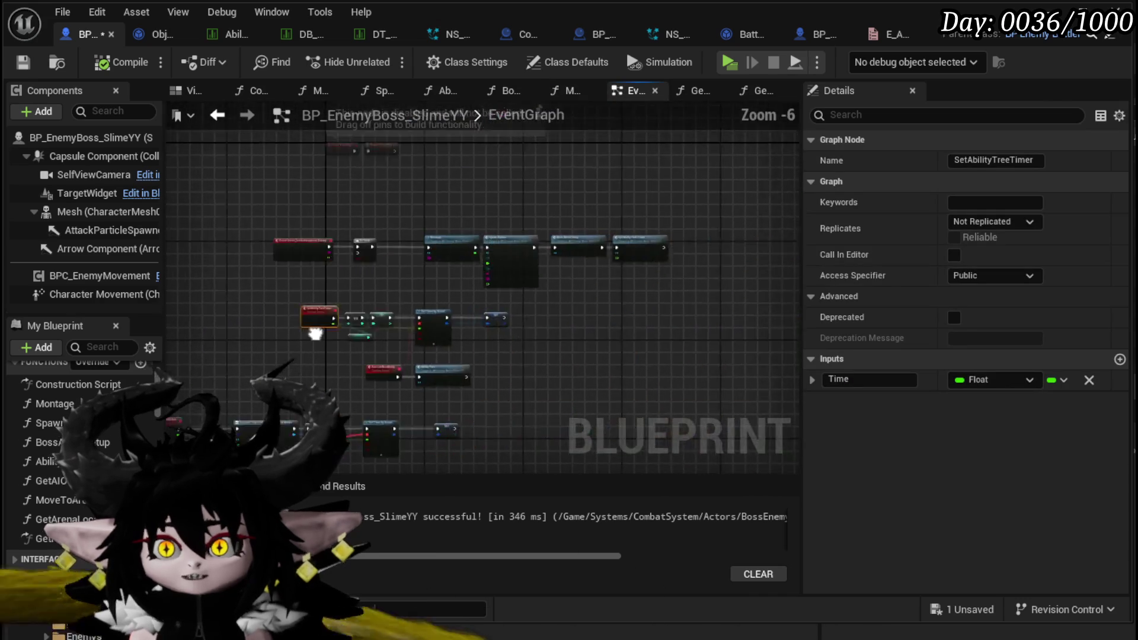
{"action": "left_click_drag", "start_coordinate": [699, 370], "coordinate": [609, 289]}
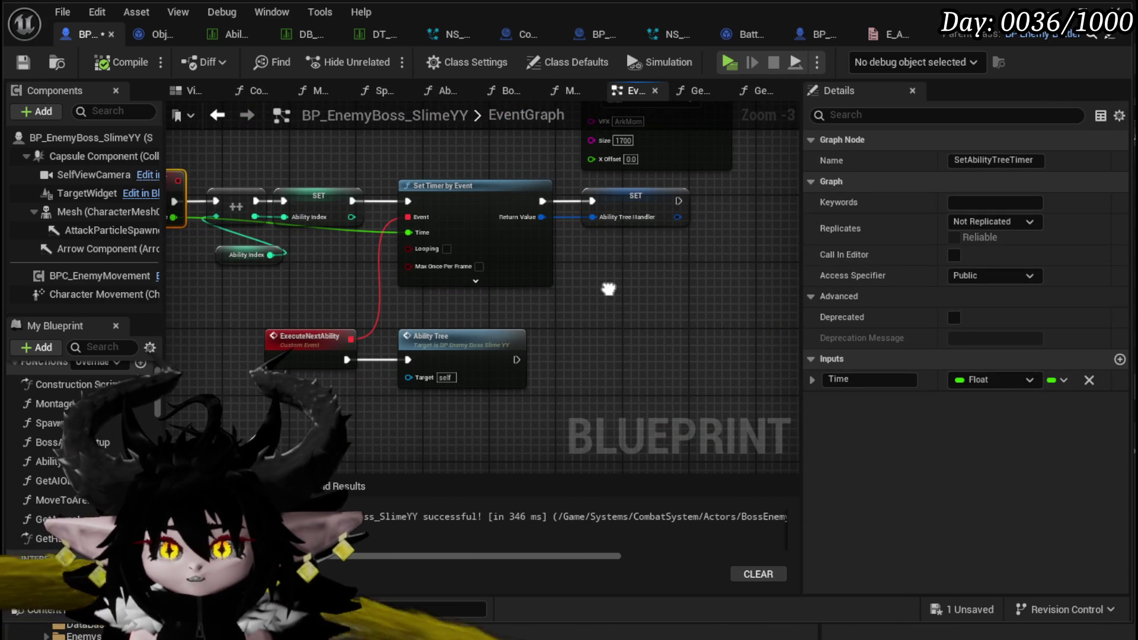
{"action": "mouse_move", "coordinate": [296, 315]}
{"action": "left_mouse_down"}
{"action": "mouse_move", "coordinate": [403, 287]}
{"action": "mouse_move", "coordinate": [228, 314]}
{"action": "left_mouse_up"}
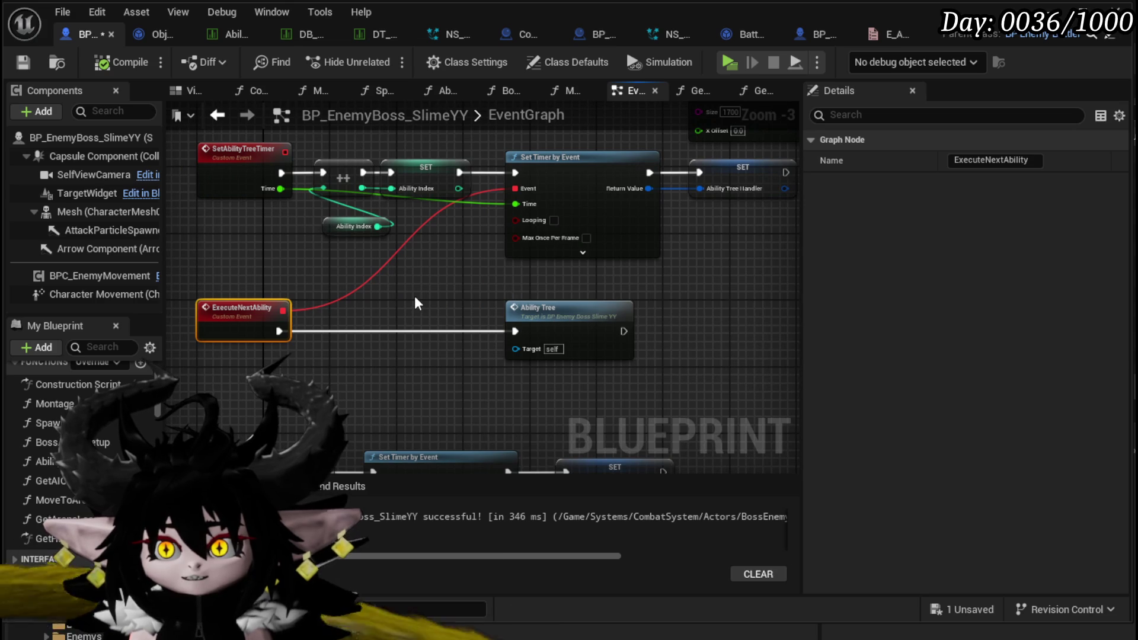
{"action": "left_click_drag", "start_coordinate": [596, 316], "coordinate": [662, 316]}
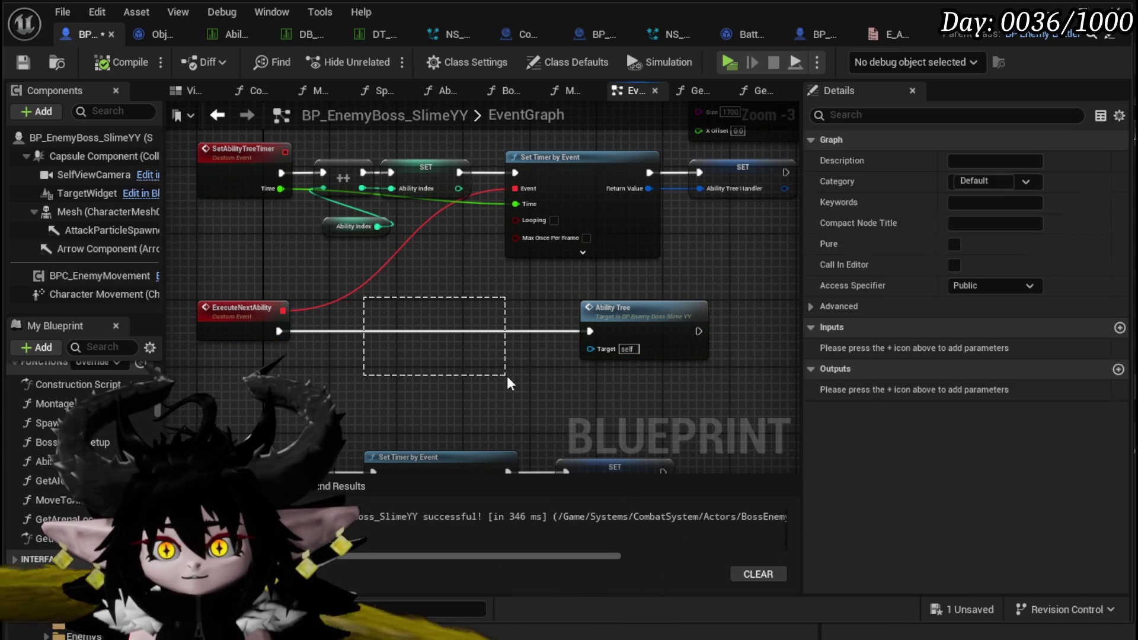
{"action": "double_click", "coordinate": [670, 313]}
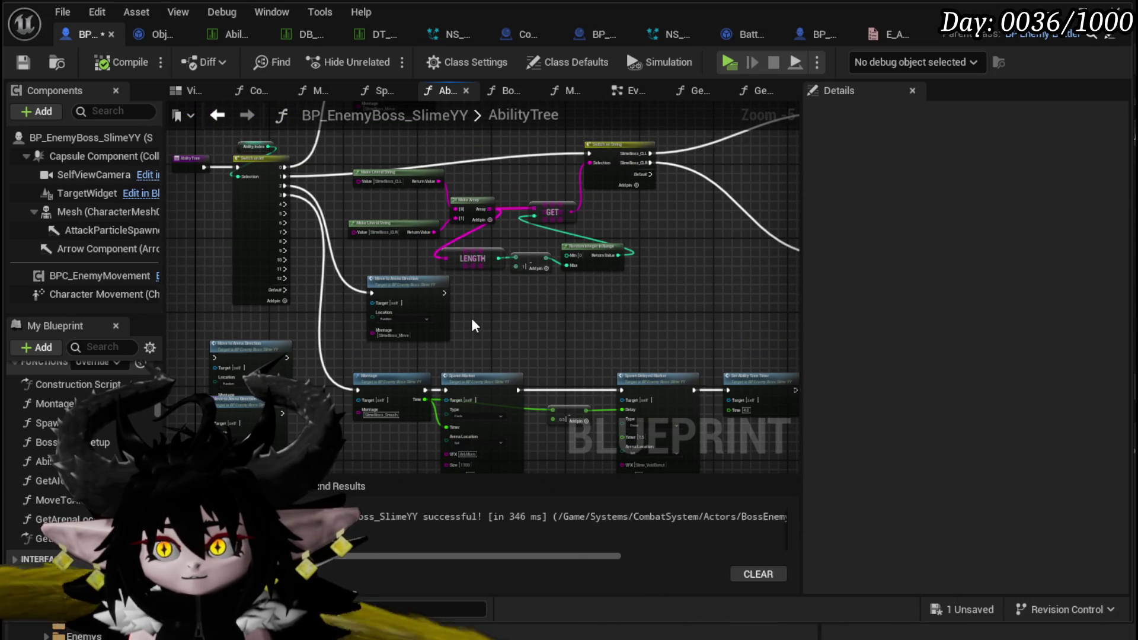
Move the Execute Action and Montage nodes up-left and center the Switch on String node
{"action": "mouse_move", "coordinate": [472, 318]}
{"action": "left_mouse_down"}
{"action": "mouse_move", "coordinate": [380, 394]}
{"action": "mouse_move", "coordinate": [309, 385]}
{"action": "mouse_move", "coordinate": [480, 448]}
{"action": "mouse_move", "coordinate": [438, 427]}
{"action": "mouse_move", "coordinate": [447, 452]}
{"action": "left_mouse_up"}
{"action": "mouse_move", "coordinate": [446, 256]}
{"action": "left_mouse_down"}
{"action": "mouse_move", "coordinate": [394, 340]}
{"action": "mouse_move", "coordinate": [552, 237]}
{"action": "left_mouse_up"}
{"action": "left_click_drag", "start_coordinate": [622, 301], "coordinate": [531, 203]}
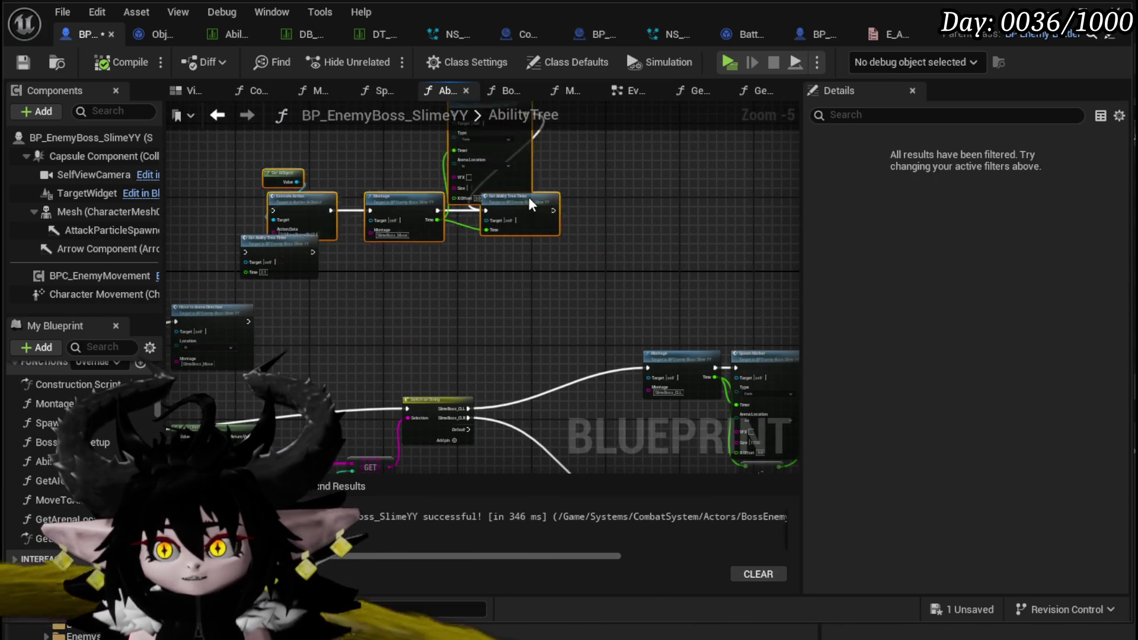
{"action": "scroll", "coordinate": [576, 261], "scroll_direction": "down", "scroll_amount": 2}
{"action": "left_click", "coordinate": [576, 261]}
{"action": "scroll", "coordinate": [545, 307], "scroll_direction": "up", "scroll_amount": 6}
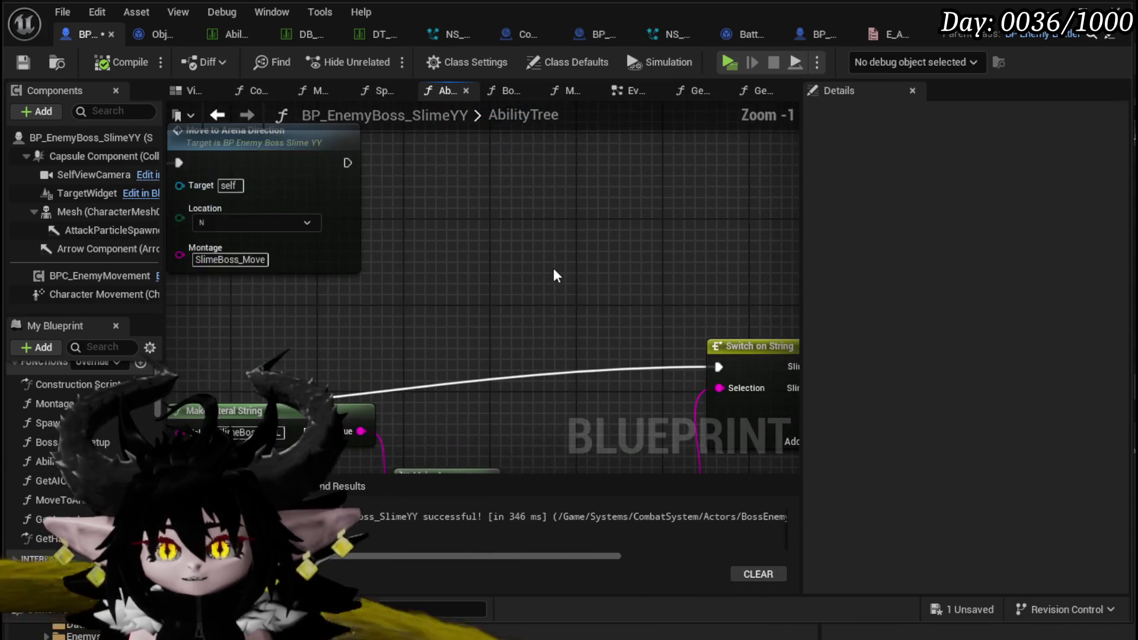
{"action": "scroll", "coordinate": [554, 269], "scroll_direction": "down", "scroll_amount": 1}
{"action": "mouse_move", "coordinate": [553, 270]}
{"action": "left_mouse_down"}
{"action": "mouse_move", "coordinate": [617, 170]}
{"action": "mouse_move", "coordinate": [366, 200]}
{"action": "mouse_move", "coordinate": [654, 233]}
{"action": "left_mouse_up"}
Add a Rotate Actor node and a Get Arena Location Vector node set to Center
{"action": "right_click", "coordinate": [579, 209]}
{"action": "type", "text": "s"}
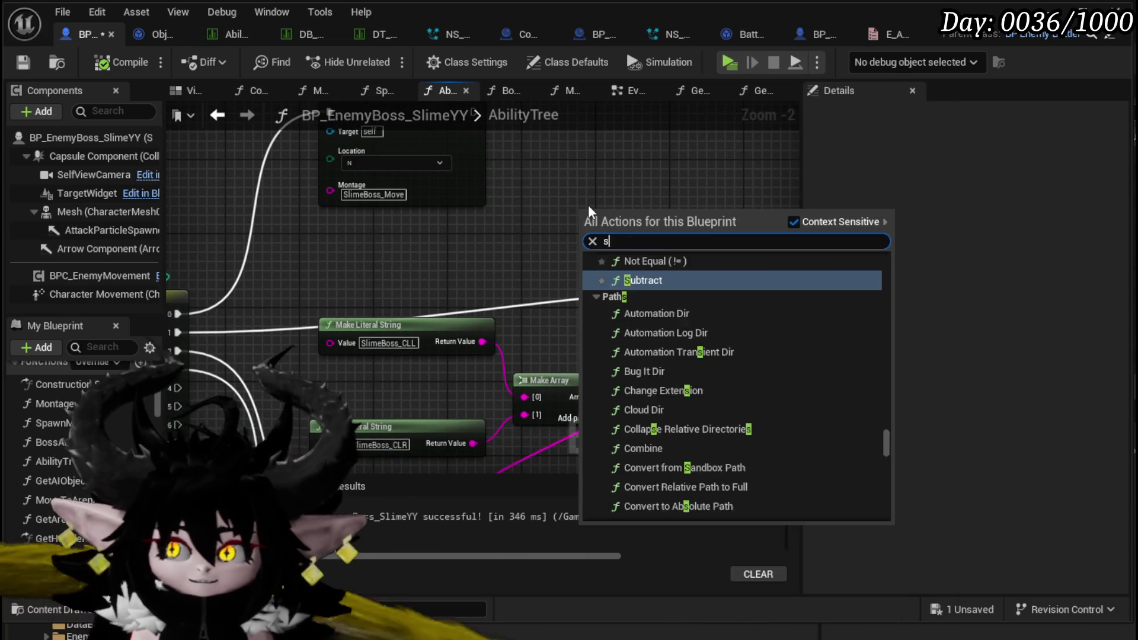
{"action": "type", "text": "et actor"}
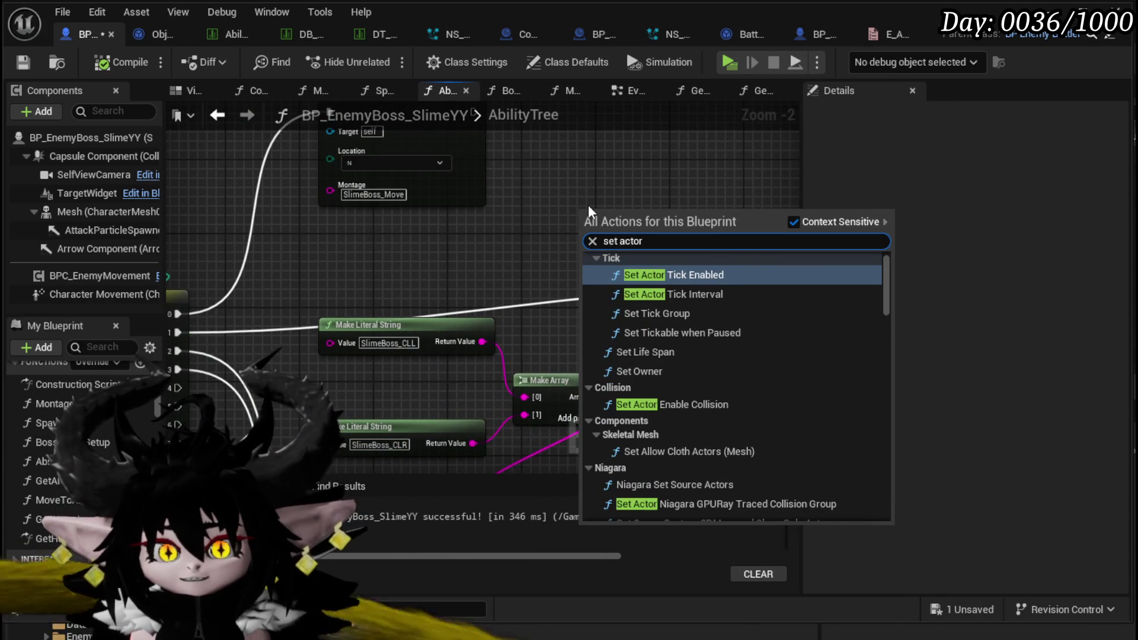
{"action": "key", "text": "BackSpace"}
{"action": "key", "text": "BackSpace"}
{"action": "key", "text": "BackSpace"}
{"action": "type", "text": "Rotate"}
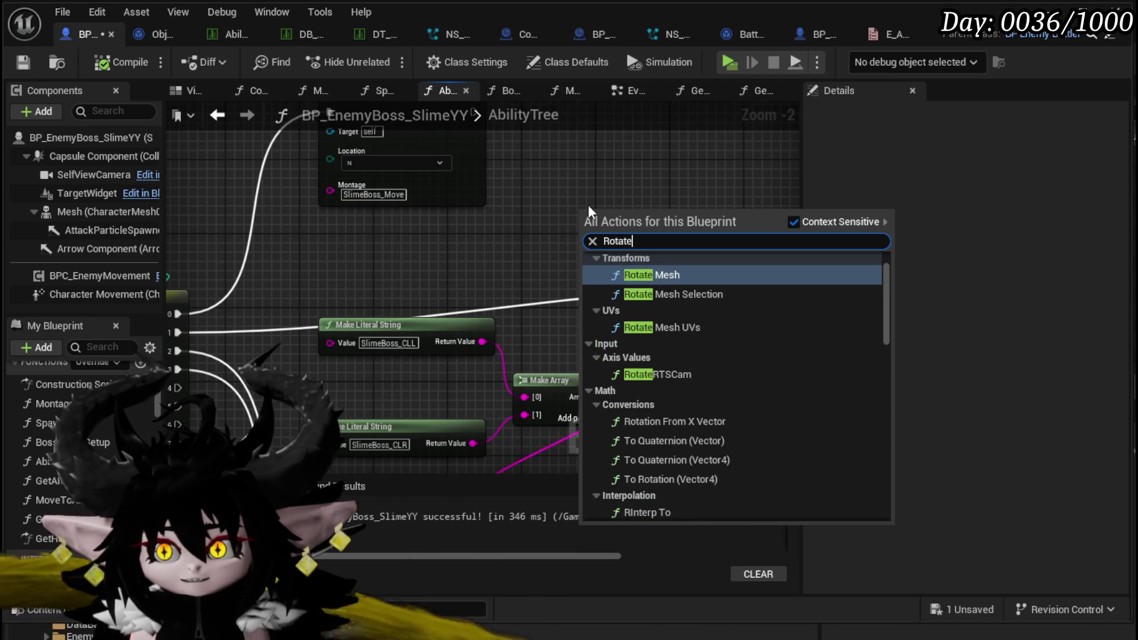
{"action": "scroll", "coordinate": [812, 378], "scroll_direction": "down", "scroll_amount": 5}
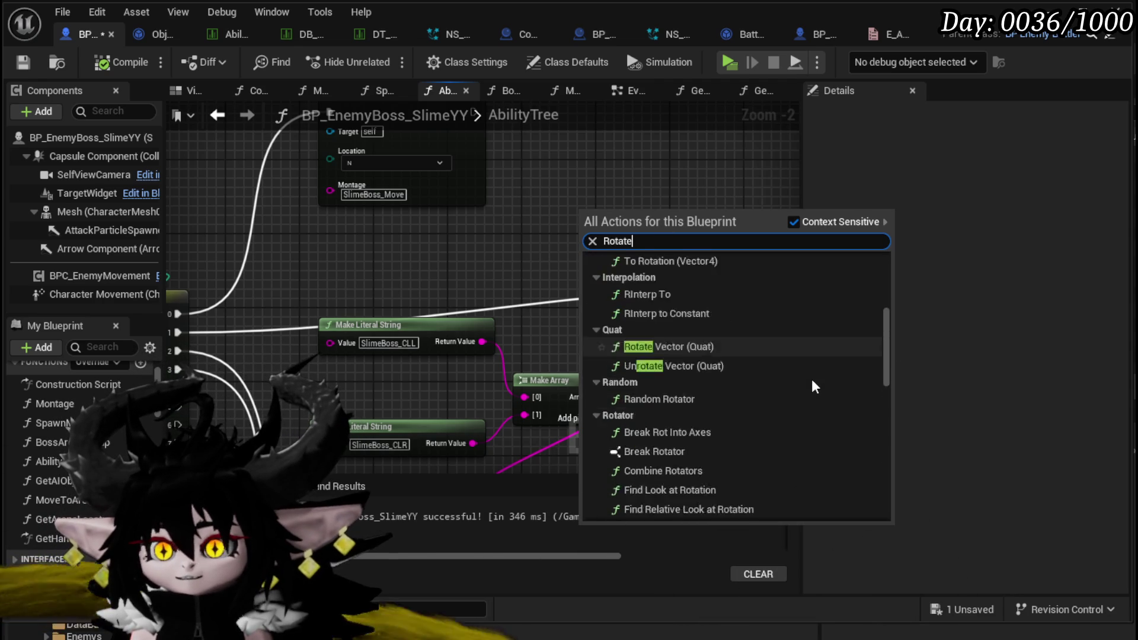
{"action": "scroll", "coordinate": [812, 379], "scroll_direction": "down", "scroll_amount": 10}
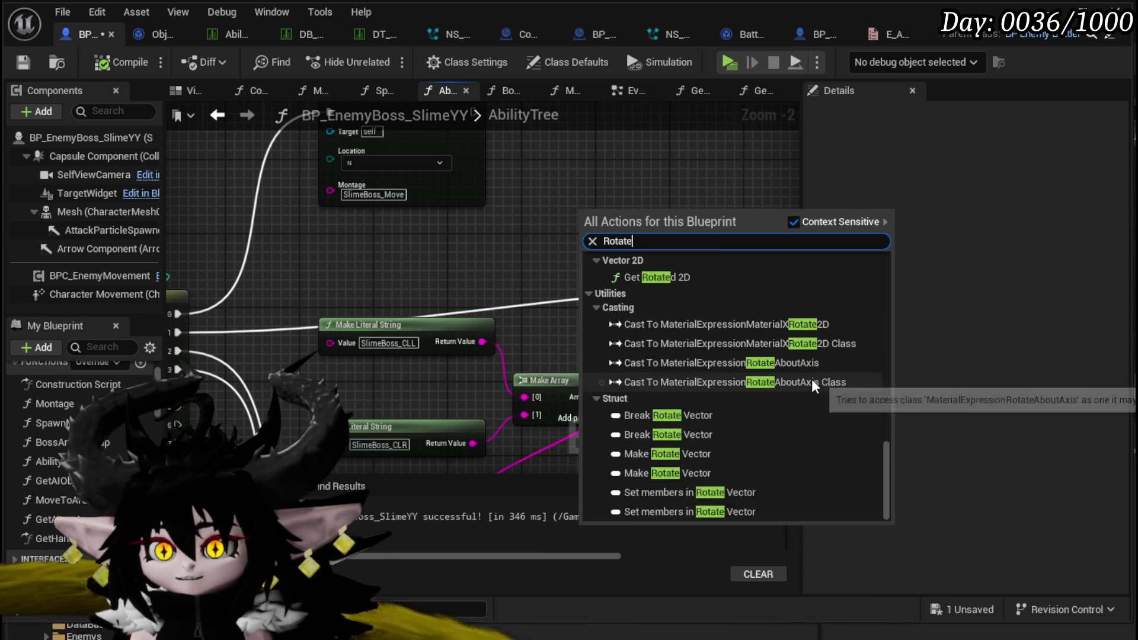
{"action": "left_click_drag", "start_coordinate": [895, 460], "coordinate": [877, 247]}
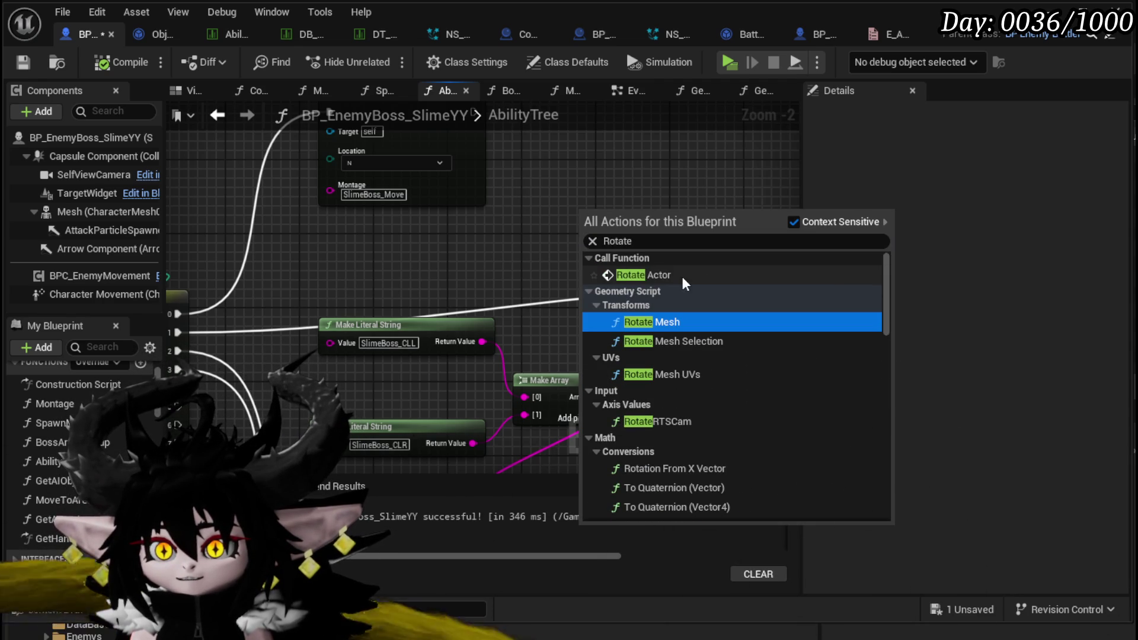
{"action": "left_click", "coordinate": [682, 276]}
{"action": "left_click_drag", "start_coordinate": [634, 239], "coordinate": [643, 228]}
{"action": "scroll", "coordinate": [444, 310], "scroll_direction": "down", "scroll_amount": 2}
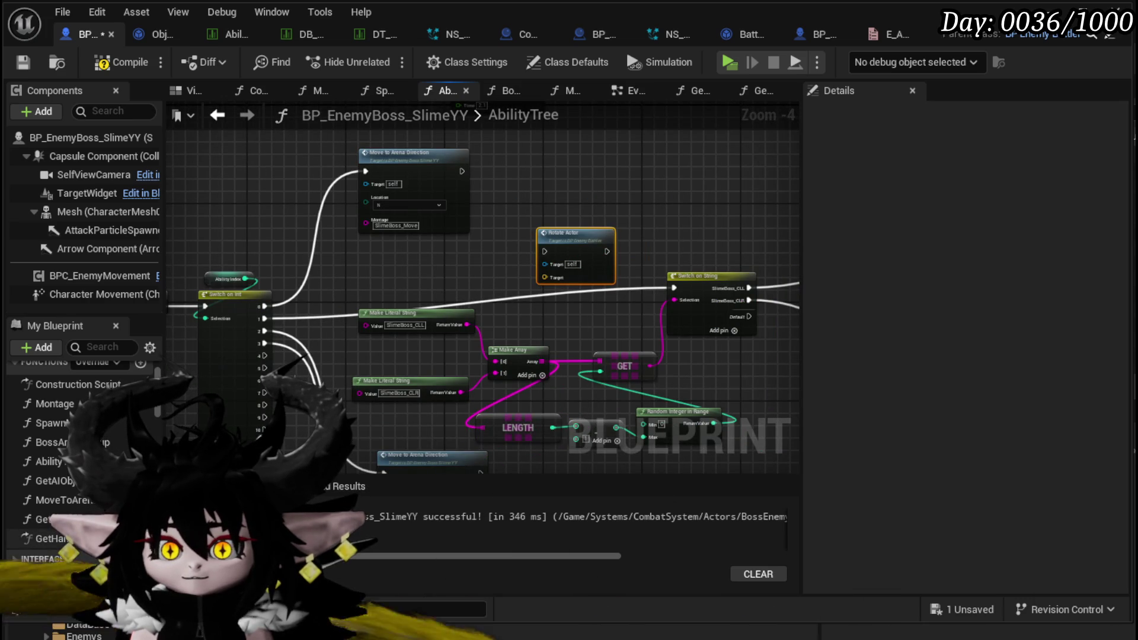
{"action": "left_click_drag", "start_coordinate": [48, 519], "coordinate": [426, 252]}
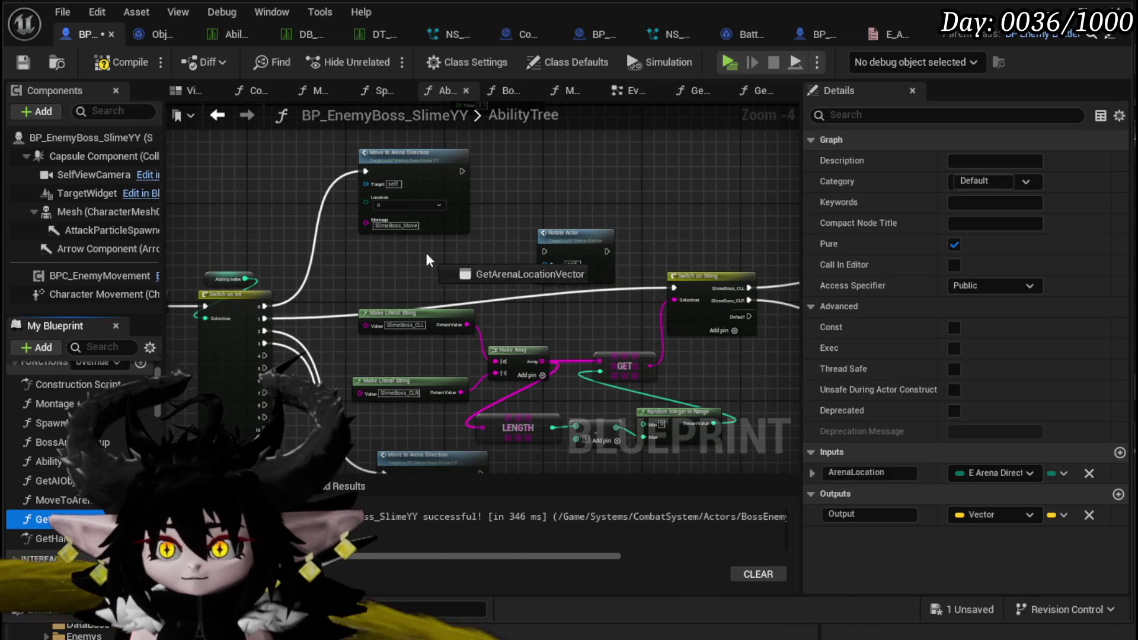
{"action": "scroll", "coordinate": [421, 244], "scroll_direction": "up", "scroll_amount": 4}
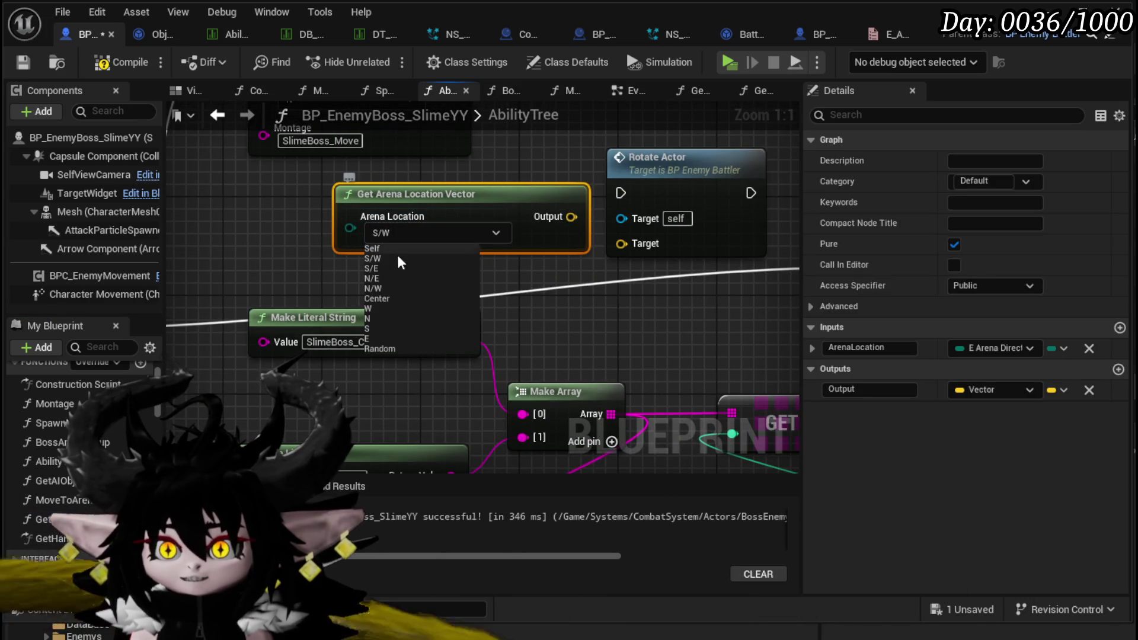
{"action": "left_click", "coordinate": [383, 299]}
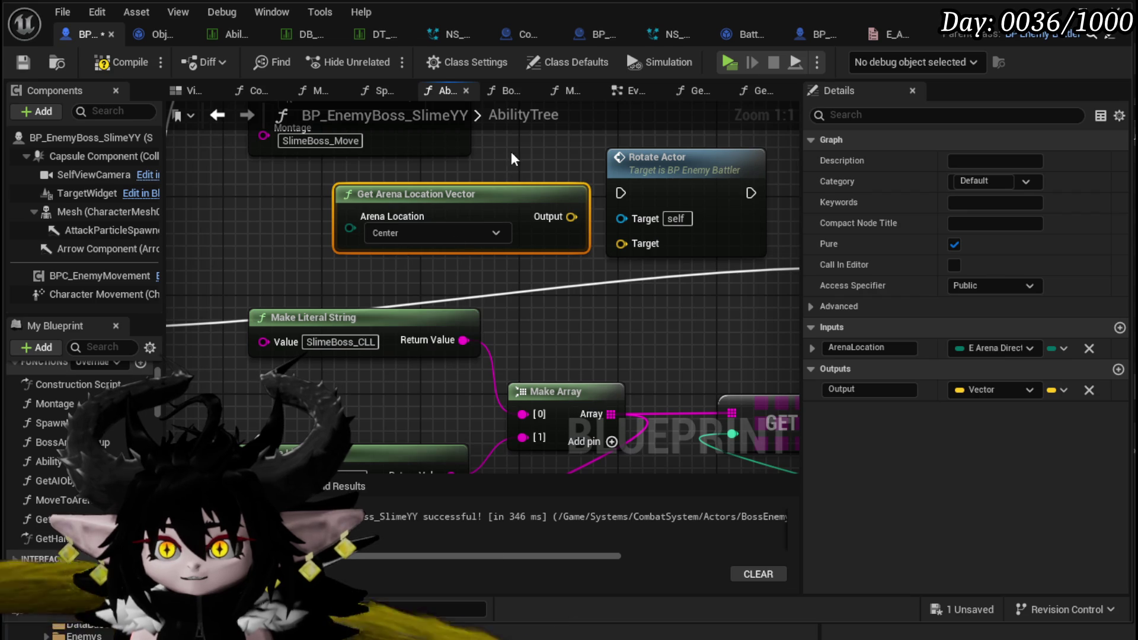
Collapse the two nodes into a new function named RotateActorToCenter and open it
{"action": "right_click", "coordinate": [678, 198]}
{"action": "left_click", "coordinate": [740, 430]}
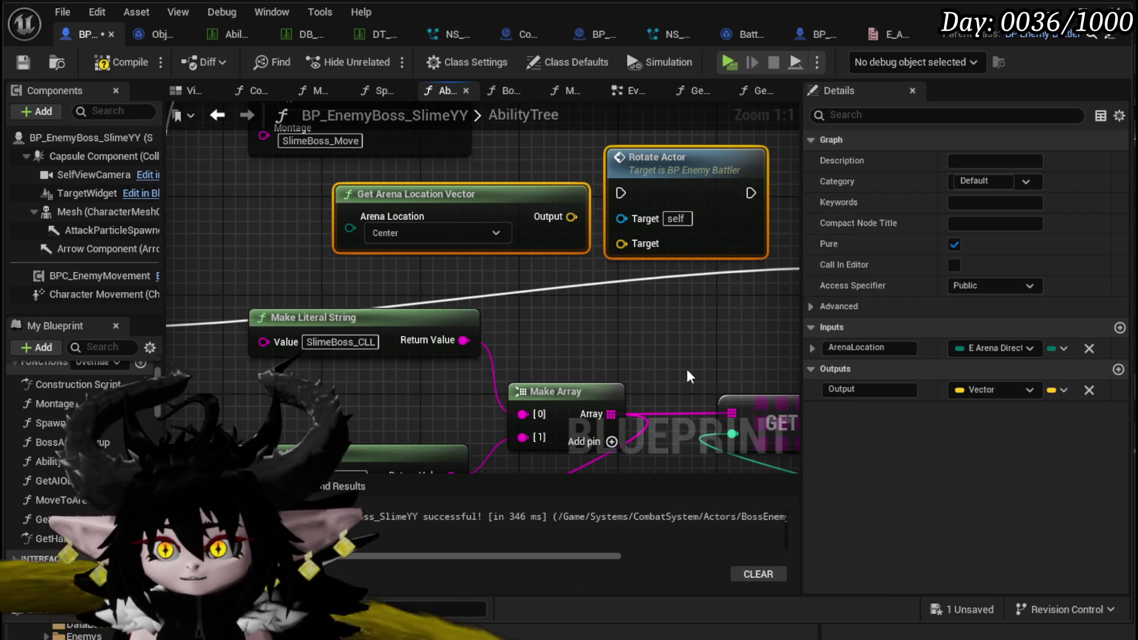
{"action": "type", "text": "RotateActor"}
{"action": "key", "text": "Return"}
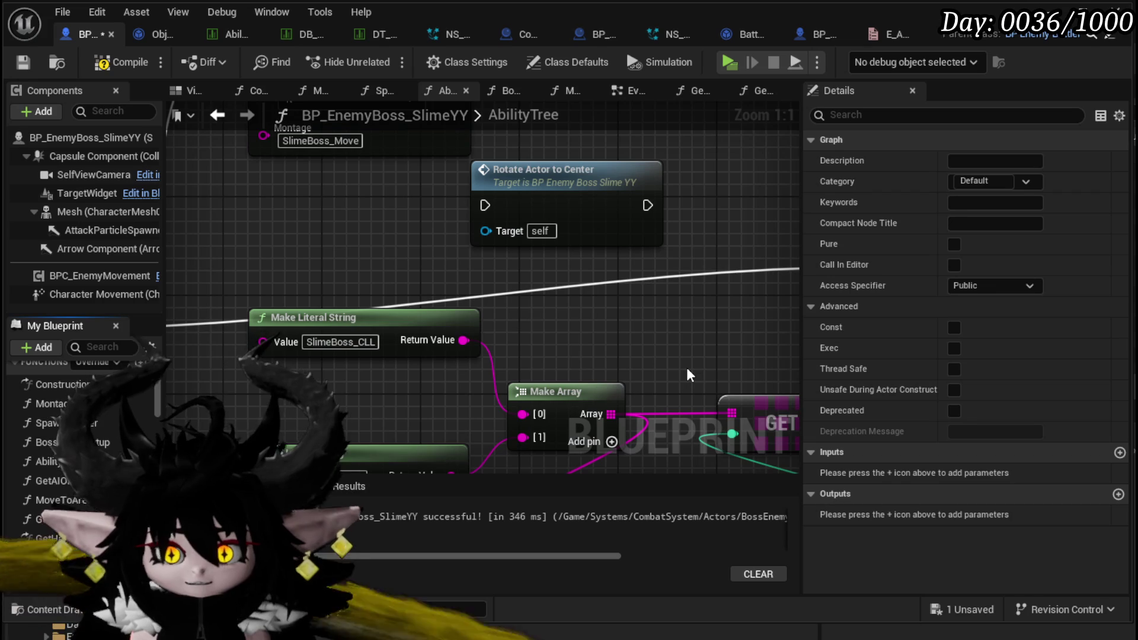
{"action": "double_click", "coordinate": [632, 215]}
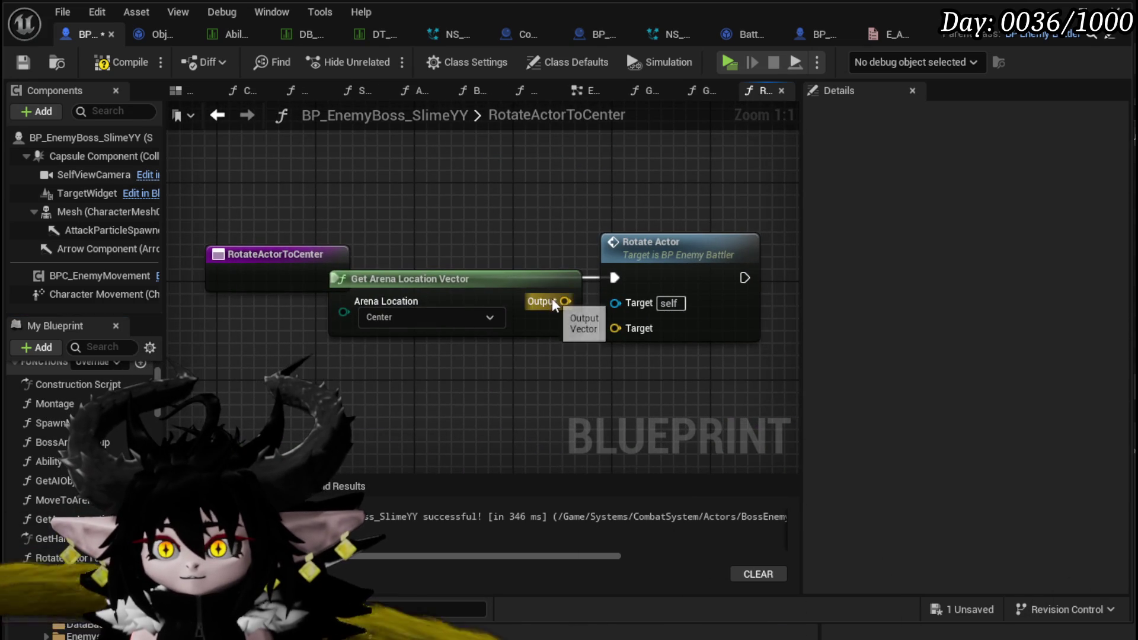
Wire the Center vector into Rotate Actor, compile, and call RotateActorToCenter from switch cases 1 and 3
{"action": "left_click_drag", "start_coordinate": [422, 279], "coordinate": [422, 303]}
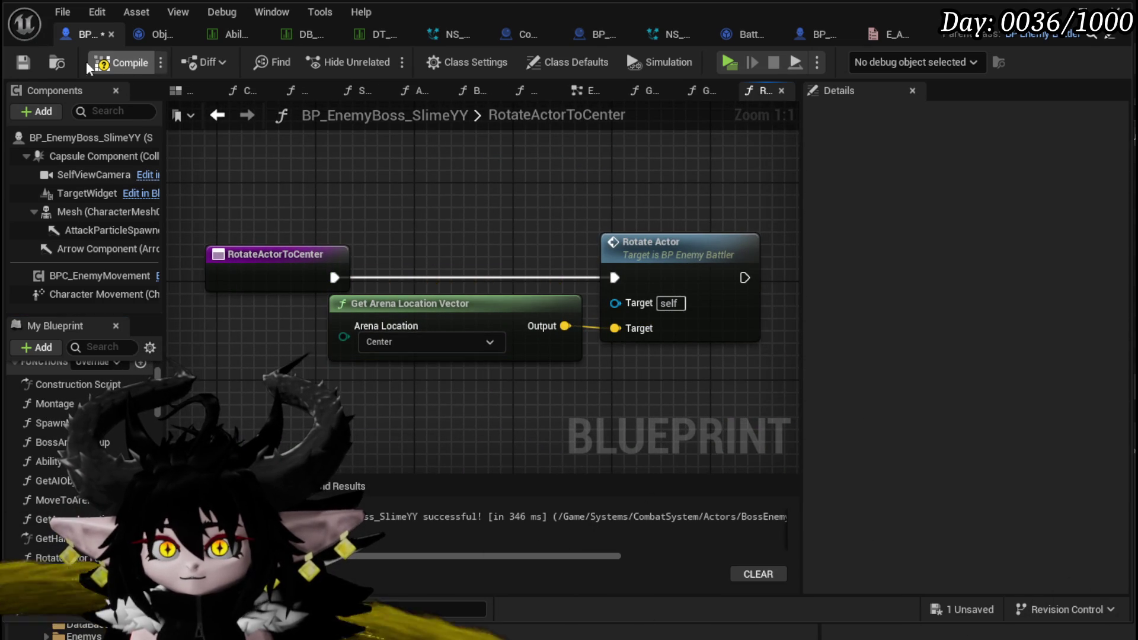
{"action": "left_click", "coordinate": [22, 63]}
{"action": "left_click", "coordinate": [218, 115]}
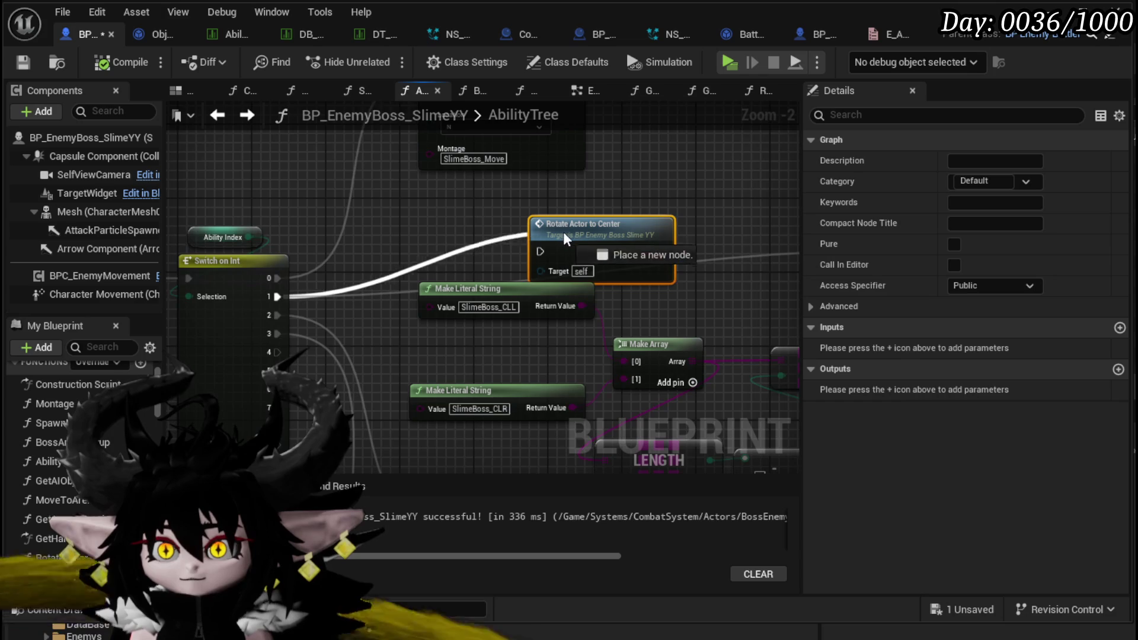
{"action": "left_click_drag", "start_coordinate": [541, 256], "coordinate": [541, 252]}
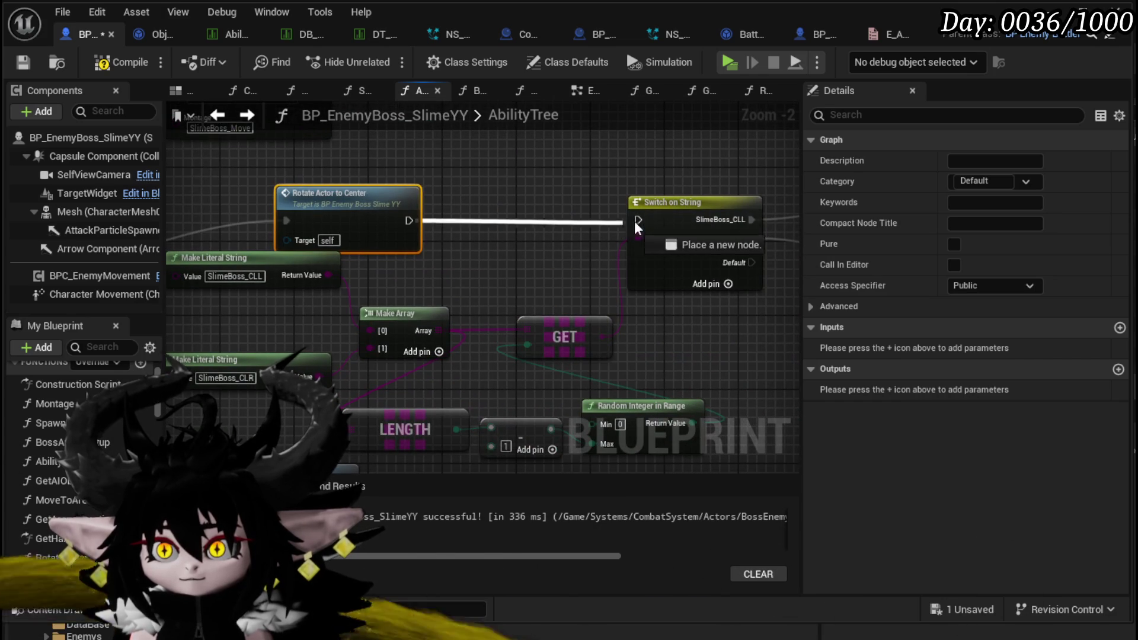
{"action": "mouse_move", "coordinate": [423, 190]}
{"action": "left_mouse_down"}
{"action": "mouse_move", "coordinate": [416, 408]}
{"action": "mouse_move", "coordinate": [253, 232]}
{"action": "mouse_move", "coordinate": [440, 306]}
{"action": "mouse_move", "coordinate": [360, 235]}
{"action": "left_mouse_up"}
{"action": "mouse_move", "coordinate": [333, 166]}
{"action": "left_mouse_down"}
{"action": "mouse_move", "coordinate": [410, 452]}
{"action": "mouse_move", "coordinate": [426, 194]}
{"action": "mouse_move", "coordinate": [516, 188]}
{"action": "left_mouse_up"}
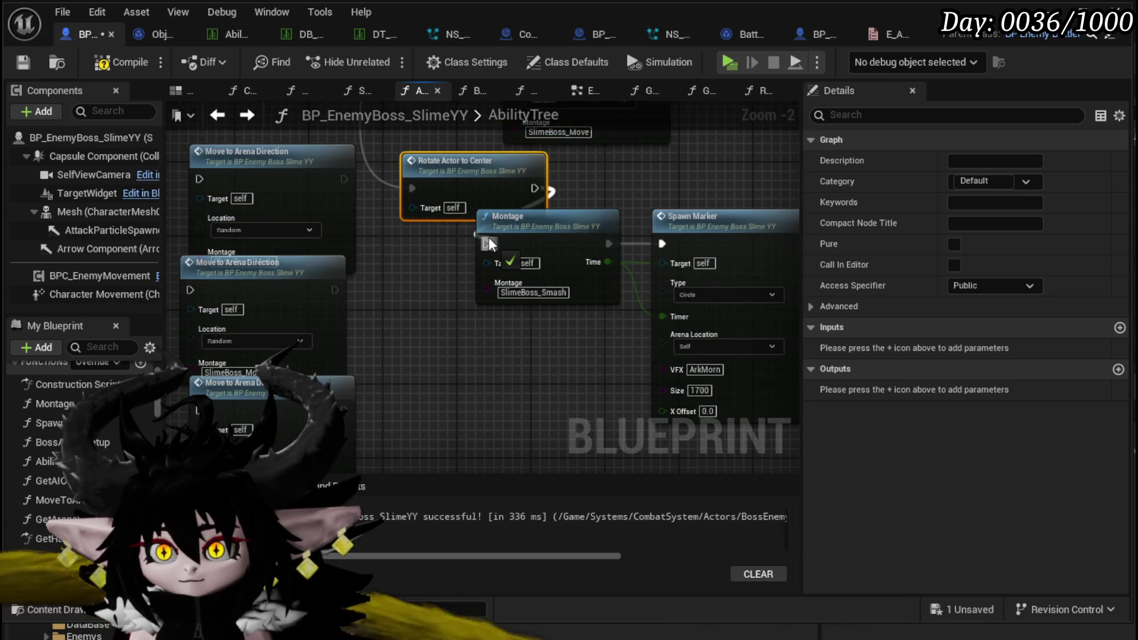
Reposition the Montage and Spawn Marker nodes and chain Set Ability Tree Timer after Spawn Delayed Marker
{"action": "scroll", "coordinate": [614, 359], "scroll_direction": "down", "scroll_amount": 1}
{"action": "left_click_drag", "start_coordinate": [615, 359], "coordinate": [308, 412]}
{"action": "left_click_drag", "start_coordinate": [722, 254], "coordinate": [722, 255]}
{"action": "mouse_move", "coordinate": [428, 274]}
{"action": "left_mouse_down"}
{"action": "mouse_move", "coordinate": [481, 254]}
{"action": "mouse_move", "coordinate": [509, 224]}
{"action": "left_mouse_up"}
{"action": "left_click_drag", "start_coordinate": [241, 381], "coordinate": [308, 340]}
{"action": "scroll", "coordinate": [308, 347], "scroll_direction": "down", "scroll_amount": 1}
{"action": "mouse_move", "coordinate": [215, 348]}
{"action": "left_mouse_down"}
{"action": "mouse_move", "coordinate": [700, 233]}
{"action": "mouse_move", "coordinate": [737, 247]}
{"action": "left_mouse_up"}
{"action": "left_click_drag", "start_coordinate": [650, 218], "coordinate": [375, 259]}
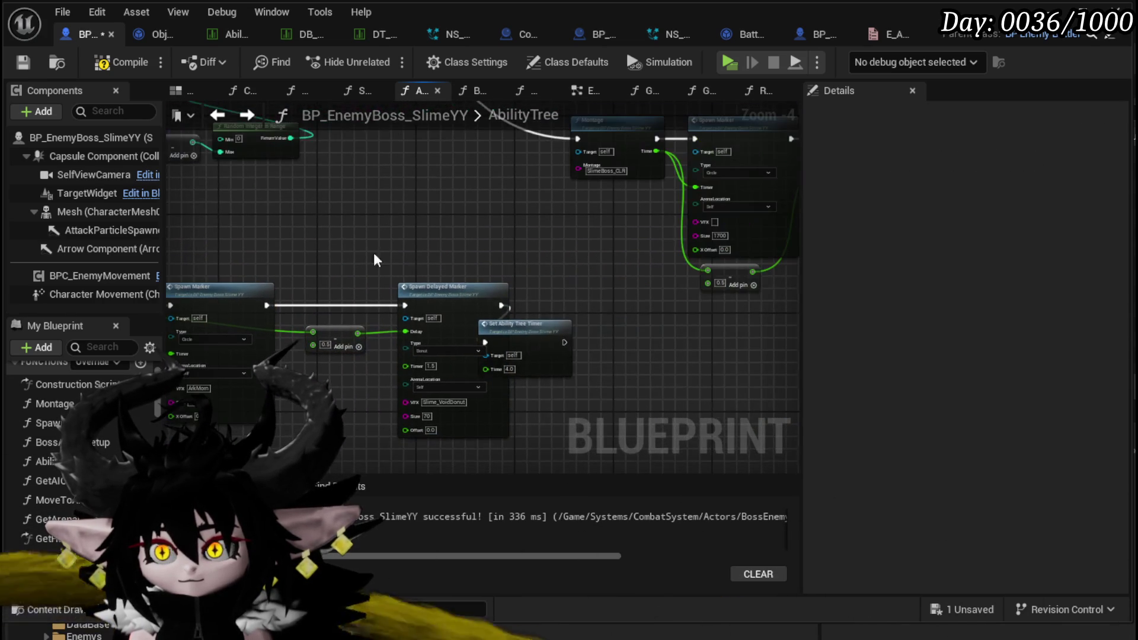
{"action": "left_click_drag", "start_coordinate": [532, 328], "coordinate": [616, 306]}
{"action": "left_click", "coordinate": [372, 188]}
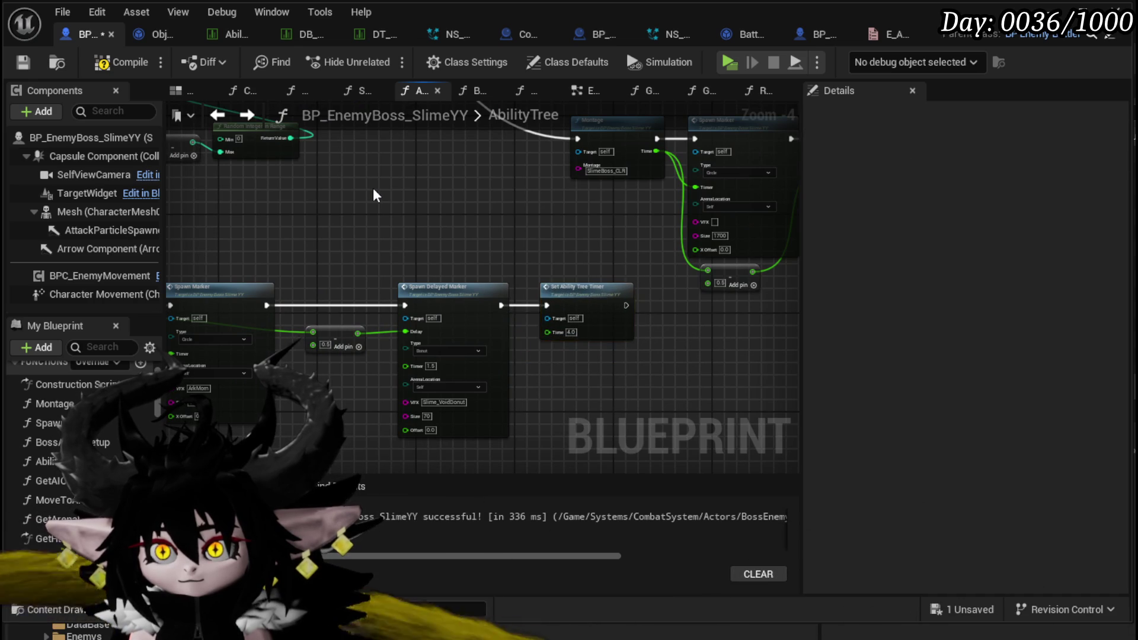
{"action": "scroll", "coordinate": [372, 187], "scroll_direction": "down", "scroll_amount": 2}
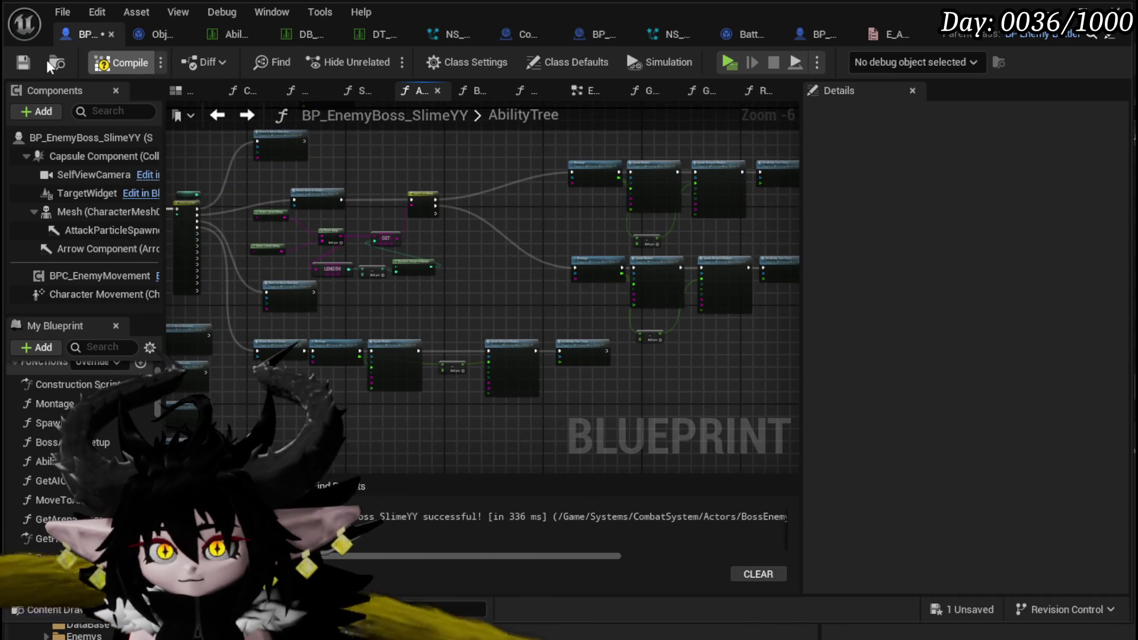
Fight the slimes in a level playtest, then stop play and save L_DungeonCreationTest
{"action": "left_click", "coordinate": [1058, 11]}
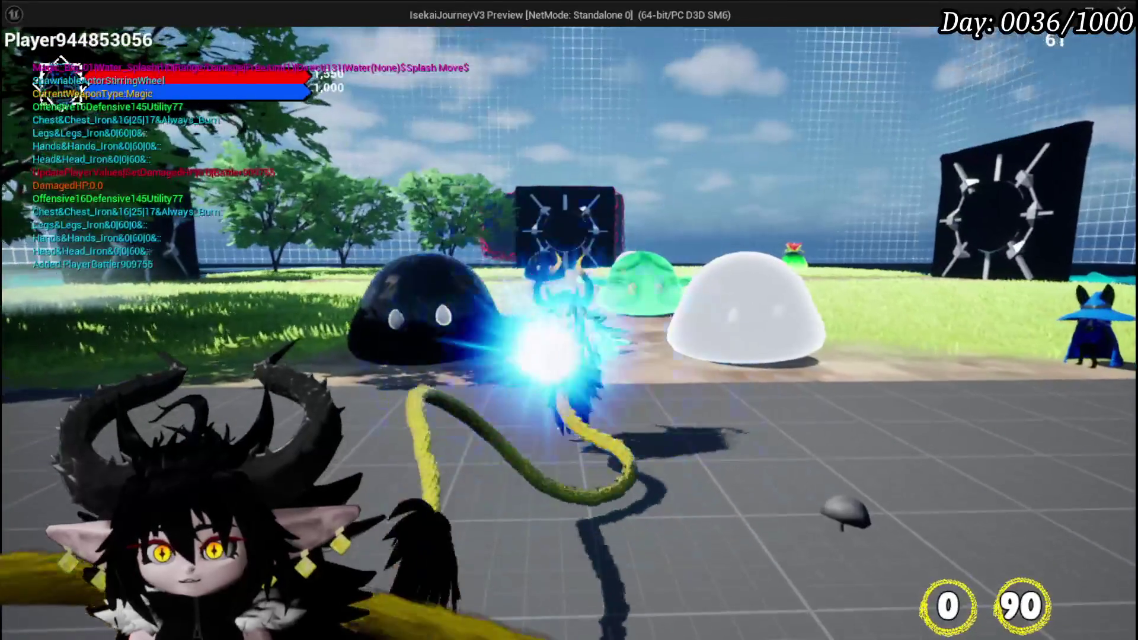
{"action": "key", "text": "w"}
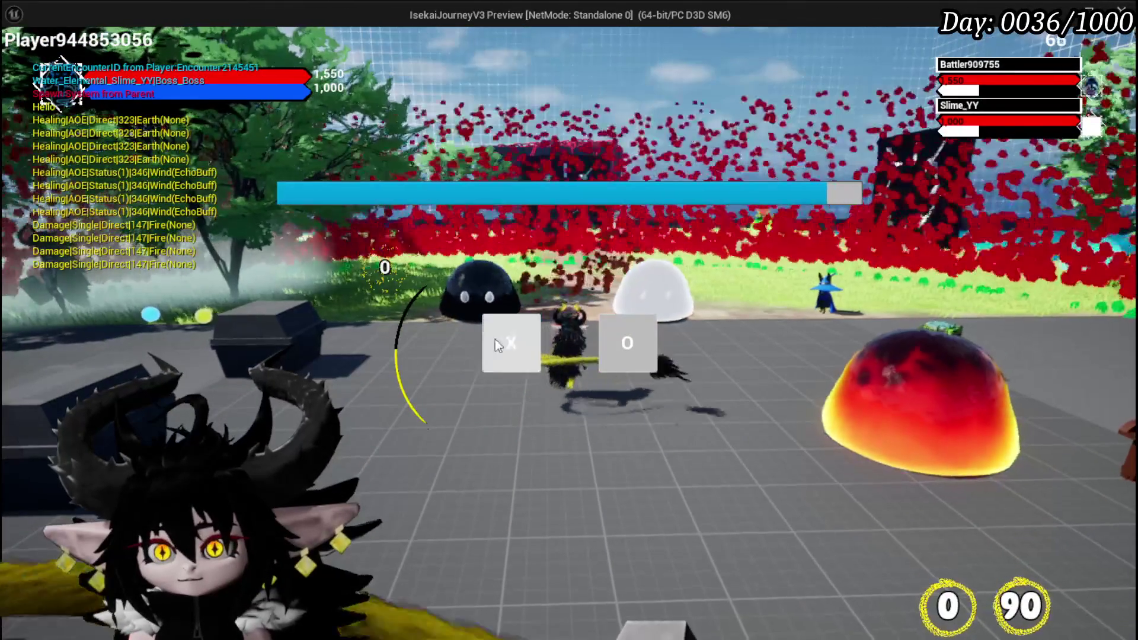
{"action": "key", "text": "w"}
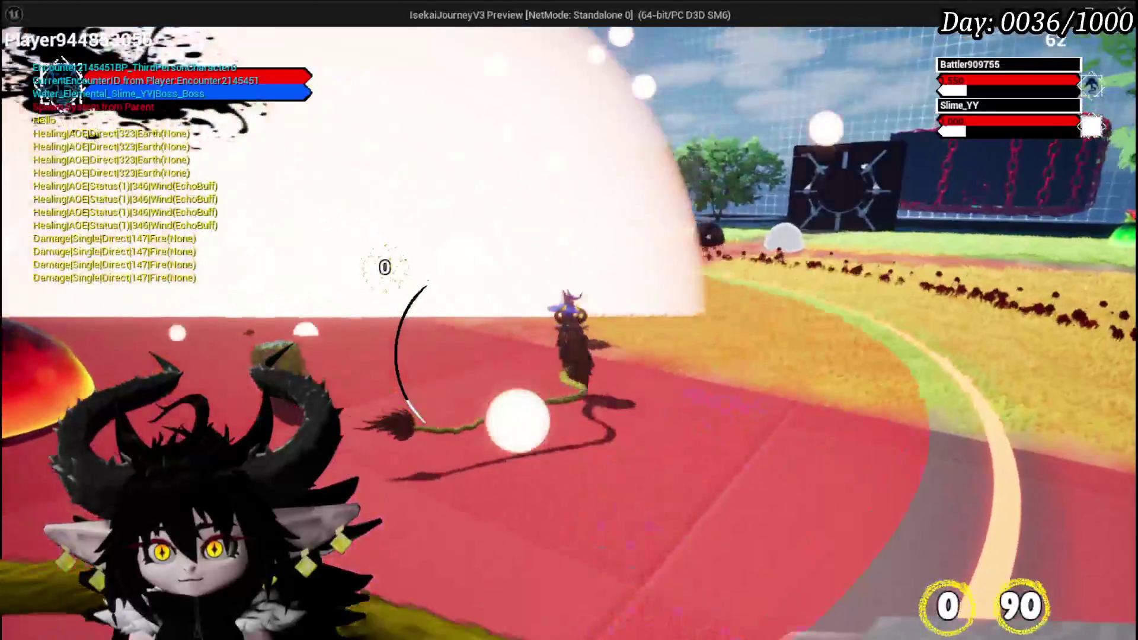
{"action": "key", "text": "w"}
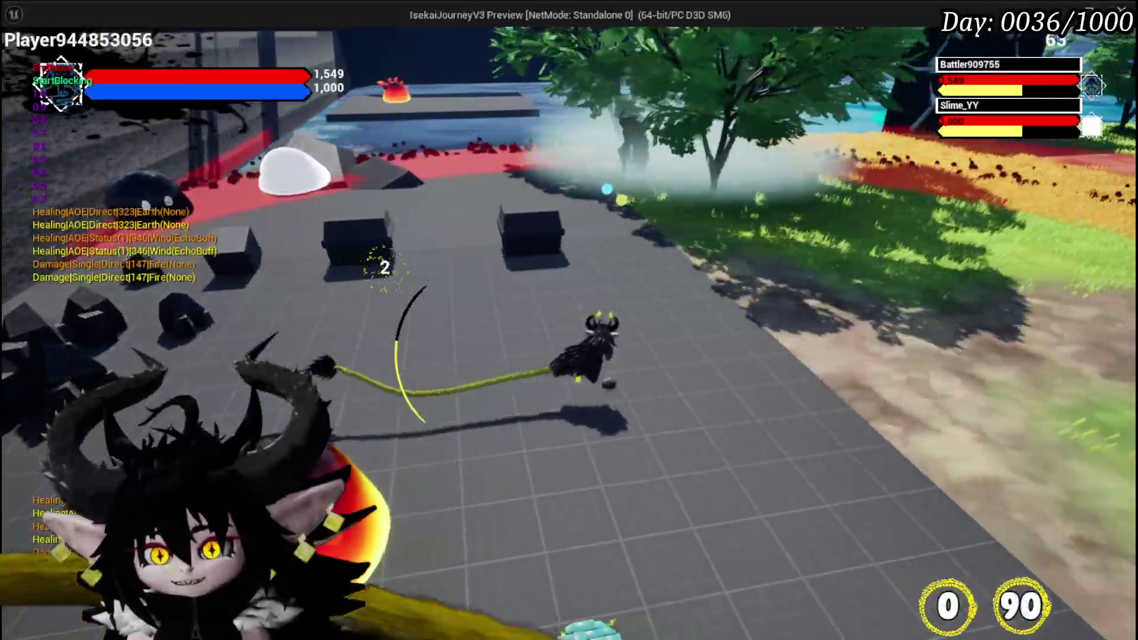
{"action": "key", "text": "Escape"}
{"action": "key", "text": "ctrl+s"}
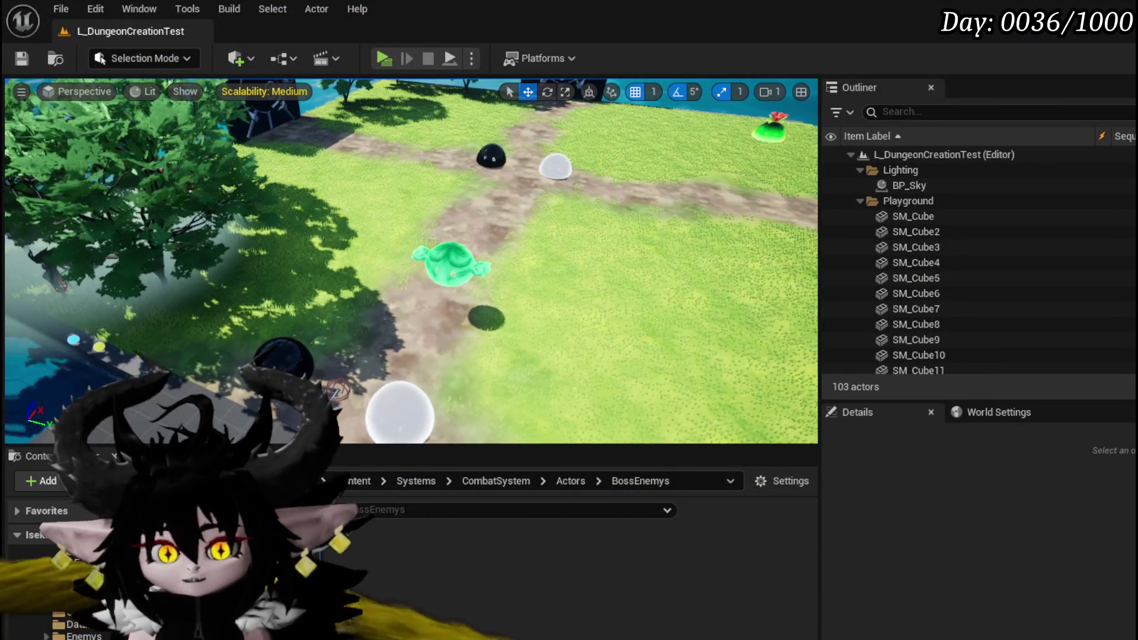
Back in the boss slime blueprint, move the Rotate Actor to Center node to the right
{"action": "key", "text": "alt+Tab"}
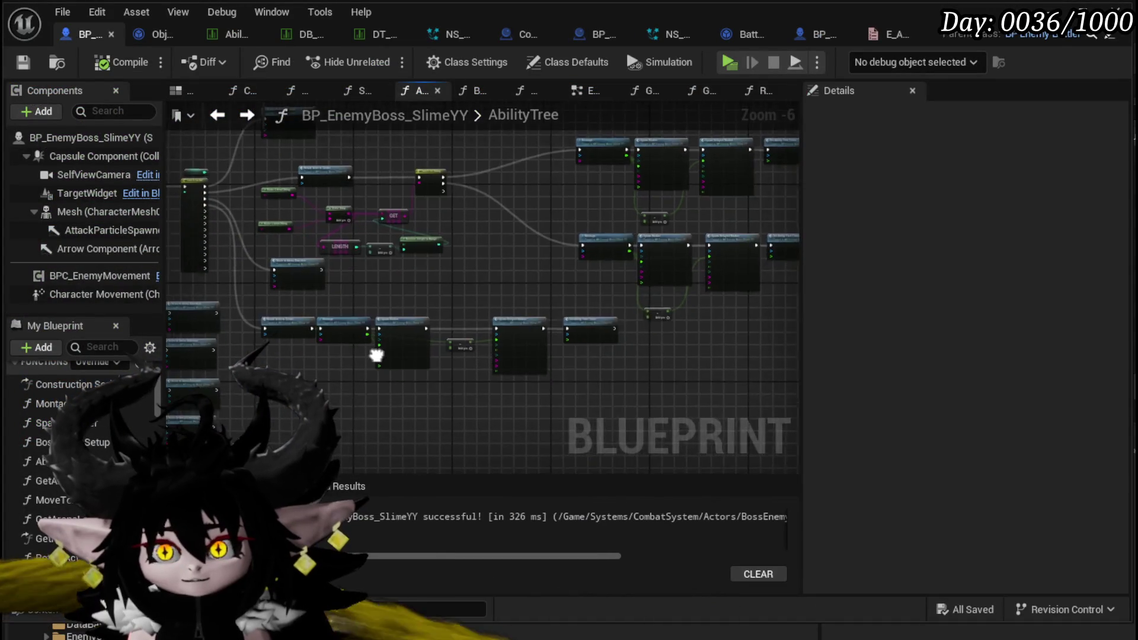
{"action": "scroll", "coordinate": [405, 177], "scroll_direction": "up", "scroll_amount": 5}
{"action": "left_click_drag", "start_coordinate": [406, 237], "coordinate": [557, 236]}
{"action": "scroll", "coordinate": [370, 188], "scroll_direction": "down", "scroll_amount": 3}
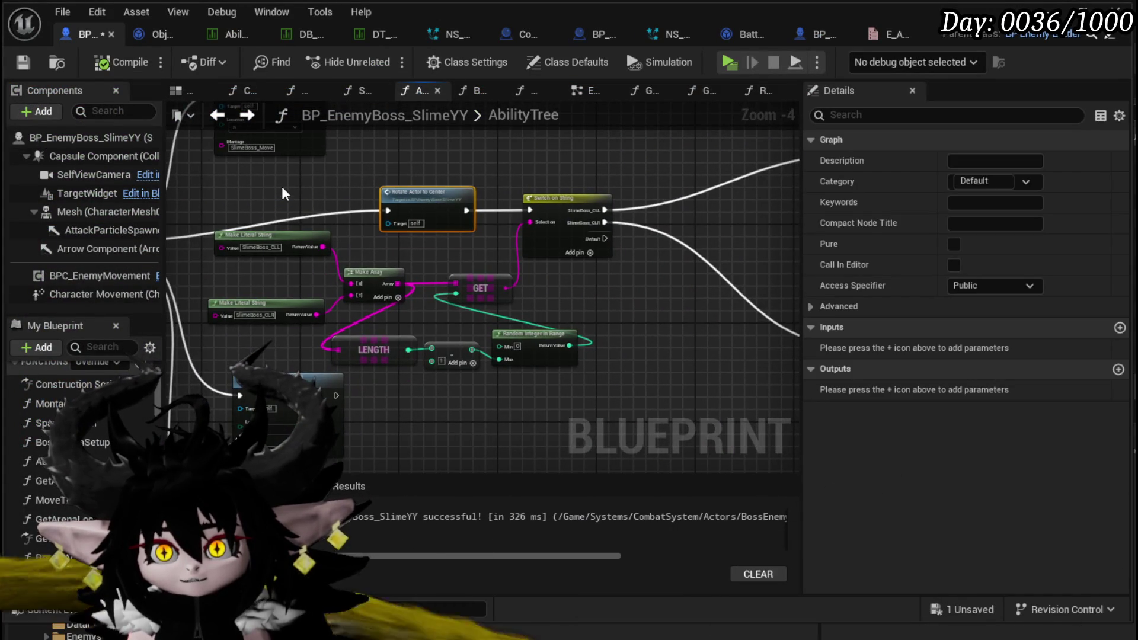
Copy and paste the random-attack node cluster, placing the copy to the left
{"action": "left_click_drag", "start_coordinate": [572, 340], "coordinate": [571, 340]}
{"action": "scroll", "coordinate": [571, 340], "scroll_direction": "down", "scroll_amount": 3}
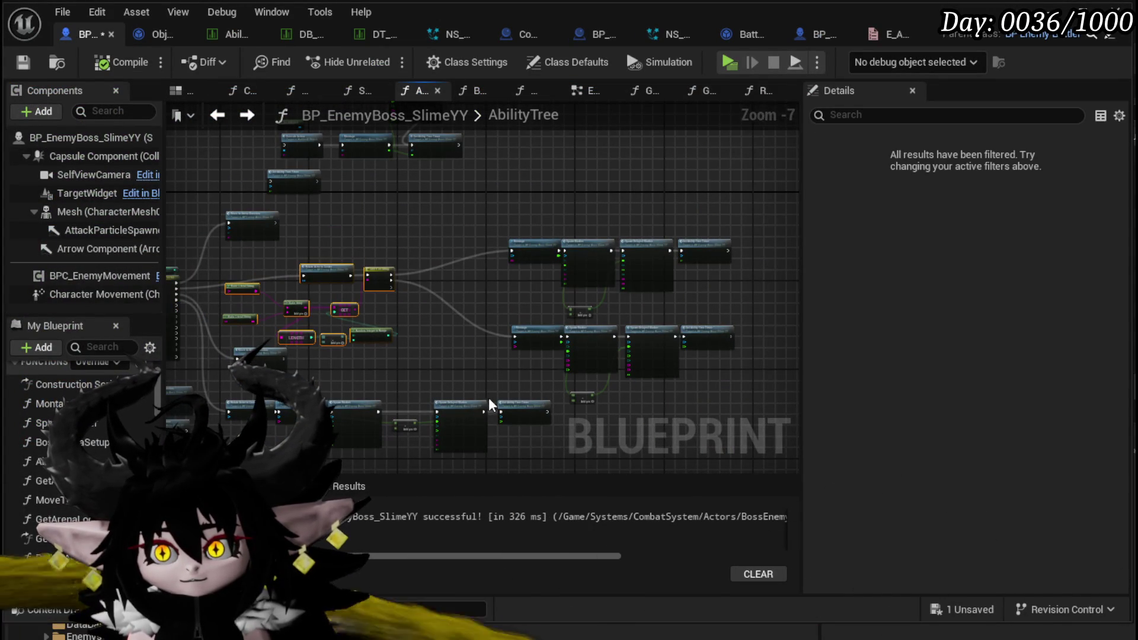
{"action": "left_click_drag", "start_coordinate": [509, 197], "coordinate": [742, 394]}
{"action": "key", "text": "ctrl+c"}
{"action": "key", "text": "ctrl+v"}
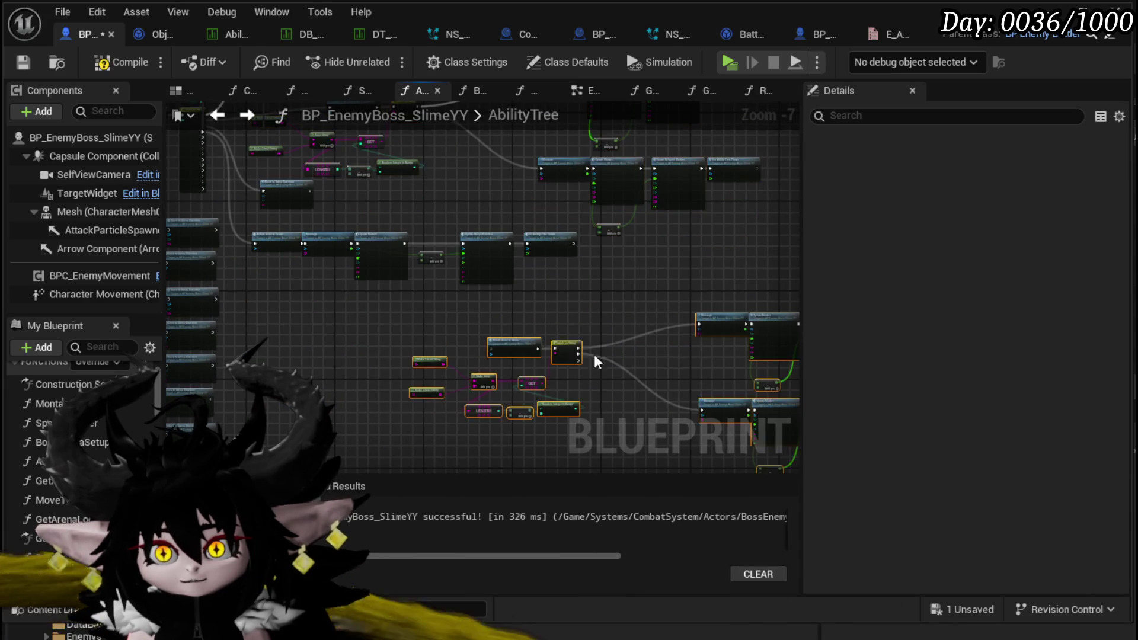
{"action": "left_click_drag", "start_coordinate": [529, 342], "coordinate": [379, 317]}
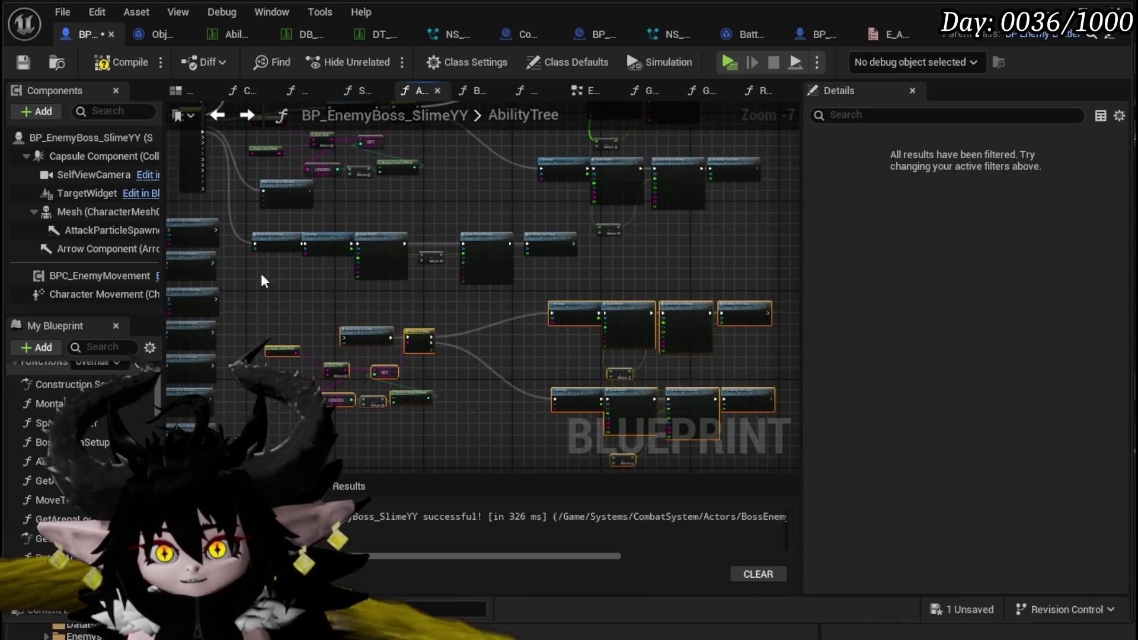
Wire the pasted cluster's execution pin into Rotate Actor to Center
{"action": "scroll", "coordinate": [294, 230], "scroll_direction": "up", "scroll_amount": 4}
{"action": "mouse_move", "coordinate": [411, 231]}
{"action": "left_mouse_down"}
{"action": "mouse_move", "coordinate": [569, 309]}
{"action": "mouse_move", "coordinate": [643, 210]}
{"action": "mouse_move", "coordinate": [343, 326]}
{"action": "mouse_move", "coordinate": [306, 514]}
{"action": "mouse_move", "coordinate": [307, 345]}
{"action": "left_mouse_up"}
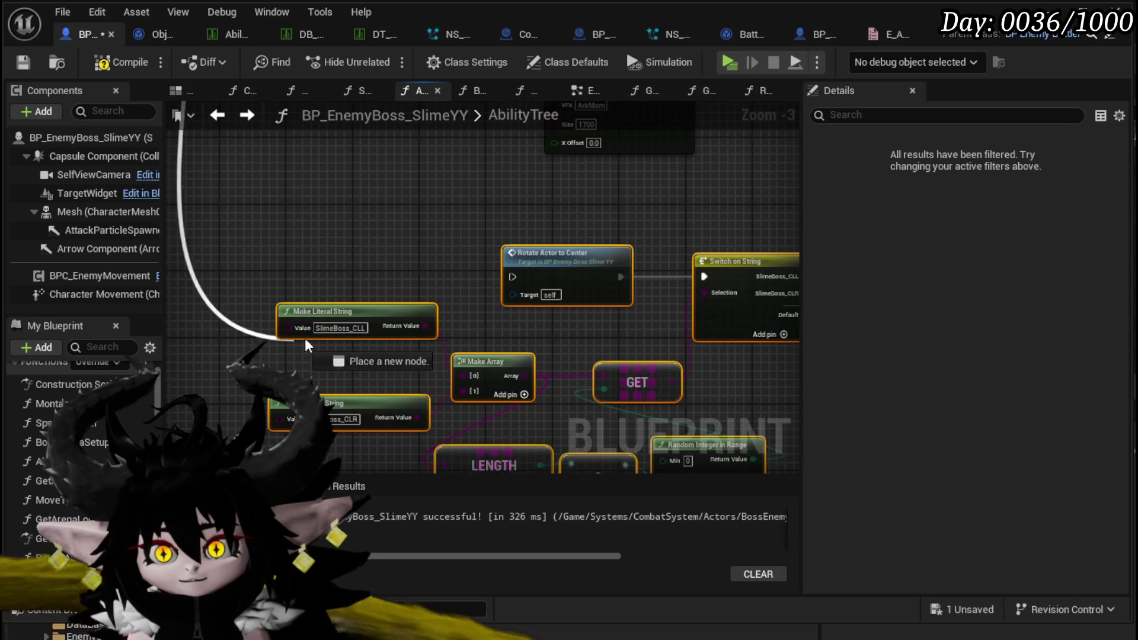
{"action": "left_click_drag", "start_coordinate": [516, 282], "coordinate": [513, 279]}
{"action": "scroll", "coordinate": [470, 271], "scroll_direction": "down", "scroll_amount": 1}
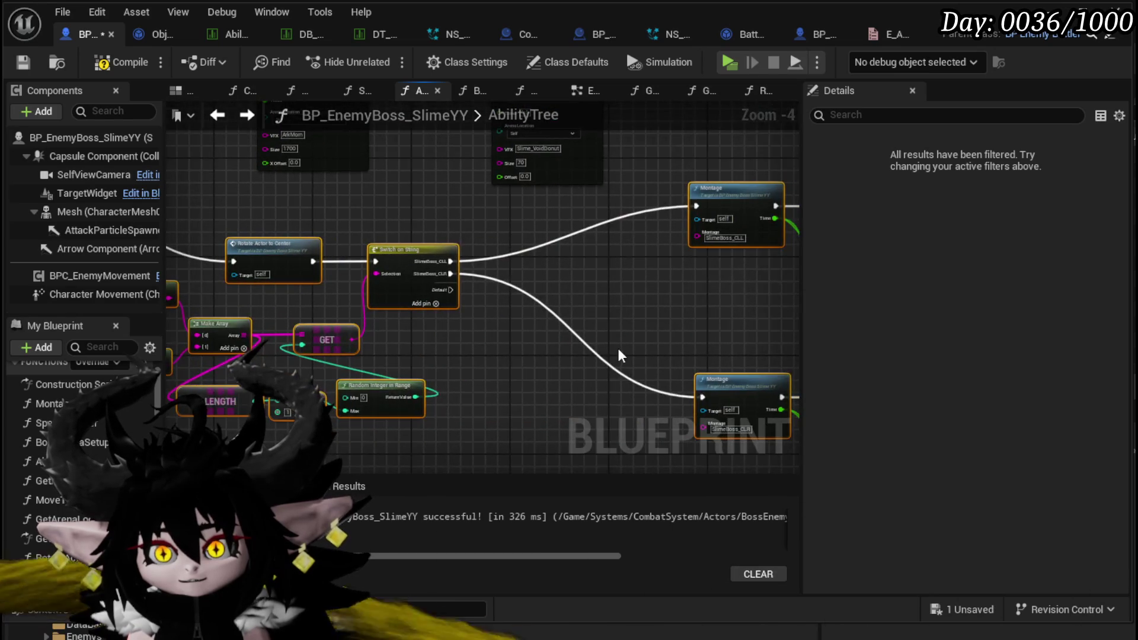
{"action": "scroll", "coordinate": [411, 301], "scroll_direction": "up", "scroll_amount": 1}
{"action": "scroll", "coordinate": [328, 303], "scroll_direction": "down", "scroll_amount": 3}
Bring the other node groups into view, clear the selection and save the blueprint
{"action": "mouse_move", "coordinate": [329, 303]}
{"action": "left_mouse_down"}
{"action": "mouse_move", "coordinate": [569, 324]}
{"action": "mouse_move", "coordinate": [216, 346]}
{"action": "mouse_move", "coordinate": [305, 377]}
{"action": "left_mouse_up"}
{"action": "scroll", "coordinate": [516, 320], "scroll_direction": "down", "scroll_amount": 1}
{"action": "scroll", "coordinate": [215, 346], "scroll_direction": "down", "scroll_amount": 1}
{"action": "scroll", "coordinate": [375, 347], "scroll_direction": "up", "scroll_amount": 3}
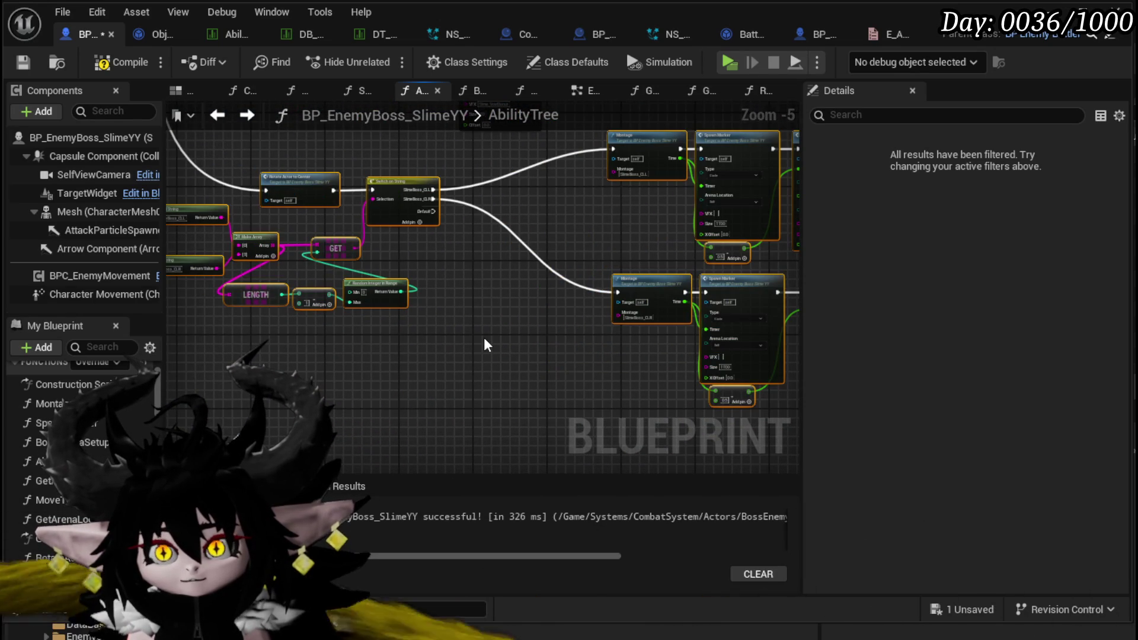
{"action": "left_click", "coordinate": [484, 339]}
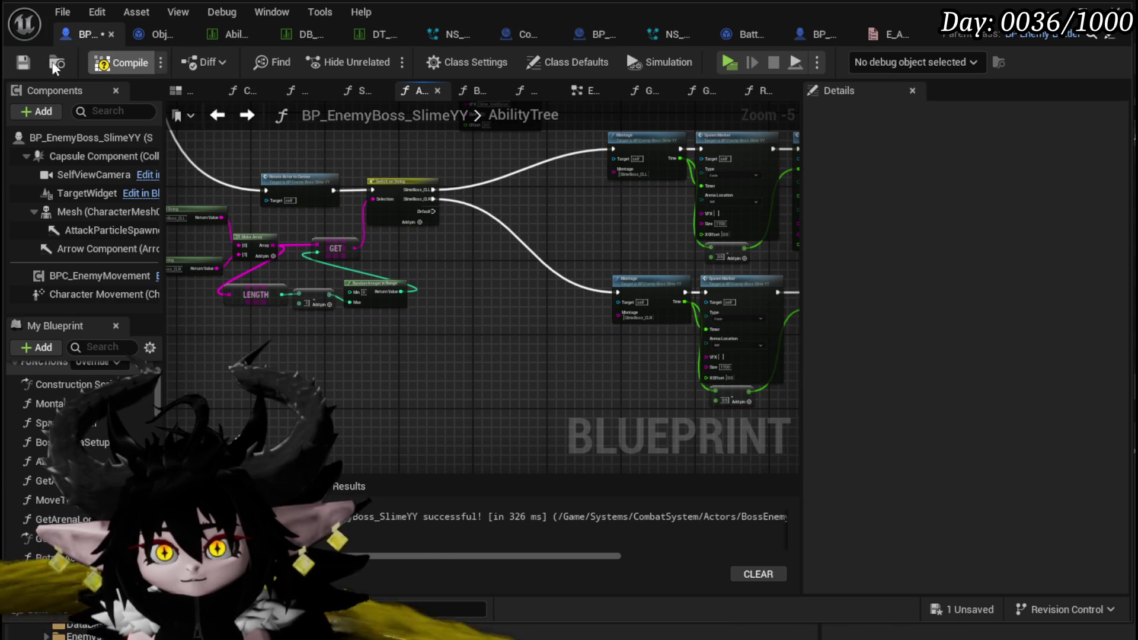
{"action": "key", "text": "ctrl+s"}
Duplicate another node cluster and shift both clusters left and down
{"action": "scroll", "coordinate": [492, 270], "scroll_direction": "down", "scroll_amount": 2}
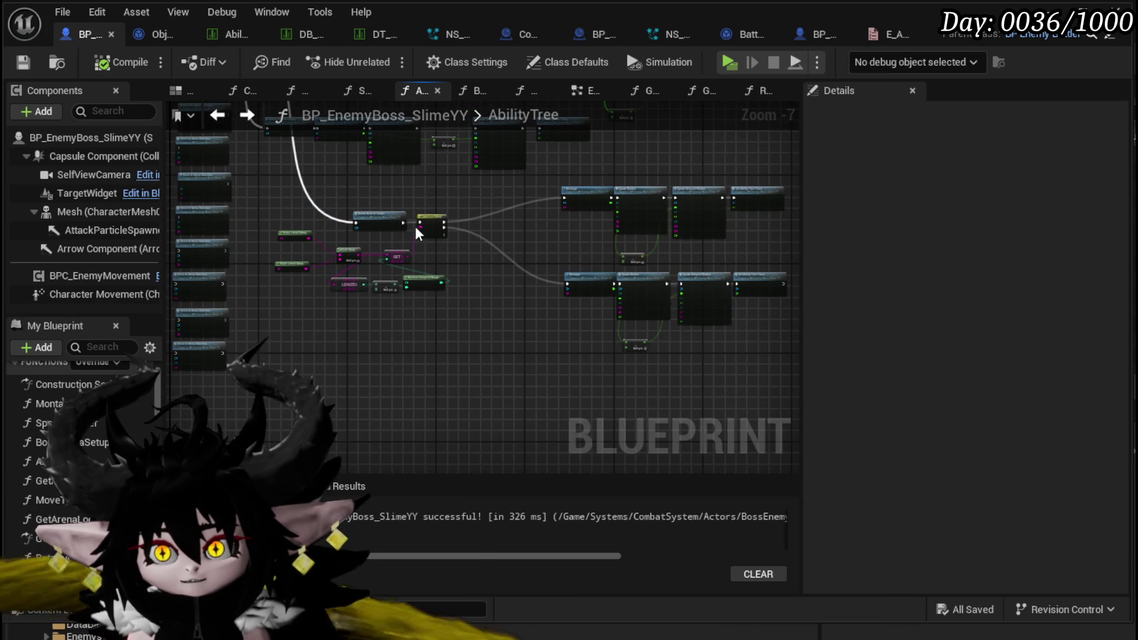
{"action": "left_click_drag", "start_coordinate": [794, 356], "coordinate": [642, 175]}
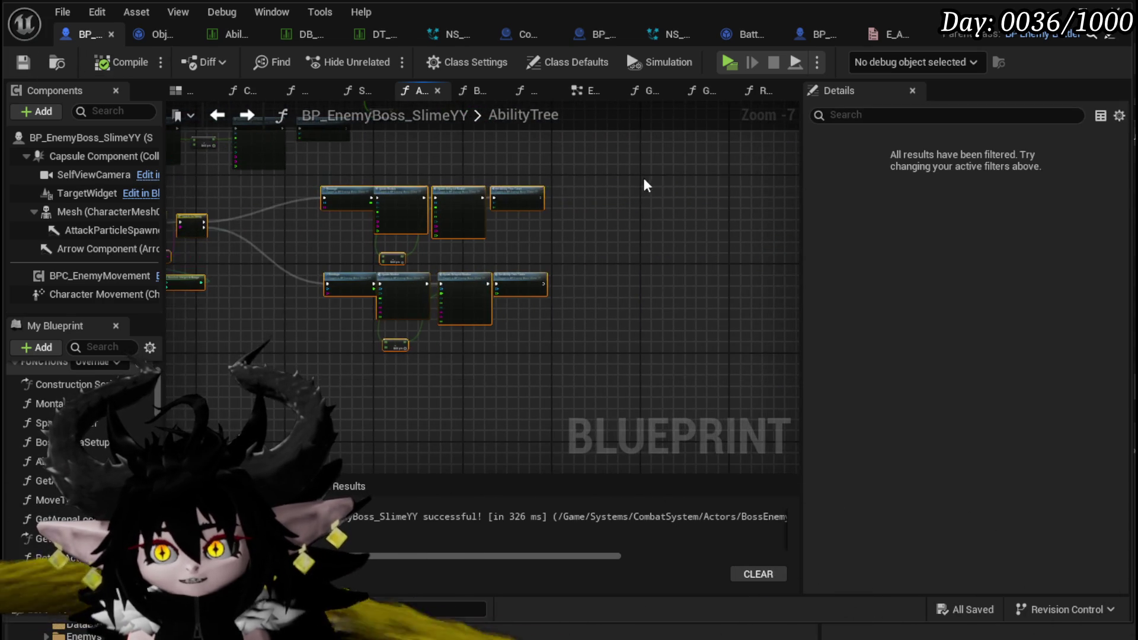
{"action": "key", "text": "ctrl+c"}
{"action": "key", "text": "ctrl+v"}
{"action": "left_click_drag", "start_coordinate": [240, 366], "coordinate": [782, 175]}
{"action": "mouse_move", "coordinate": [542, 184]}
{"action": "left_mouse_down"}
{"action": "mouse_move", "coordinate": [494, 181]}
{"action": "mouse_move", "coordinate": [435, 227]}
{"action": "mouse_move", "coordinate": [680, 235]}
{"action": "left_mouse_up"}
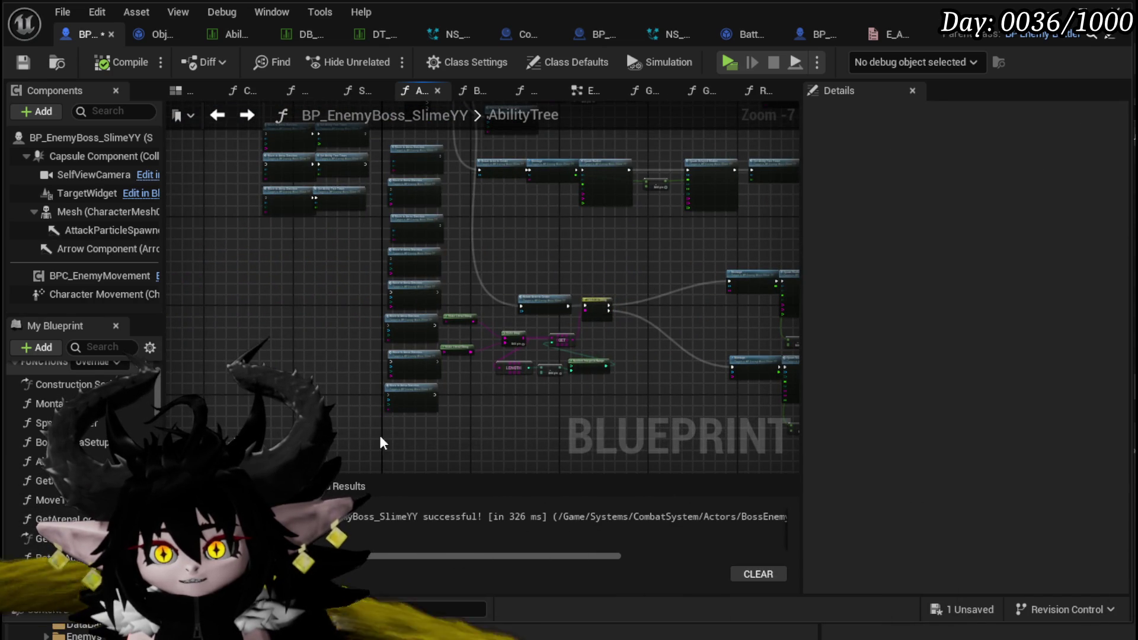
Rearrange the node column, save the blueprint and launch a play test
{"action": "mouse_move", "coordinate": [407, 203]}
{"action": "left_mouse_down"}
{"action": "mouse_move", "coordinate": [421, 158]}
{"action": "mouse_move", "coordinate": [254, 235]}
{"action": "mouse_move", "coordinate": [254, 203]}
{"action": "left_mouse_up"}
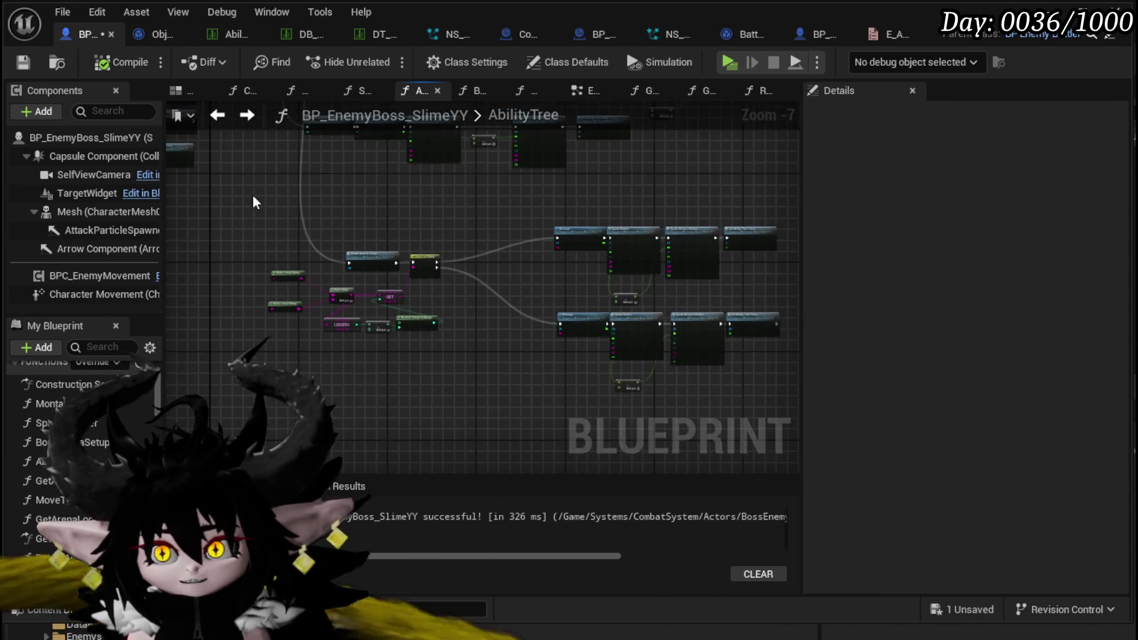
{"action": "left_click_drag", "start_coordinate": [821, 228], "coordinate": [548, 186]}
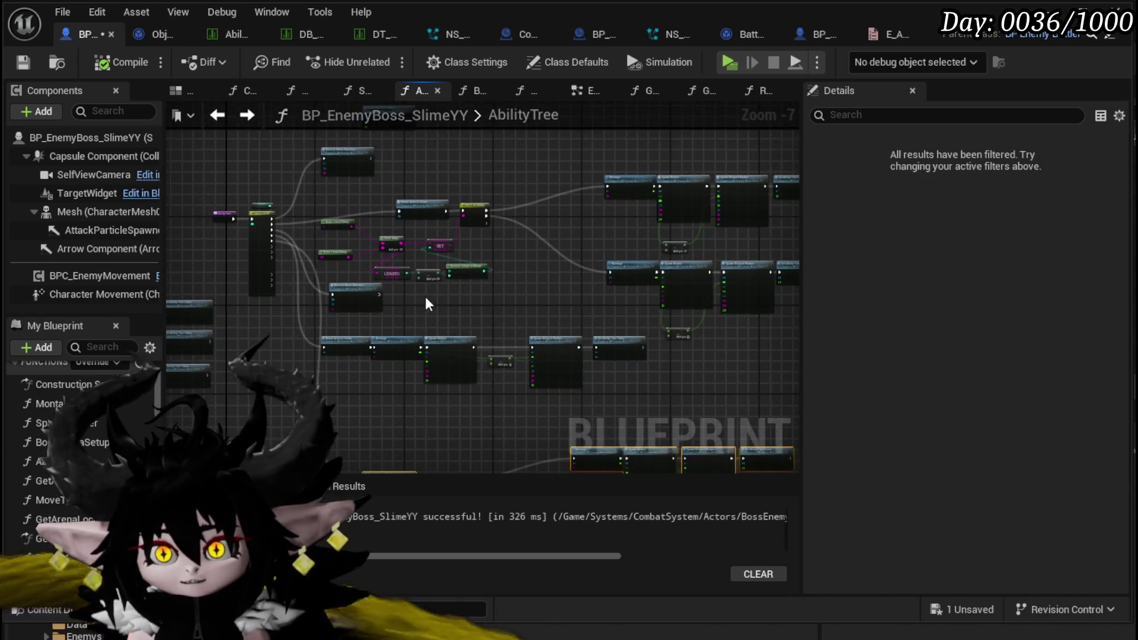
{"action": "scroll", "coordinate": [427, 299], "scroll_direction": "up", "scroll_amount": 1}
{"action": "left_click", "coordinate": [23, 62]}
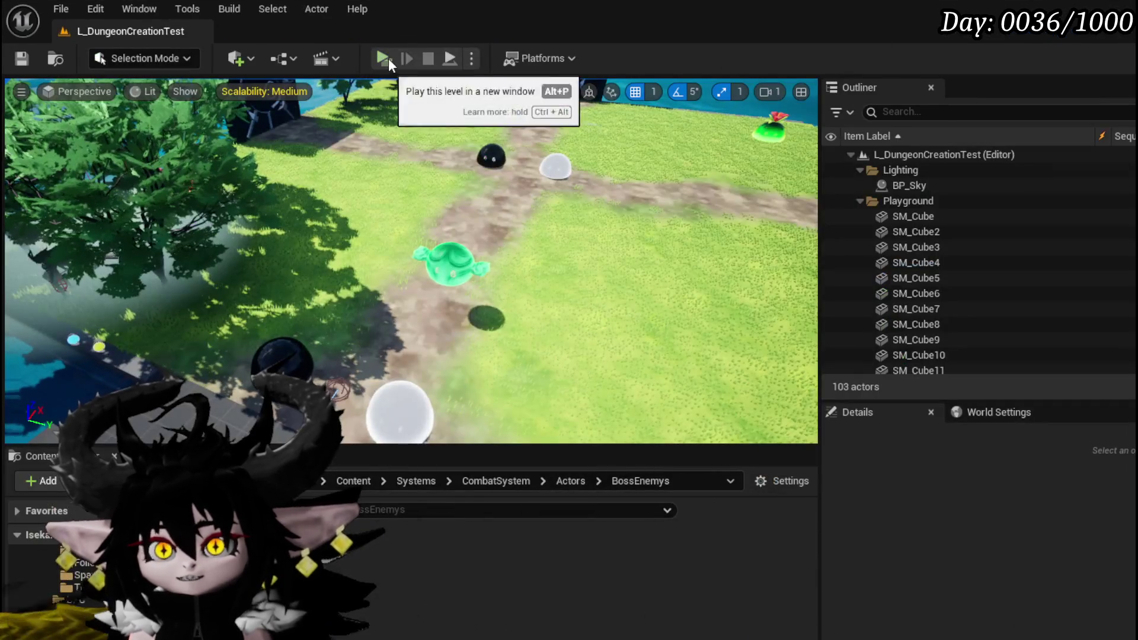
{"action": "left_click", "coordinate": [384, 58]}
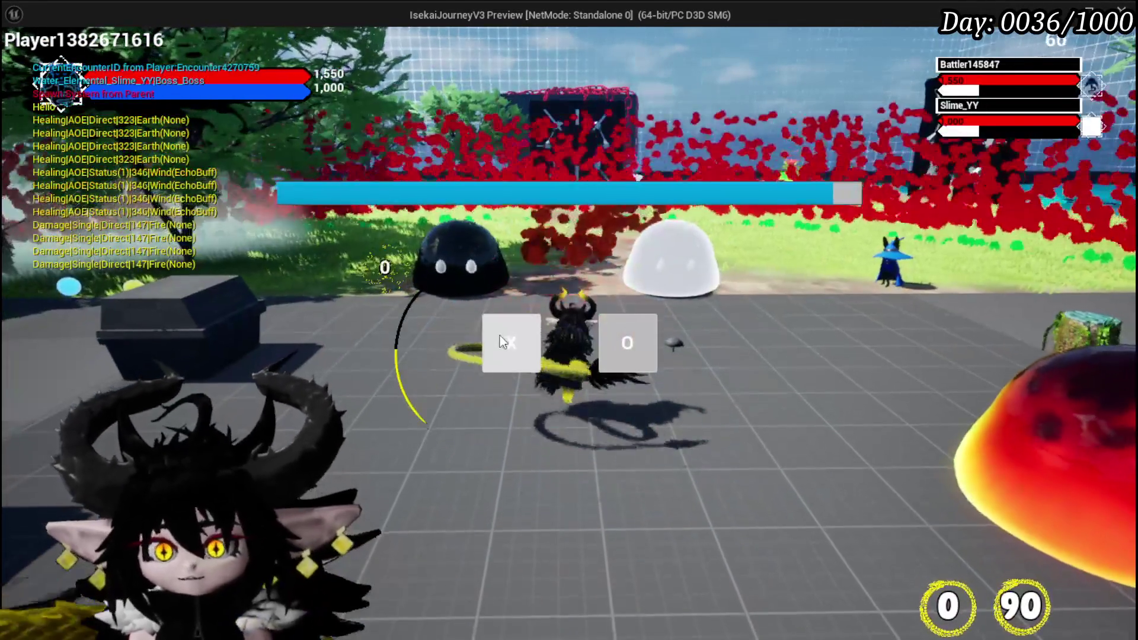
Accept the battle prompt, fight the boss slime, then stop the session and save the level
{"action": "left_click", "coordinate": [499, 335]}
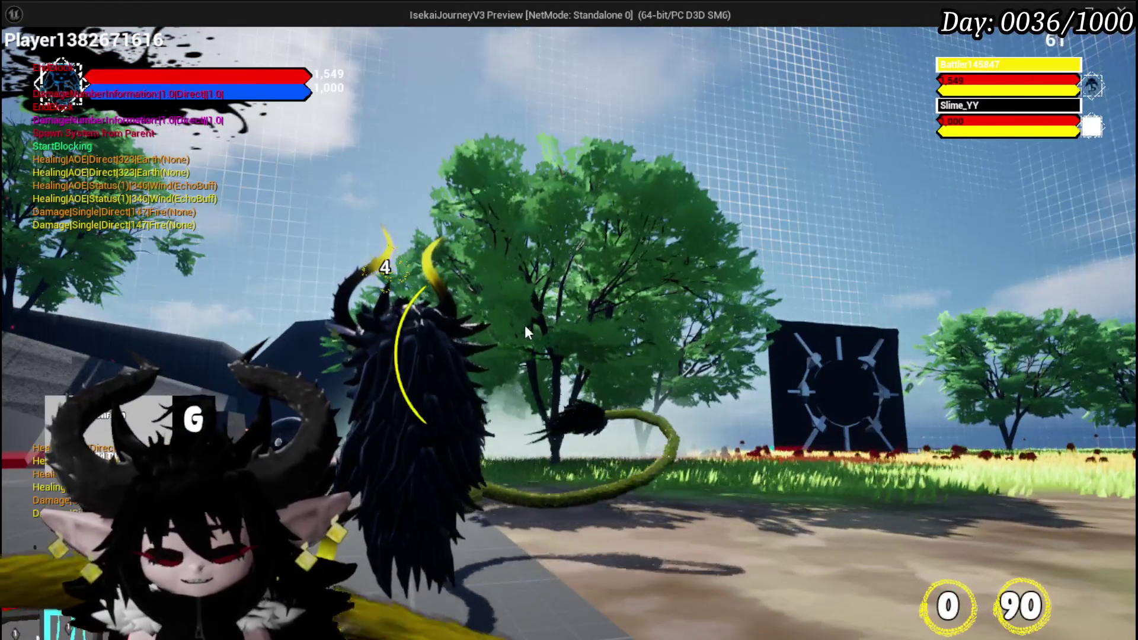
{"action": "key", "text": "Escape"}
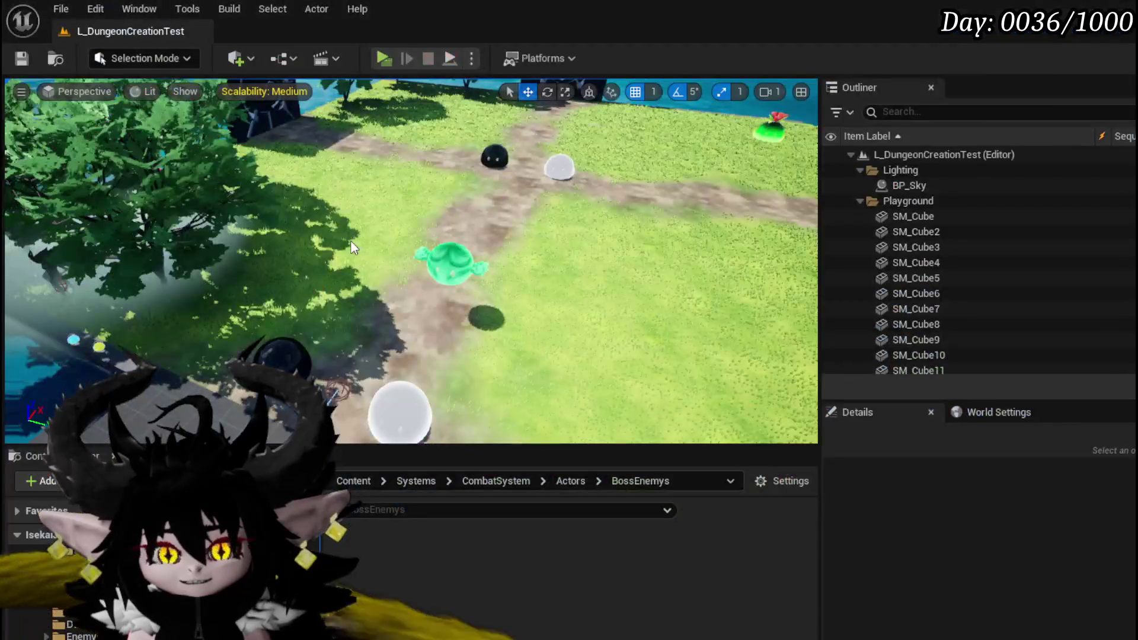
{"action": "key", "text": "ctrl+s"}
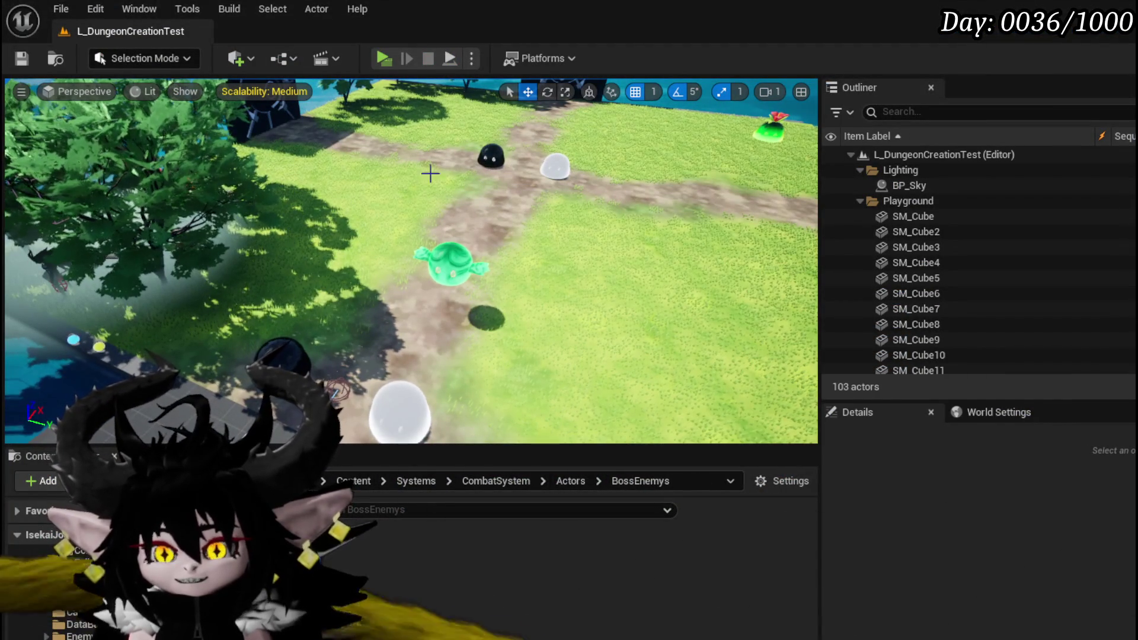
Run a second playtest, casting water splash and fighting, then return to the editor
{"action": "left_click", "coordinate": [388, 57]}
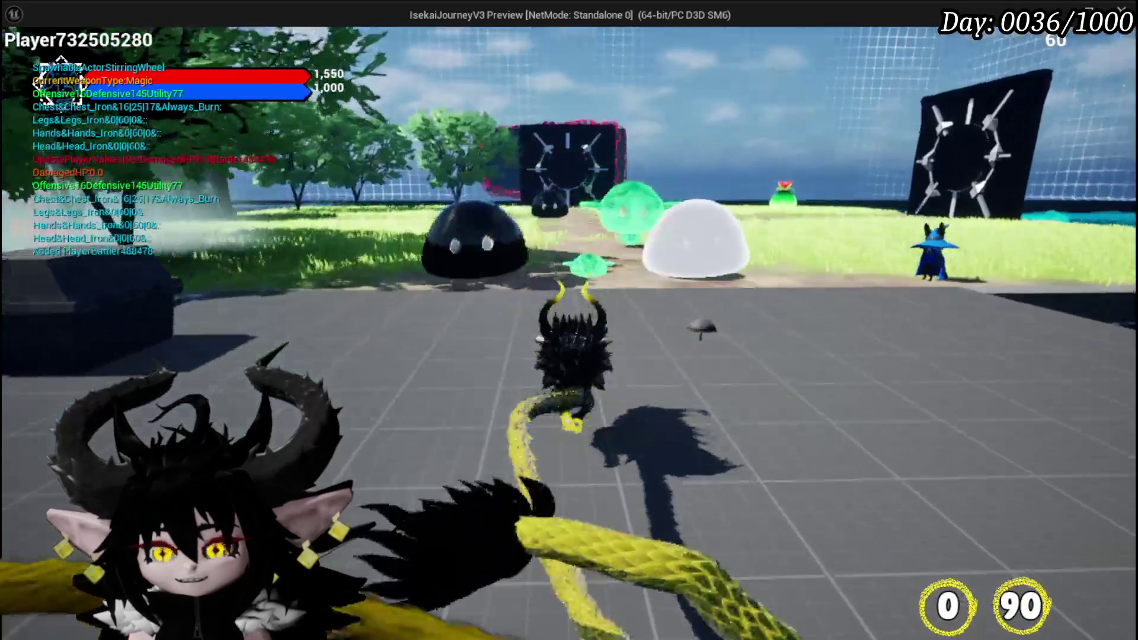
{"action": "key", "text": "e"}
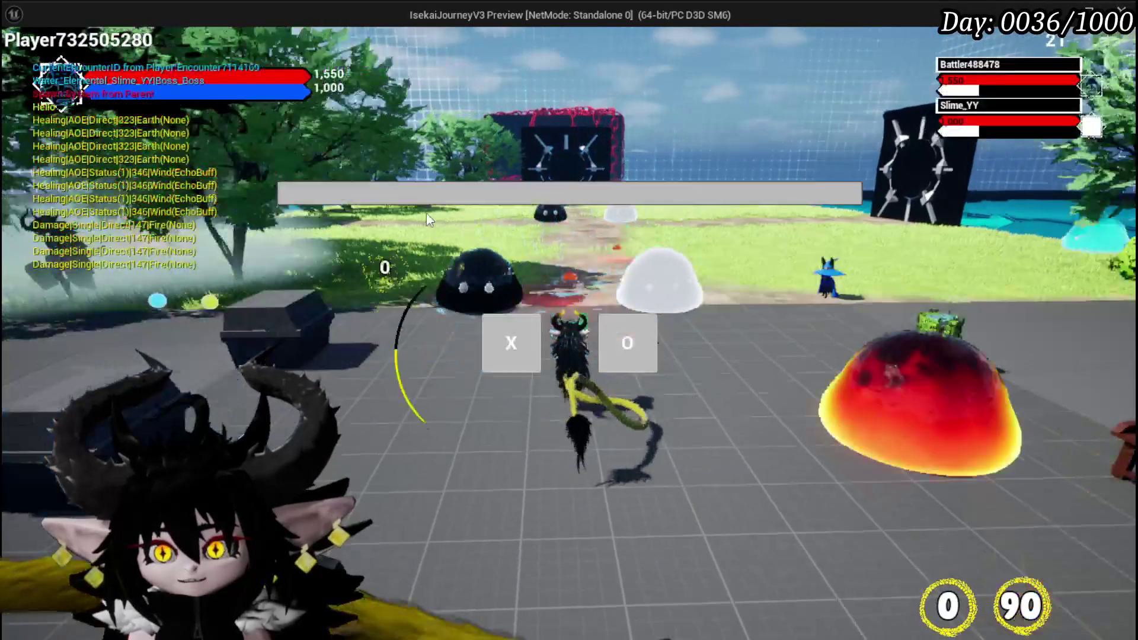
{"action": "left_click", "coordinate": [511, 342]}
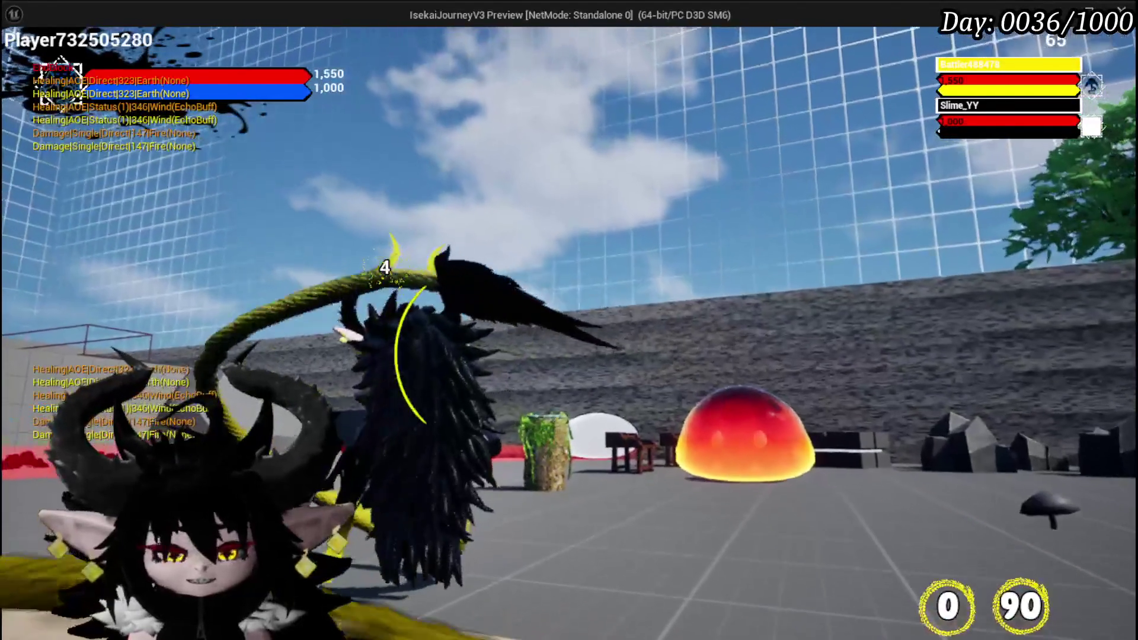
{"action": "key", "text": "alt+Tab"}
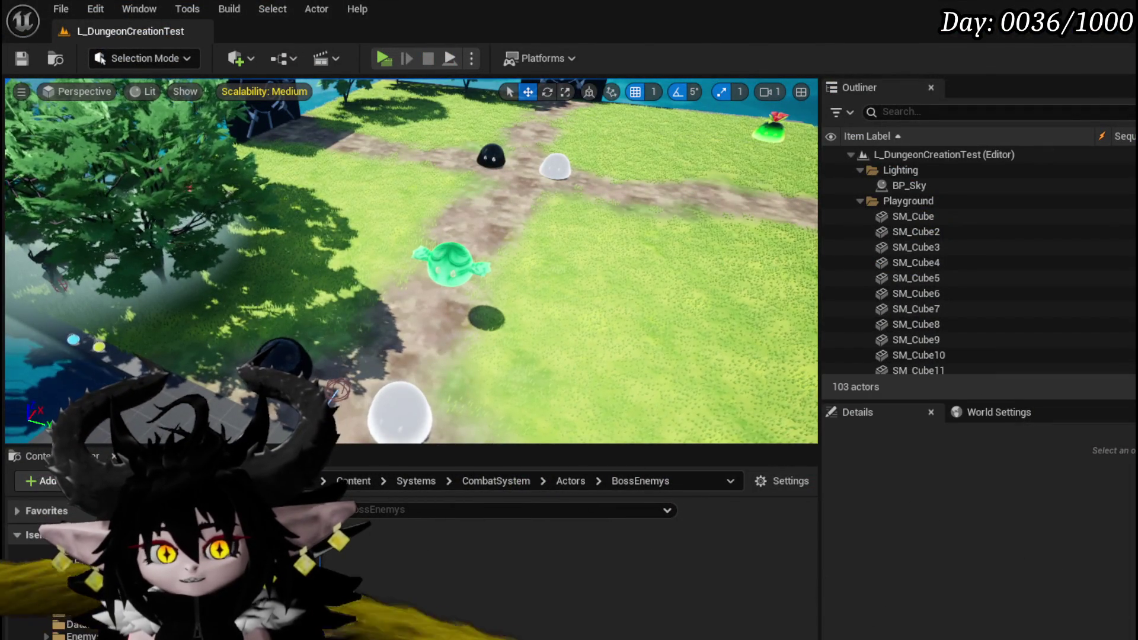
Wire Rotate Actor to Center into the Switch on String, then run and stop a playtest
{"action": "key", "text": "alt+Tab"}
{"action": "scroll", "coordinate": [338, 303], "scroll_direction": "up", "scroll_amount": 4}
{"action": "scroll", "coordinate": [339, 302], "scroll_direction": "down", "scroll_amount": 2}
{"action": "left_click_drag", "start_coordinate": [338, 302], "coordinate": [352, 307]}
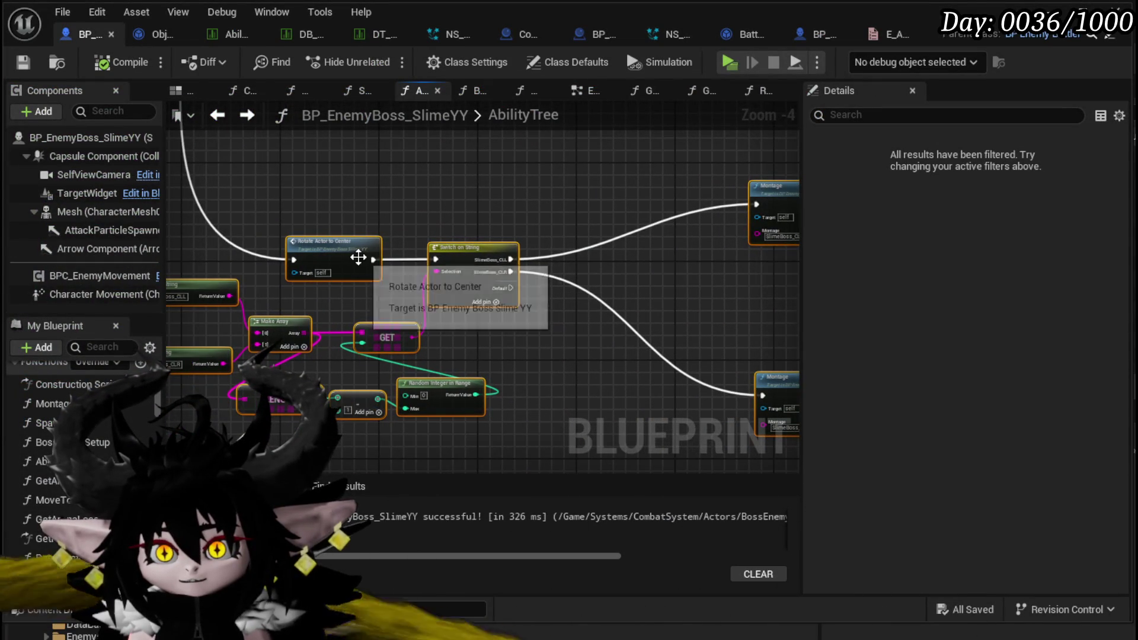
{"action": "left_click_drag", "start_coordinate": [782, 389], "coordinate": [720, 406]}
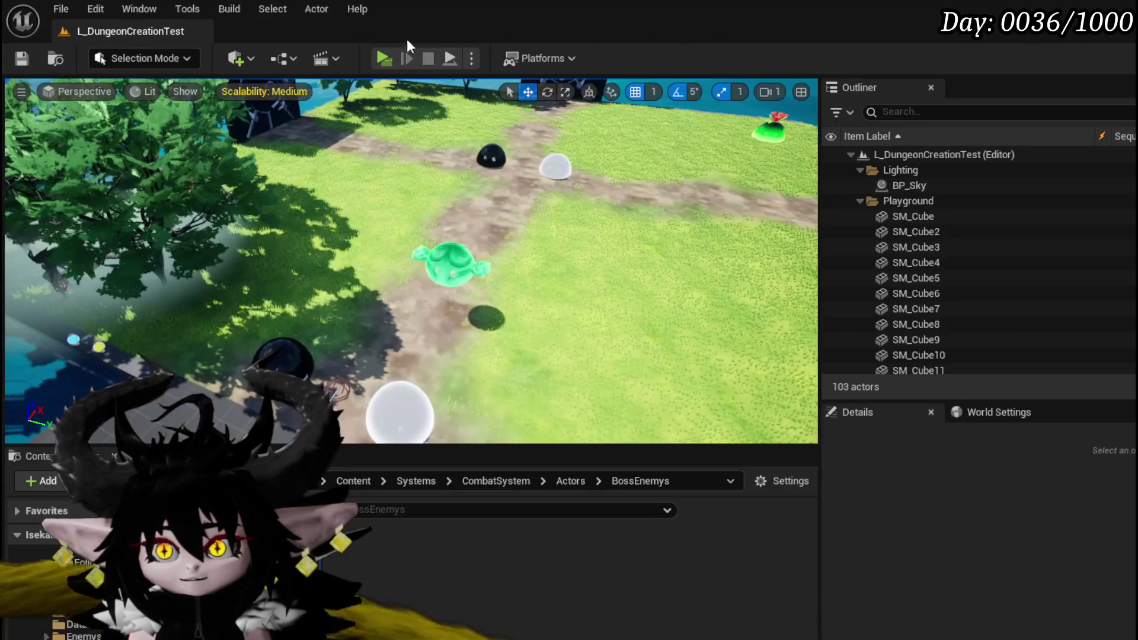
{"action": "left_click", "coordinate": [393, 58]}
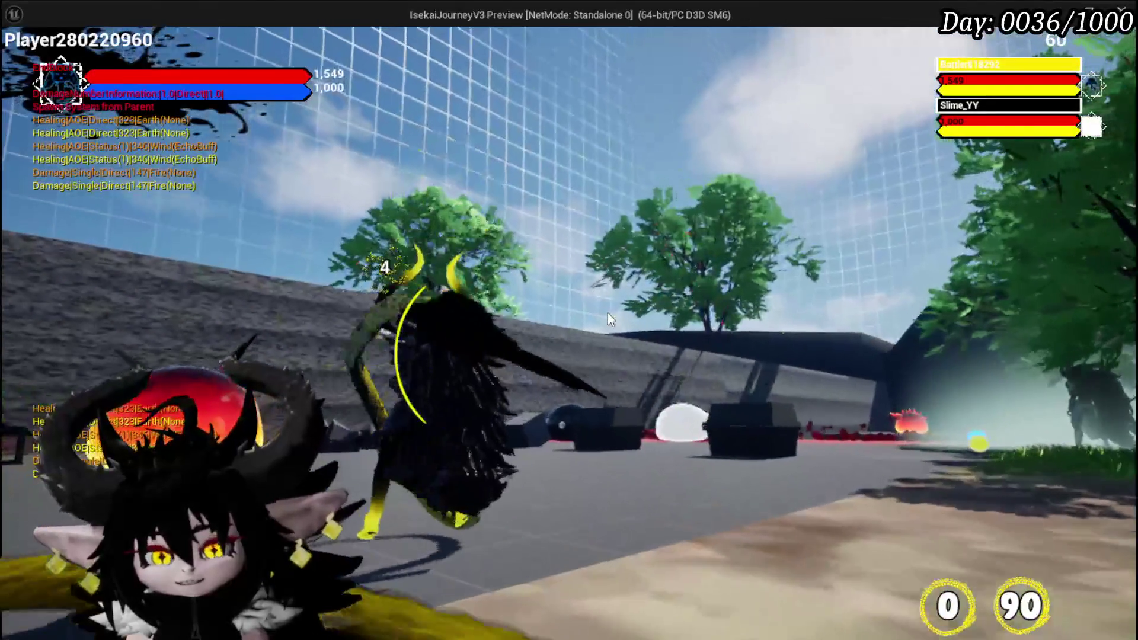
{"action": "key", "text": "Escape"}
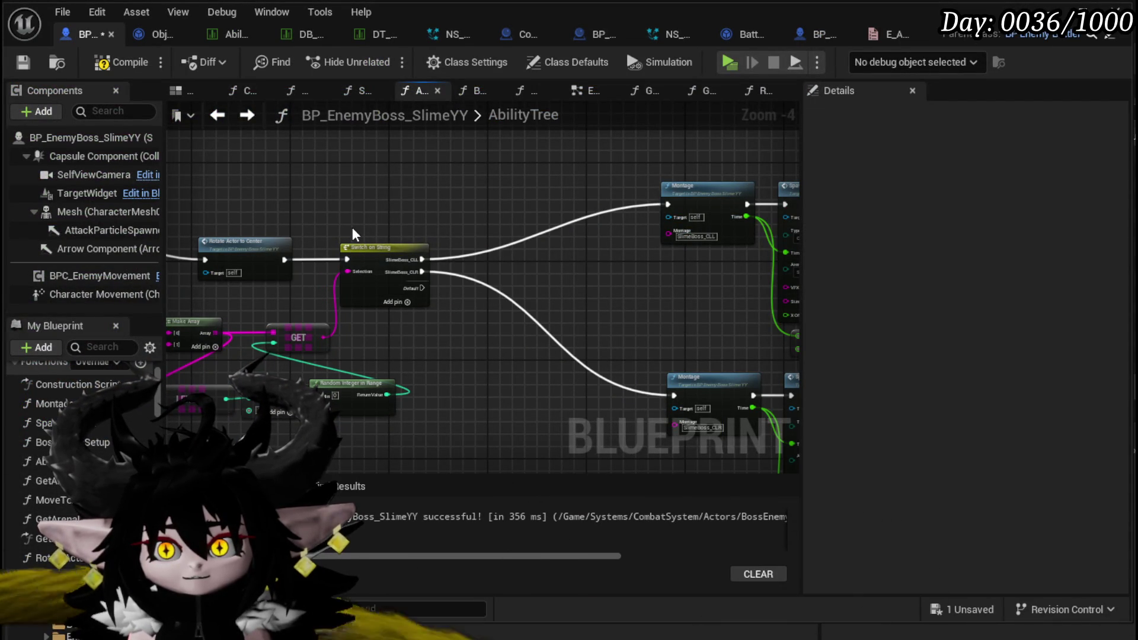
Delete the LENGTH and subtract nodes, then undo to restore them
{"action": "left_click_drag", "start_coordinate": [352, 232], "coordinate": [546, 212]}
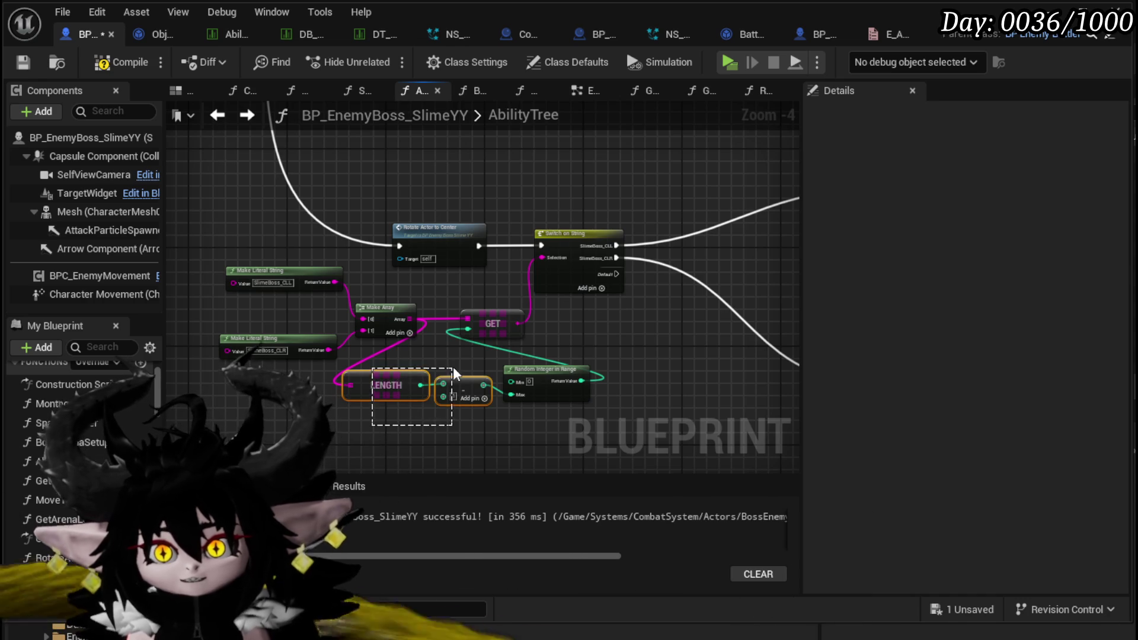
{"action": "key", "text": "Delete"}
{"action": "key", "text": "ctrl+z"}
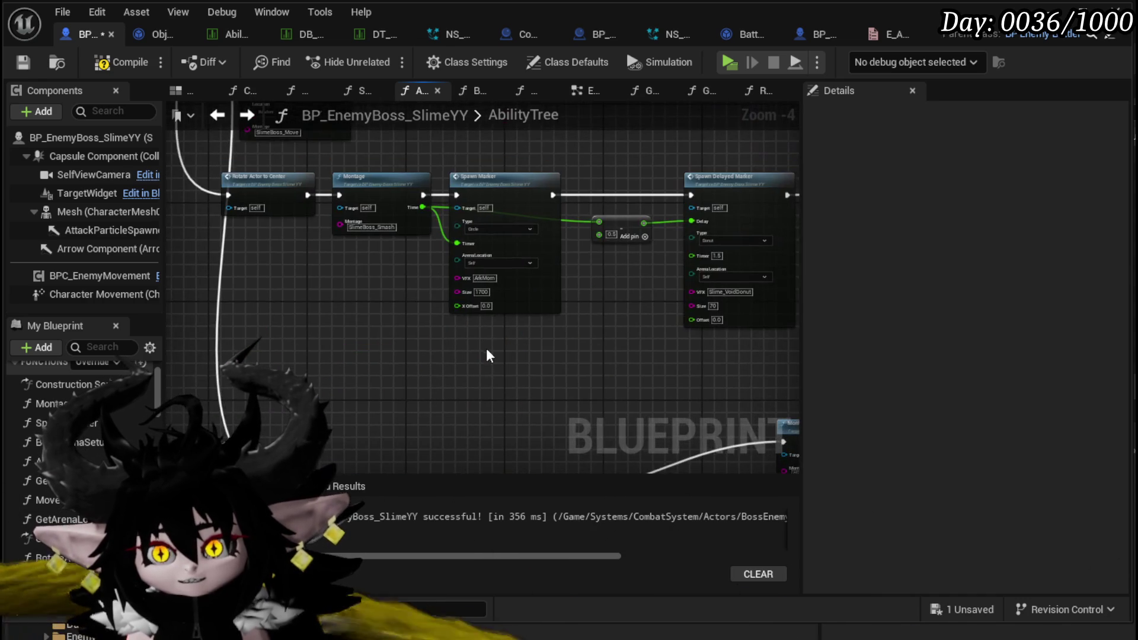
{"action": "scroll", "coordinate": [484, 388], "scroll_direction": "up", "scroll_amount": 2}
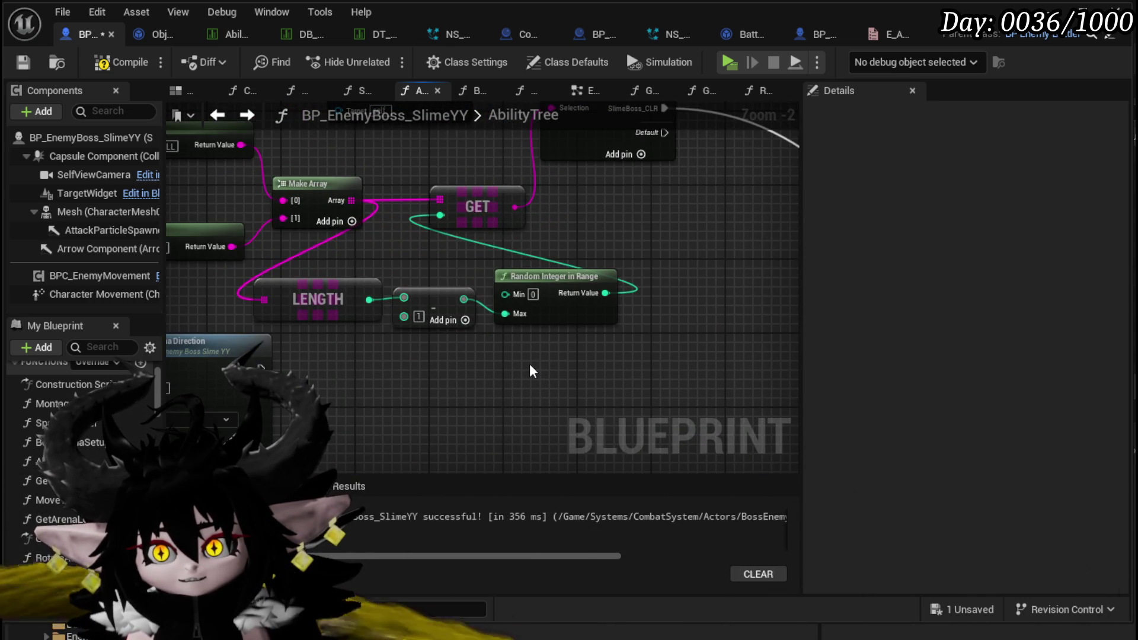
Promote Random Integer in Range's result to a TempChosenAttack local variable and place its SET on the execution wire
{"action": "left_click_drag", "start_coordinate": [374, 216], "coordinate": [597, 224]}
{"action": "mouse_move", "coordinate": [434, 282]}
{"action": "left_mouse_down"}
{"action": "mouse_move", "coordinate": [624, 240]}
{"action": "mouse_move", "coordinate": [582, 145]}
{"action": "left_mouse_up"}
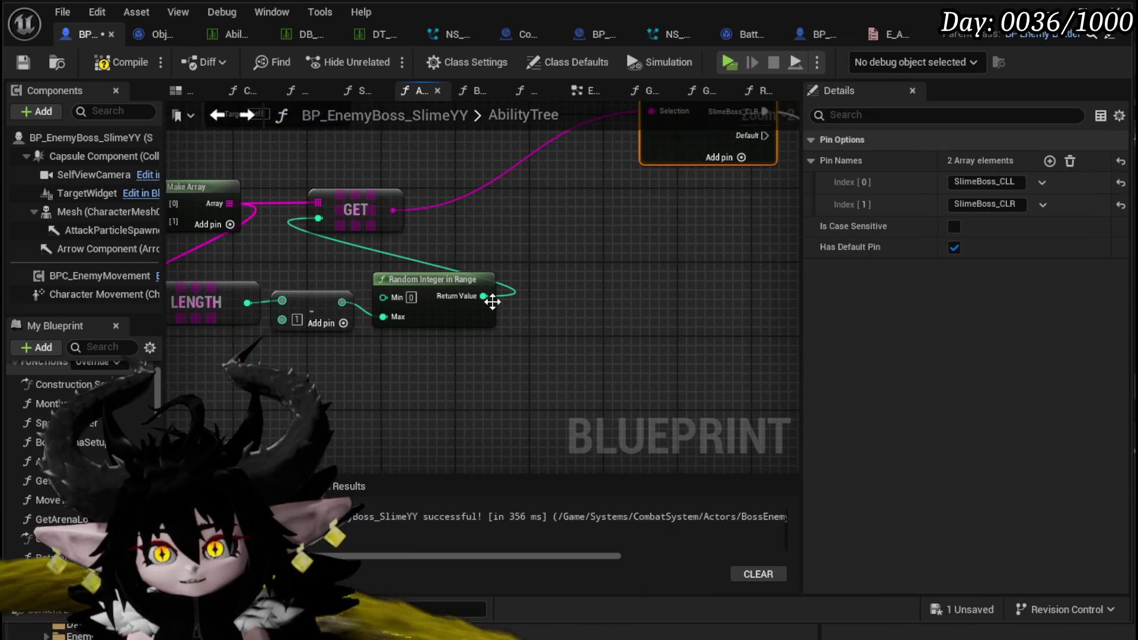
{"action": "right_click", "coordinate": [483, 295]}
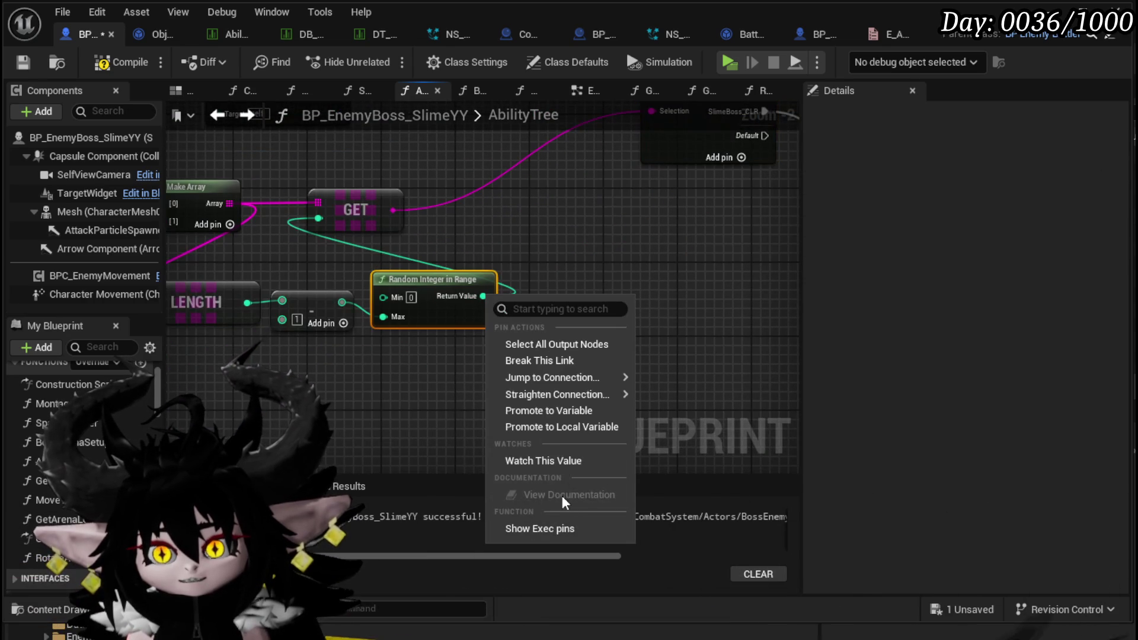
{"action": "left_click", "coordinate": [541, 428]}
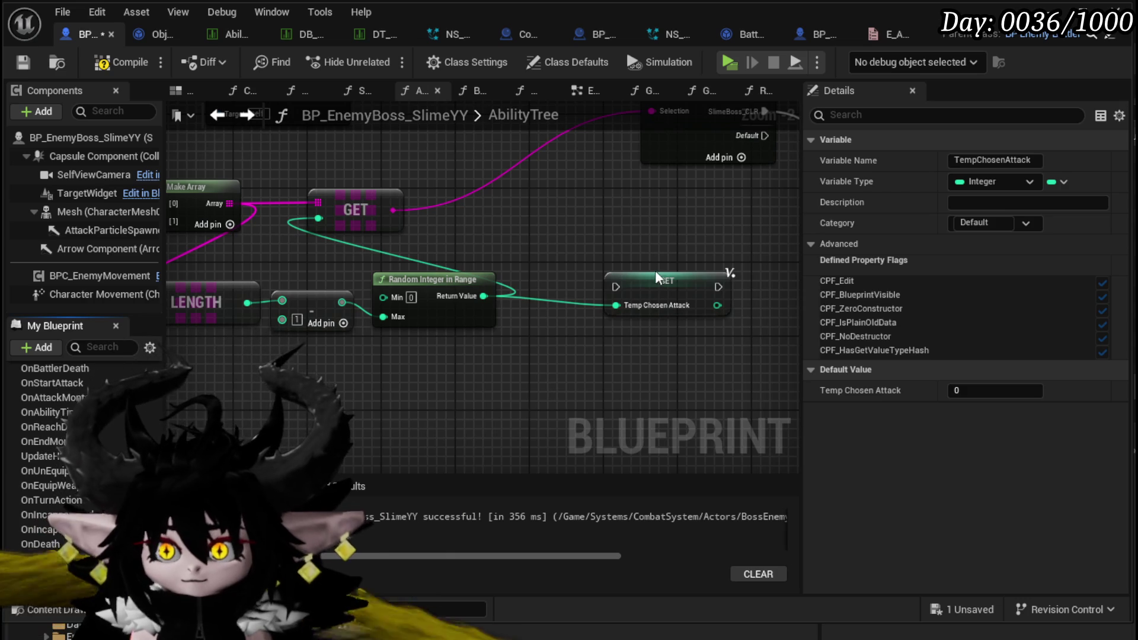
{"action": "left_click_drag", "start_coordinate": [672, 366], "coordinate": [494, 188]}
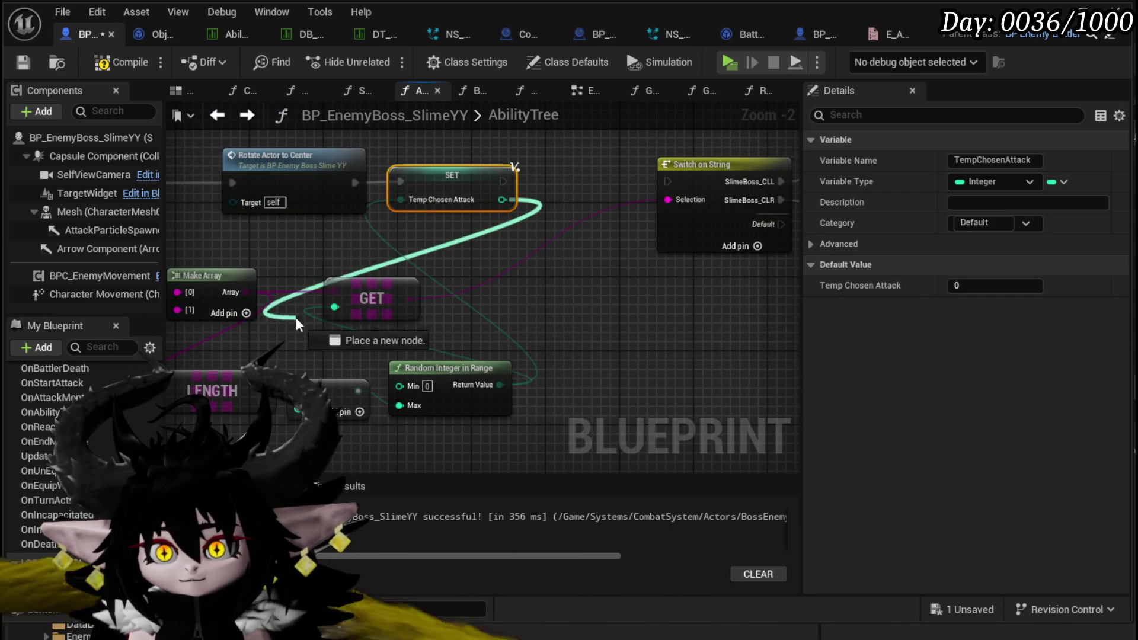
Feed a TempChosenAttack getter into the GET's index and reconnect the second string to Make Array
{"action": "left_click_drag", "start_coordinate": [337, 316], "coordinate": [336, 308]}
{"action": "left_click", "coordinate": [384, 298]}
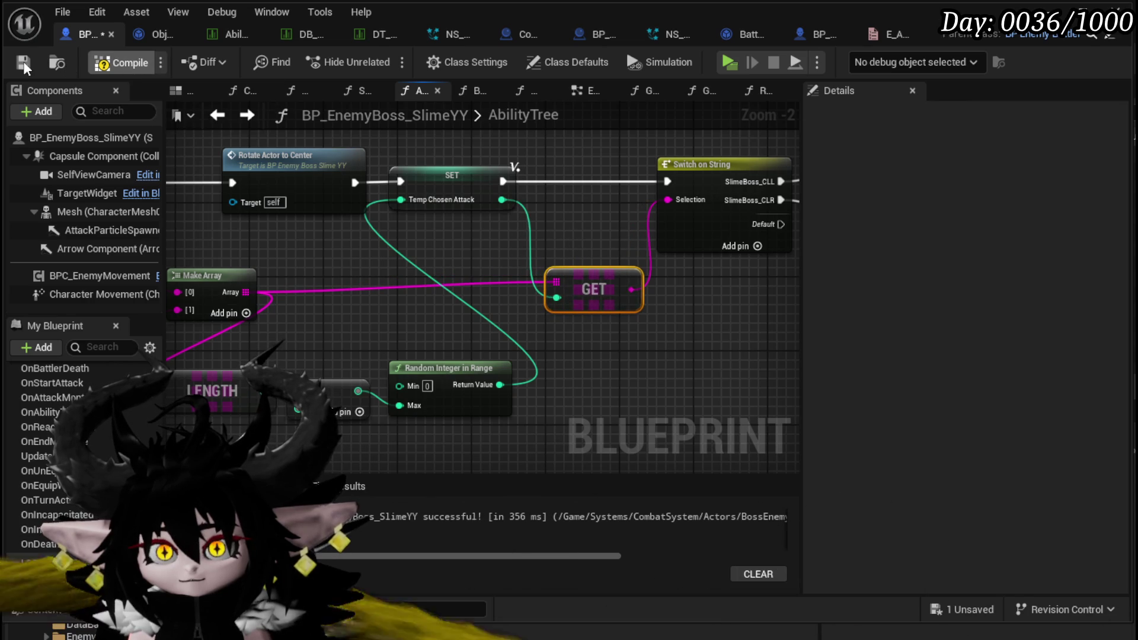
{"action": "scroll", "coordinate": [551, 183], "scroll_direction": "down", "scroll_amount": 2}
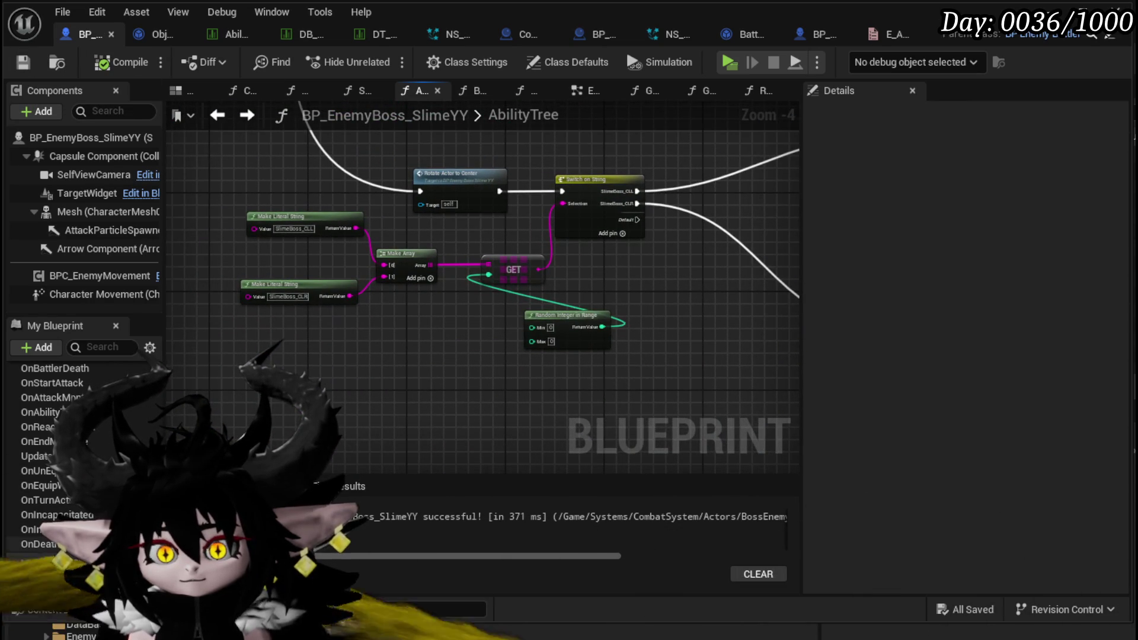
{"action": "left_click_drag", "start_coordinate": [45, 584], "coordinate": [397, 349]}
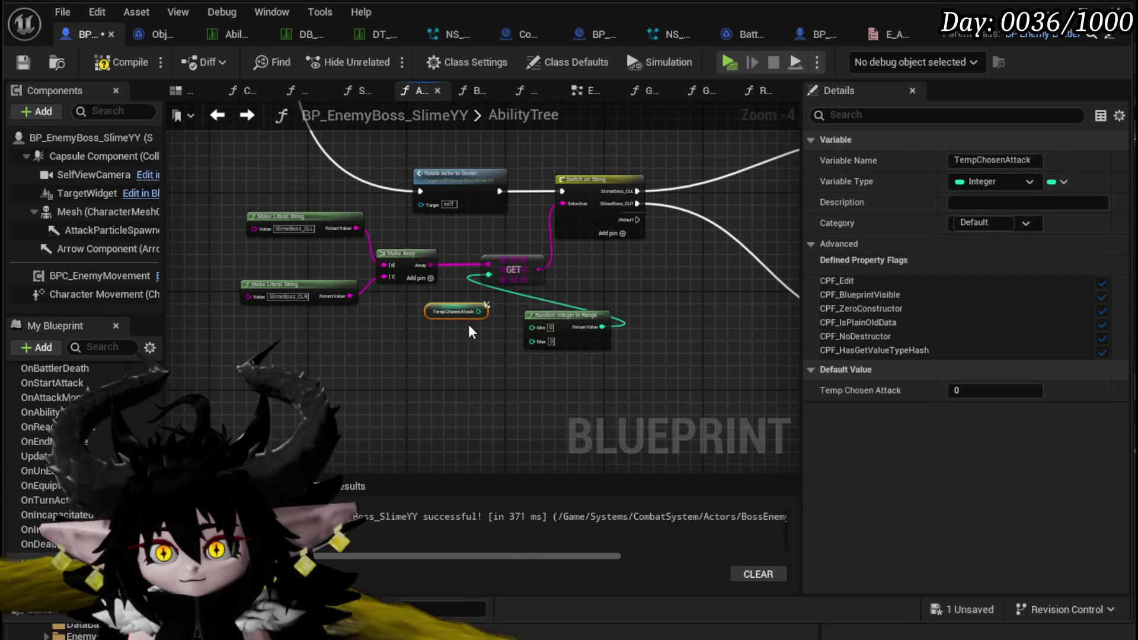
{"action": "scroll", "coordinate": [470, 331], "scroll_direction": "up", "scroll_amount": 4}
{"action": "mouse_move", "coordinate": [506, 300]}
{"action": "left_mouse_down"}
{"action": "mouse_move", "coordinate": [537, 256]}
{"action": "mouse_move", "coordinate": [513, 223]}
{"action": "left_mouse_up"}
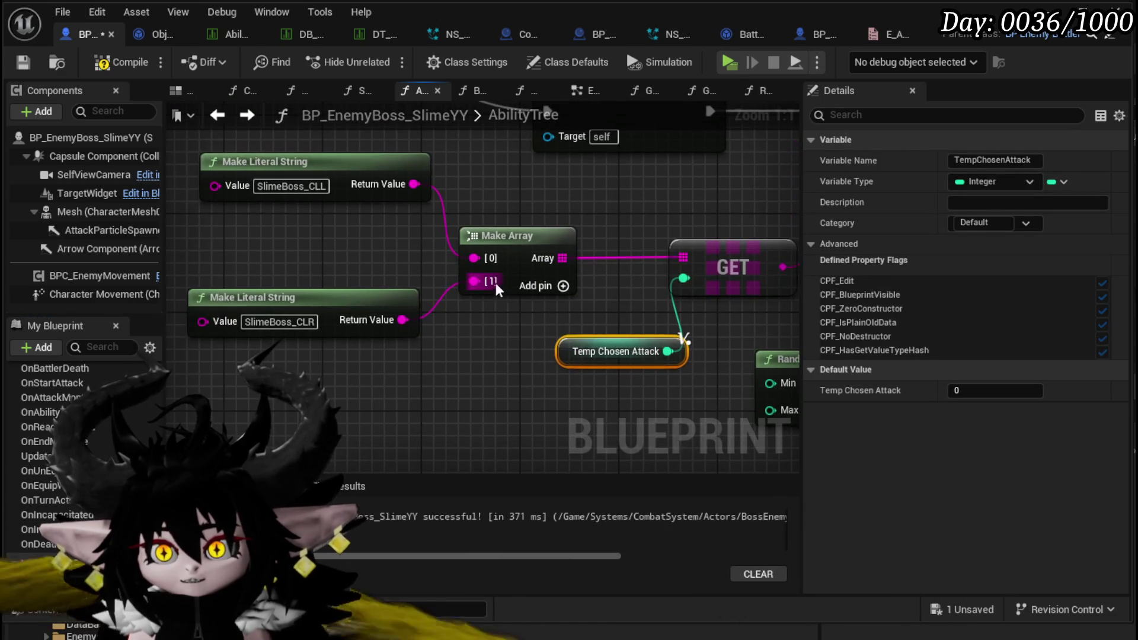
{"action": "left_click_drag", "start_coordinate": [470, 261], "coordinate": [477, 283]}
{"action": "scroll", "coordinate": [477, 284], "scroll_direction": "down", "scroll_amount": 2}
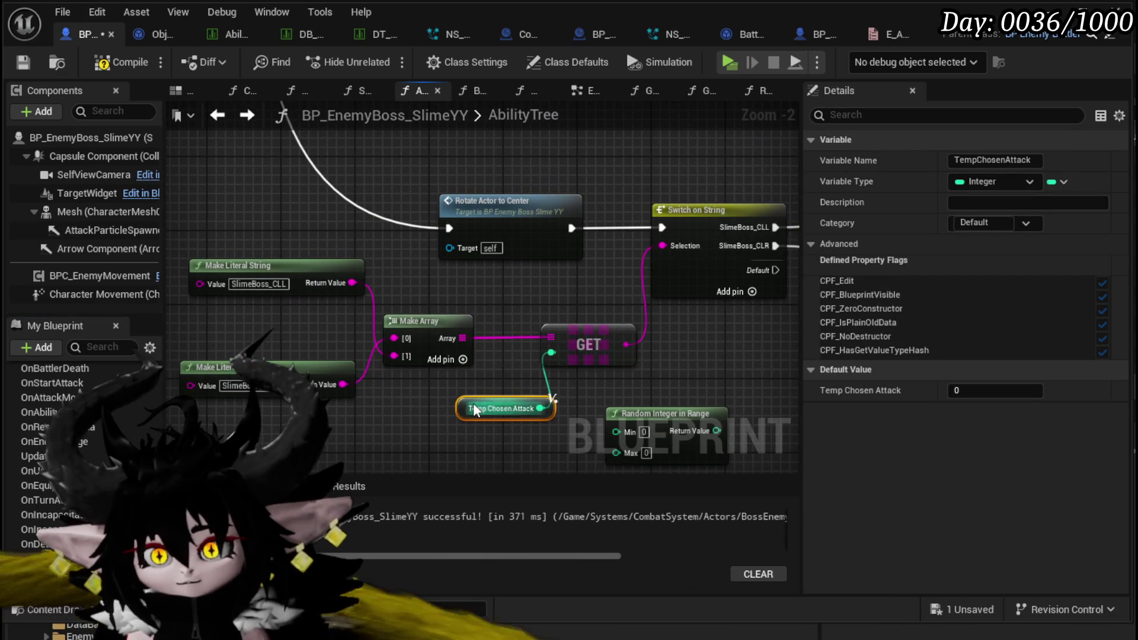
{"action": "left_click", "coordinate": [508, 308]}
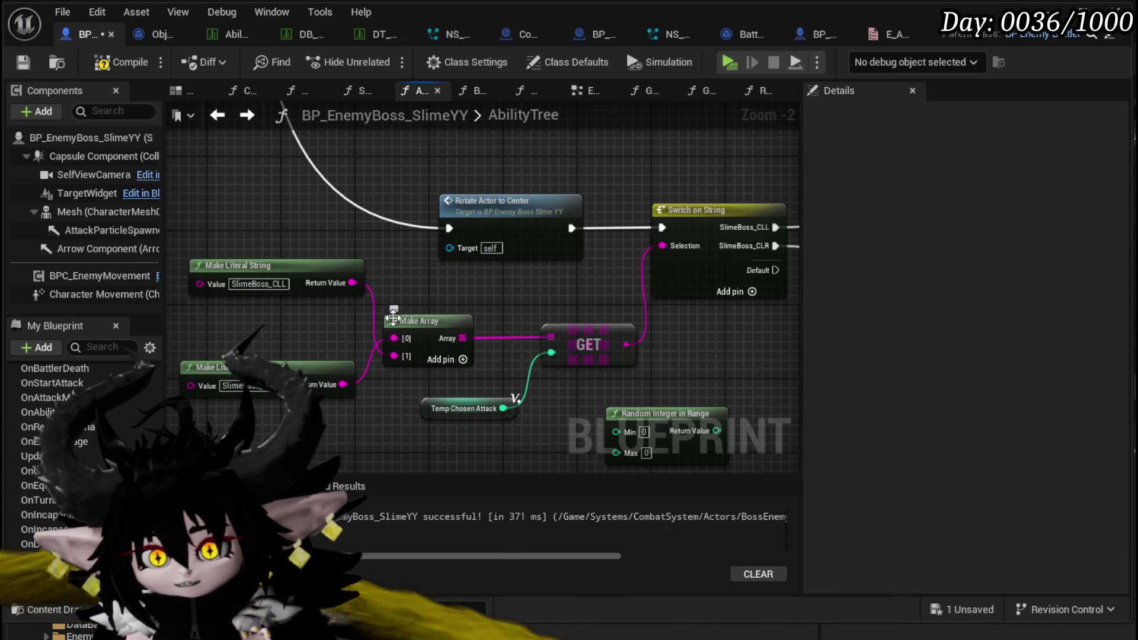
{"action": "left_click_drag", "start_coordinate": [538, 293], "coordinate": [400, 292]}
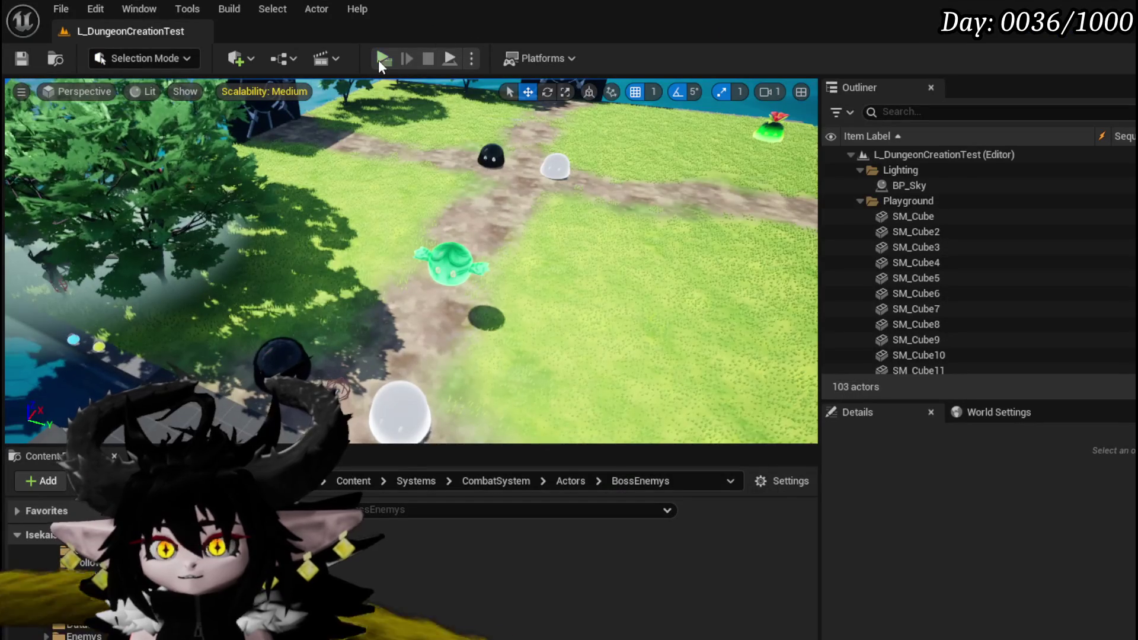
Play-test the level, pick X in the battle prompt, fight the boss, then stop the preview
{"action": "left_click", "coordinate": [380, 58]}
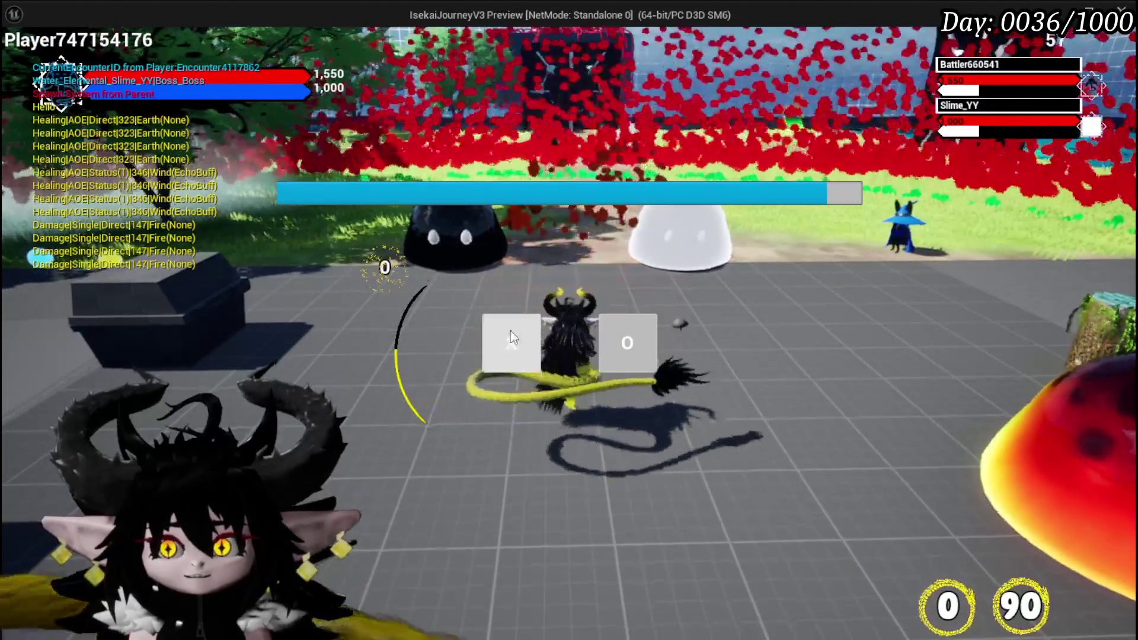
{"action": "left_click", "coordinate": [510, 330]}
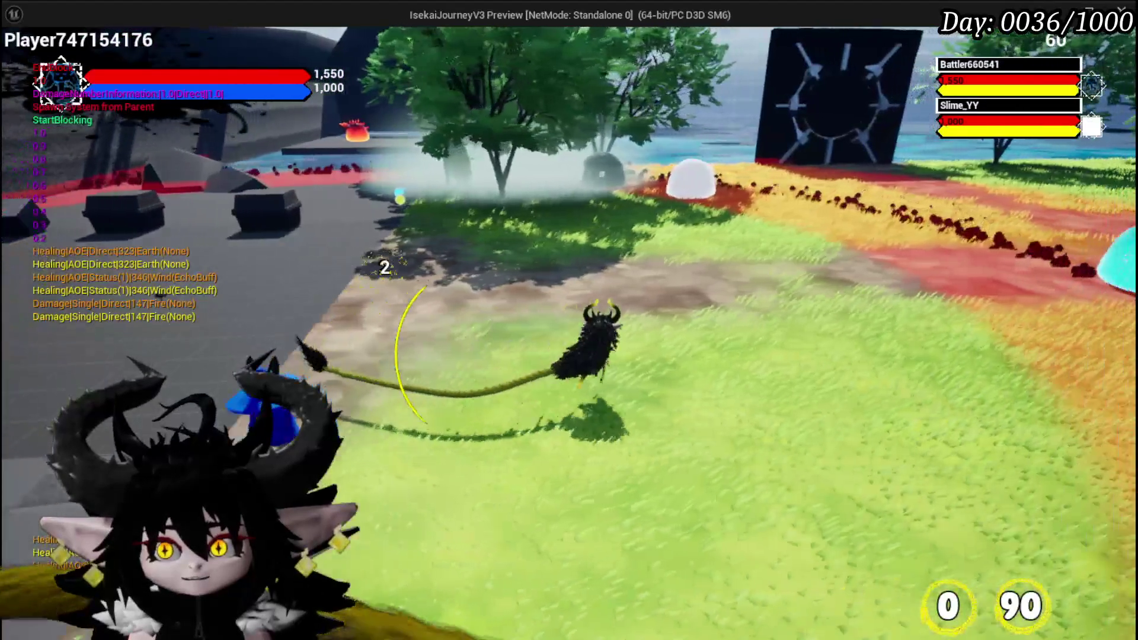
{"action": "key", "text": "Escape"}
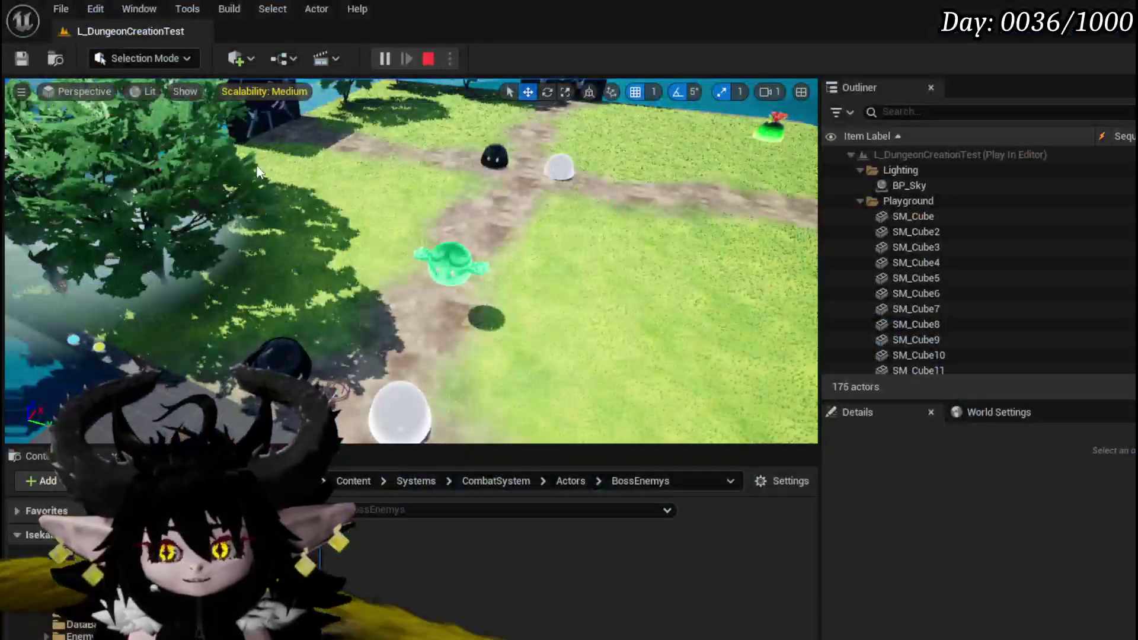
{"action": "left_click", "coordinate": [21, 58]}
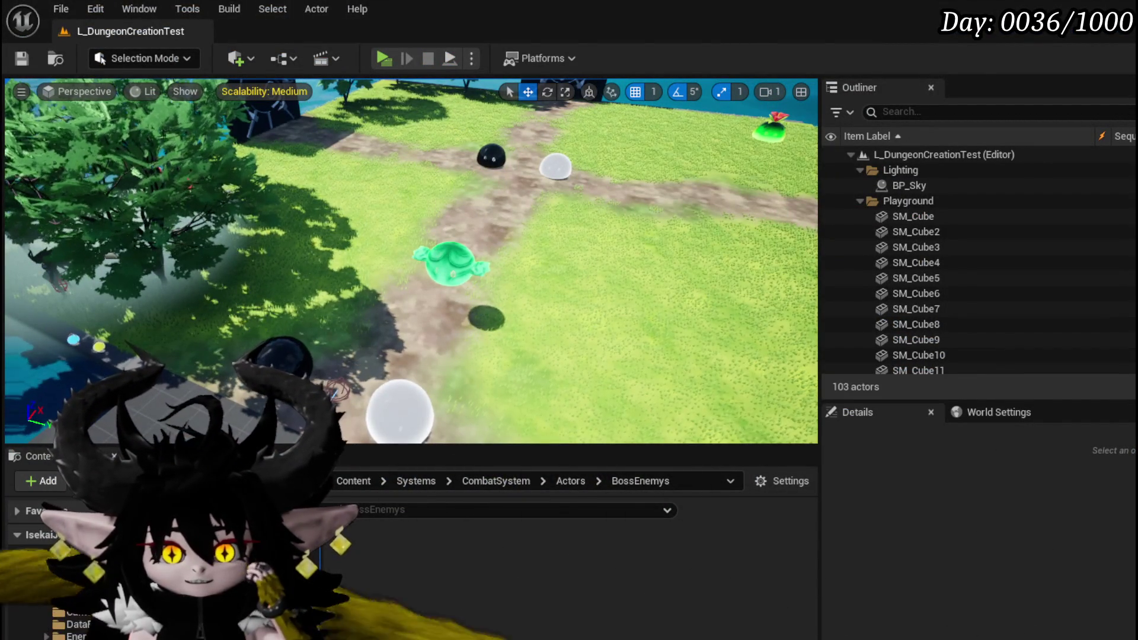
Return to the boss slime graph and zoom out to survey the whole AbilityTree layout
{"action": "key", "text": "alt+Tab"}
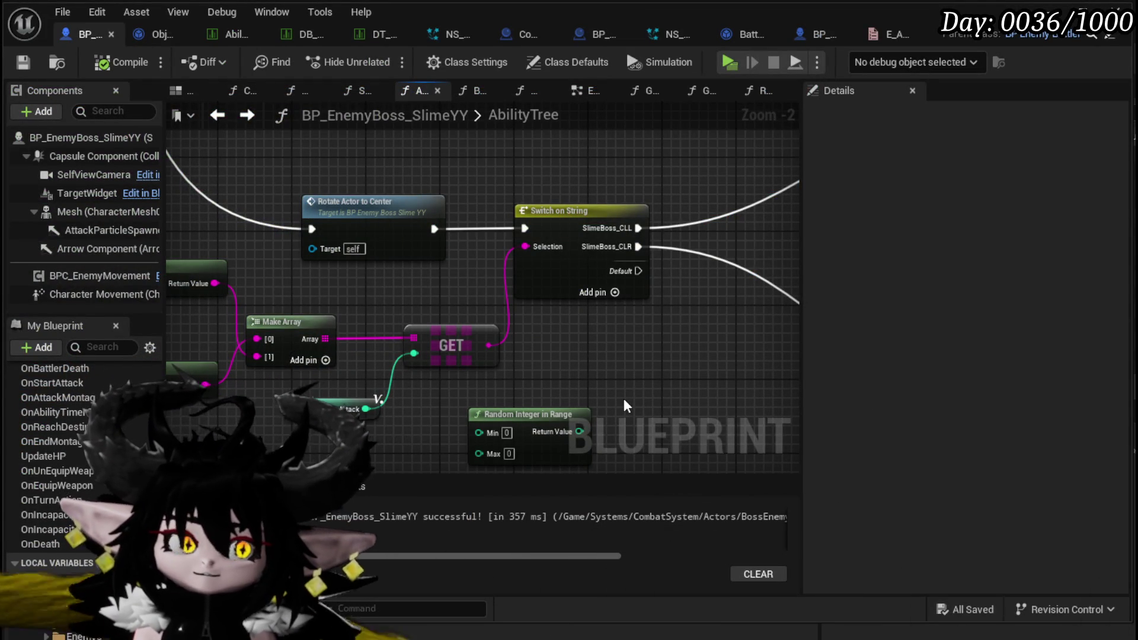
{"action": "scroll", "coordinate": [624, 398], "scroll_direction": "down", "scroll_amount": 3}
{"action": "mouse_move", "coordinate": [624, 398]}
{"action": "left_mouse_down"}
{"action": "mouse_move", "coordinate": [459, 292]}
{"action": "mouse_move", "coordinate": [296, 257]}
{"action": "mouse_move", "coordinate": [336, 191]}
{"action": "left_mouse_up"}
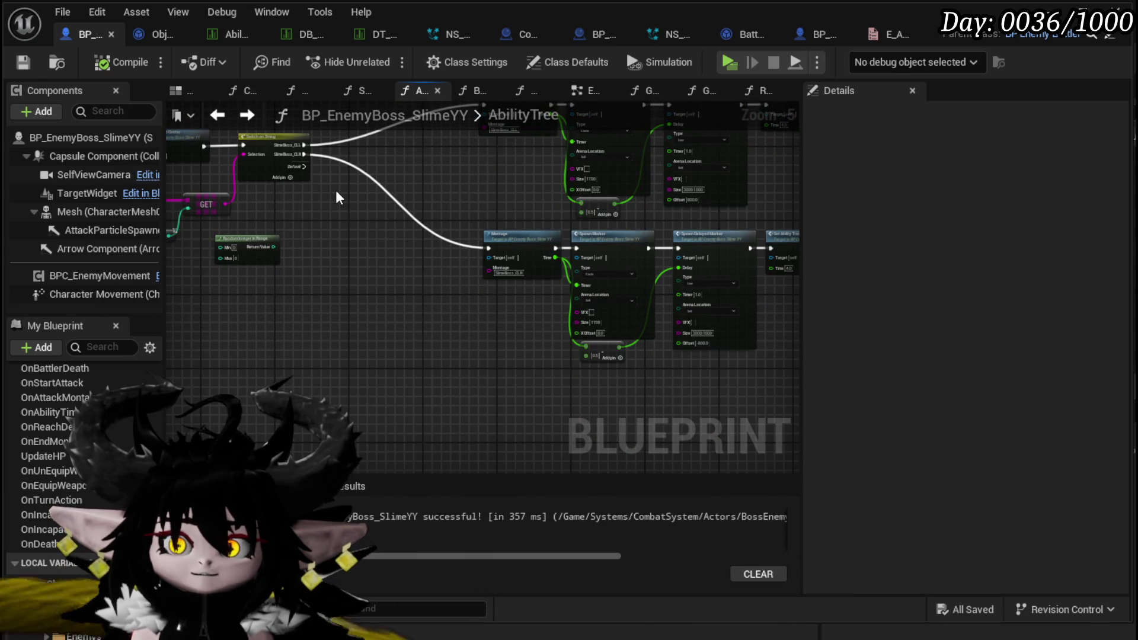
{"action": "scroll", "coordinate": [336, 190], "scroll_direction": "down", "scroll_amount": 2}
{"action": "mouse_move", "coordinate": [336, 190]}
{"action": "left_mouse_down"}
{"action": "mouse_move", "coordinate": [362, 278]}
{"action": "mouse_move", "coordinate": [509, 270]}
{"action": "left_mouse_up"}
{"action": "scroll", "coordinate": [510, 276], "scroll_direction": "up", "scroll_amount": 2}
{"action": "scroll", "coordinate": [384, 316], "scroll_direction": "up", "scroll_amount": 2}
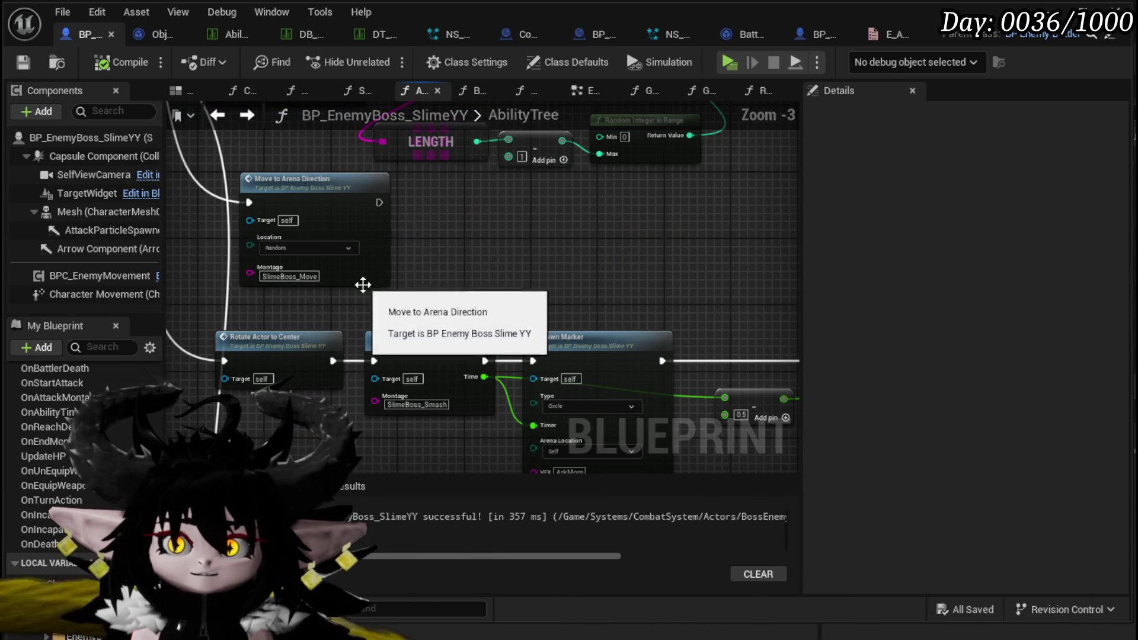
{"action": "left_click", "coordinate": [382, 235]}
{"action": "scroll", "coordinate": [539, 249], "scroll_direction": "down", "scroll_amount": 4}
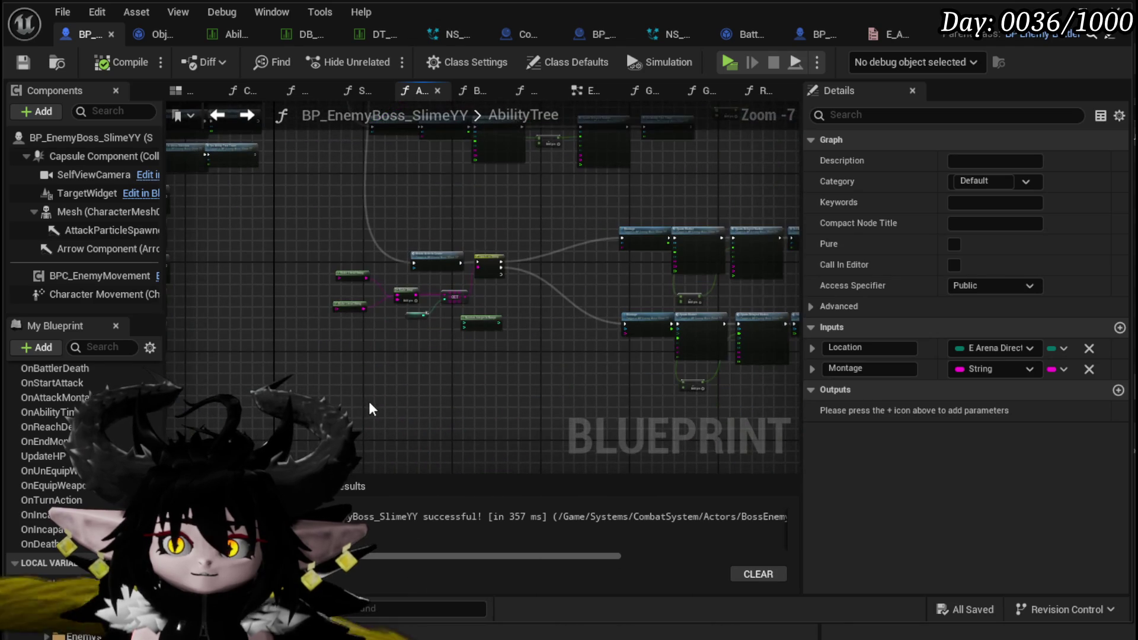
{"action": "left_click", "coordinate": [384, 226]}
{"action": "scroll", "coordinate": [353, 293], "scroll_direction": "up", "scroll_amount": 3}
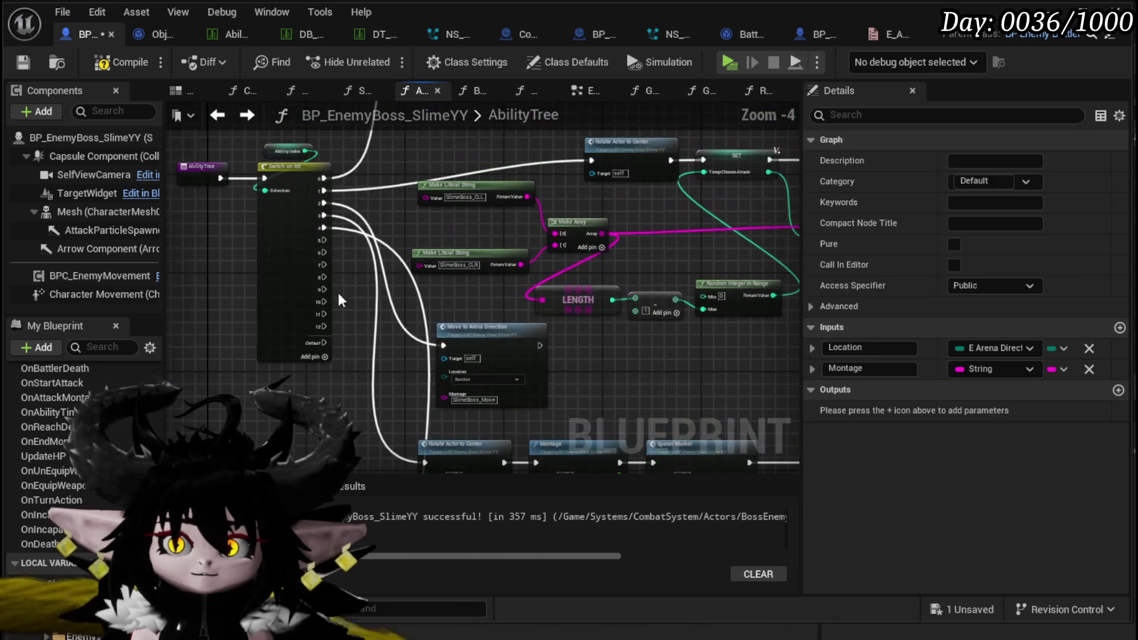
Wire a Switch on Int output into Move to Arena Direction and reposition that node
{"action": "mouse_move", "coordinate": [339, 236]}
{"action": "left_mouse_down"}
{"action": "mouse_move", "coordinate": [421, 485]}
{"action": "mouse_move", "coordinate": [435, 285]}
{"action": "mouse_move", "coordinate": [413, 304]}
{"action": "left_mouse_up"}
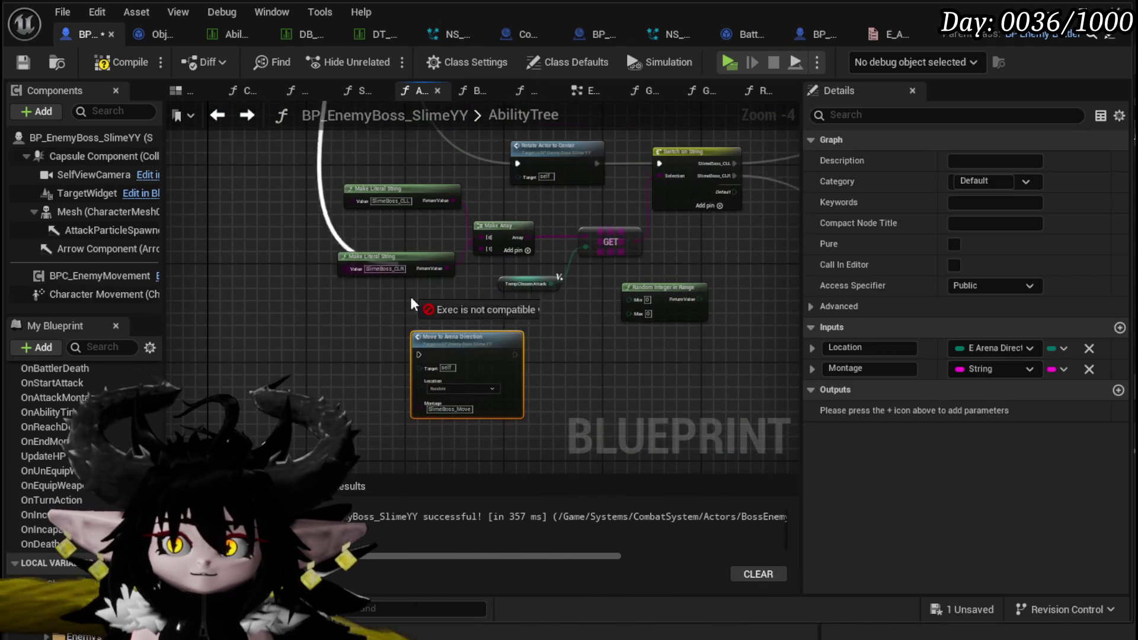
{"action": "left_click_drag", "start_coordinate": [422, 357], "coordinate": [422, 356]}
{"action": "left_click_drag", "start_coordinate": [433, 357], "coordinate": [483, 431]}
{"action": "scroll", "coordinate": [494, 350], "scroll_direction": "down", "scroll_amount": 3}
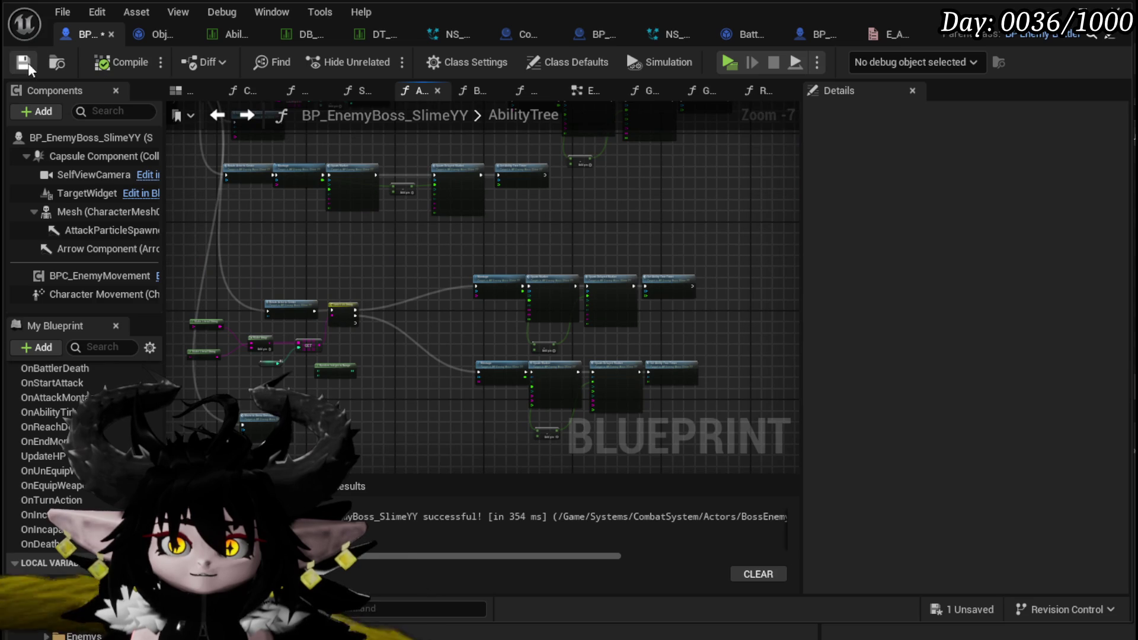
{"action": "left_click_drag", "start_coordinate": [409, 261], "coordinate": [394, 327]}
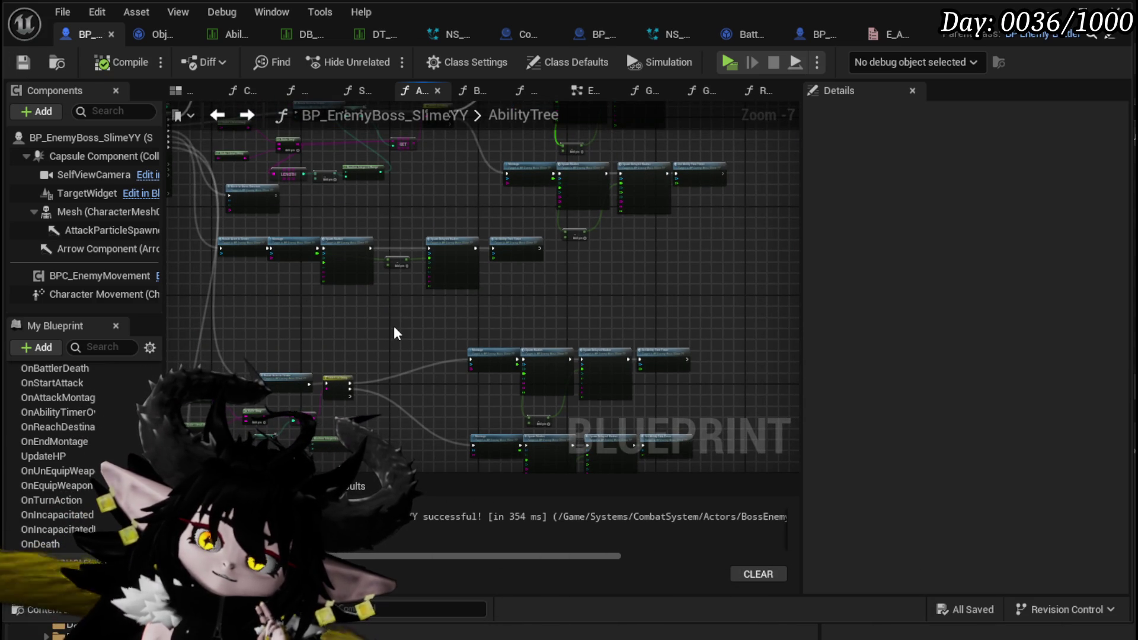
Move a group of nodes in the lower branches to tidy the layout
{"action": "left_click_drag", "start_coordinate": [394, 327], "coordinate": [376, 208]}
{"action": "mouse_move", "coordinate": [247, 404]}
{"action": "left_mouse_down"}
{"action": "mouse_move", "coordinate": [307, 295]}
{"action": "mouse_move", "coordinate": [357, 382]}
{"action": "mouse_move", "coordinate": [383, 326]}
{"action": "left_mouse_up"}
{"action": "scroll", "coordinate": [383, 332], "scroll_direction": "up", "scroll_amount": 4}
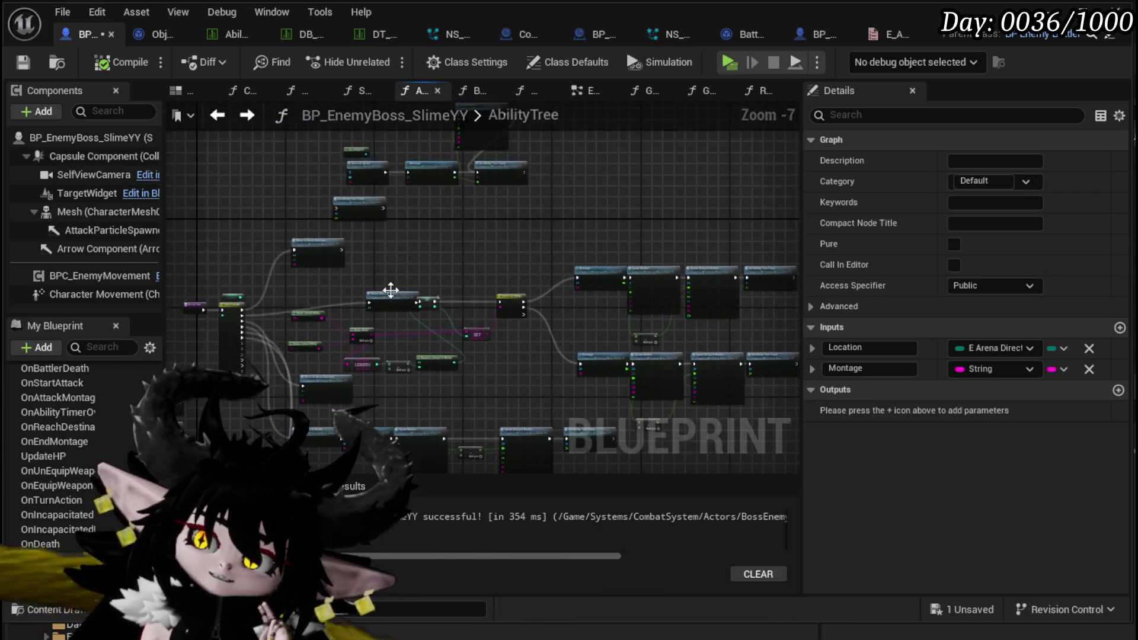
{"action": "scroll", "coordinate": [391, 361], "scroll_direction": "down", "scroll_amount": 3}
{"action": "mouse_move", "coordinate": [396, 364]}
{"action": "left_mouse_down"}
{"action": "mouse_move", "coordinate": [315, 296]}
{"action": "mouse_move", "coordinate": [427, 375]}
{"action": "mouse_move", "coordinate": [398, 291]}
{"action": "left_mouse_up"}
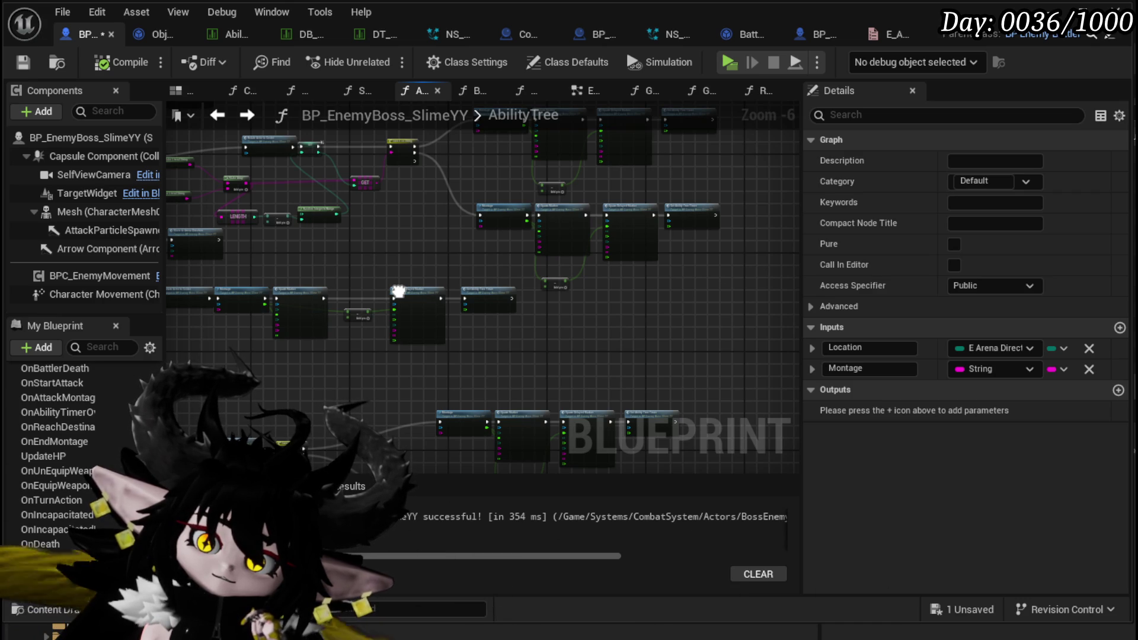
Pan across the graph to inspect the lower Set Ability Tree Timer and Spawn Marker rows
{"action": "mouse_move", "coordinate": [383, 260]}
{"action": "left_mouse_down"}
{"action": "mouse_move", "coordinate": [368, 278]}
{"action": "mouse_move", "coordinate": [351, 262]}
{"action": "mouse_move", "coordinate": [296, 272]}
{"action": "mouse_move", "coordinate": [261, 237]}
{"action": "mouse_move", "coordinate": [249, 211]}
{"action": "mouse_move", "coordinate": [300, 99]}
{"action": "left_mouse_up"}
{"action": "scroll", "coordinate": [351, 261], "scroll_direction": "up", "scroll_amount": 3}
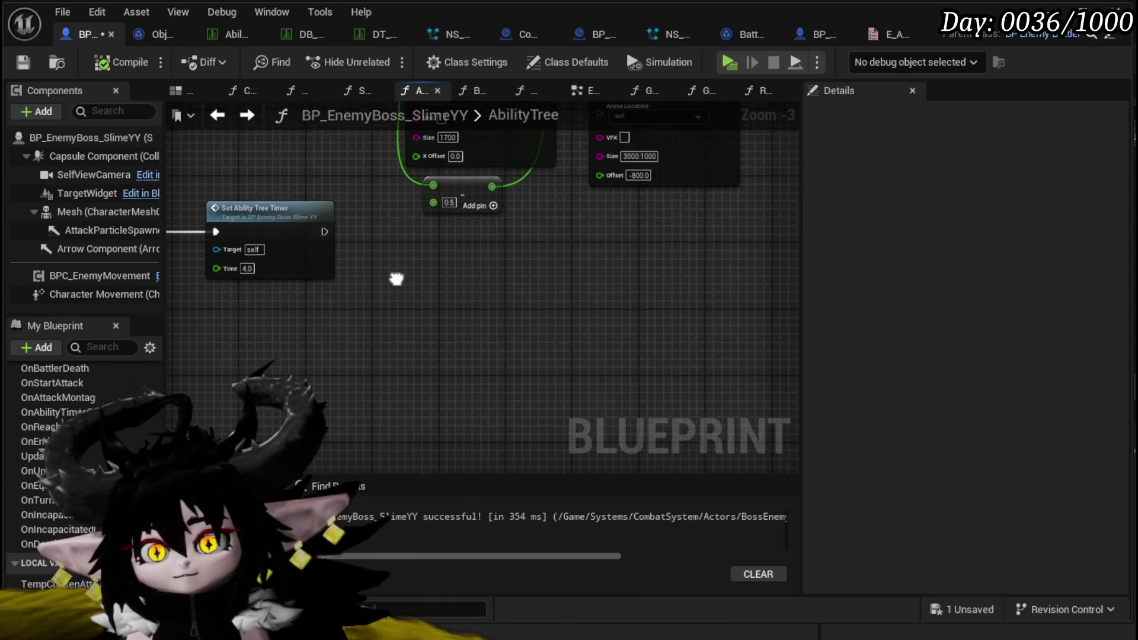
{"action": "left_click_drag", "start_coordinate": [394, 274], "coordinate": [623, 259]}
{"action": "scroll", "coordinate": [621, 250], "scroll_direction": "up", "scroll_amount": 2}
{"action": "scroll", "coordinate": [496, 347], "scroll_direction": "down", "scroll_amount": 4}
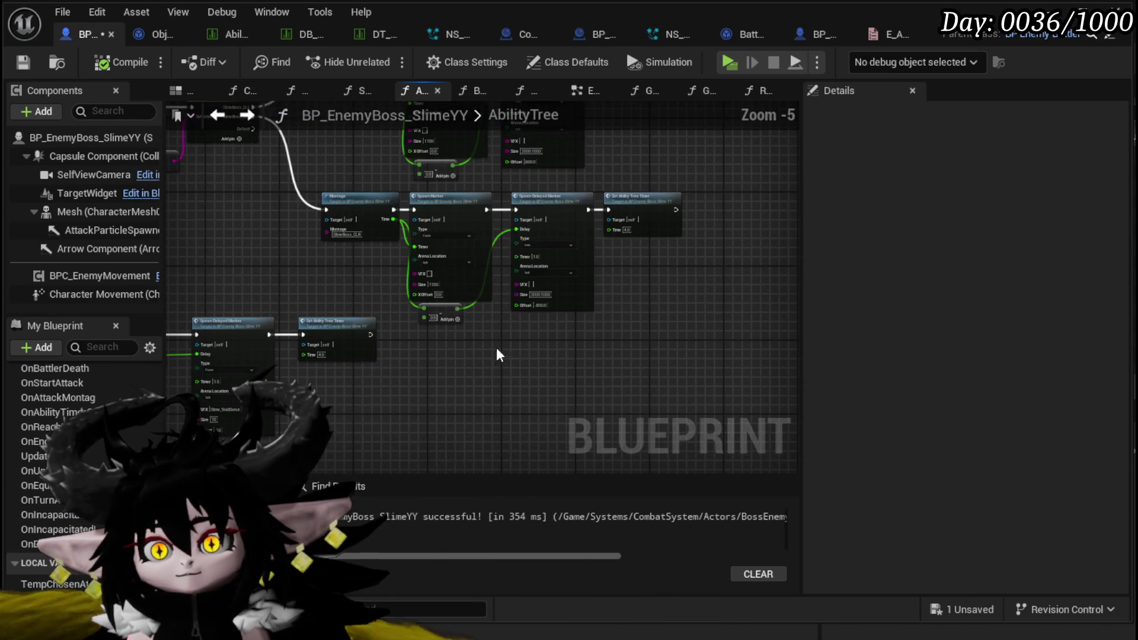
{"action": "scroll", "coordinate": [675, 244], "scroll_direction": "up", "scroll_amount": 5}
{"action": "scroll", "coordinate": [675, 244], "scroll_direction": "down", "scroll_amount": 3}
{"action": "mouse_move", "coordinate": [542, 300]}
{"action": "left_mouse_down"}
{"action": "mouse_move", "coordinate": [539, 364]}
{"action": "mouse_move", "coordinate": [554, 325]}
{"action": "mouse_move", "coordinate": [490, 170]}
{"action": "mouse_move", "coordinate": [502, 234]}
{"action": "mouse_move", "coordinate": [510, 147]}
{"action": "mouse_move", "coordinate": [603, 330]}
{"action": "left_mouse_up"}
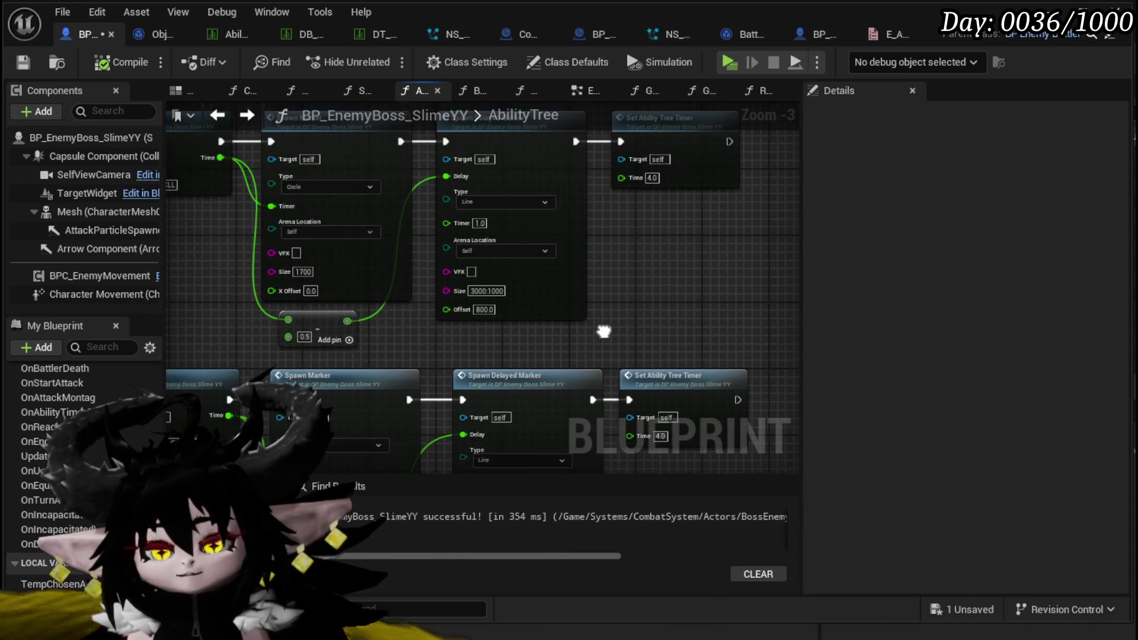
{"action": "scroll", "coordinate": [673, 265], "scroll_direction": "down", "scroll_amount": 3}
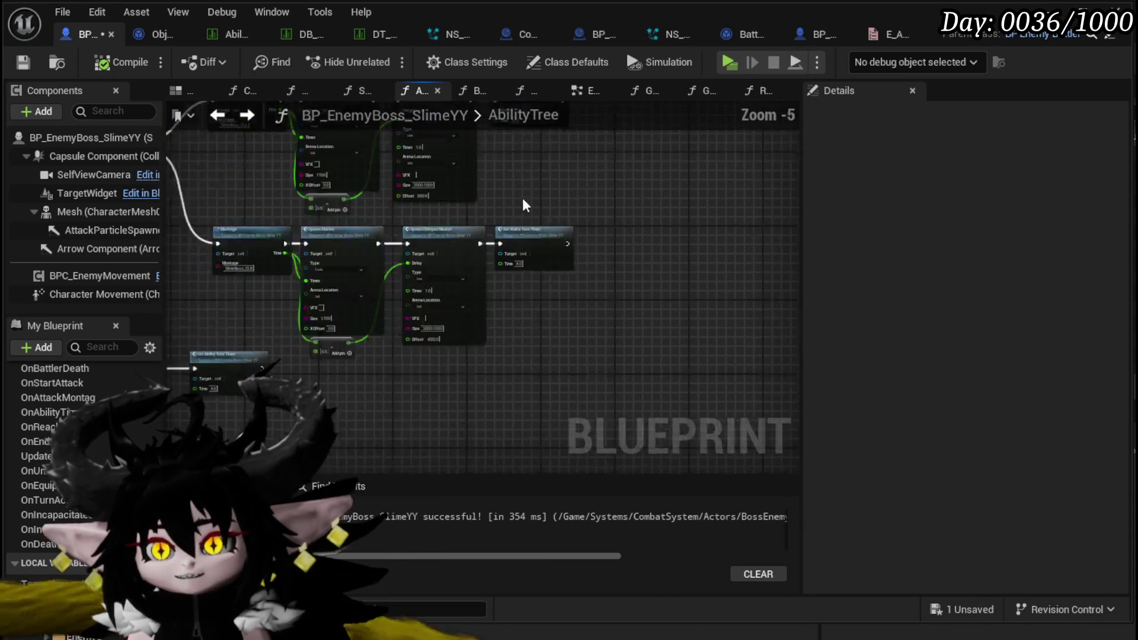
{"action": "scroll", "coordinate": [493, 191], "scroll_direction": "down", "scroll_amount": 1}
{"action": "scroll", "coordinate": [561, 296], "scroll_direction": "up", "scroll_amount": 1}
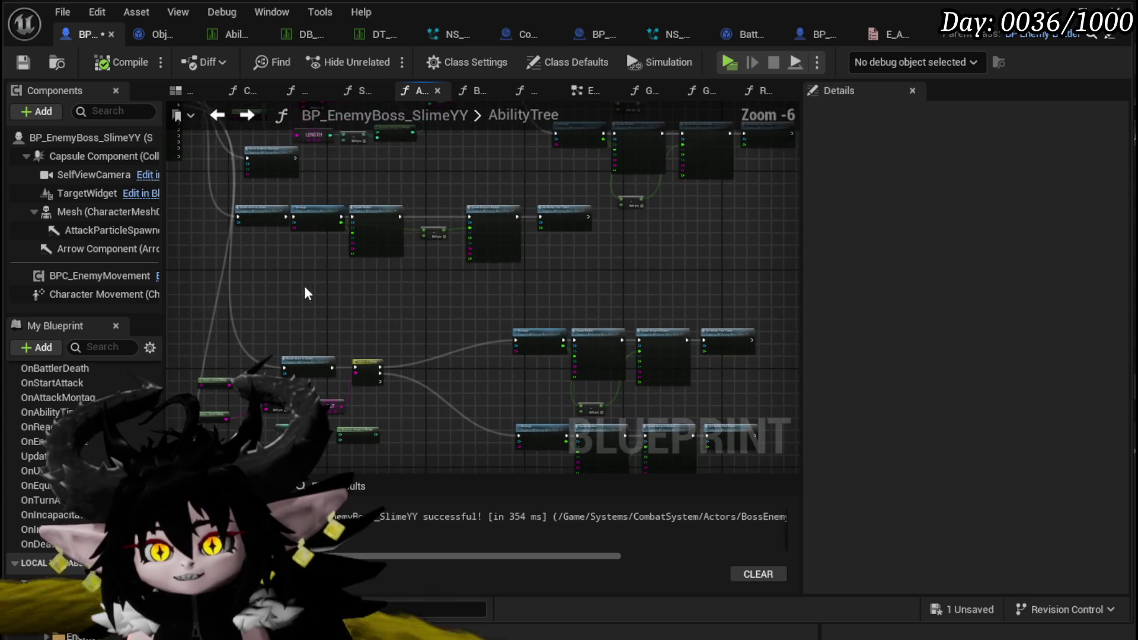
Move the AbilityTree, Ability Index and Switch on Int nodes about 100 px left
{"action": "mouse_move", "coordinate": [544, 201]}
{"action": "left_mouse_down"}
{"action": "mouse_move", "coordinate": [574, 208]}
{"action": "mouse_move", "coordinate": [589, 229]}
{"action": "left_mouse_up"}
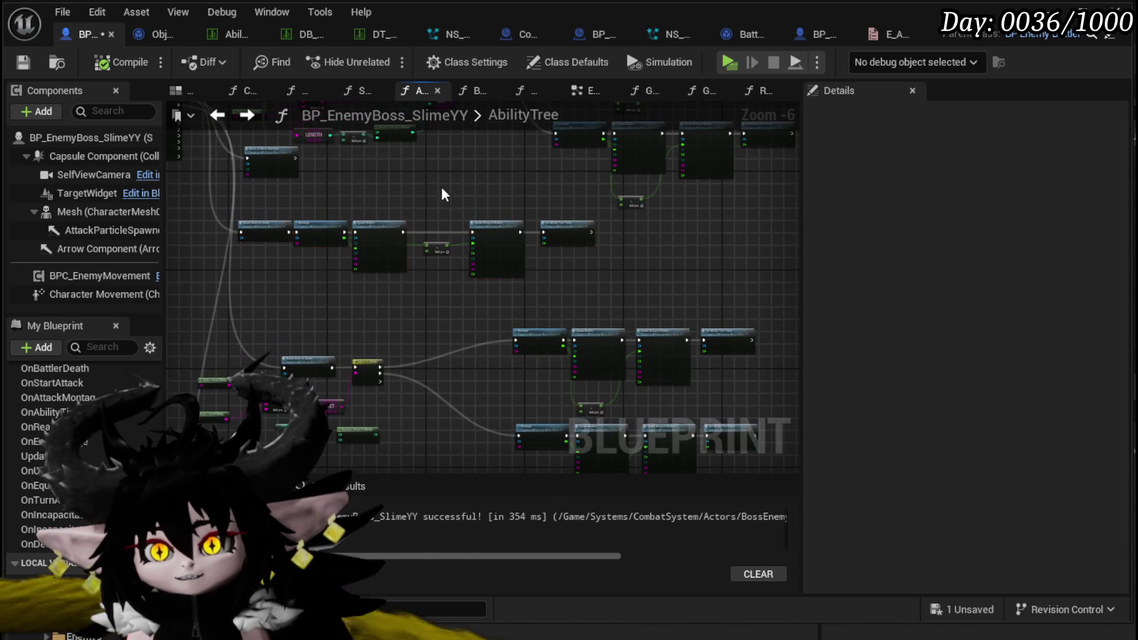
{"action": "scroll", "coordinate": [383, 231], "scroll_direction": "up", "scroll_amount": 2}
{"action": "scroll", "coordinate": [383, 231], "scroll_direction": "up", "scroll_amount": 1}
{"action": "mouse_move", "coordinate": [411, 246]}
{"action": "left_mouse_down"}
{"action": "mouse_move", "coordinate": [586, 251]}
{"action": "mouse_move", "coordinate": [424, 342]}
{"action": "mouse_move", "coordinate": [418, 319]}
{"action": "mouse_move", "coordinate": [378, 361]}
{"action": "mouse_move", "coordinate": [520, 361]}
{"action": "left_mouse_up"}
{"action": "left_click", "coordinate": [259, 265]}
{"action": "scroll", "coordinate": [283, 229], "scroll_direction": "down", "scroll_amount": 2}
{"action": "mouse_move", "coordinate": [235, 416]}
{"action": "left_mouse_down"}
{"action": "mouse_move", "coordinate": [279, 384]}
{"action": "mouse_move", "coordinate": [303, 373]}
{"action": "mouse_move", "coordinate": [306, 384]}
{"action": "left_mouse_up"}
{"action": "left_click_drag", "start_coordinate": [259, 207], "coordinate": [332, 169]}
{"action": "left_click_drag", "start_coordinate": [317, 207], "coordinate": [256, 204]}
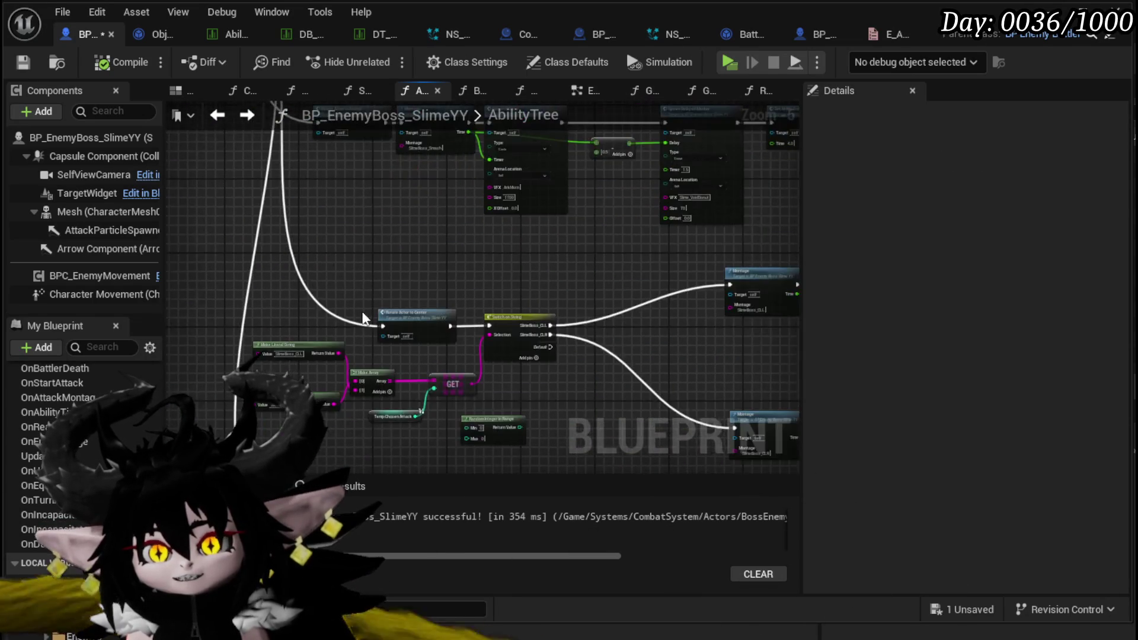
Save the blueprint and nudge the Move to Arena Direction node down
{"action": "left_click_drag", "start_coordinate": [479, 356], "coordinate": [548, 258]}
{"action": "scroll", "coordinate": [378, 266], "scroll_direction": "up", "scroll_amount": 4}
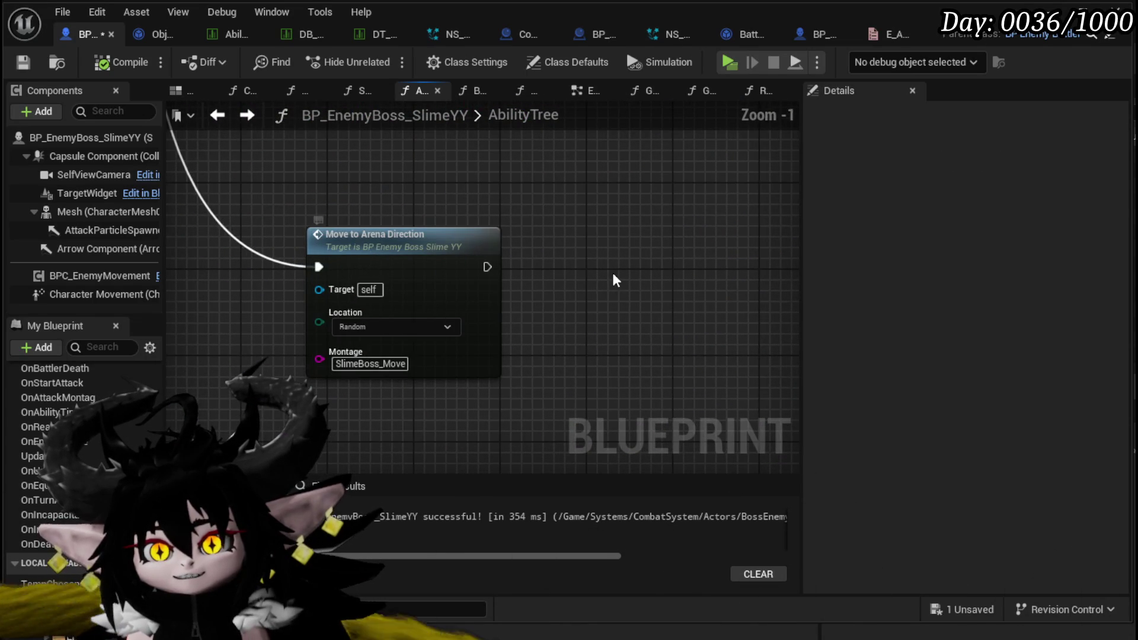
{"action": "scroll", "coordinate": [614, 273], "scroll_direction": "down", "scroll_amount": 6}
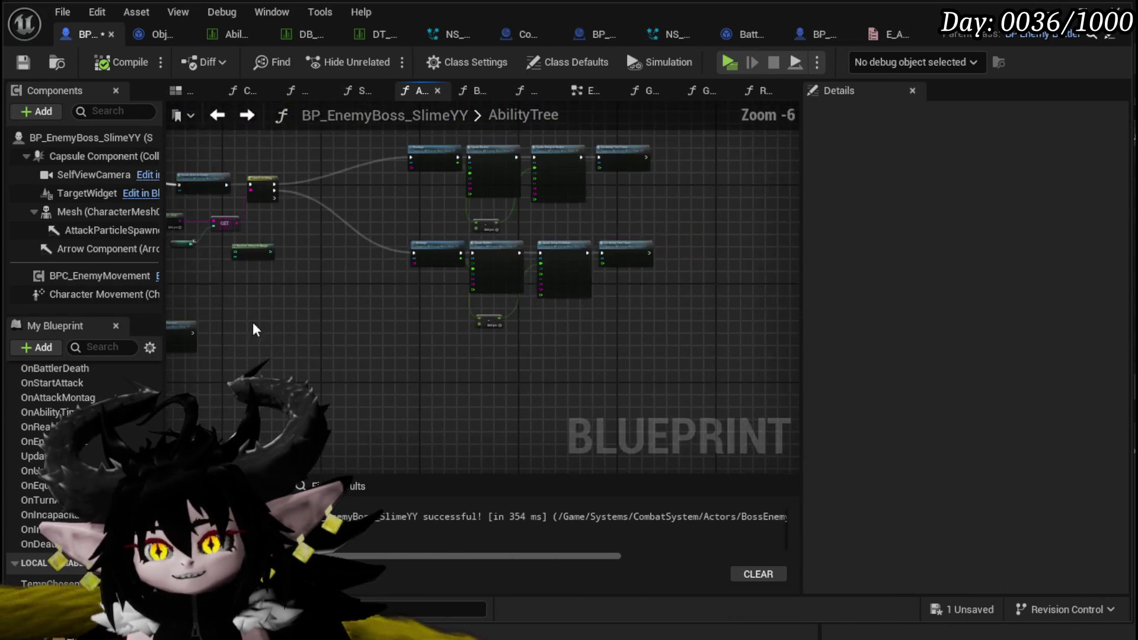
{"action": "left_click", "coordinate": [25, 63]}
{"action": "scroll", "coordinate": [501, 367], "scroll_direction": "up", "scroll_amount": 3}
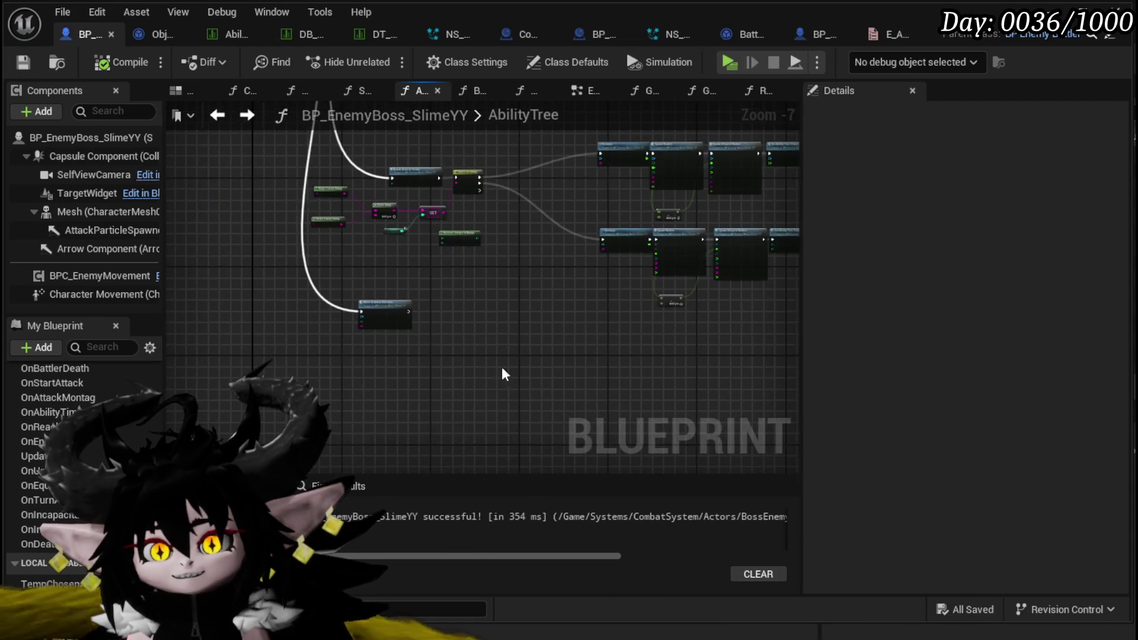
{"action": "left_click_drag", "start_coordinate": [383, 321], "coordinate": [388, 343]}
{"action": "left_click", "coordinate": [447, 276]}
Check the Switch on String and Random Integer nodes, then compile and save the boss blueprint
{"action": "scroll", "coordinate": [269, 340], "scroll_direction": "down", "scroll_amount": 4}
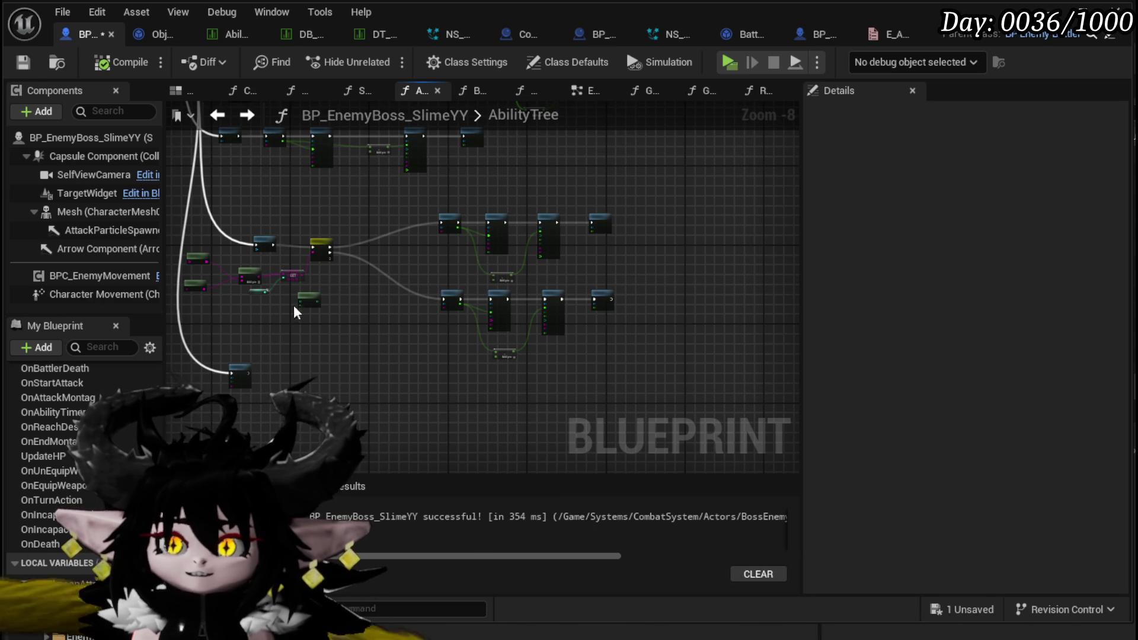
{"action": "scroll", "coordinate": [330, 287], "scroll_direction": "up", "scroll_amount": 3}
{"action": "scroll", "coordinate": [394, 191], "scroll_direction": "up", "scroll_amount": 3}
{"action": "mouse_move", "coordinate": [537, 190]}
{"action": "left_mouse_down"}
{"action": "mouse_move", "coordinate": [546, 329]}
{"action": "mouse_move", "coordinate": [560, 346]}
{"action": "left_mouse_up"}
{"action": "scroll", "coordinate": [496, 372], "scroll_direction": "down", "scroll_amount": 5}
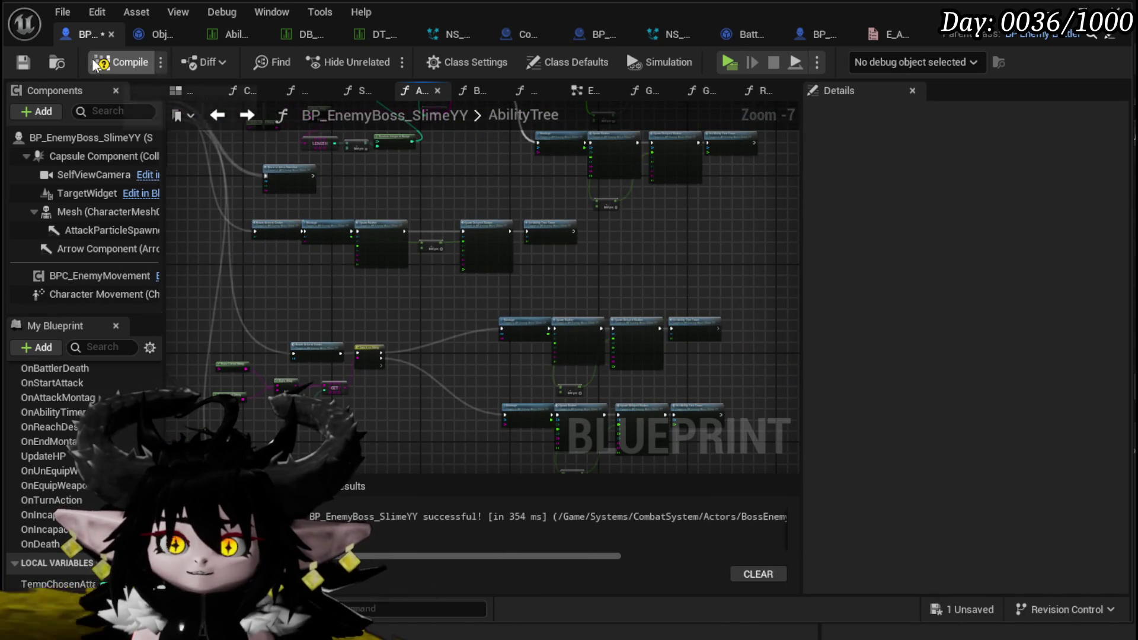
{"action": "left_click", "coordinate": [27, 66]}
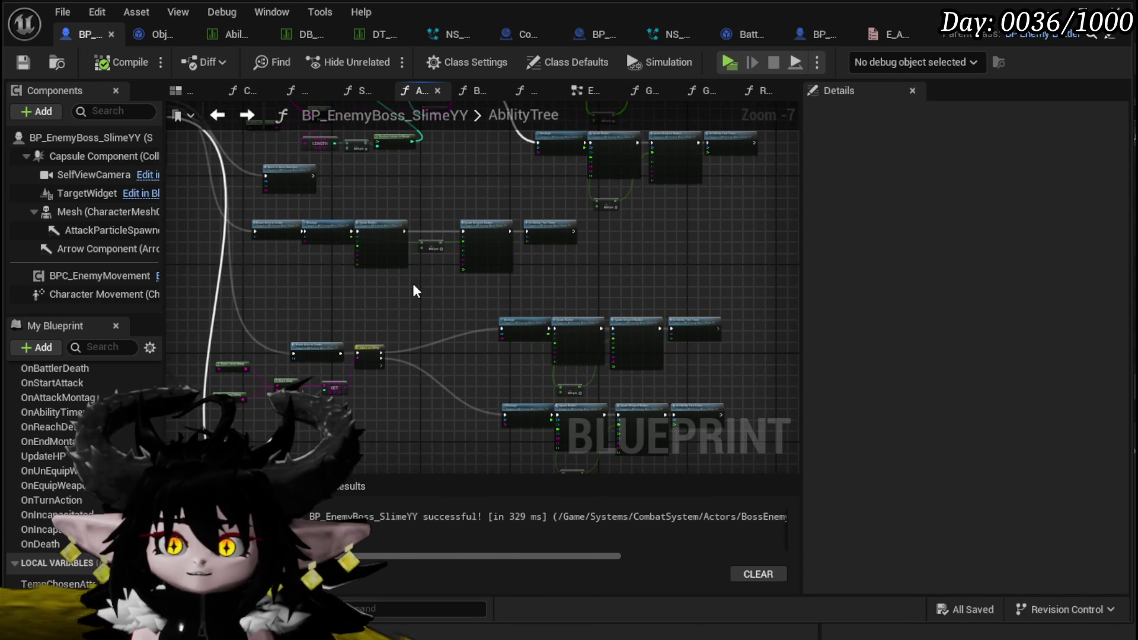
Set the Move to Arena Direction node's Location to Center
{"action": "mouse_move", "coordinate": [414, 286]}
{"action": "left_mouse_down"}
{"action": "mouse_move", "coordinate": [378, 314]}
{"action": "mouse_move", "coordinate": [424, 294]}
{"action": "mouse_move", "coordinate": [645, 420]}
{"action": "left_mouse_up"}
{"action": "mouse_move", "coordinate": [473, 265]}
{"action": "left_mouse_down"}
{"action": "mouse_move", "coordinate": [393, 330]}
{"action": "mouse_move", "coordinate": [372, 204]}
{"action": "left_mouse_up"}
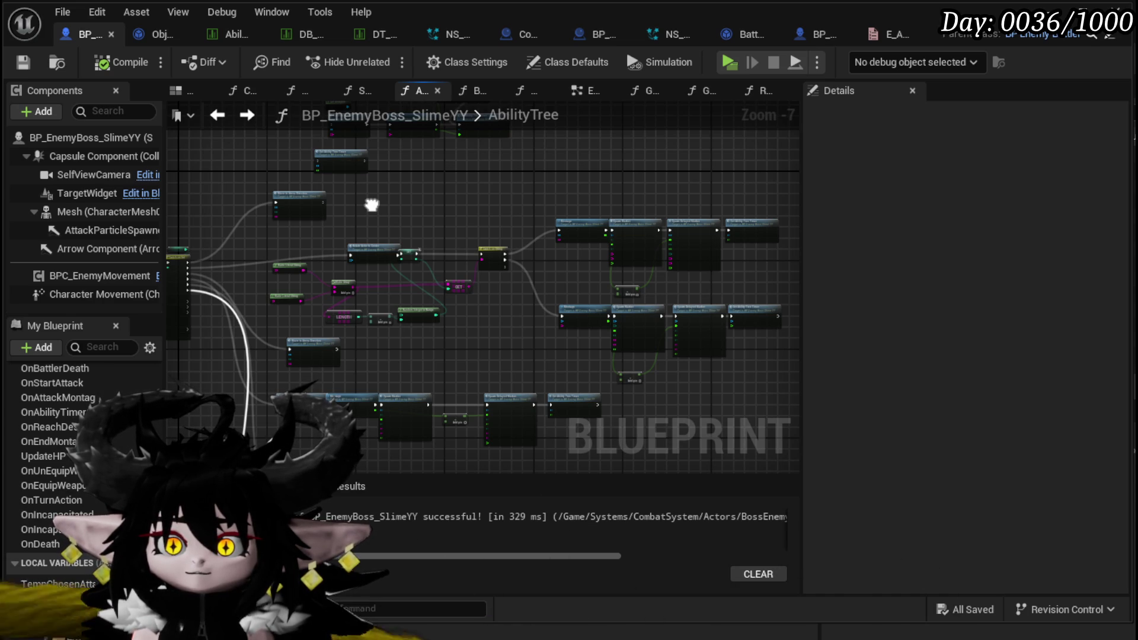
{"action": "left_click_drag", "start_coordinate": [372, 205], "coordinate": [408, 153]}
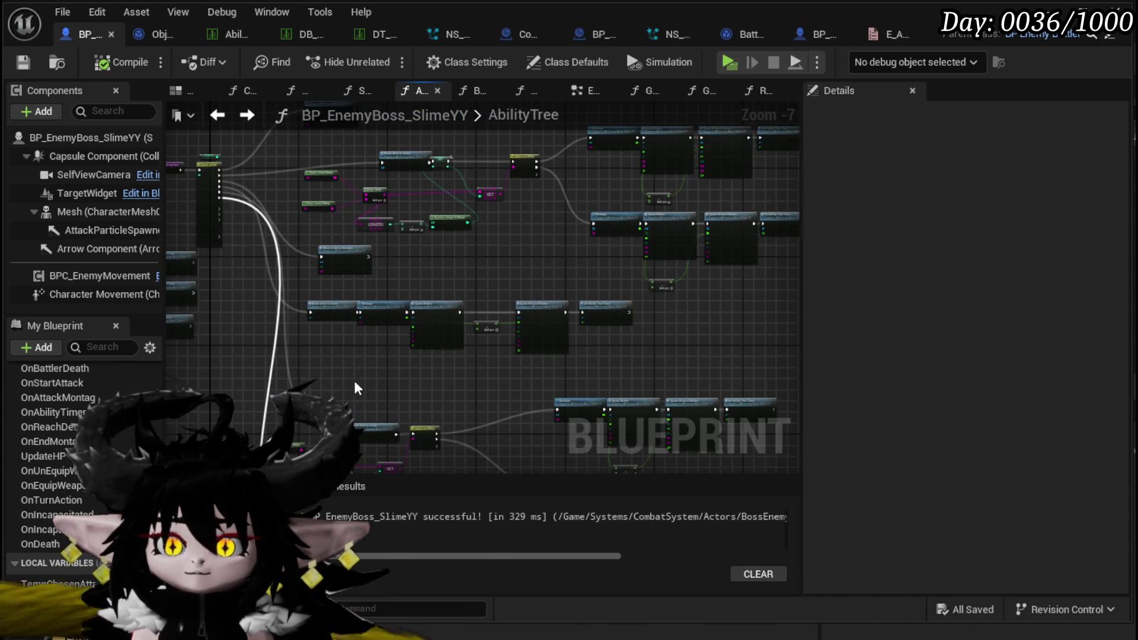
{"action": "scroll", "coordinate": [413, 304], "scroll_direction": "up", "scroll_amount": 3}
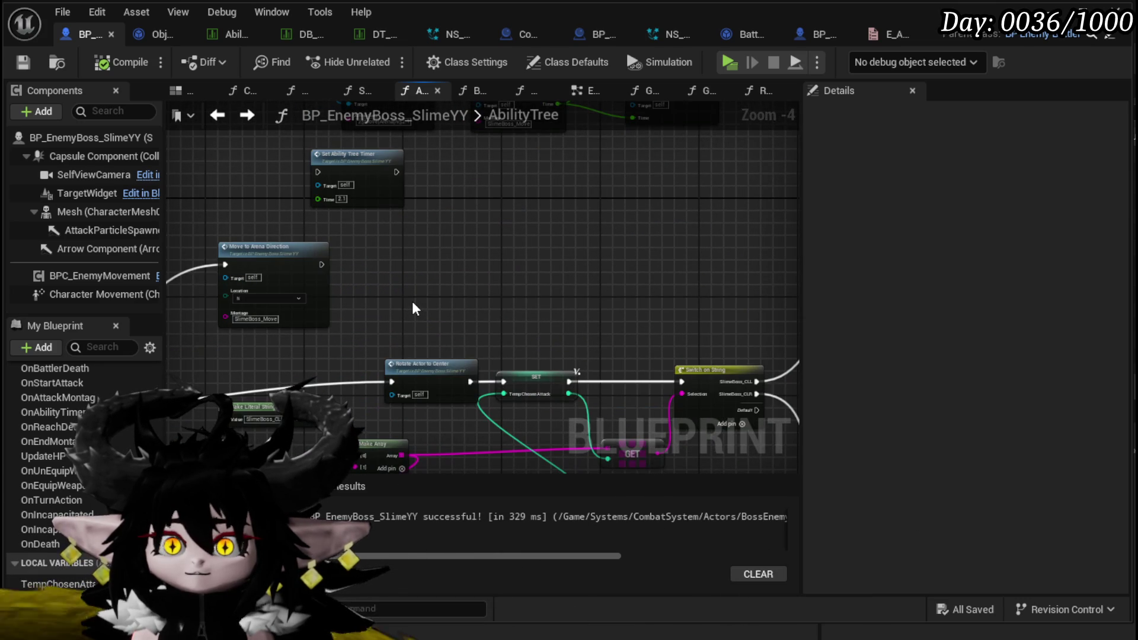
{"action": "mouse_move", "coordinate": [413, 304]}
{"action": "left_mouse_down"}
{"action": "mouse_move", "coordinate": [327, 142]}
{"action": "mouse_move", "coordinate": [295, 455]}
{"action": "left_mouse_up"}
{"action": "scroll", "coordinate": [357, 326], "scroll_direction": "up", "scroll_amount": 1}
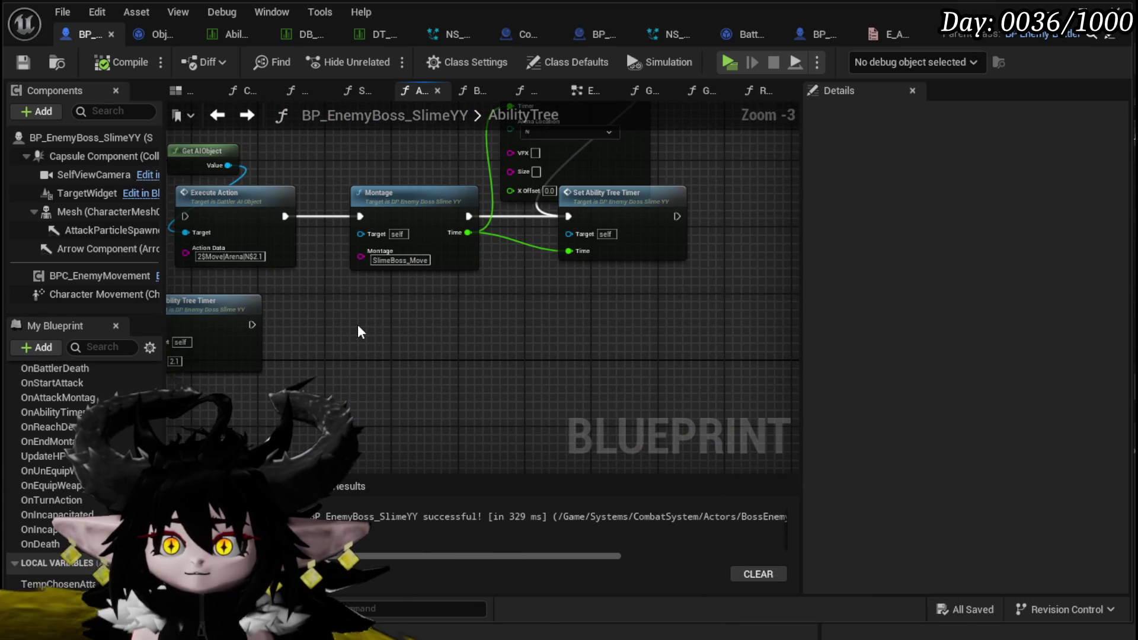
{"action": "scroll", "coordinate": [358, 325], "scroll_direction": "down", "scroll_amount": 1}
{"action": "left_click_drag", "start_coordinate": [357, 325], "coordinate": [342, 411]}
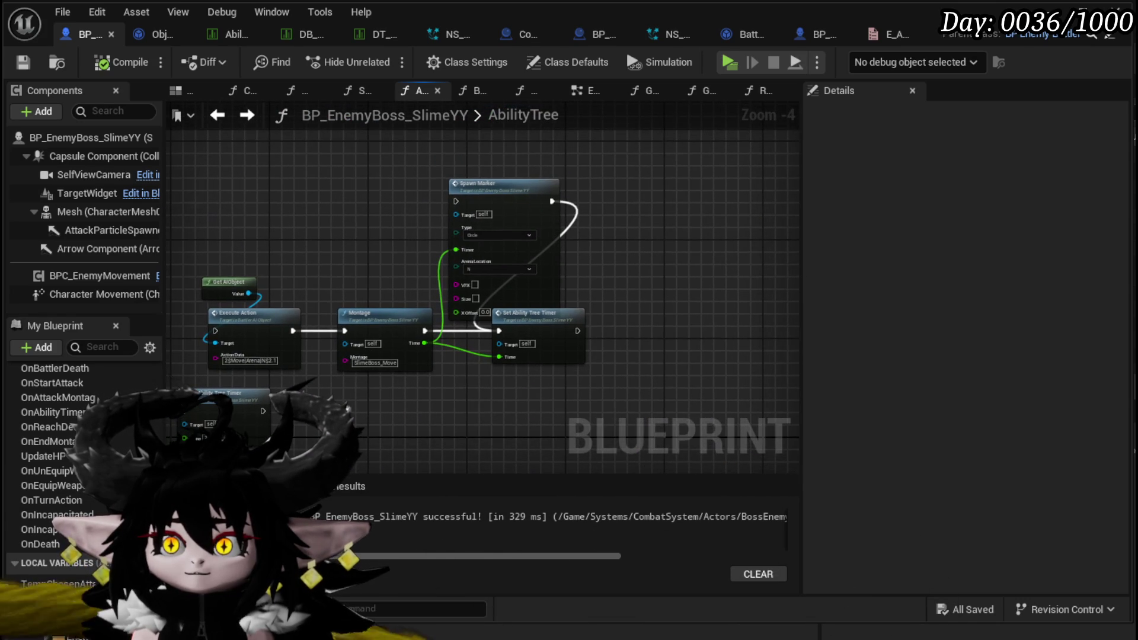
{"action": "scroll", "coordinate": [443, 256], "scroll_direction": "down", "scroll_amount": 4}
{"action": "scroll", "coordinate": [411, 243], "scroll_direction": "up", "scroll_amount": 4}
{"action": "mouse_move", "coordinate": [397, 373]}
{"action": "left_mouse_down"}
{"action": "mouse_move", "coordinate": [357, 253]}
{"action": "mouse_move", "coordinate": [357, 145]}
{"action": "left_mouse_up"}
{"action": "scroll", "coordinate": [350, 214], "scroll_direction": "up", "scroll_amount": 4}
{"action": "left_click", "coordinate": [353, 240]}
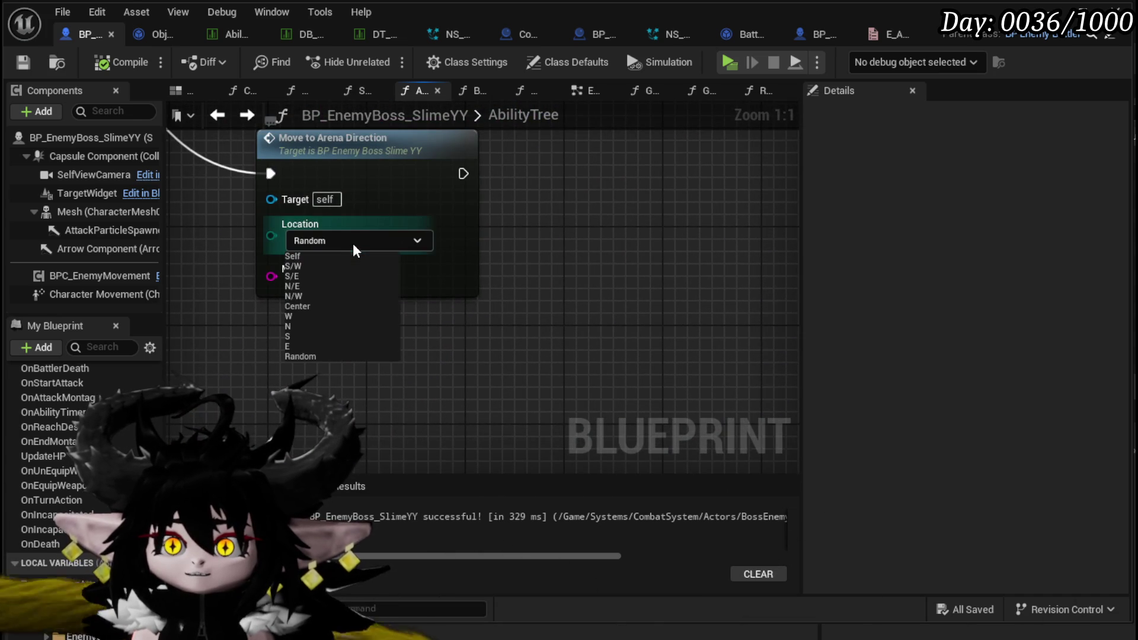
{"action": "left_click", "coordinate": [296, 307]}
Wire Switch on Int case 6 into the Montage node's exec input to start the marker chain
{"action": "scroll", "coordinate": [557, 261], "scroll_direction": "down", "scroll_amount": 3}
{"action": "left_click_drag", "start_coordinate": [557, 261], "coordinate": [353, 365]}
{"action": "scroll", "coordinate": [386, 255], "scroll_direction": "down", "scroll_amount": 3}
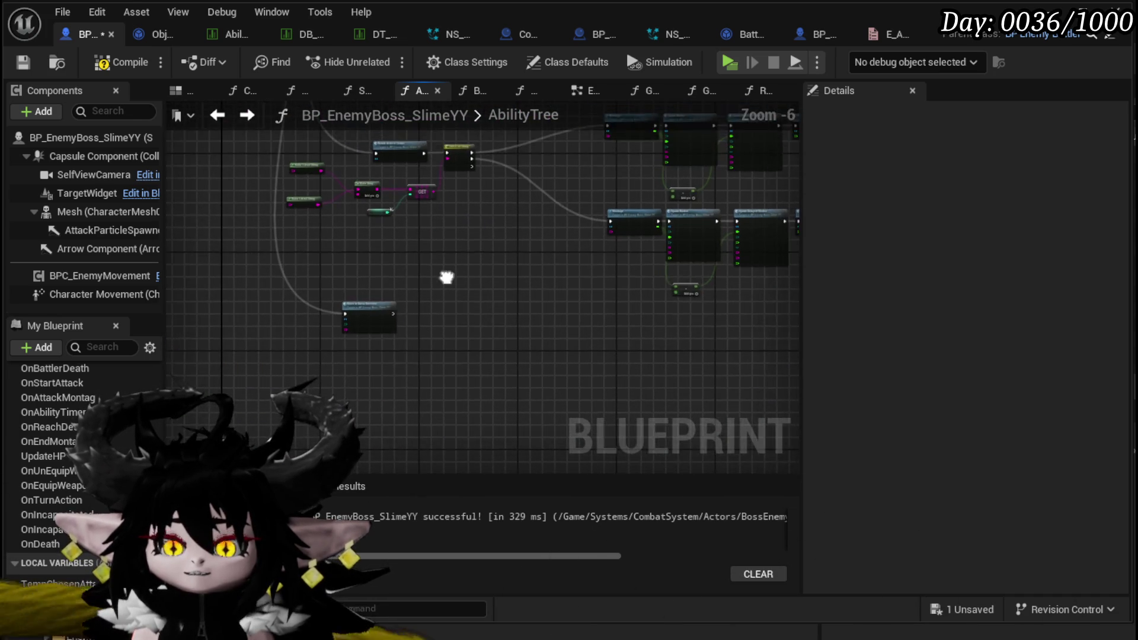
{"action": "scroll", "coordinate": [396, 370], "scroll_direction": "up", "scroll_amount": 3}
{"action": "scroll", "coordinate": [396, 370], "scroll_direction": "down", "scroll_amount": 4}
{"action": "left_click_drag", "start_coordinate": [297, 326], "coordinate": [347, 285]}
{"action": "scroll", "coordinate": [347, 286], "scroll_direction": "up", "scroll_amount": 4}
{"action": "left_click_drag", "start_coordinate": [492, 416], "coordinate": [582, 399]}
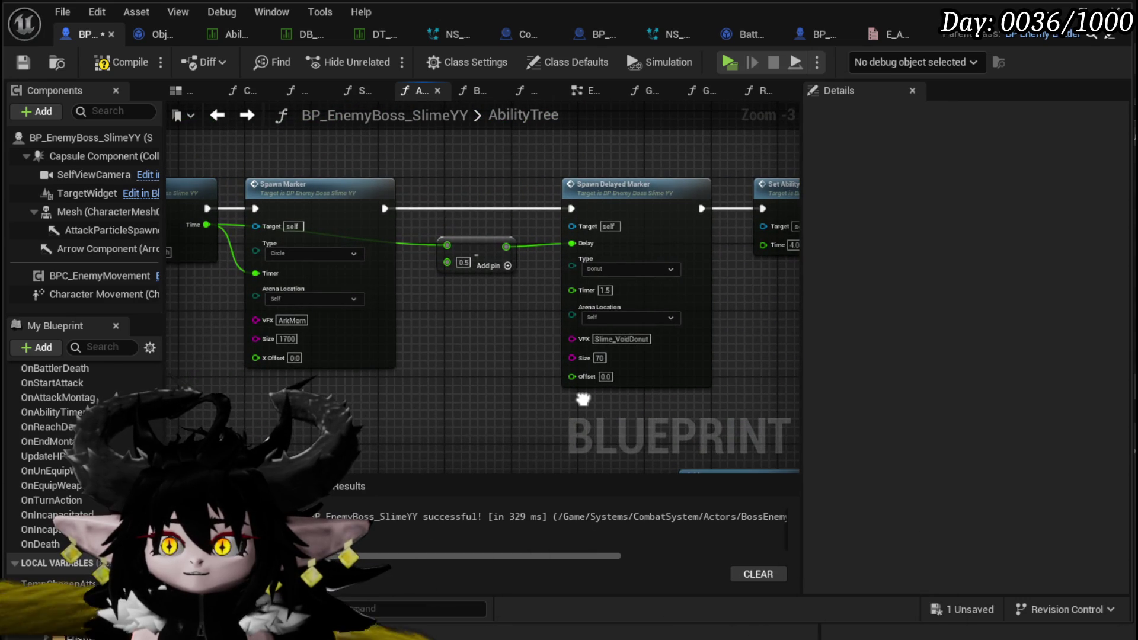
{"action": "scroll", "coordinate": [529, 385], "scroll_direction": "down", "scroll_amount": 2}
{"action": "mouse_move", "coordinate": [613, 342]}
{"action": "left_mouse_down"}
{"action": "mouse_move", "coordinate": [699, 352]}
{"action": "mouse_move", "coordinate": [664, 341]}
{"action": "left_mouse_up"}
{"action": "scroll", "coordinate": [664, 341], "scroll_direction": "up", "scroll_amount": 2}
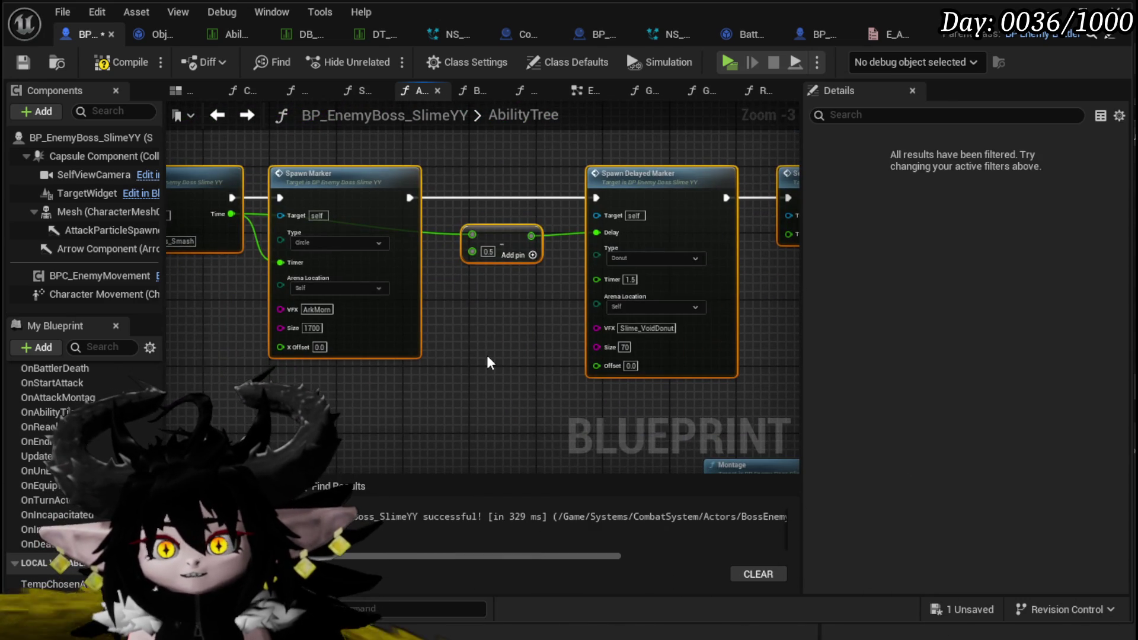
{"action": "scroll", "coordinate": [485, 354], "scroll_direction": "down", "scroll_amount": 3}
{"action": "left_click_drag", "start_coordinate": [530, 418], "coordinate": [455, 319]}
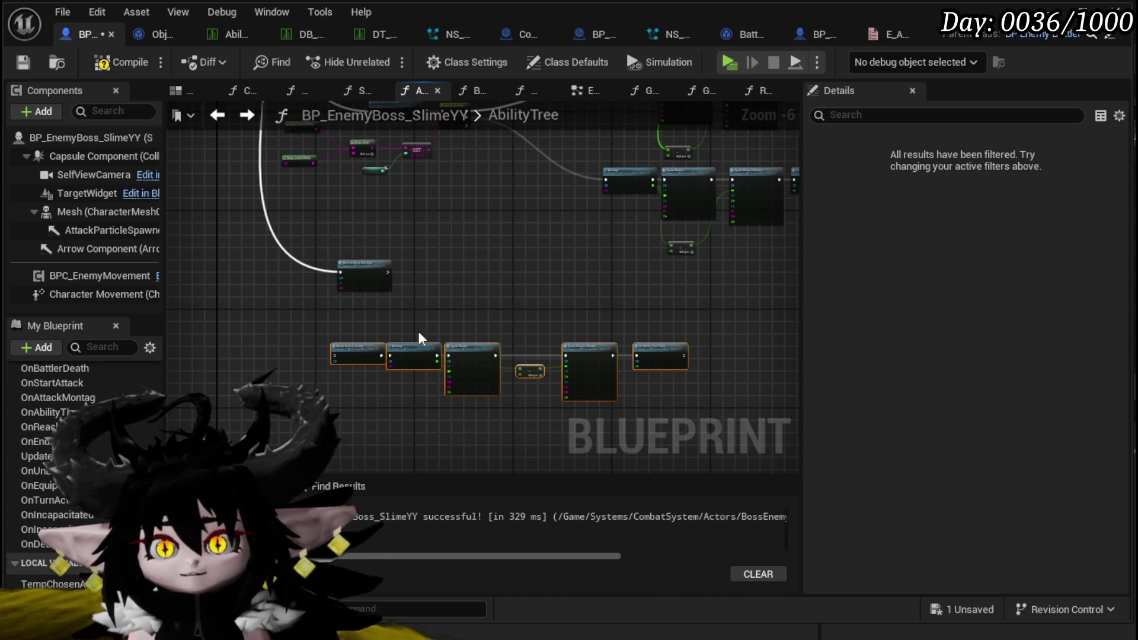
{"action": "scroll", "coordinate": [326, 243], "scroll_direction": "up", "scroll_amount": 4}
{"action": "mouse_move", "coordinate": [322, 287]}
{"action": "left_mouse_down"}
{"action": "mouse_move", "coordinate": [533, 356]}
{"action": "mouse_move", "coordinate": [646, 368]}
{"action": "mouse_move", "coordinate": [680, 424]}
{"action": "mouse_move", "coordinate": [862, 323]}
{"action": "mouse_move", "coordinate": [365, 200]}
{"action": "left_mouse_up"}
{"action": "scroll", "coordinate": [365, 200], "scroll_direction": "down", "scroll_amount": 1}
{"action": "left_click_drag", "start_coordinate": [470, 278], "coordinate": [312, 324]}
{"action": "scroll", "coordinate": [312, 325], "scroll_direction": "down", "scroll_amount": 2}
{"action": "mouse_move", "coordinate": [253, 284]}
{"action": "left_mouse_down"}
{"action": "mouse_move", "coordinate": [267, 300]}
{"action": "mouse_move", "coordinate": [340, 283]}
{"action": "left_mouse_up"}
Shift the bottom row of montage and marker nodes left to realign them
{"action": "left_click_drag", "start_coordinate": [224, 432], "coordinate": [763, 254]}
{"action": "mouse_move", "coordinate": [705, 278]}
{"action": "left_mouse_down"}
{"action": "mouse_move", "coordinate": [663, 293]}
{"action": "mouse_move", "coordinate": [520, 242]}
{"action": "left_mouse_up"}
{"action": "left_click", "coordinate": [596, 226]}
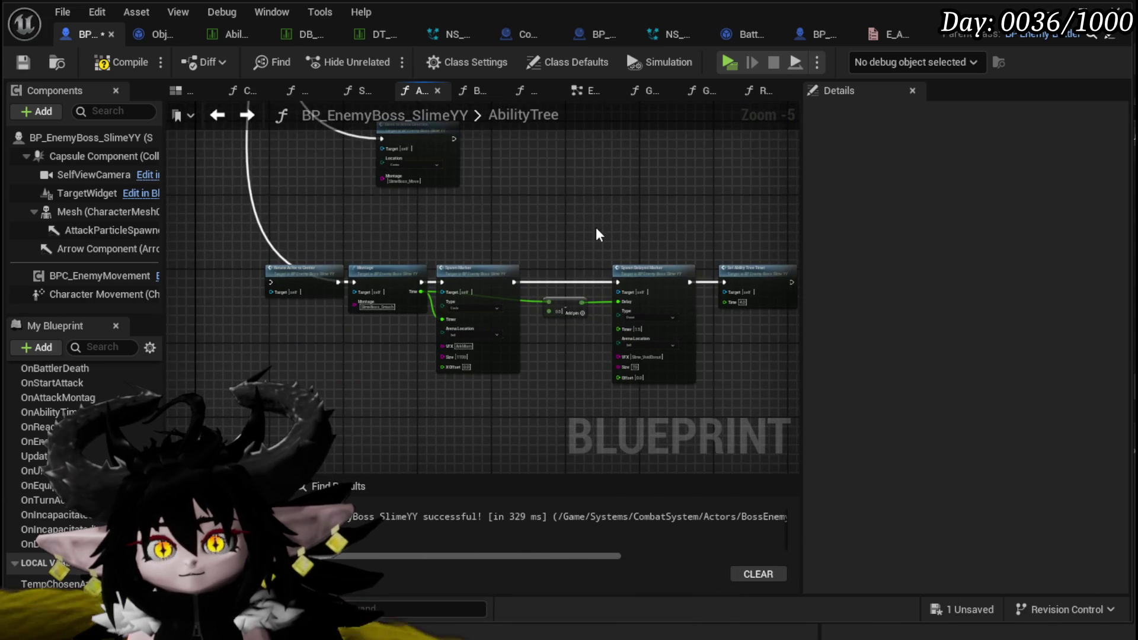
{"action": "left_click_drag", "start_coordinate": [592, 236], "coordinate": [498, 258]}
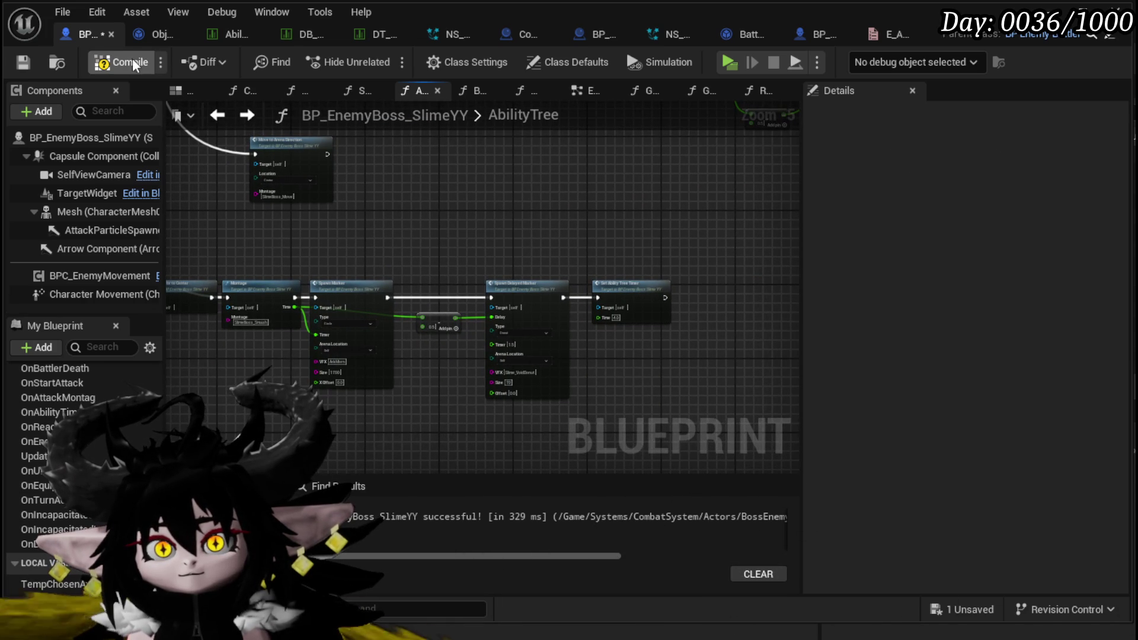
Compile the boss blueprint with F7 and launch a play test of the level
{"action": "key", "text": "F7"}
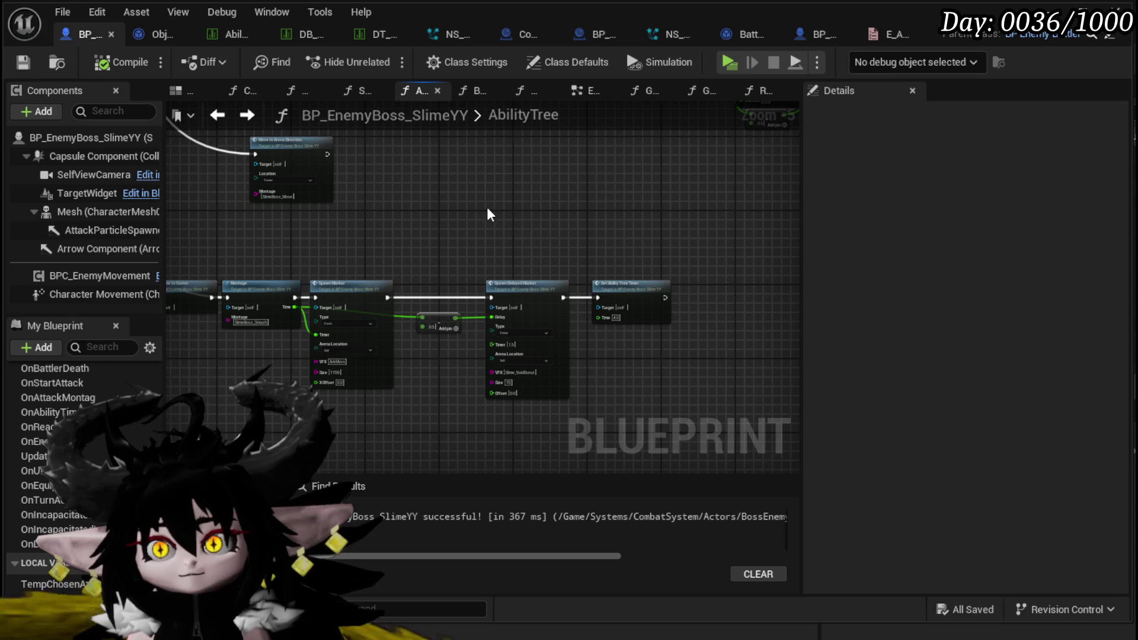
{"action": "scroll", "coordinate": [522, 219], "scroll_direction": "up", "scroll_amount": 2}
{"action": "left_click_drag", "start_coordinate": [587, 234], "coordinate": [729, 110]}
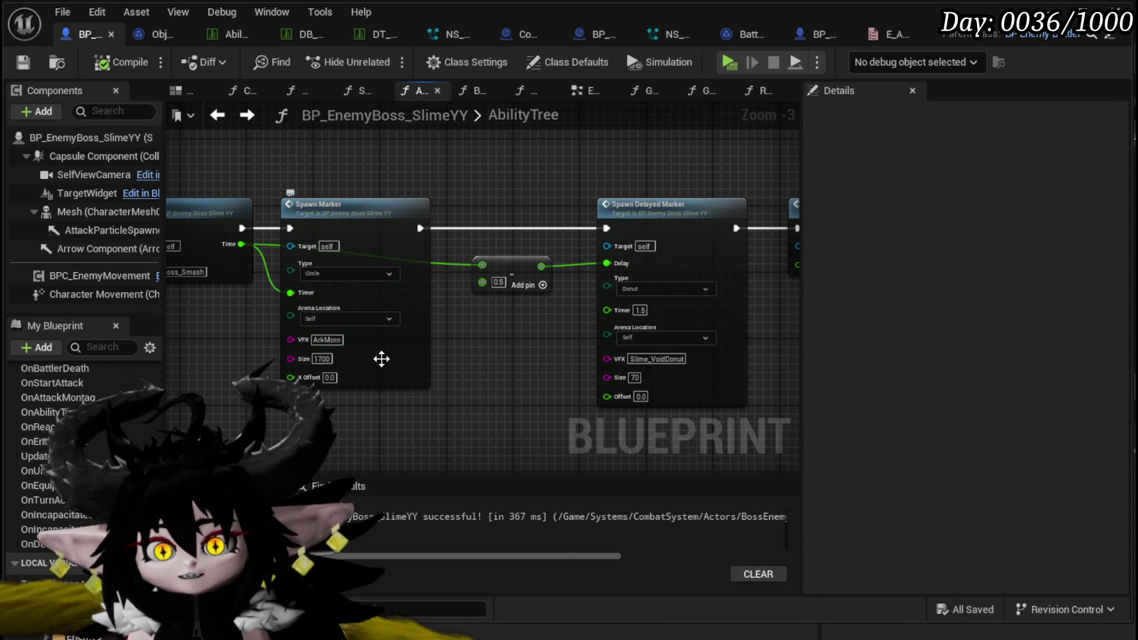
{"action": "left_click_drag", "start_coordinate": [381, 359], "coordinate": [399, 331]}
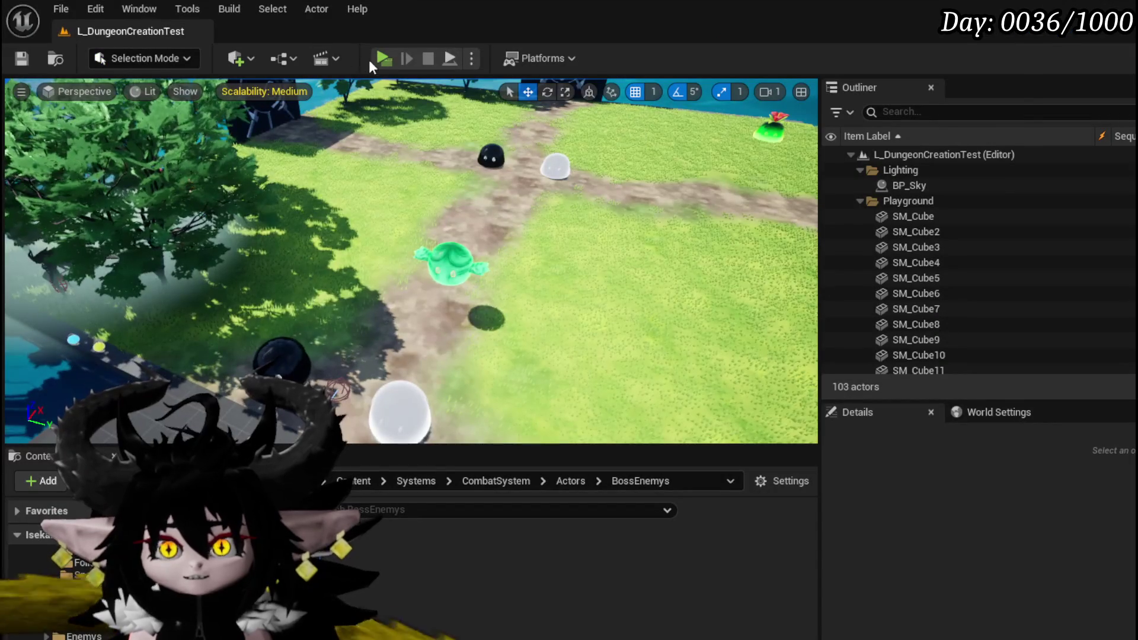
{"action": "left_click", "coordinate": [382, 59]}
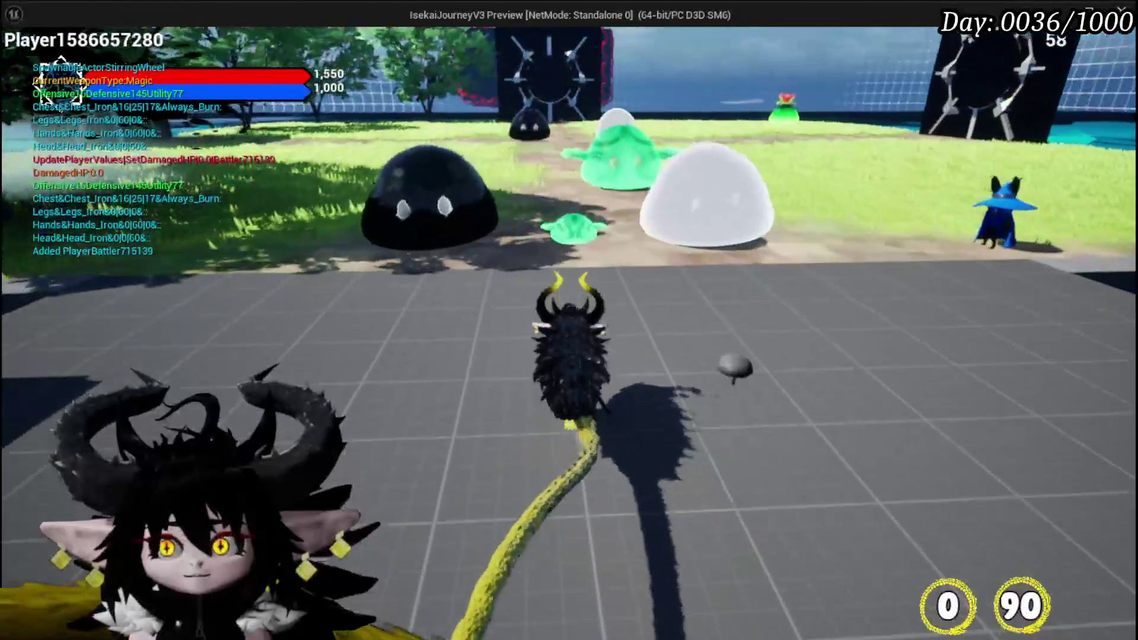
Cast the water magic spell with key 1 and attack the slime boss
{"action": "key", "text": "1"}
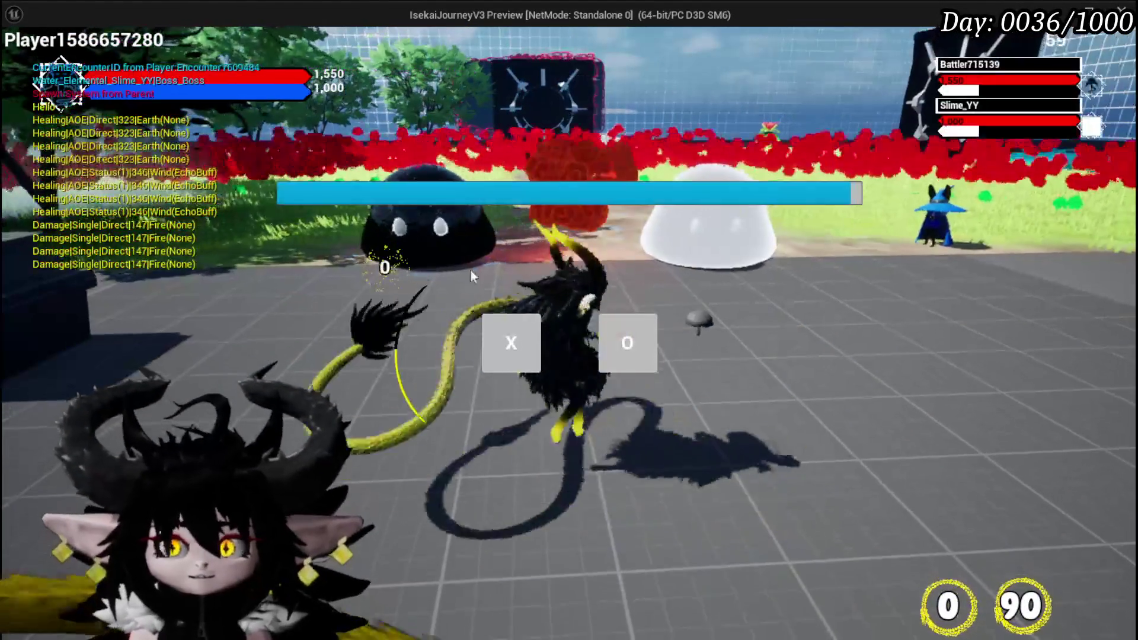
{"action": "left_click", "coordinate": [501, 349]}
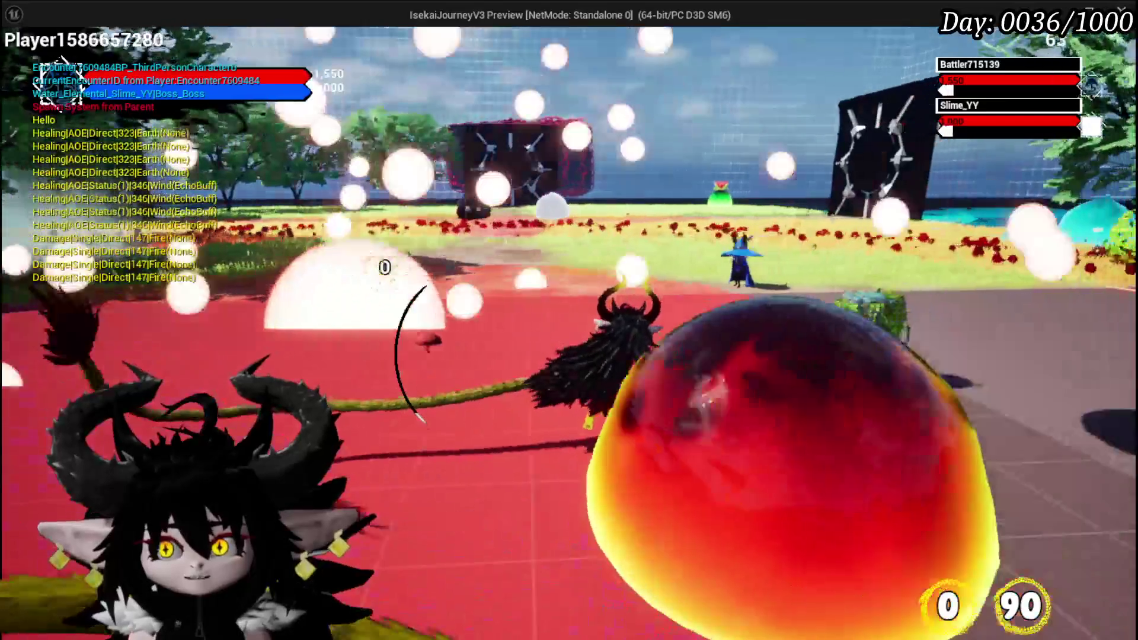
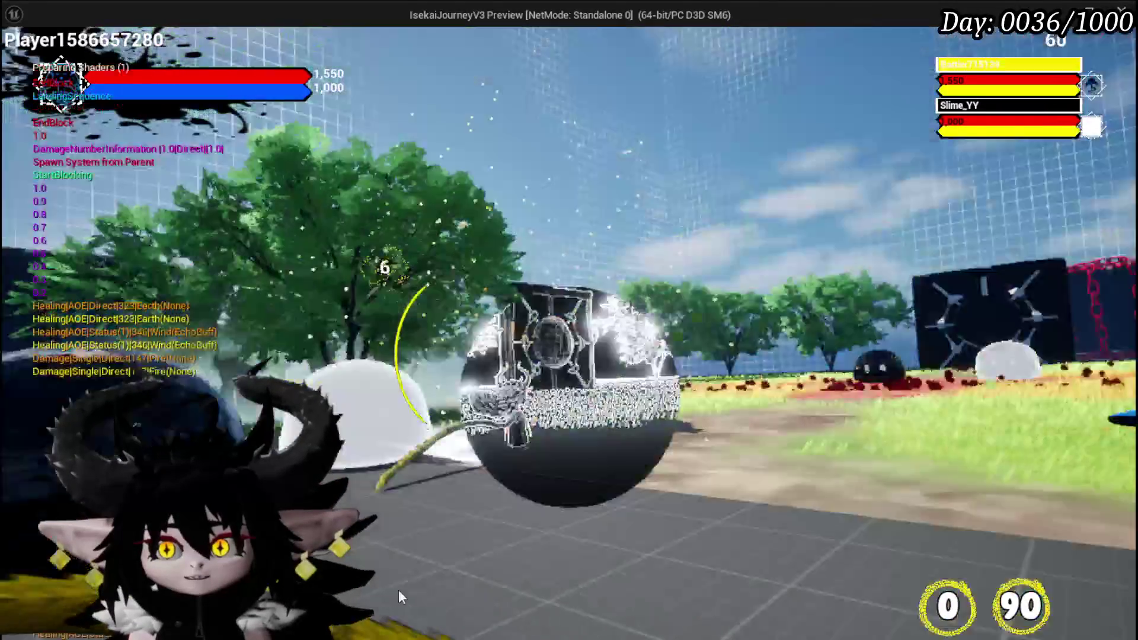
Stop Play-In-Editor and bring back the BP_EnemyBoss_SlimeYY AbilityTree graph
{"action": "key", "text": "Escape"}
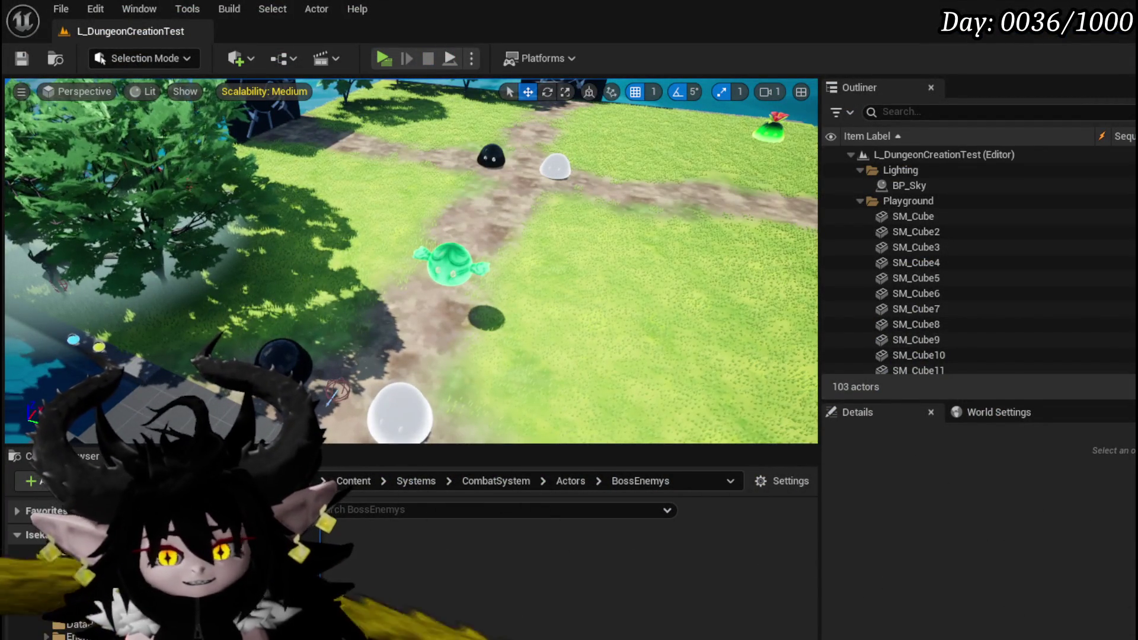
{"action": "key", "text": "alt+Tab"}
{"action": "scroll", "coordinate": [414, 371], "scroll_direction": "up", "scroll_amount": 1}
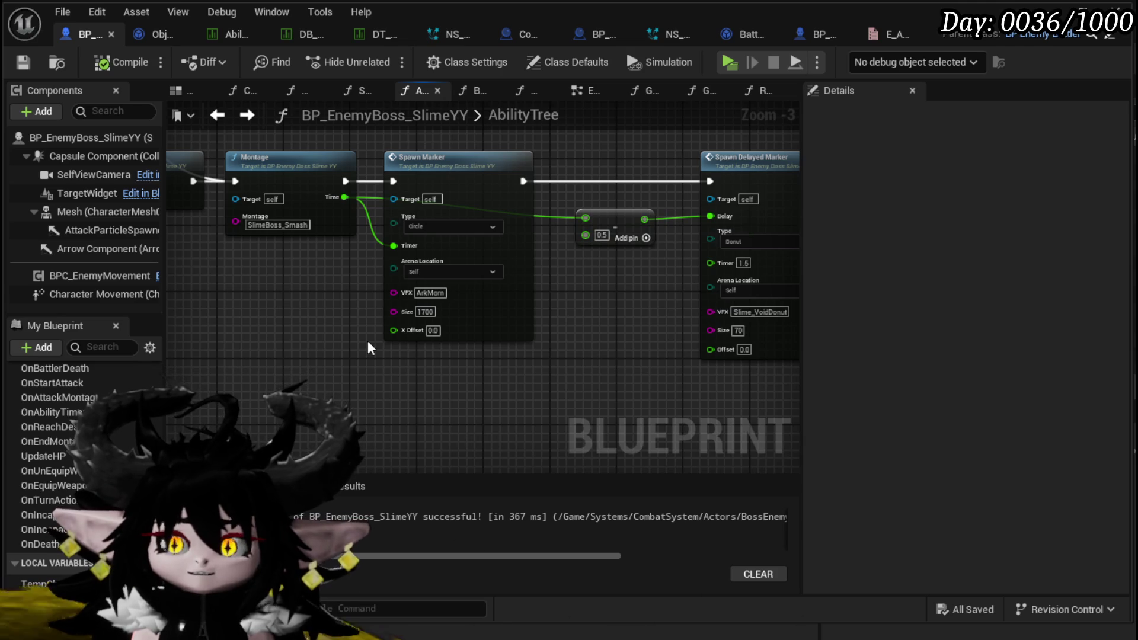
Delete the Rotate Actor to Center node from the AbilityTree graph
{"action": "scroll", "coordinate": [368, 341], "scroll_direction": "down", "scroll_amount": 3}
{"action": "scroll", "coordinate": [358, 338], "scroll_direction": "up", "scroll_amount": 2}
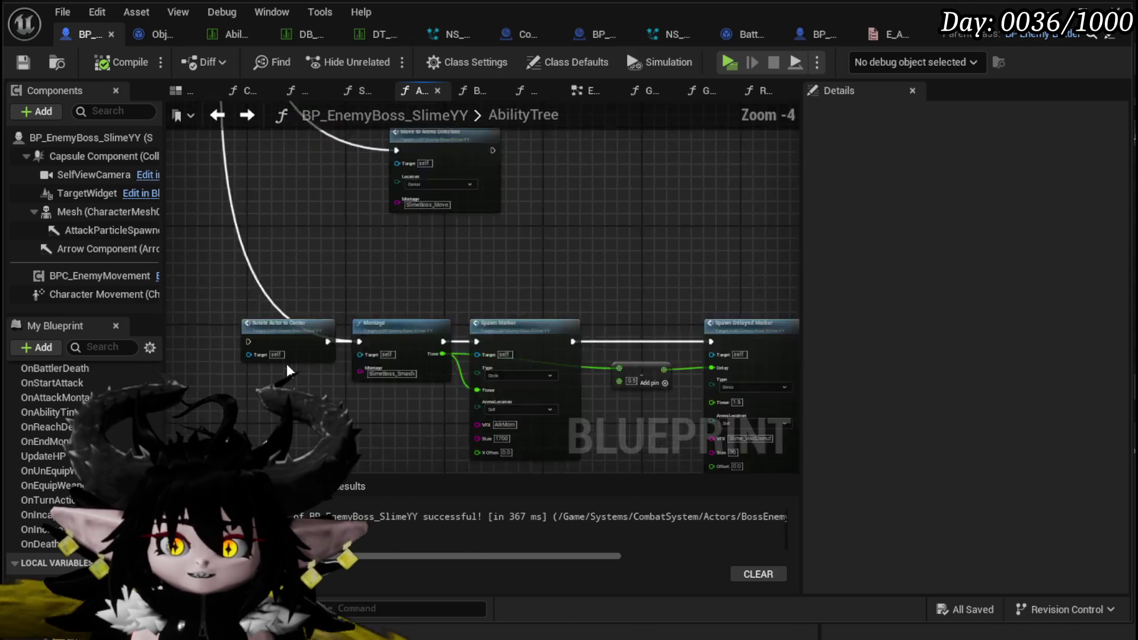
{"action": "scroll", "coordinate": [287, 356], "scroll_direction": "up", "scroll_amount": 2}
{"action": "left_click", "coordinate": [289, 348]}
{"action": "key", "text": "Delete"}
Review the attack selection nodes, then compile and save the boss blueprint
{"action": "scroll", "coordinate": [472, 173], "scroll_direction": "down", "scroll_amount": 1}
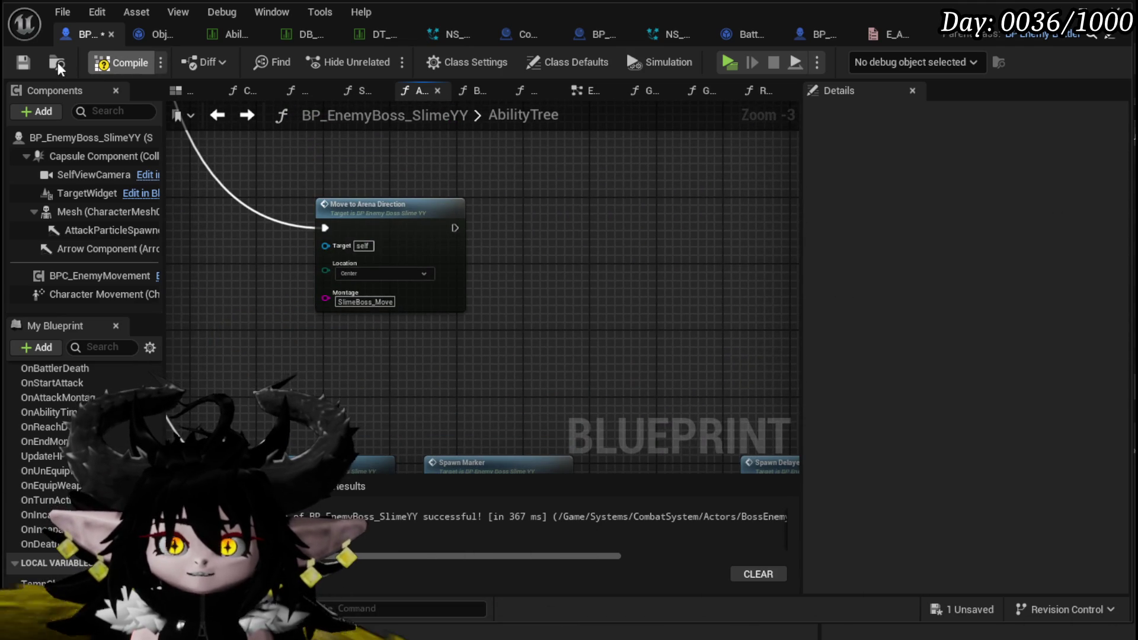
{"action": "scroll", "coordinate": [506, 376], "scroll_direction": "down", "scroll_amount": 3}
{"action": "mouse_move", "coordinate": [505, 376]}
{"action": "left_mouse_down"}
{"action": "mouse_move", "coordinate": [359, 402]}
{"action": "mouse_move", "coordinate": [356, 380]}
{"action": "left_mouse_up"}
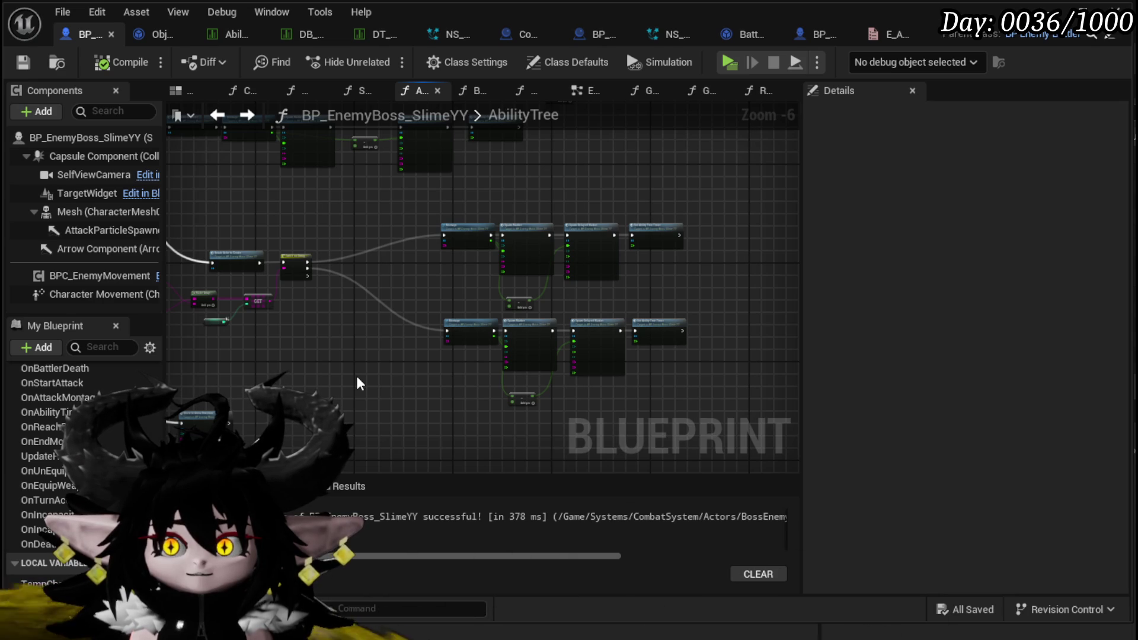
{"action": "left_click_drag", "start_coordinate": [357, 377], "coordinate": [531, 373]}
{"action": "scroll", "coordinate": [349, 379], "scroll_direction": "up", "scroll_amount": 4}
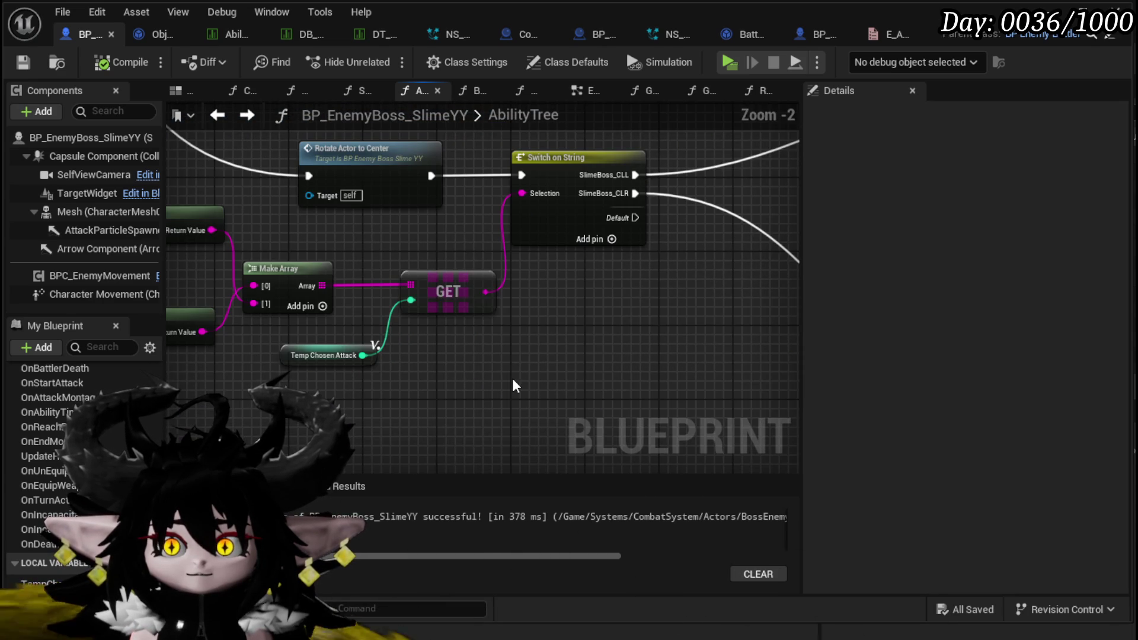
{"action": "scroll", "coordinate": [512, 378], "scroll_direction": "down", "scroll_amount": 5}
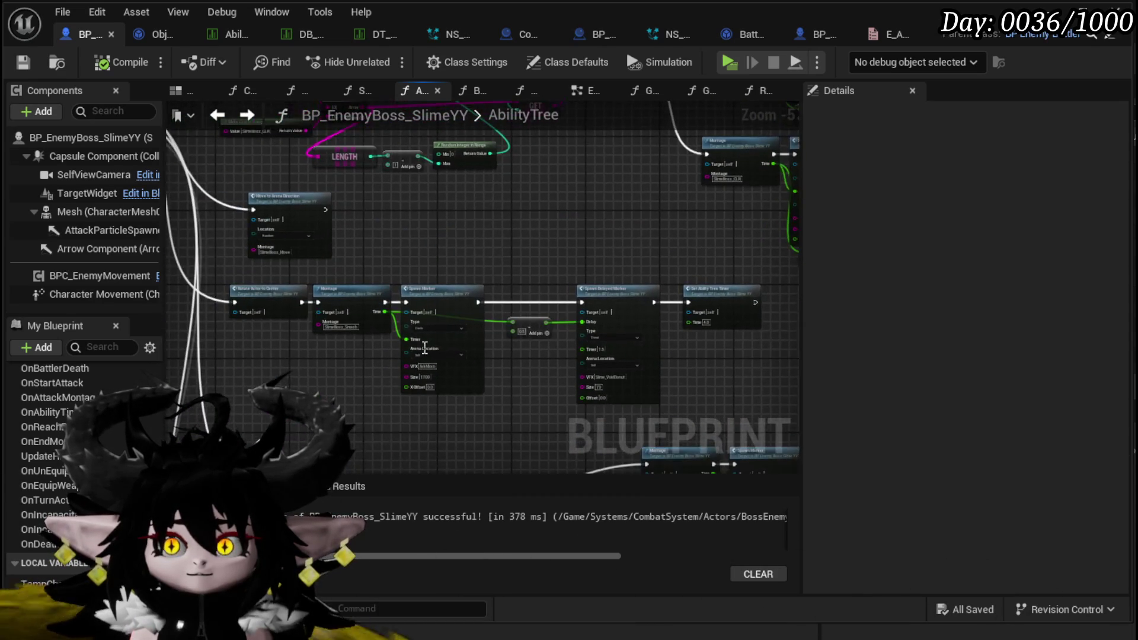
{"action": "scroll", "coordinate": [376, 267], "scroll_direction": "up", "scroll_amount": 4}
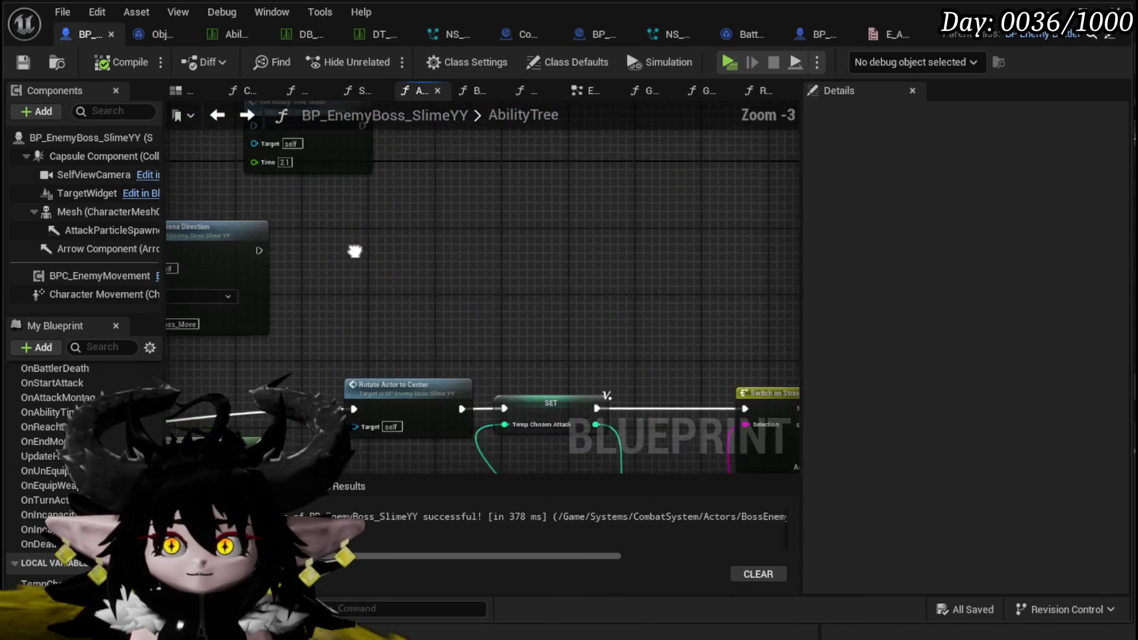
{"action": "scroll", "coordinate": [275, 346], "scroll_direction": "down", "scroll_amount": 2}
{"action": "mouse_move", "coordinate": [275, 347]}
{"action": "left_mouse_down"}
{"action": "mouse_move", "coordinate": [543, 358]}
{"action": "mouse_move", "coordinate": [276, 370]}
{"action": "mouse_move", "coordinate": [567, 207]}
{"action": "left_mouse_up"}
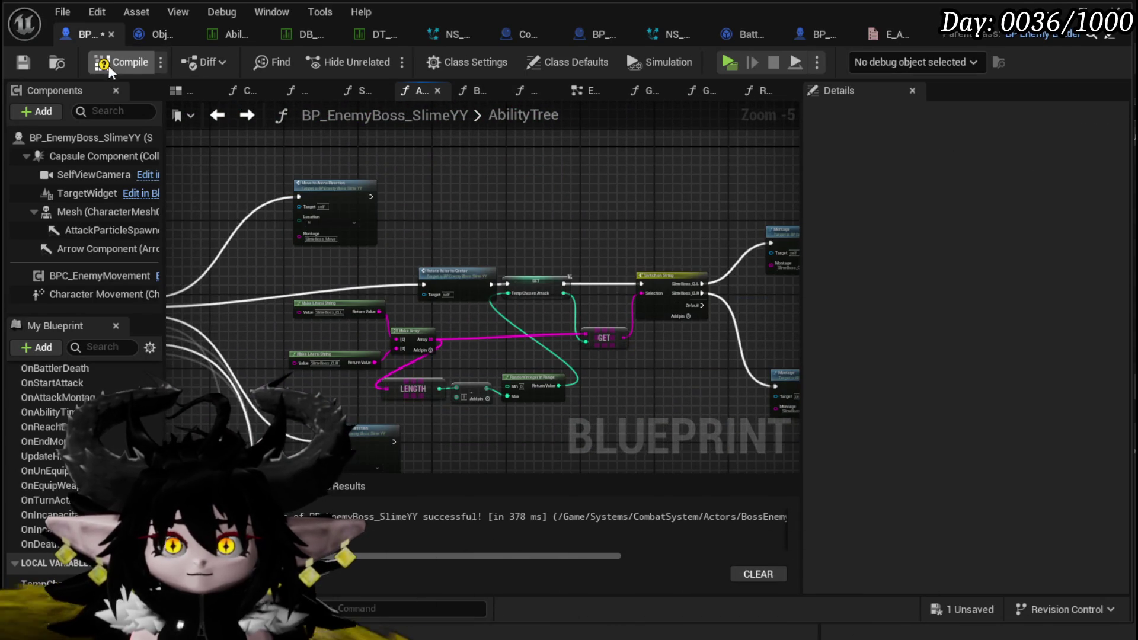
{"action": "left_click", "coordinate": [38, 63]}
Open the SpawnMarker function from the Spawn Marker node after Montage
{"action": "scroll", "coordinate": [483, 254], "scroll_direction": "up", "scroll_amount": 4}
{"action": "left_click_drag", "start_coordinate": [474, 237], "coordinate": [498, 142]}
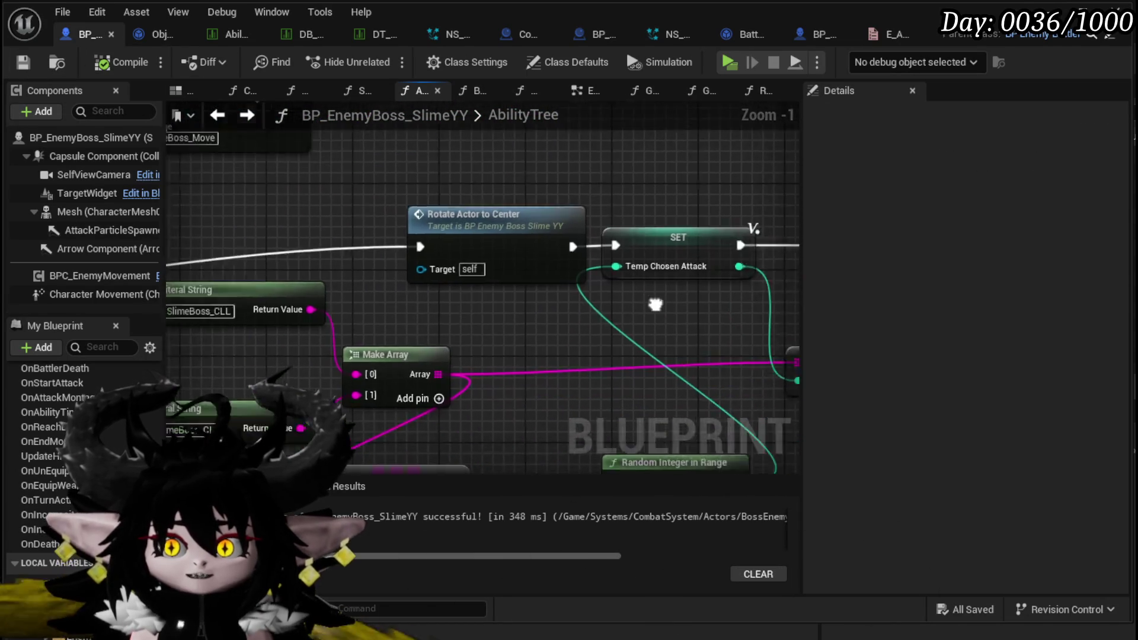
{"action": "left_click_drag", "start_coordinate": [668, 340], "coordinate": [418, 316]}
{"action": "mouse_move", "coordinate": [765, 266]}
{"action": "left_mouse_down"}
{"action": "mouse_move", "coordinate": [397, 261]}
{"action": "mouse_move", "coordinate": [526, 251]}
{"action": "left_mouse_up"}
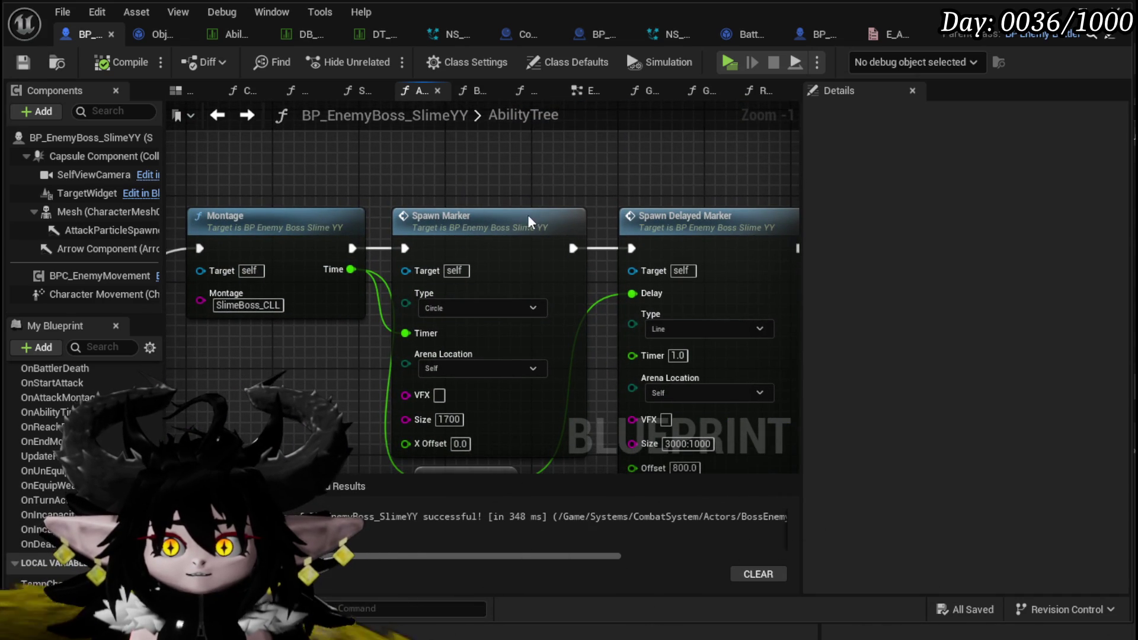
{"action": "double_click", "coordinate": [528, 216]}
{"action": "left_click_drag", "start_coordinate": [446, 306], "coordinate": [365, 317]}
{"action": "scroll", "coordinate": [365, 317], "scroll_direction": "up", "scroll_amount": 3}
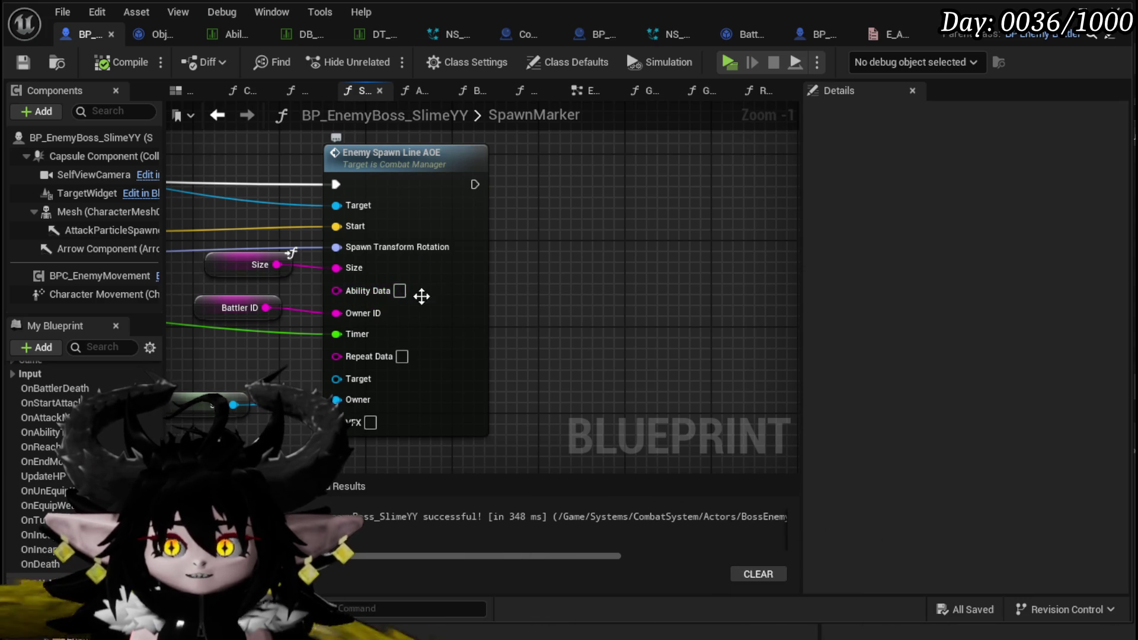
Follow Enemy Spawn Line AOE into Combat_Manager and browse to BP_AOE_Line in CombatAttacks
{"action": "double_click", "coordinate": [431, 183]}
{"action": "scroll", "coordinate": [548, 215], "scroll_direction": "up", "scroll_amount": 4}
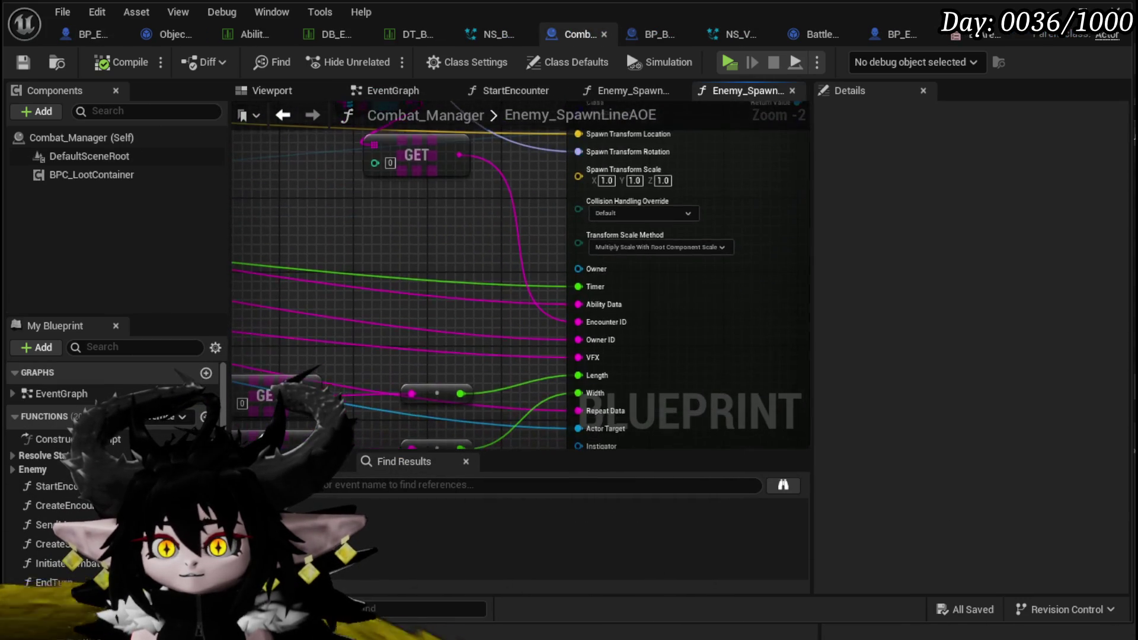
{"action": "scroll", "coordinate": [269, 268], "scroll_direction": "down", "scroll_amount": 3}
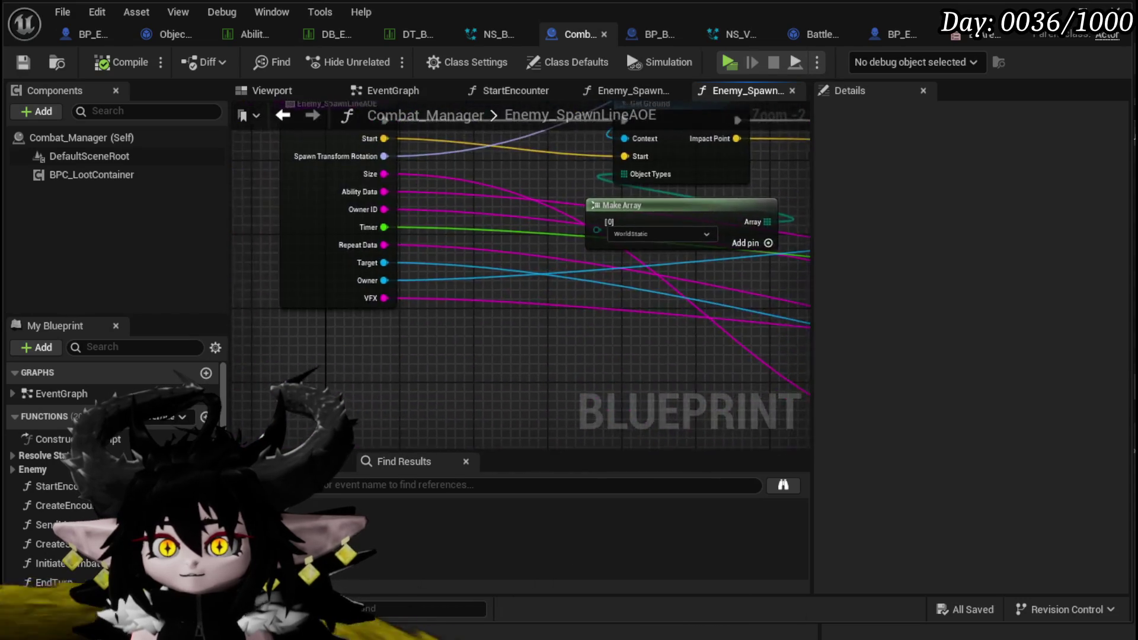
{"action": "scroll", "coordinate": [414, 237], "scroll_direction": "up", "scroll_amount": 3}
{"action": "left_click_drag", "start_coordinate": [619, 272], "coordinate": [564, 290]}
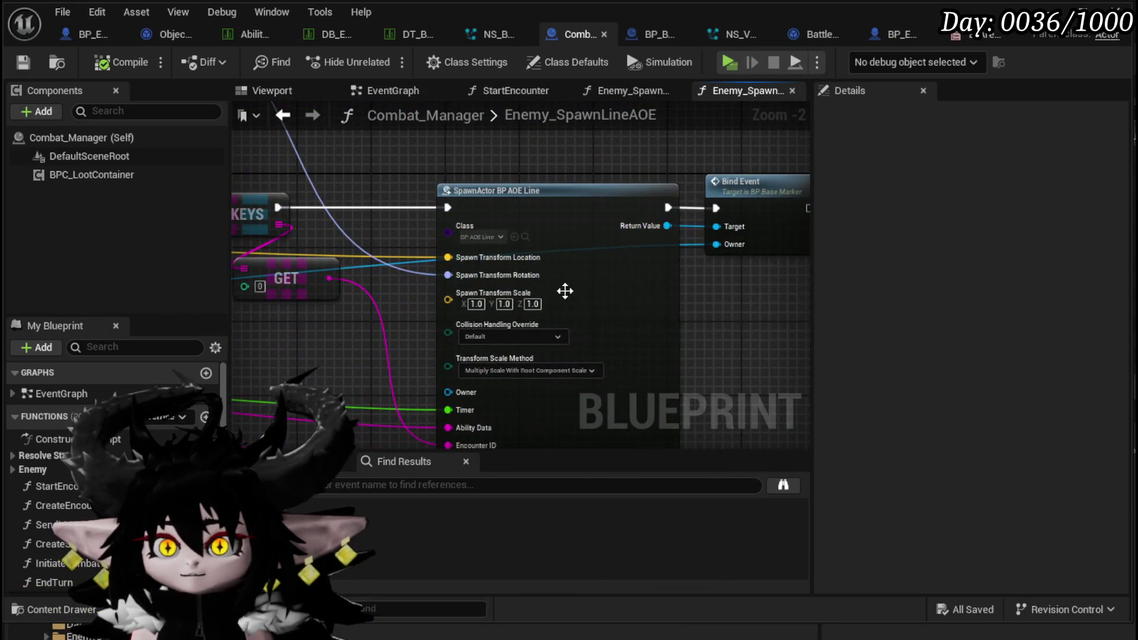
{"action": "left_click", "coordinate": [525, 237]}
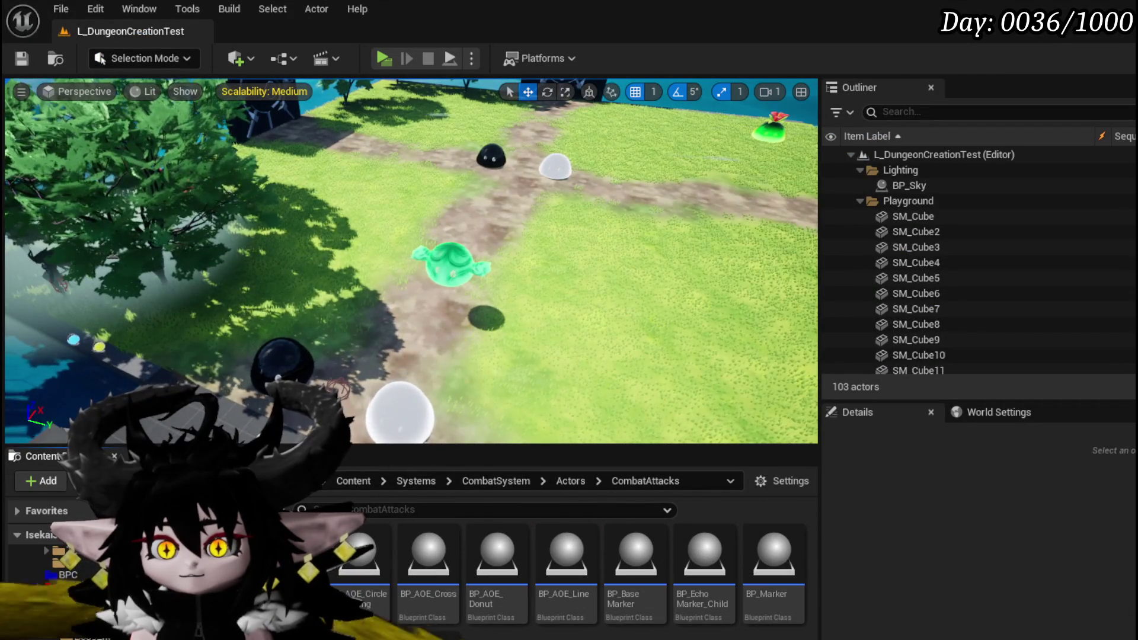
Open BP_BaseMarker and review its BeginPlay, SetValues, repeat-action and event-binding nodes
{"action": "double_click", "coordinate": [650, 592]}
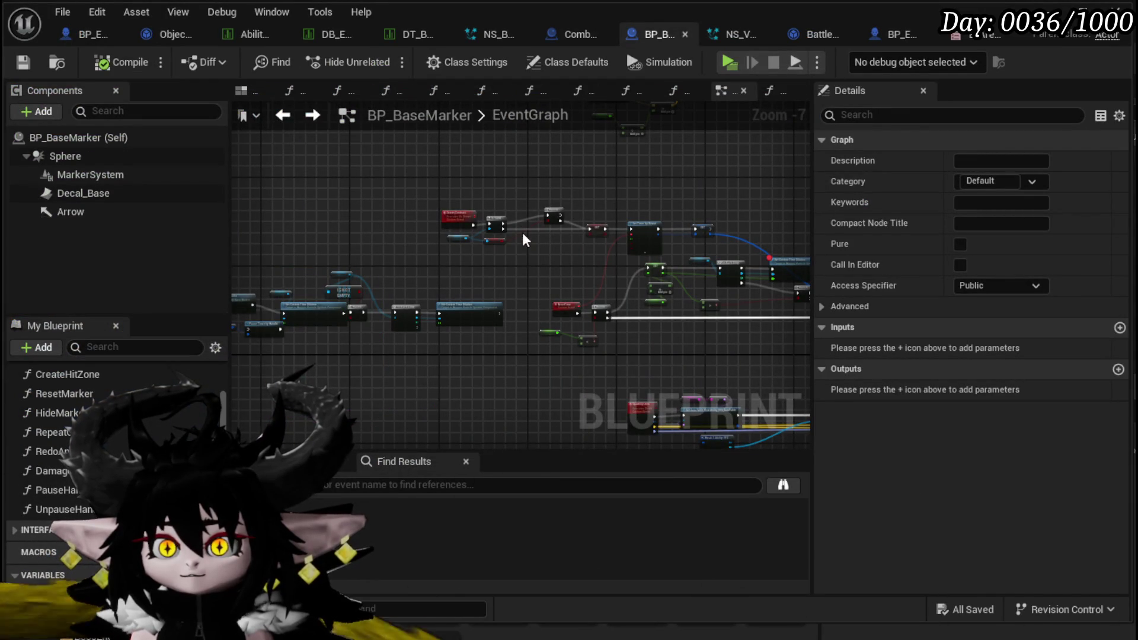
{"action": "left_click", "coordinate": [323, 490]}
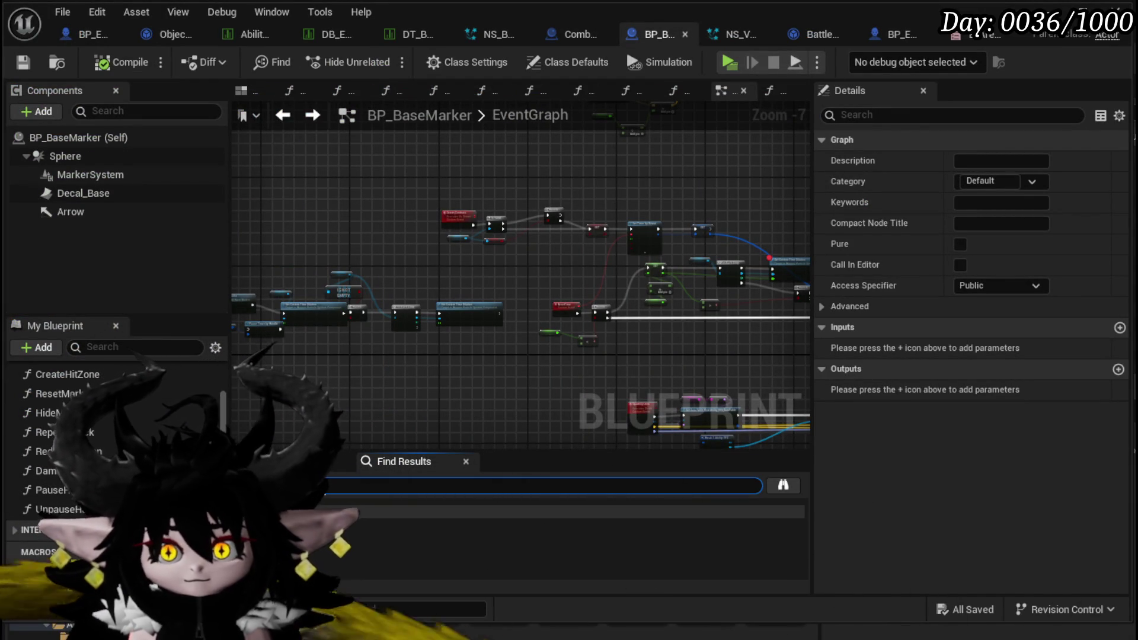
{"action": "double_click", "coordinate": [364, 526]}
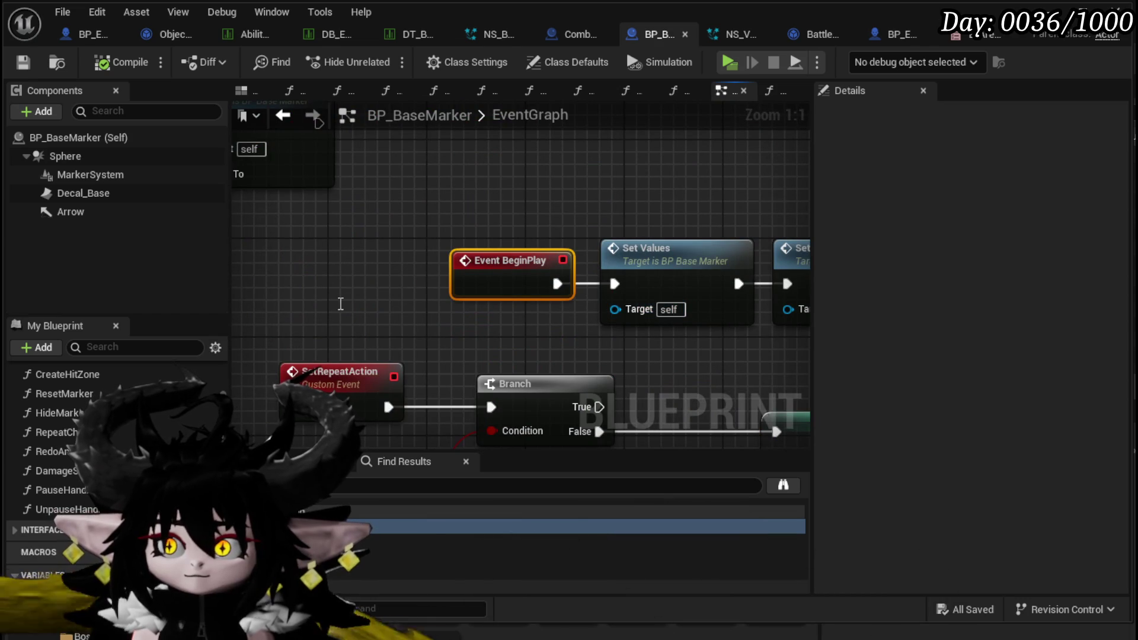
{"action": "scroll", "coordinate": [454, 208], "scroll_direction": "down", "scroll_amount": 2}
{"action": "double_click", "coordinate": [508, 237]}
{"action": "scroll", "coordinate": [411, 314], "scroll_direction": "down", "scroll_amount": 4}
{"action": "mouse_move", "coordinate": [265, 223]}
{"action": "left_mouse_down"}
{"action": "mouse_move", "coordinate": [761, 223]}
{"action": "mouse_move", "coordinate": [510, 148]}
{"action": "left_mouse_up"}
{"action": "scroll", "coordinate": [537, 255], "scroll_direction": "down", "scroll_amount": 2}
{"action": "mouse_move", "coordinate": [537, 255]}
{"action": "left_mouse_down"}
{"action": "mouse_move", "coordinate": [439, 371]}
{"action": "mouse_move", "coordinate": [542, 358]}
{"action": "mouse_move", "coordinate": [379, 373]}
{"action": "mouse_move", "coordinate": [724, 325]}
{"action": "mouse_move", "coordinate": [442, 330]}
{"action": "mouse_move", "coordinate": [421, 261]}
{"action": "mouse_move", "coordinate": [432, 168]}
{"action": "mouse_move", "coordinate": [670, 229]}
{"action": "mouse_move", "coordinate": [495, 331]}
{"action": "mouse_move", "coordinate": [442, 426]}
{"action": "left_mouse_up"}
{"action": "scroll", "coordinate": [350, 376], "scroll_direction": "down", "scroll_amount": 3}
{"action": "scroll", "coordinate": [438, 330], "scroll_direction": "up", "scroll_amount": 4}
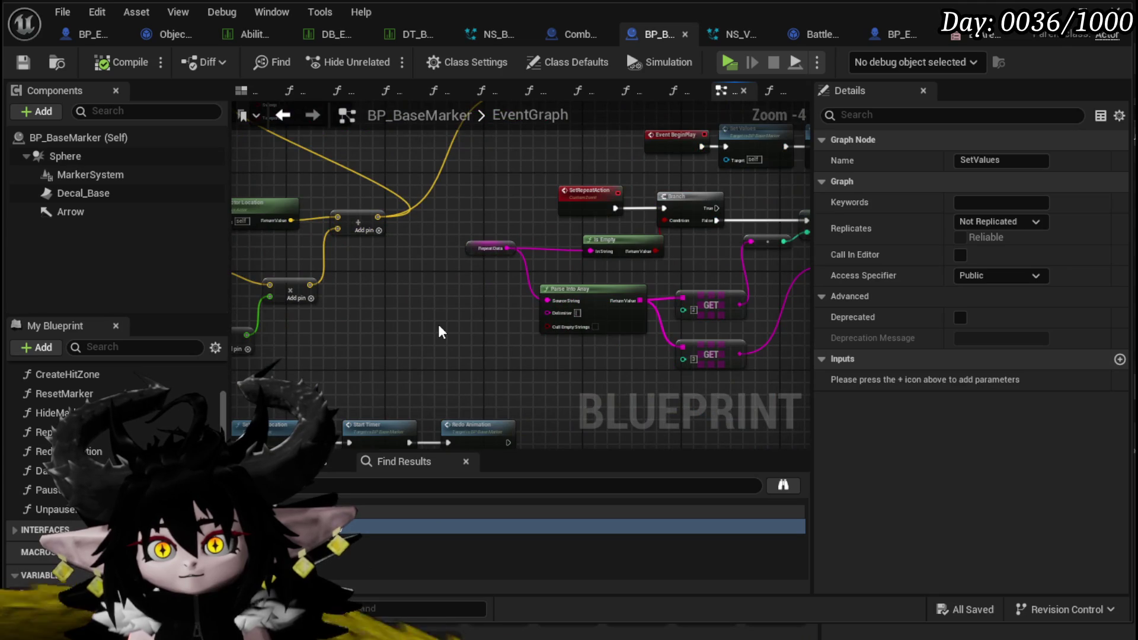
{"action": "scroll", "coordinate": [439, 330], "scroll_direction": "down", "scroll_amount": 3}
{"action": "mouse_move", "coordinate": [438, 325]}
{"action": "left_mouse_down"}
{"action": "mouse_move", "coordinate": [510, 356]}
{"action": "mouse_move", "coordinate": [309, 330]}
{"action": "left_mouse_up"}
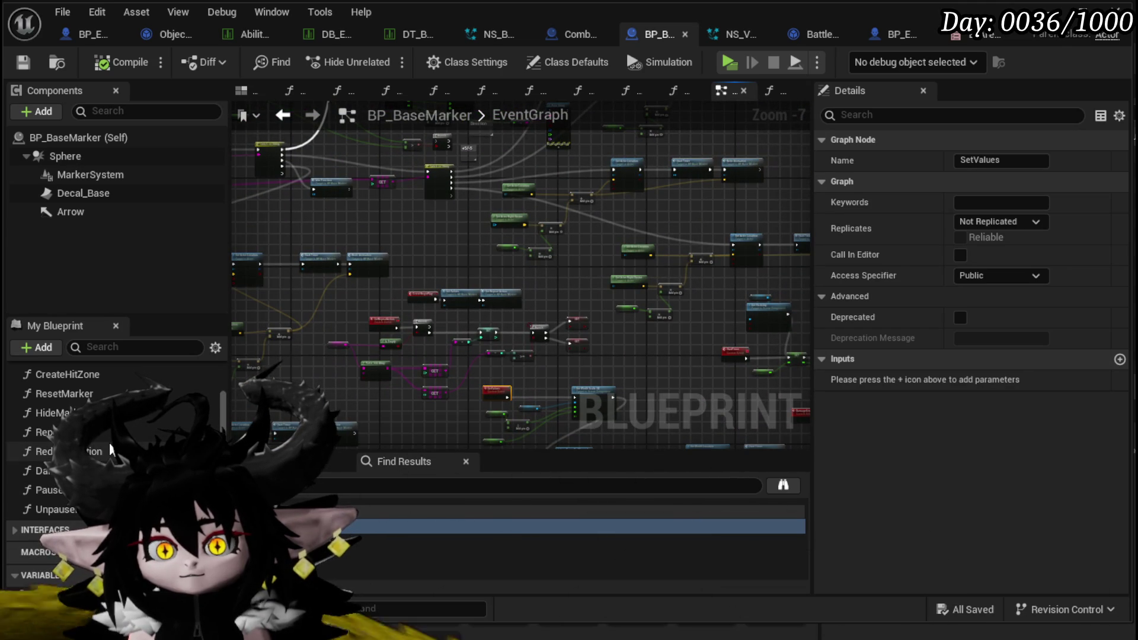
Inspect the sphere trace in the CreateHitZone function, then return to the event graph
{"action": "double_click", "coordinate": [67, 399]}
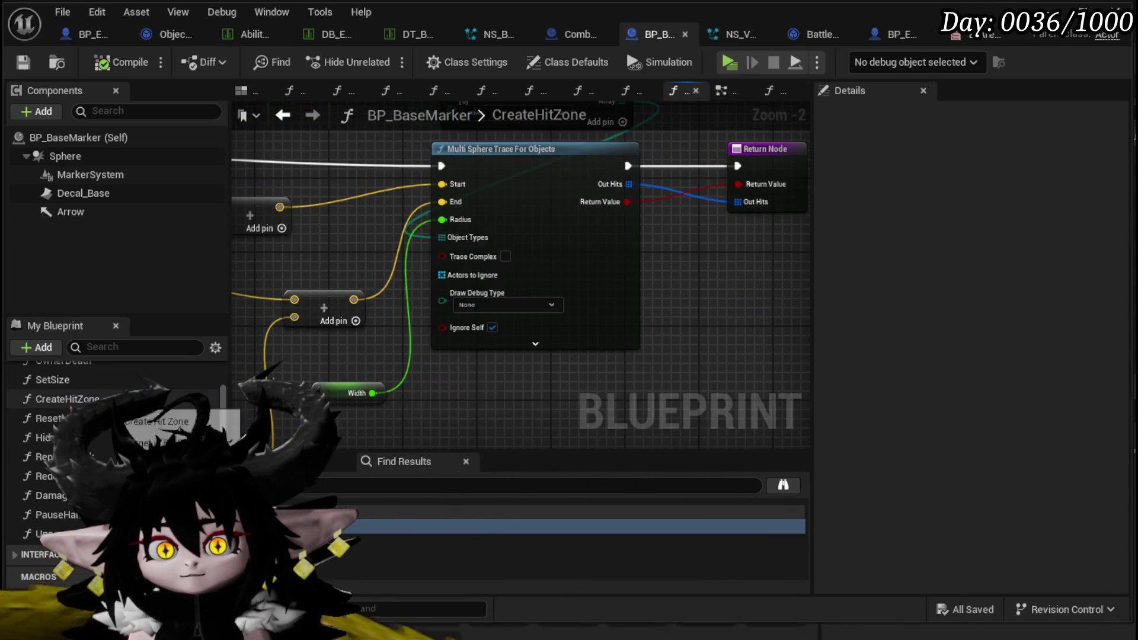
{"action": "scroll", "coordinate": [642, 323], "scroll_direction": "up", "scroll_amount": 2}
{"action": "mouse_move", "coordinate": [642, 322]}
{"action": "left_mouse_down"}
{"action": "mouse_move", "coordinate": [528, 338]}
{"action": "mouse_move", "coordinate": [699, 341]}
{"action": "left_mouse_up"}
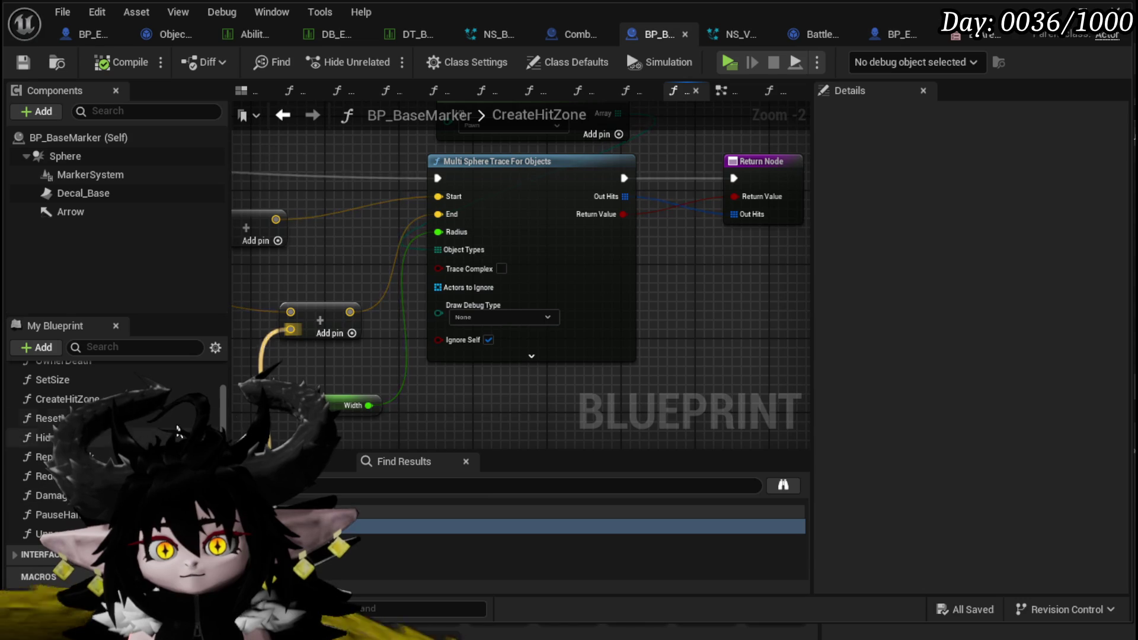
{"action": "left_click", "coordinate": [284, 115]}
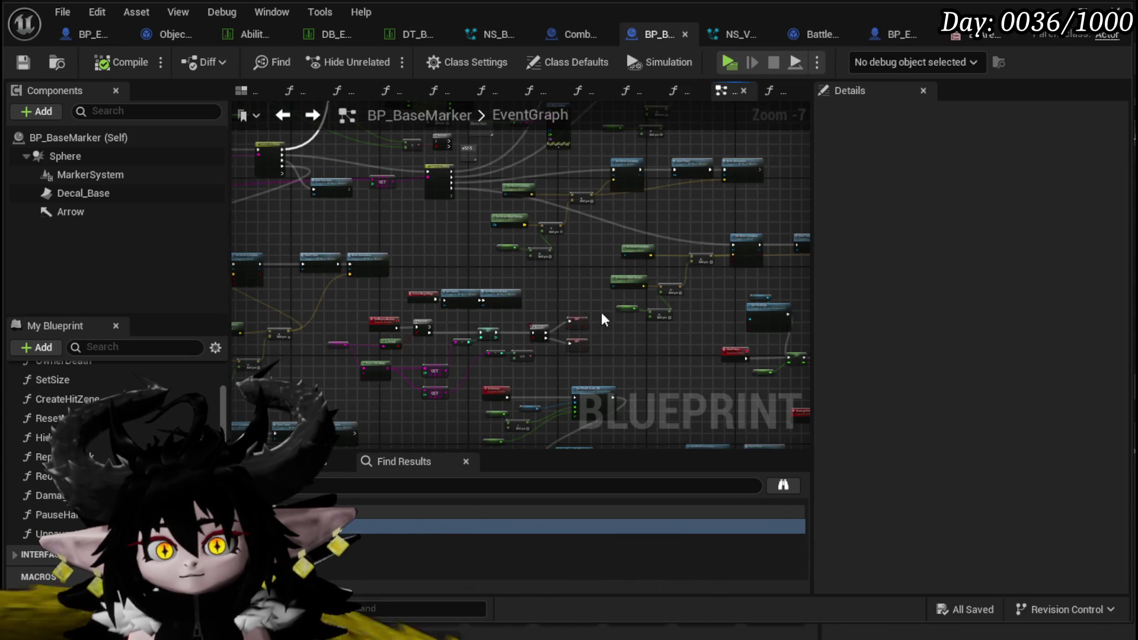
{"action": "scroll", "coordinate": [463, 283], "scroll_direction": "up", "scroll_amount": 4}
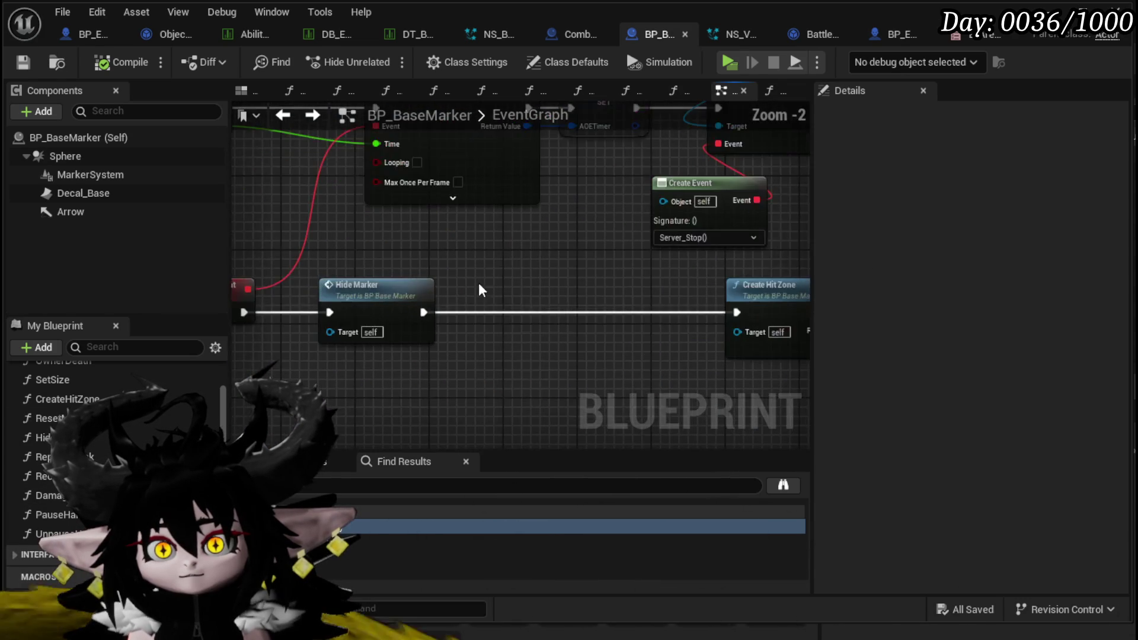
In Damage Sequence, move the Ability Data node below the Append node
{"action": "double_click", "coordinate": [508, 290]}
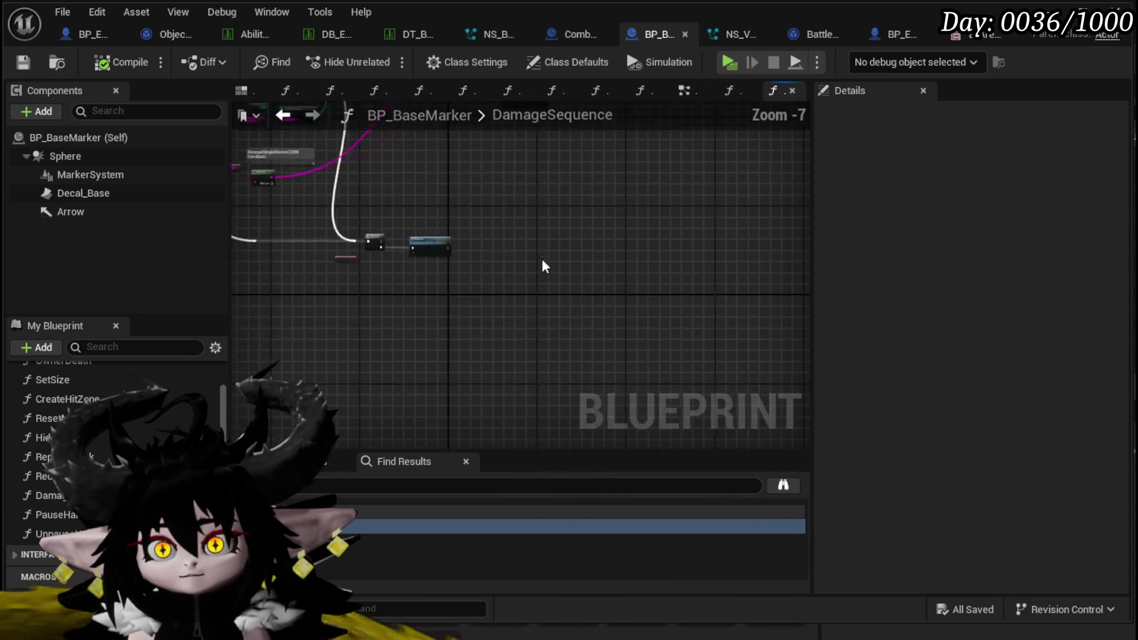
{"action": "scroll", "coordinate": [470, 258], "scroll_direction": "up", "scroll_amount": 4}
{"action": "mouse_move", "coordinate": [456, 248]}
{"action": "left_mouse_down"}
{"action": "mouse_move", "coordinate": [458, 165]}
{"action": "mouse_move", "coordinate": [446, 192]}
{"action": "left_mouse_up"}
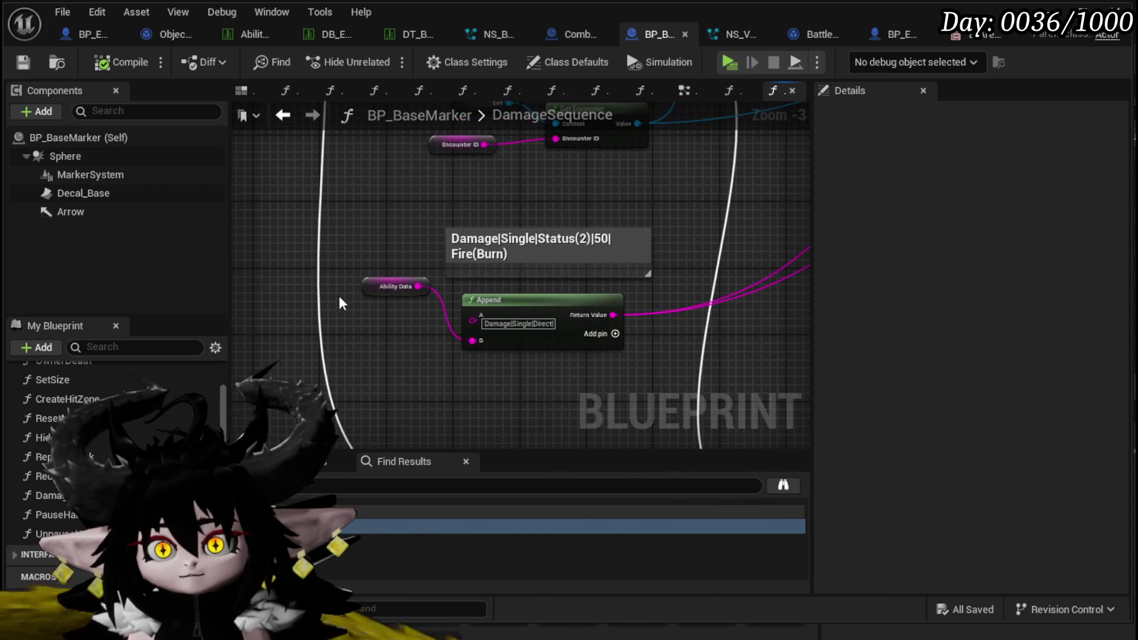
{"action": "left_click_drag", "start_coordinate": [377, 345], "coordinate": [373, 286]}
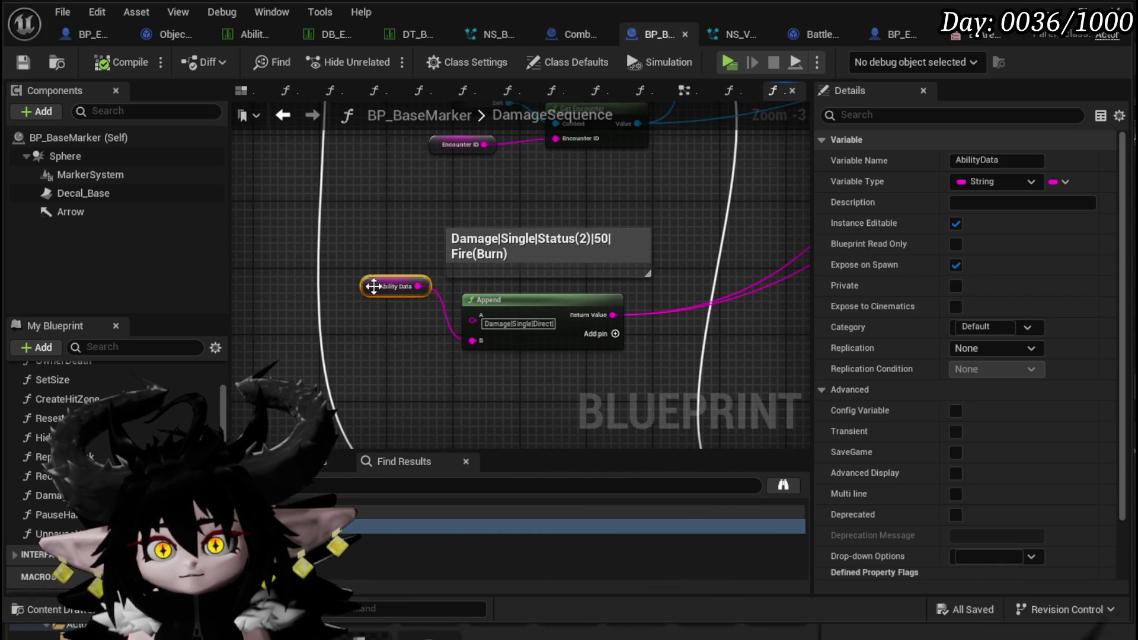
{"action": "left_click", "coordinate": [616, 376]}
{"action": "scroll", "coordinate": [597, 370], "scroll_direction": "up", "scroll_amount": 2}
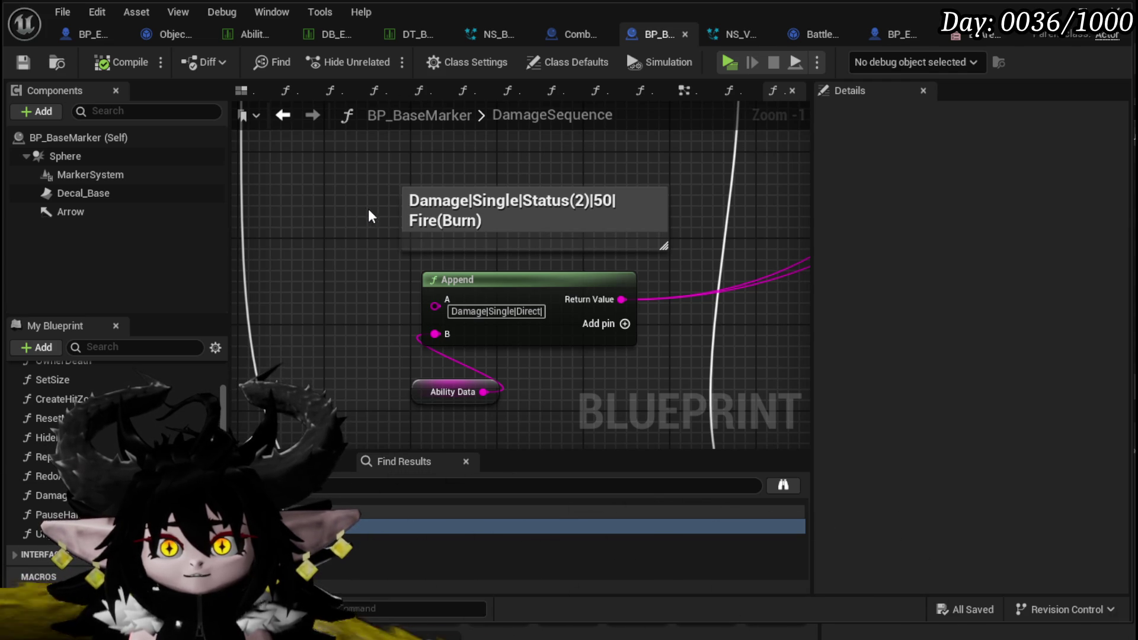
In the slime boss's SpawnMarker function, add a new input named Amout|Element(None)
{"action": "left_click", "coordinate": [92, 35]}
{"action": "left_click_drag", "start_coordinate": [542, 338], "coordinate": [796, 261]}
{"action": "mouse_move", "coordinate": [416, 255]}
{"action": "left_mouse_down"}
{"action": "mouse_move", "coordinate": [422, 309]}
{"action": "mouse_move", "coordinate": [610, 274]}
{"action": "left_mouse_up"}
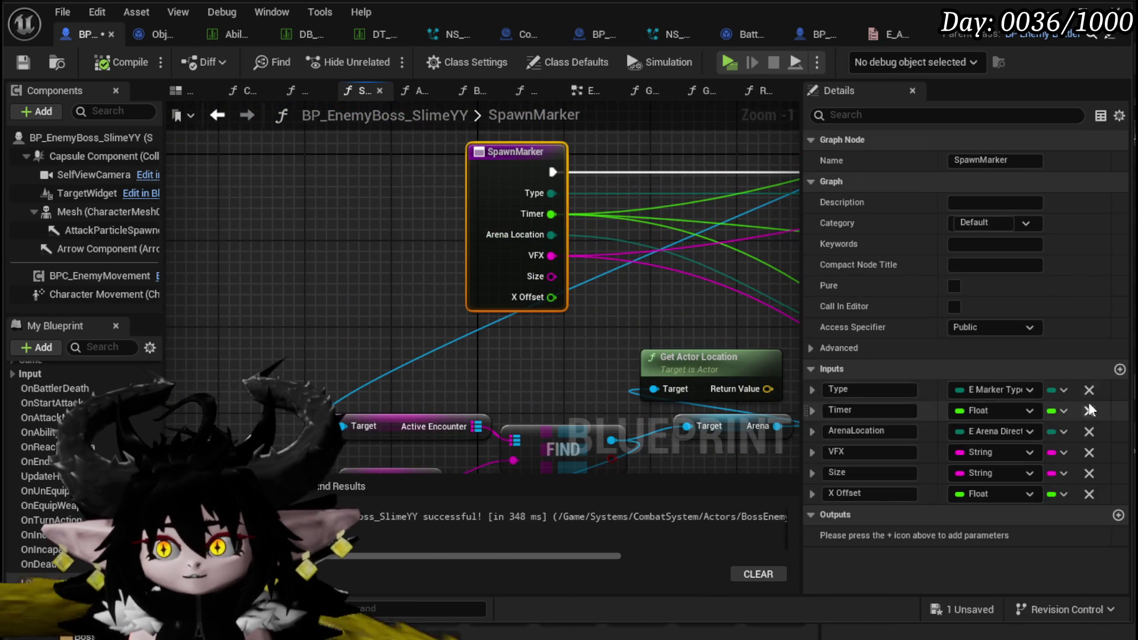
{"action": "left_click", "coordinate": [1120, 370]}
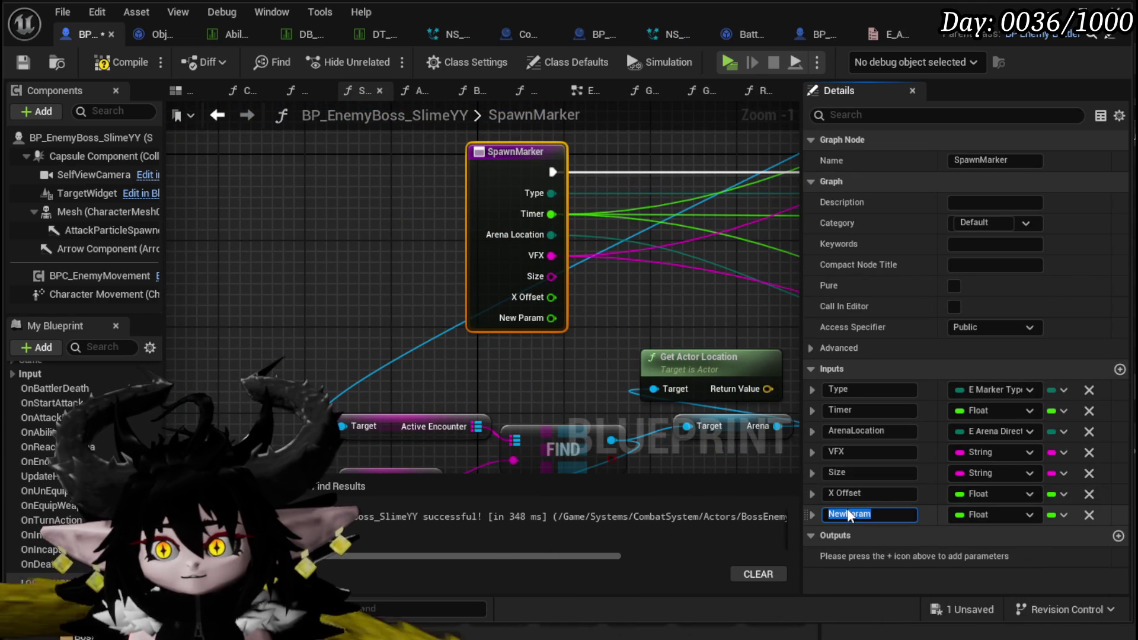
{"action": "key", "text": "BackSpace"}
{"action": "type", "text": "Am"}
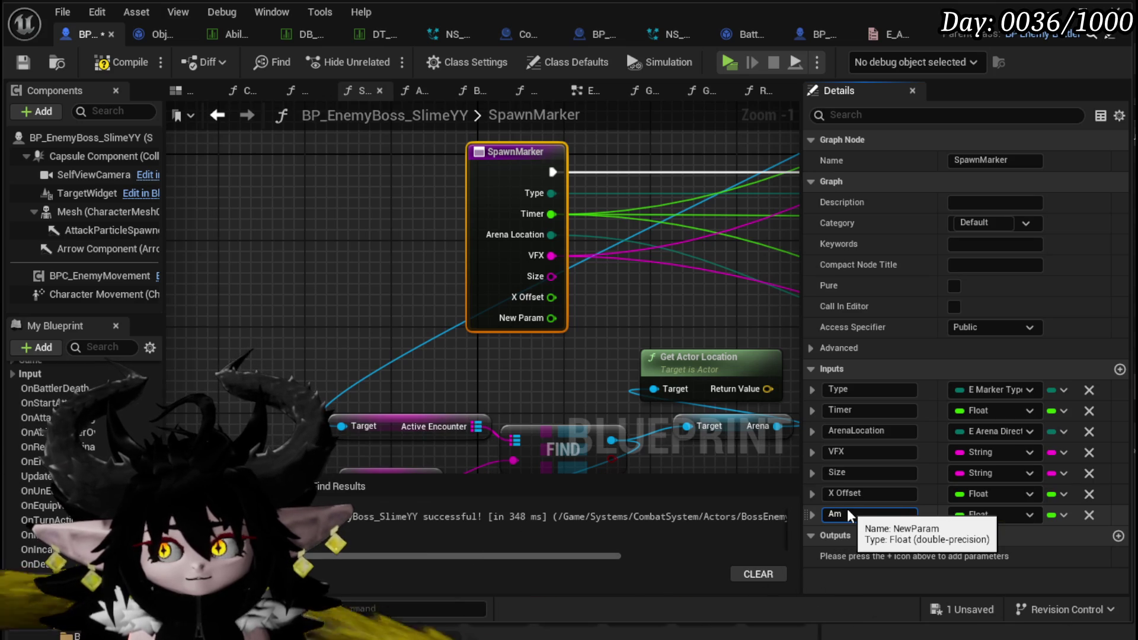
{"action": "type", "text": "out|Element"}
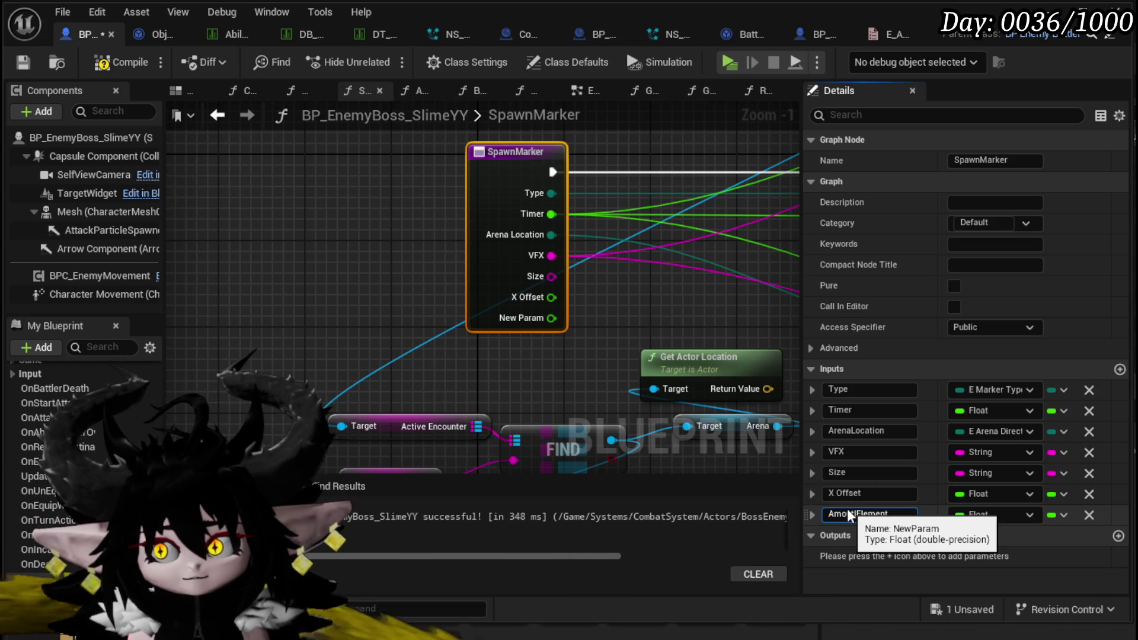
{"action": "type", "text": "(None)"}
{"action": "key", "text": "Return"}
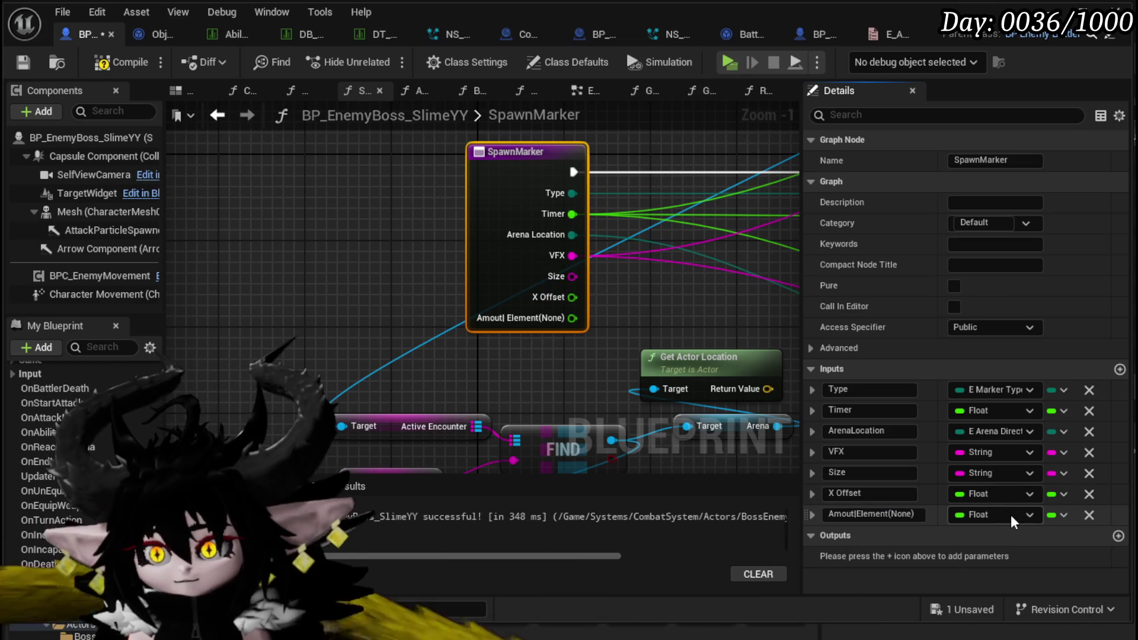
Make the new input a String, rename it Value|Element(None), and compile
{"action": "left_click", "coordinate": [1011, 514]}
{"action": "left_click", "coordinate": [1012, 333]}
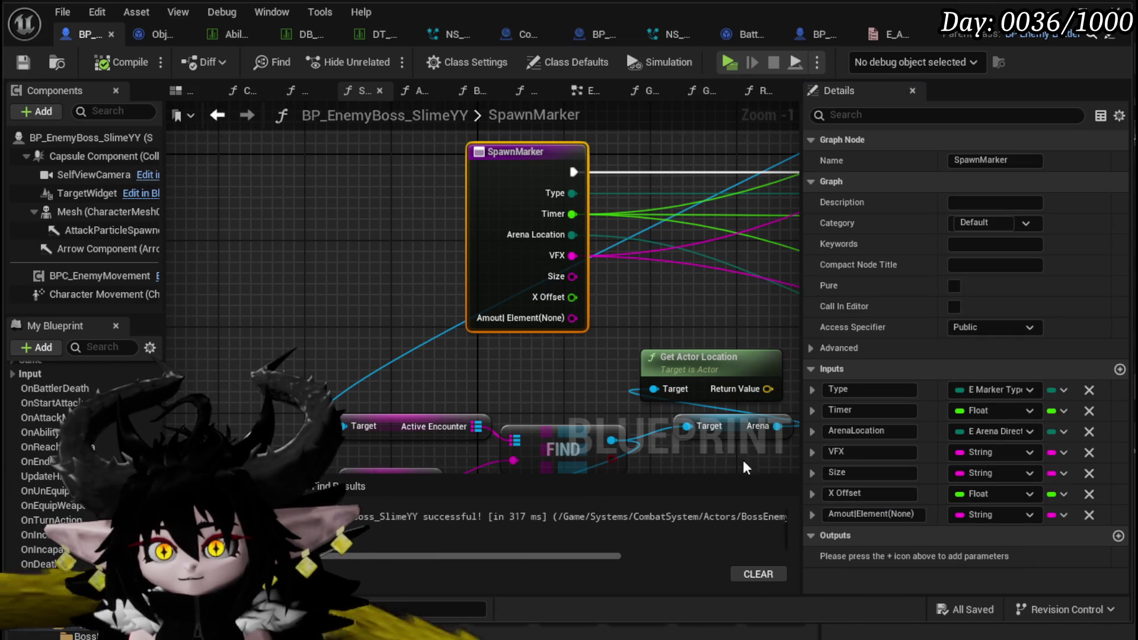
{"action": "double_click", "coordinate": [840, 514]}
{"action": "key", "text": "BackSpace"}
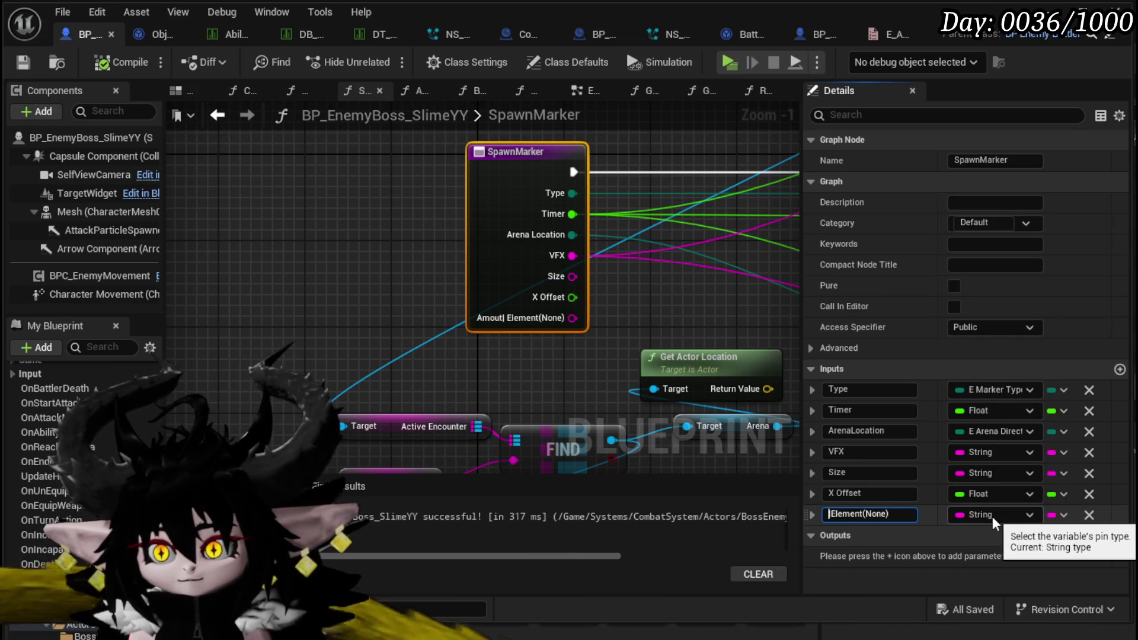
{"action": "type", "text": "Val"}
{"action": "type", "text": "ue"}
{"action": "key", "text": "Return"}
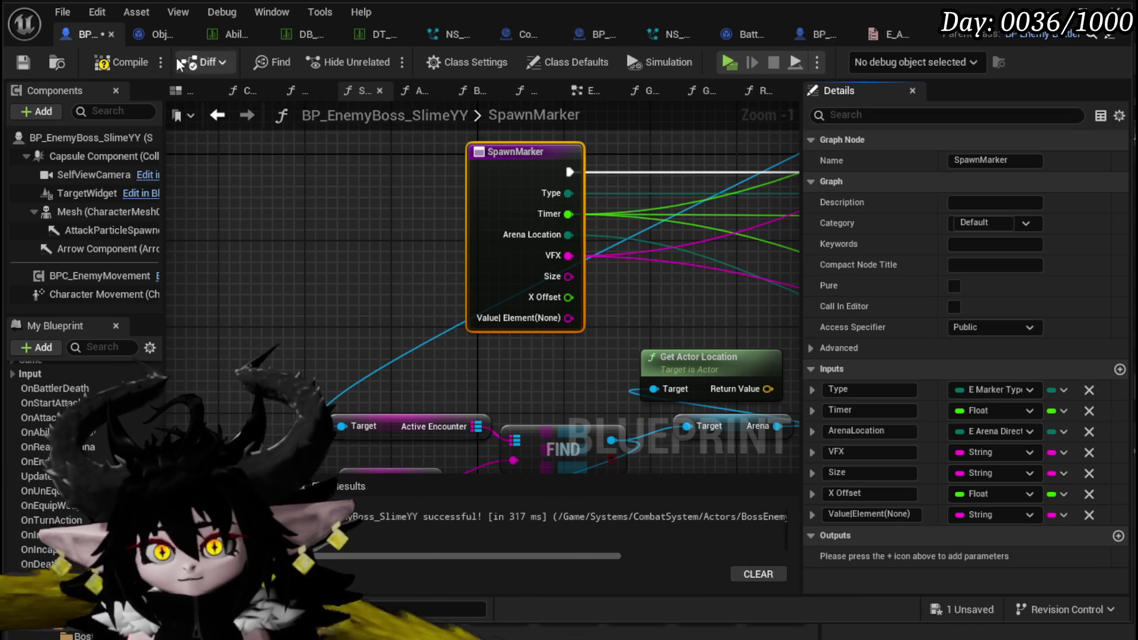
{"action": "left_click", "coordinate": [112, 62]}
Save the blueprint and add a Get Value|Element(None) node to the SpawnMarker graph
{"action": "left_click", "coordinate": [23, 62]}
{"action": "scroll", "coordinate": [474, 296], "scroll_direction": "down", "scroll_amount": 4}
{"action": "mouse_move", "coordinate": [474, 296]}
{"action": "left_mouse_down"}
{"action": "mouse_move", "coordinate": [573, 304]}
{"action": "mouse_move", "coordinate": [454, 289]}
{"action": "left_mouse_up"}
{"action": "scroll", "coordinate": [429, 293], "scroll_direction": "up", "scroll_amount": 4}
{"action": "right_click", "coordinate": [429, 294]}
{"action": "type", "text": "Value"}
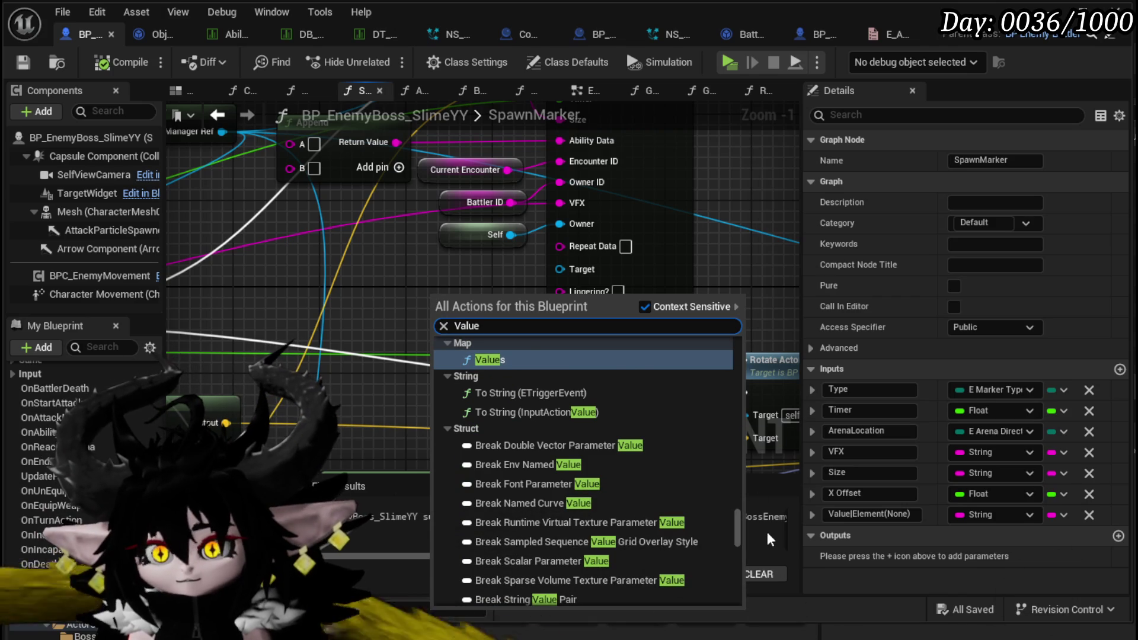
{"action": "scroll", "coordinate": [741, 533], "scroll_direction": "down", "scroll_amount": 5}
{"action": "left_click", "coordinate": [510, 556]}
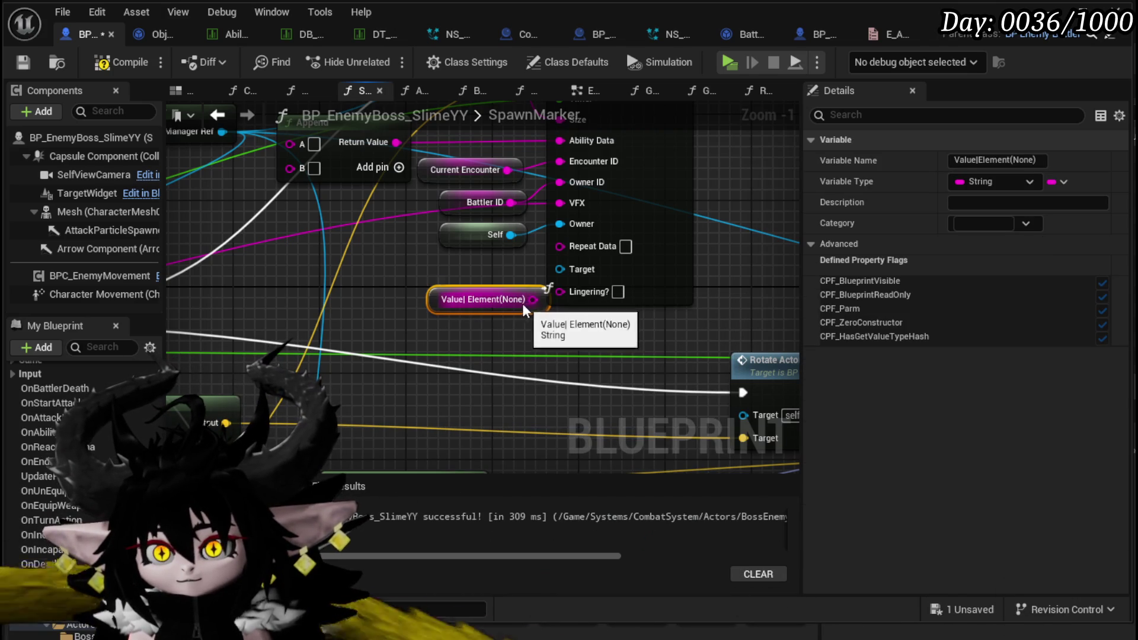
Delete the Append node and wire the Value|Element(None) getter into Ability Data
{"action": "mouse_move", "coordinate": [429, 297]}
{"action": "left_mouse_down"}
{"action": "mouse_move", "coordinate": [486, 396]}
{"action": "mouse_move", "coordinate": [569, 252]}
{"action": "mouse_move", "coordinate": [302, 245]}
{"action": "left_mouse_up"}
{"action": "key", "text": "Delete"}
{"action": "mouse_move", "coordinate": [396, 403]}
{"action": "left_mouse_down"}
{"action": "mouse_move", "coordinate": [335, 247]}
{"action": "mouse_move", "coordinate": [332, 195]}
{"action": "mouse_move", "coordinate": [368, 131]}
{"action": "left_mouse_up"}
{"action": "scroll", "coordinate": [574, 332], "scroll_direction": "down", "scroll_amount": 3}
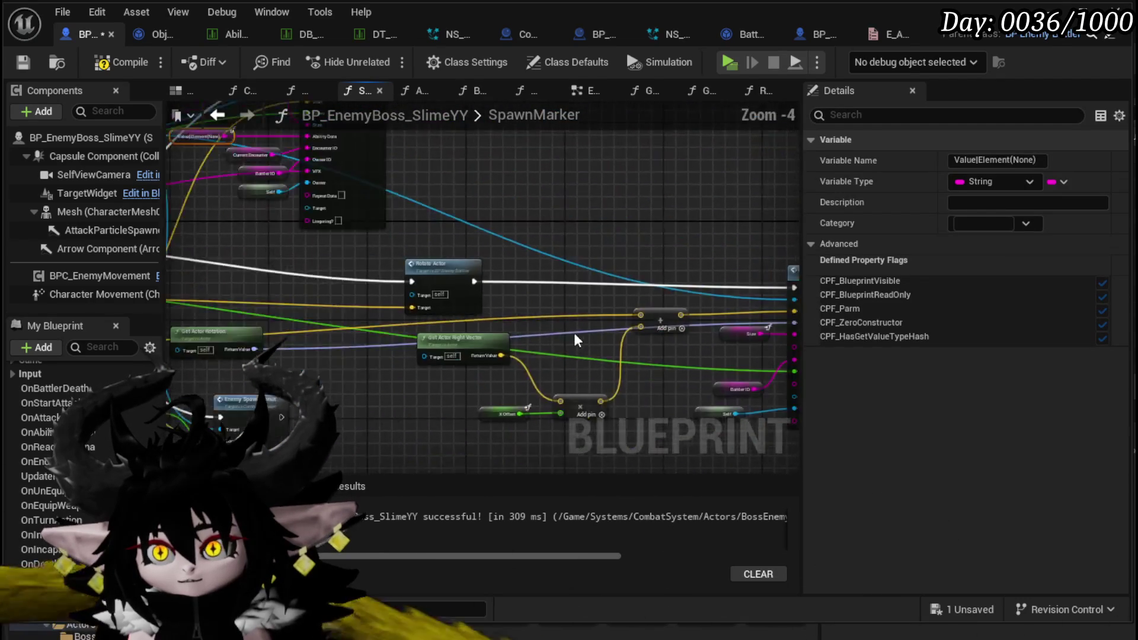
{"action": "scroll", "coordinate": [399, 310], "scroll_direction": "up", "scroll_amount": 3}
{"action": "scroll", "coordinate": [399, 310], "scroll_direction": "up", "scroll_amount": 1}
{"action": "mouse_move", "coordinate": [325, 292]}
{"action": "left_mouse_down"}
{"action": "mouse_move", "coordinate": [414, 301]}
{"action": "mouse_move", "coordinate": [507, 281]}
{"action": "left_mouse_up"}
{"action": "scroll", "coordinate": [311, 301], "scroll_direction": "down", "scroll_amount": 6}
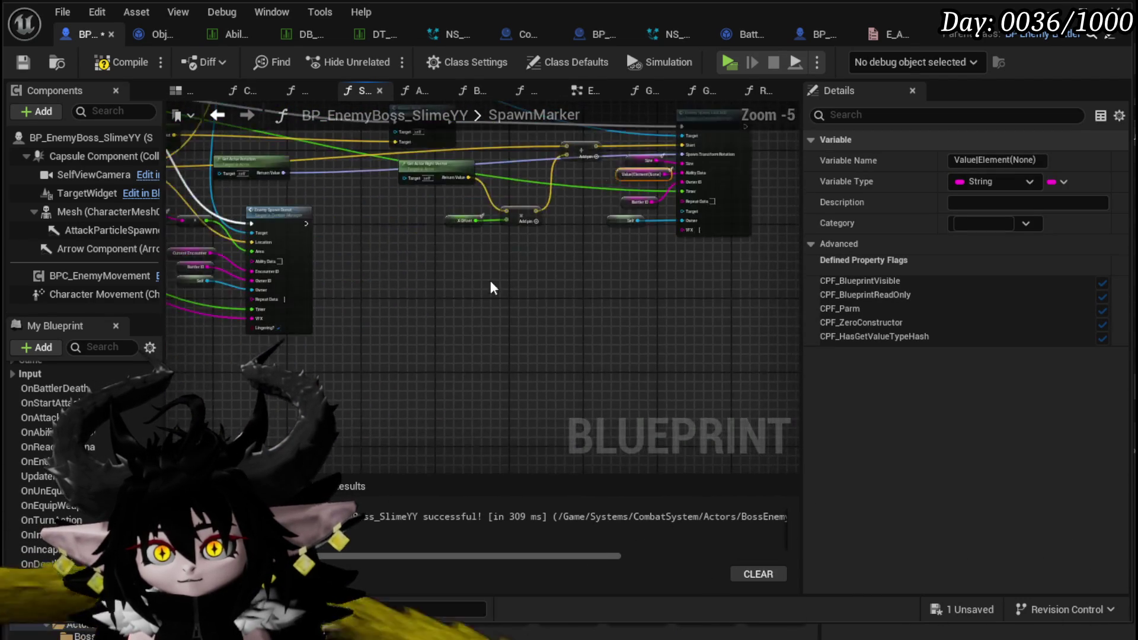
{"action": "scroll", "coordinate": [367, 344], "scroll_direction": "up", "scroll_amount": 4}
Paste a second getter near Enemy Spawn Donut's Size and move Current Encounter, Battler ID and Self lower
{"action": "key", "text": "ctrl+v"}
{"action": "mouse_move", "coordinate": [418, 365]}
{"action": "left_mouse_down"}
{"action": "mouse_move", "coordinate": [436, 425]}
{"action": "mouse_move", "coordinate": [588, 285]}
{"action": "mouse_move", "coordinate": [579, 276]}
{"action": "left_mouse_up"}
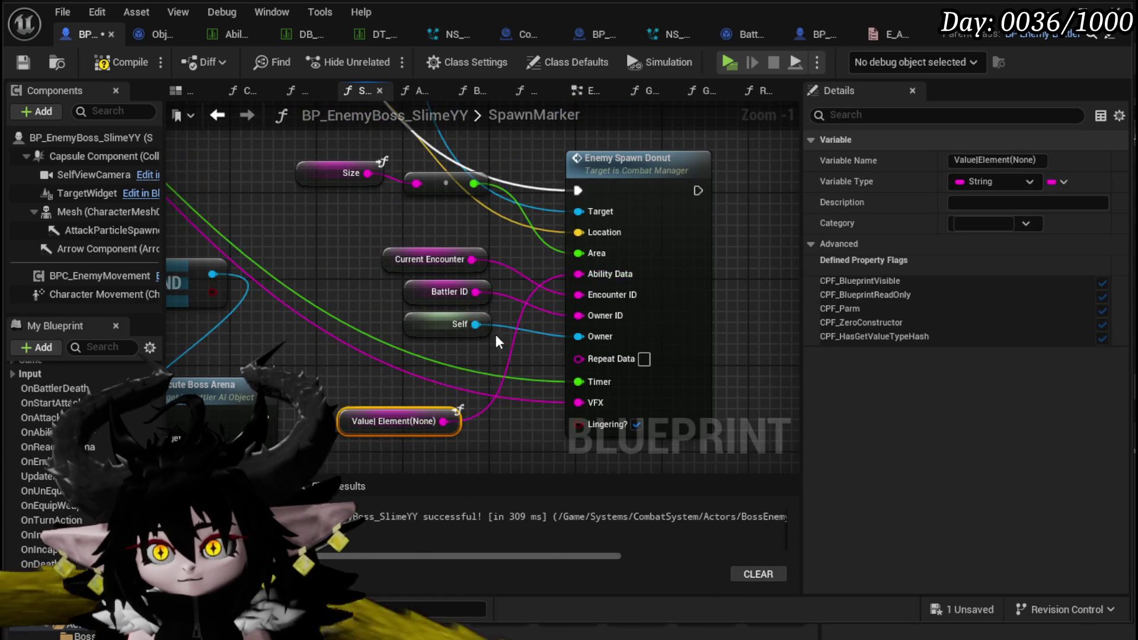
{"action": "scroll", "coordinate": [727, 347], "scroll_direction": "down", "scroll_amount": 1}
{"action": "left_click_drag", "start_coordinate": [728, 347], "coordinate": [550, 318]}
{"action": "left_click_drag", "start_coordinate": [492, 381], "coordinate": [454, 206]}
{"action": "mouse_move", "coordinate": [533, 309]}
{"action": "left_mouse_down"}
{"action": "mouse_move", "coordinate": [519, 240]}
{"action": "mouse_move", "coordinate": [528, 283]}
{"action": "left_mouse_up"}
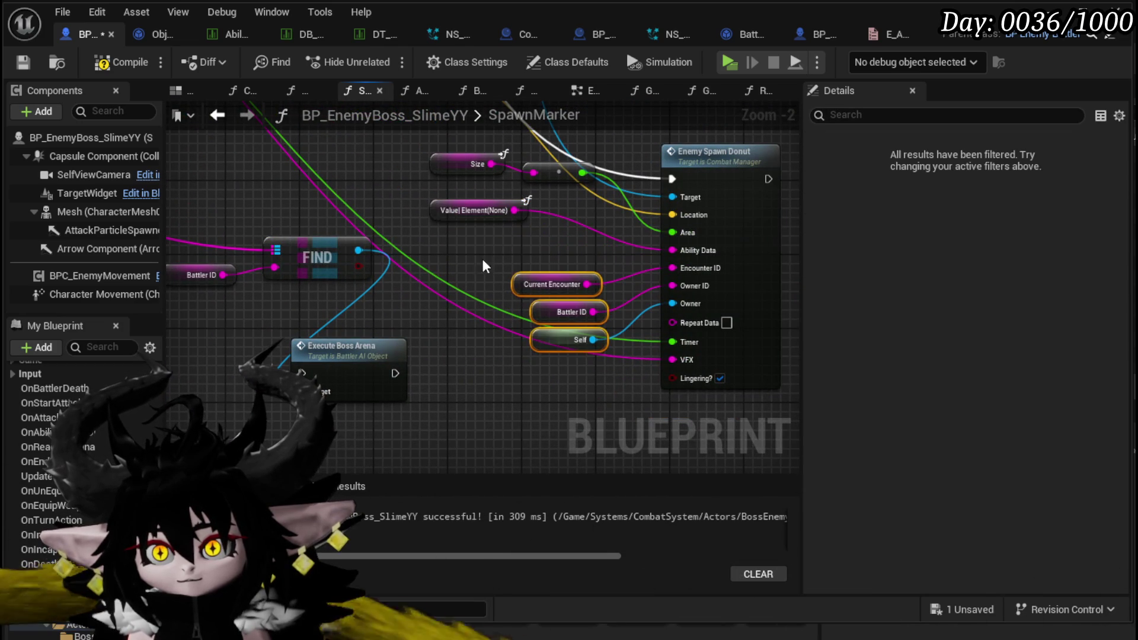
{"action": "left_click", "coordinate": [482, 258]}
{"action": "mouse_move", "coordinate": [446, 212]}
{"action": "left_mouse_down"}
{"action": "mouse_move", "coordinate": [538, 249]}
{"action": "mouse_move", "coordinate": [635, 325]}
{"action": "mouse_move", "coordinate": [482, 318]}
{"action": "mouse_move", "coordinate": [524, 327]}
{"action": "mouse_move", "coordinate": [445, 411]}
{"action": "left_mouse_up"}
{"action": "left_click", "coordinate": [465, 268]}
Tidy the nodes around FIND and Enemy Spawn Donut, then recompile and save
{"action": "scroll", "coordinate": [465, 268], "scroll_direction": "down", "scroll_amount": 3}
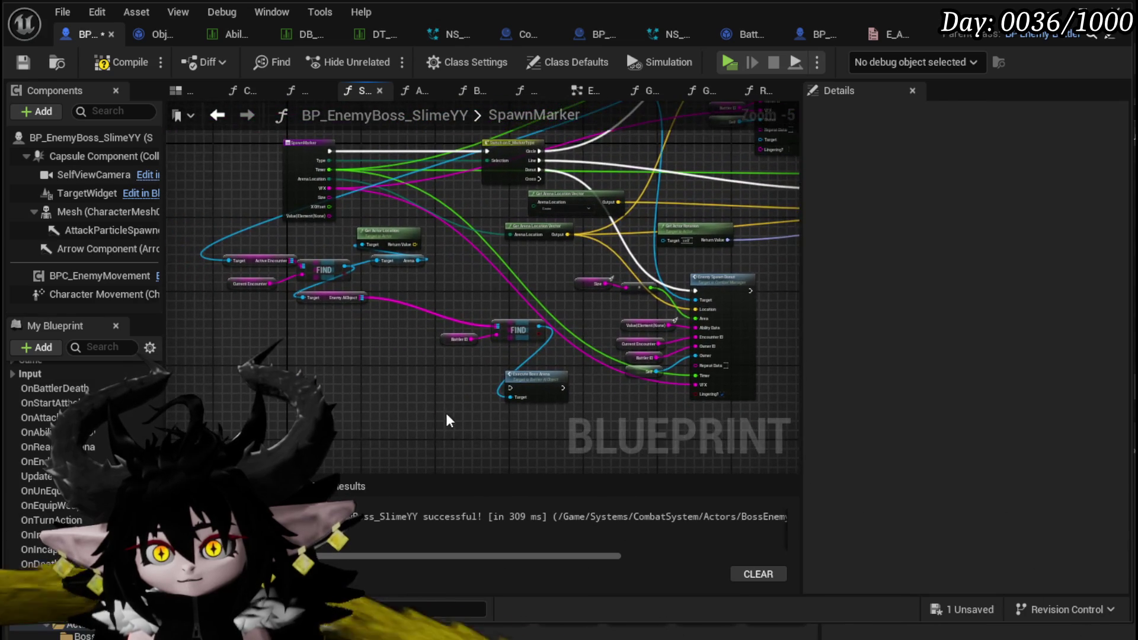
{"action": "scroll", "coordinate": [445, 411], "scroll_direction": "up", "scroll_amount": 3}
{"action": "scroll", "coordinate": [404, 411], "scroll_direction": "down", "scroll_amount": 1}
{"action": "mouse_move", "coordinate": [379, 233]}
{"action": "left_mouse_down"}
{"action": "mouse_move", "coordinate": [513, 378]}
{"action": "mouse_move", "coordinate": [574, 377]}
{"action": "left_mouse_up"}
{"action": "left_click_drag", "start_coordinate": [327, 363], "coordinate": [585, 272]}
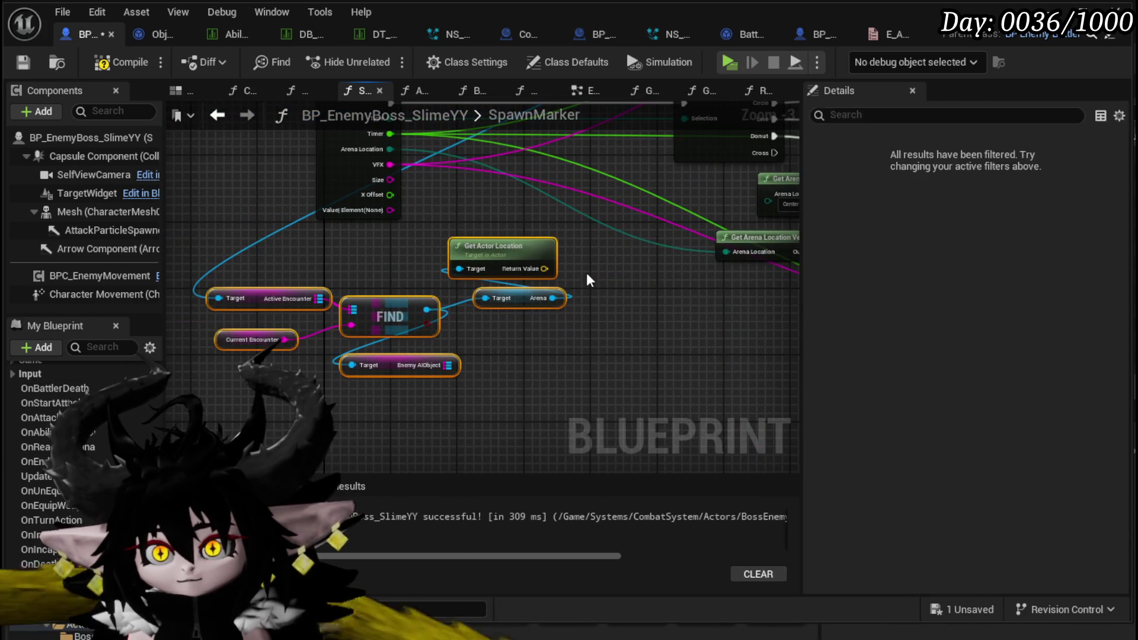
{"action": "scroll", "coordinate": [586, 273], "scroll_direction": "down", "scroll_amount": 2}
{"action": "scroll", "coordinate": [294, 257], "scroll_direction": "up", "scroll_amount": 1}
{"action": "scroll", "coordinate": [332, 266], "scroll_direction": "up", "scroll_amount": 2}
{"action": "mouse_move", "coordinate": [333, 265]}
{"action": "left_mouse_down"}
{"action": "mouse_move", "coordinate": [394, 241]}
{"action": "mouse_move", "coordinate": [411, 253]}
{"action": "mouse_move", "coordinate": [254, 208]}
{"action": "mouse_move", "coordinate": [165, 151]}
{"action": "left_mouse_up"}
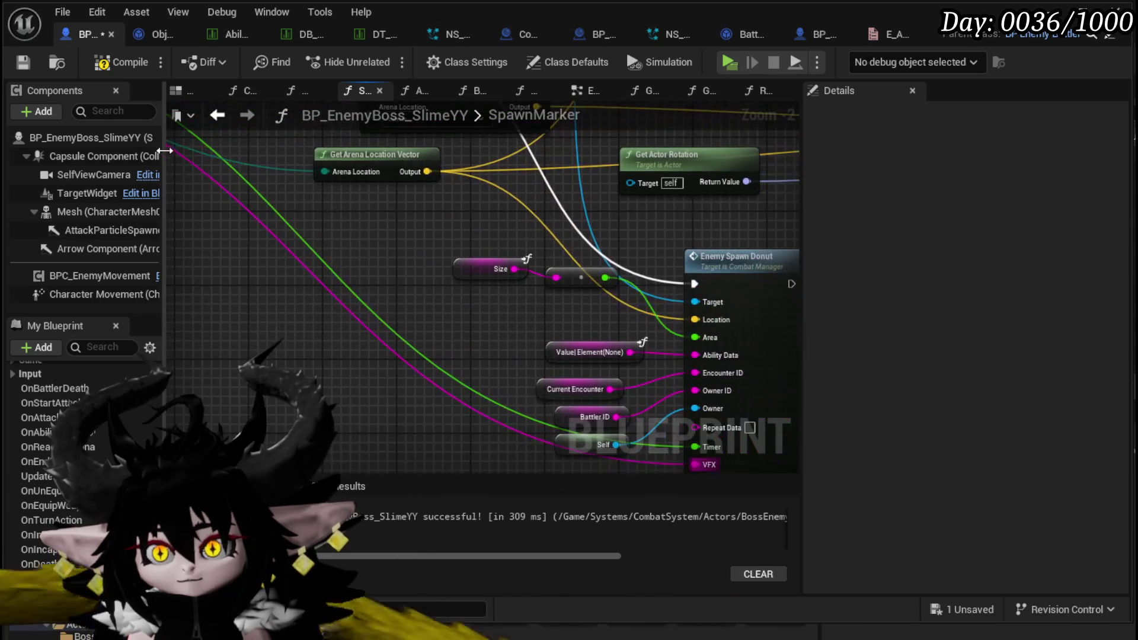
{"action": "left_click", "coordinate": [128, 64]}
{"action": "left_click", "coordinate": [22, 61]}
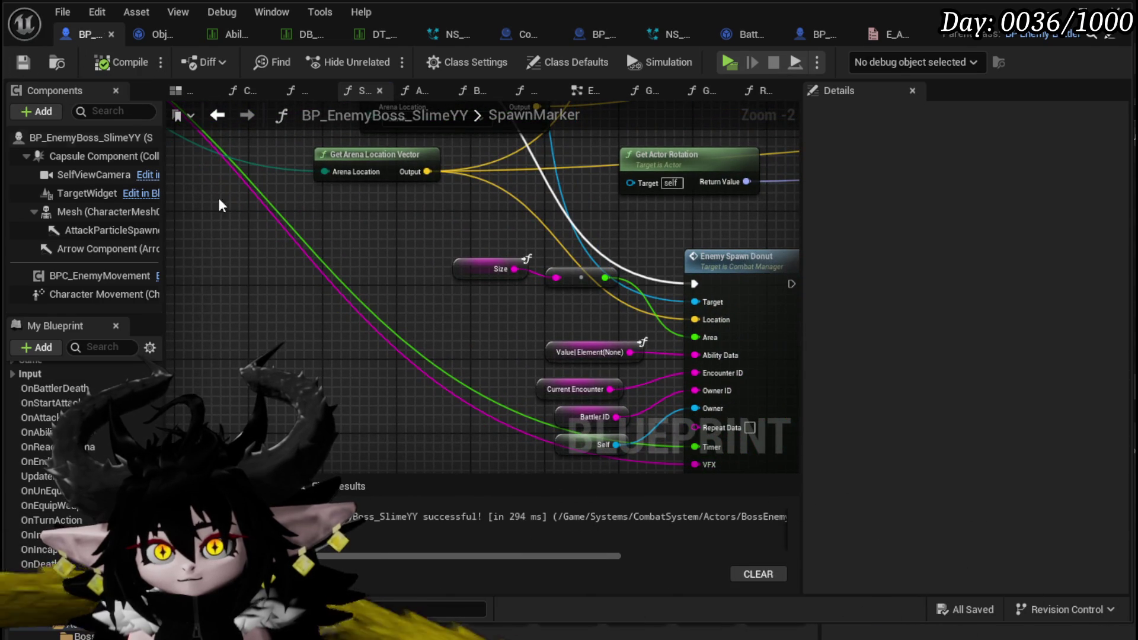
Look over the whole SpawnMarker function from its entry node and save with Ctrl+S
{"action": "scroll", "coordinate": [237, 201], "scroll_direction": "down", "scroll_amount": 2}
{"action": "left_click_drag", "start_coordinate": [261, 210], "coordinate": [542, 260]}
{"action": "scroll", "coordinate": [339, 215], "scroll_direction": "up", "scroll_amount": 3}
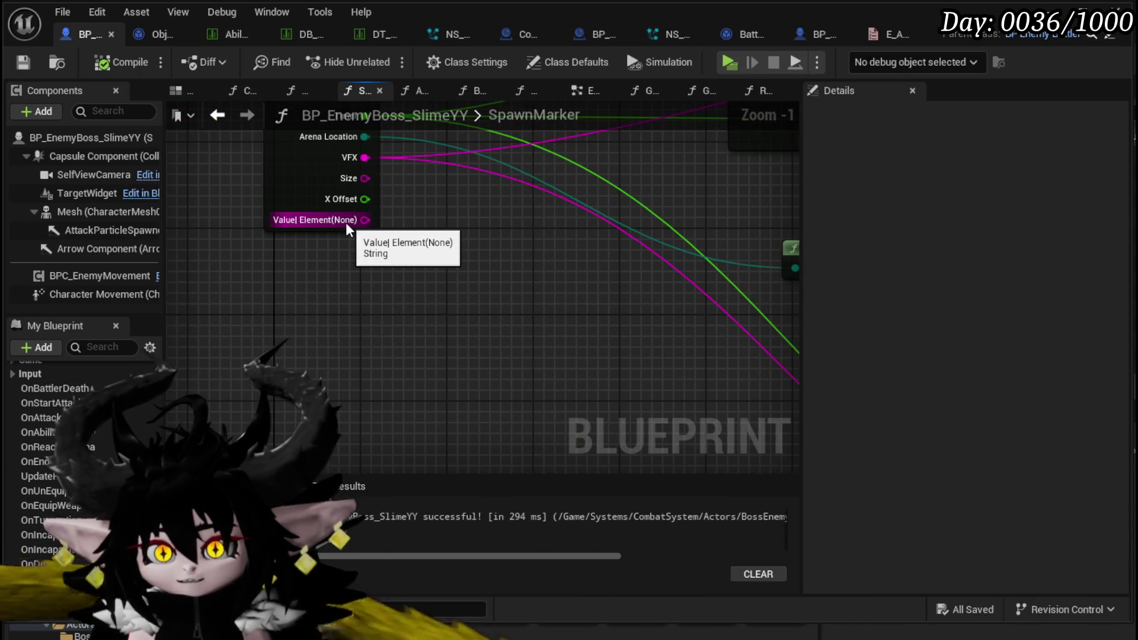
{"action": "scroll", "coordinate": [360, 254], "scroll_direction": "down", "scroll_amount": 1}
{"action": "scroll", "coordinate": [360, 271], "scroll_direction": "down", "scroll_amount": 1}
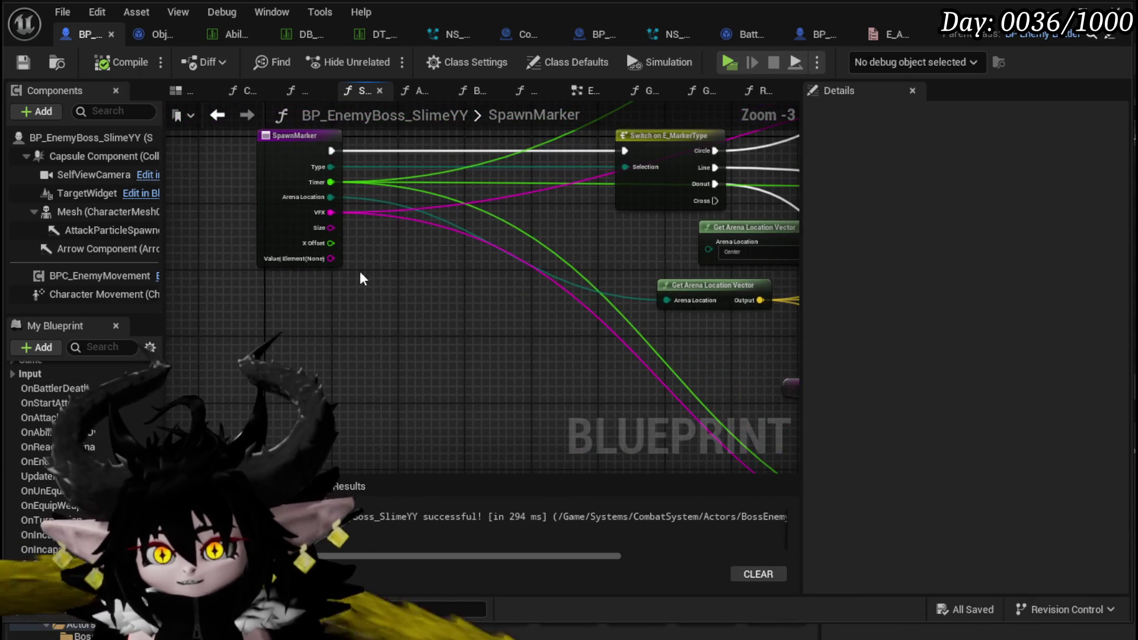
{"action": "mouse_move", "coordinate": [492, 243]}
{"action": "left_mouse_down"}
{"action": "mouse_move", "coordinate": [267, 237]}
{"action": "mouse_move", "coordinate": [444, 302]}
{"action": "mouse_move", "coordinate": [333, 252]}
{"action": "mouse_move", "coordinate": [323, 178]}
{"action": "mouse_move", "coordinate": [255, 141]}
{"action": "mouse_move", "coordinate": [163, 126]}
{"action": "left_mouse_up"}
{"action": "left_click", "coordinate": [474, 260]}
{"action": "scroll", "coordinate": [488, 261], "scroll_direction": "up", "scroll_amount": 3}
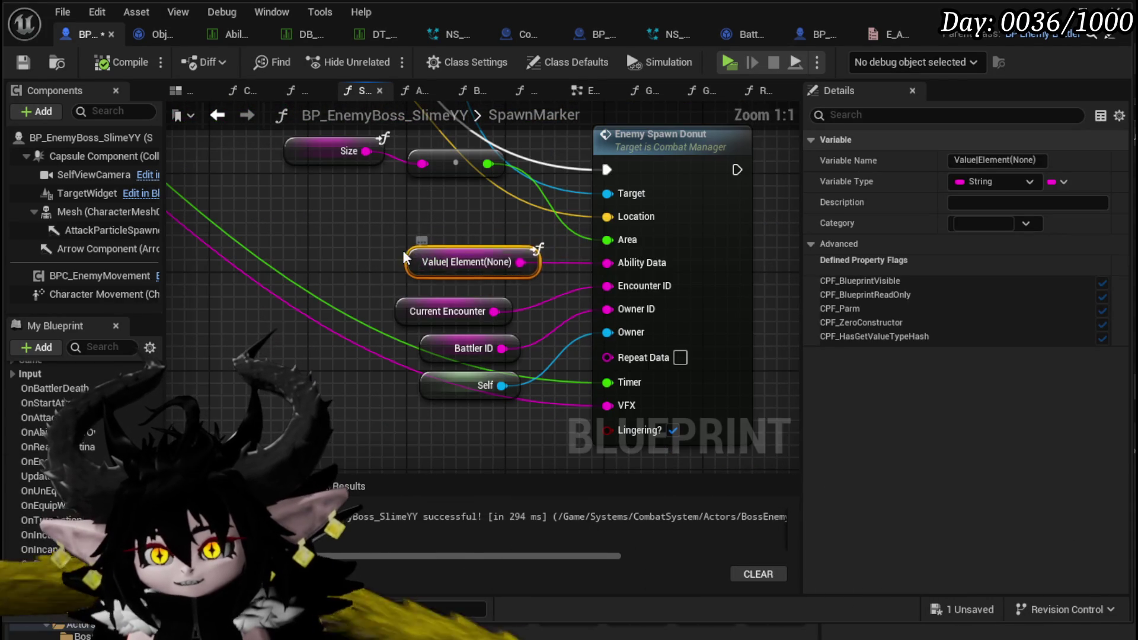
{"action": "scroll", "coordinate": [520, 222], "scroll_direction": "down", "scroll_amount": 9}
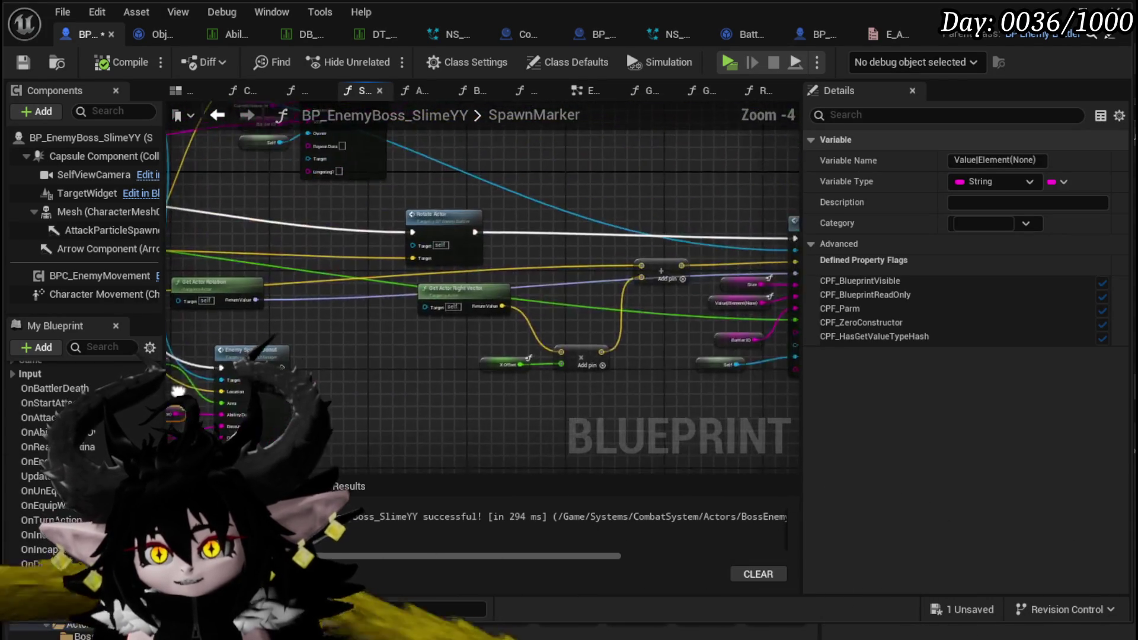
{"action": "left_click_drag", "start_coordinate": [435, 336], "coordinate": [610, 252]}
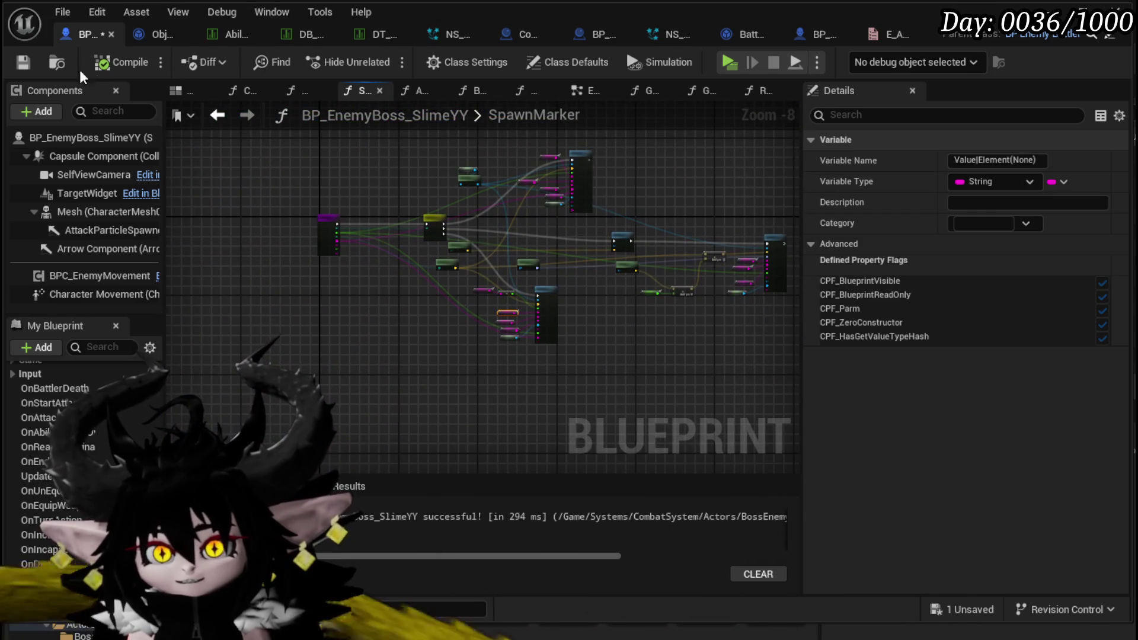
{"action": "key", "text": "ctrl+s"}
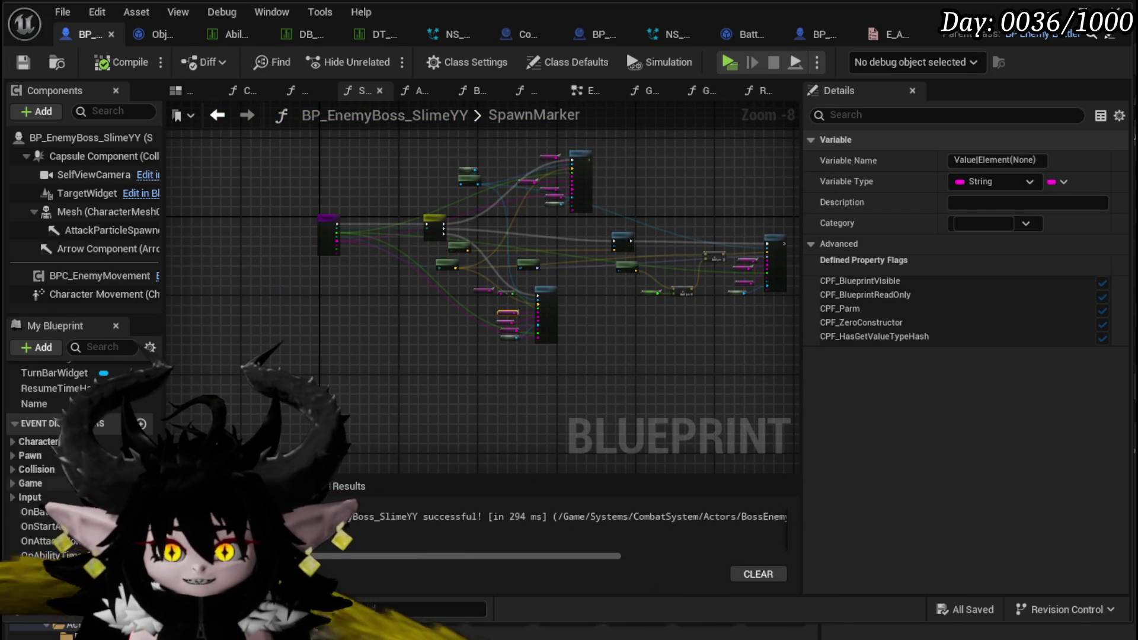
Switch to the boss blueprint's EventGraph
{"action": "scroll", "coordinate": [83, 474], "scroll_direction": "up", "scroll_amount": 3}
{"action": "scroll", "coordinate": [59, 450], "scroll_direction": "up", "scroll_amount": 3}
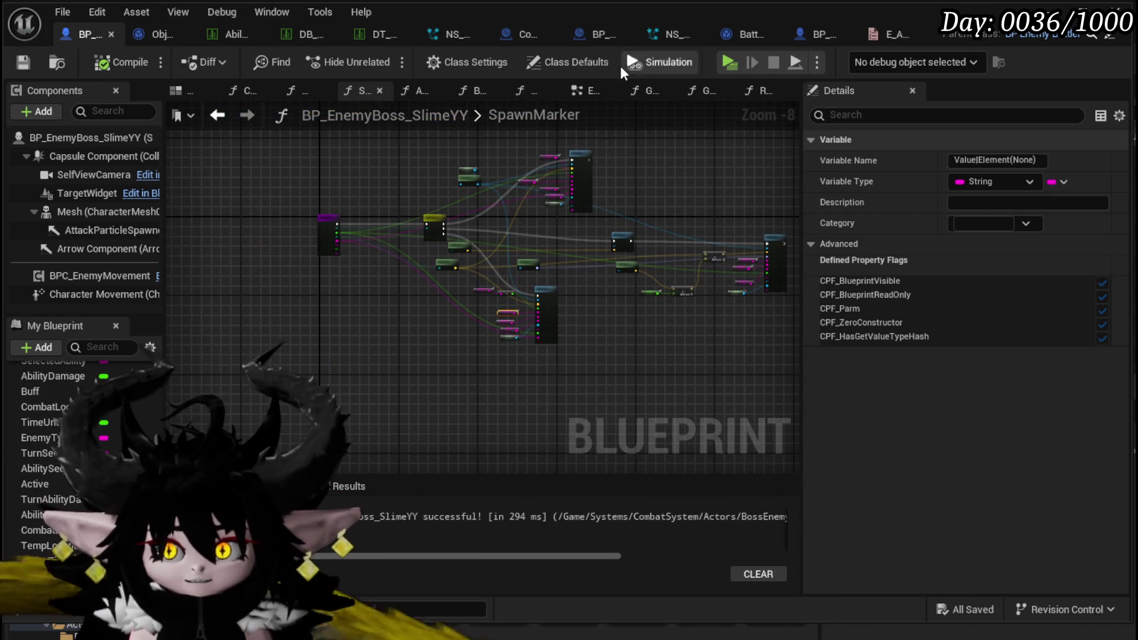
{"action": "left_click", "coordinate": [584, 91]}
{"action": "scroll", "coordinate": [448, 278], "scroll_direction": "up", "scroll_amount": 3}
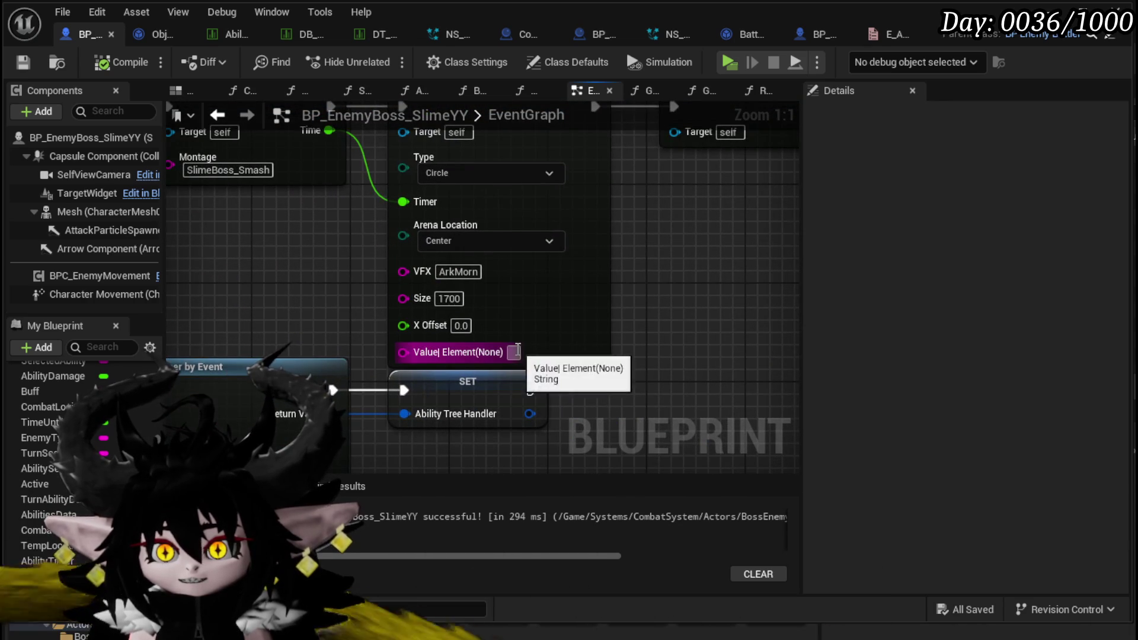
Set the Spawn Marker call's Value|Element(None) input to 1000|Light(None)
{"action": "left_click_drag", "start_coordinate": [509, 355], "coordinate": [413, 326]}
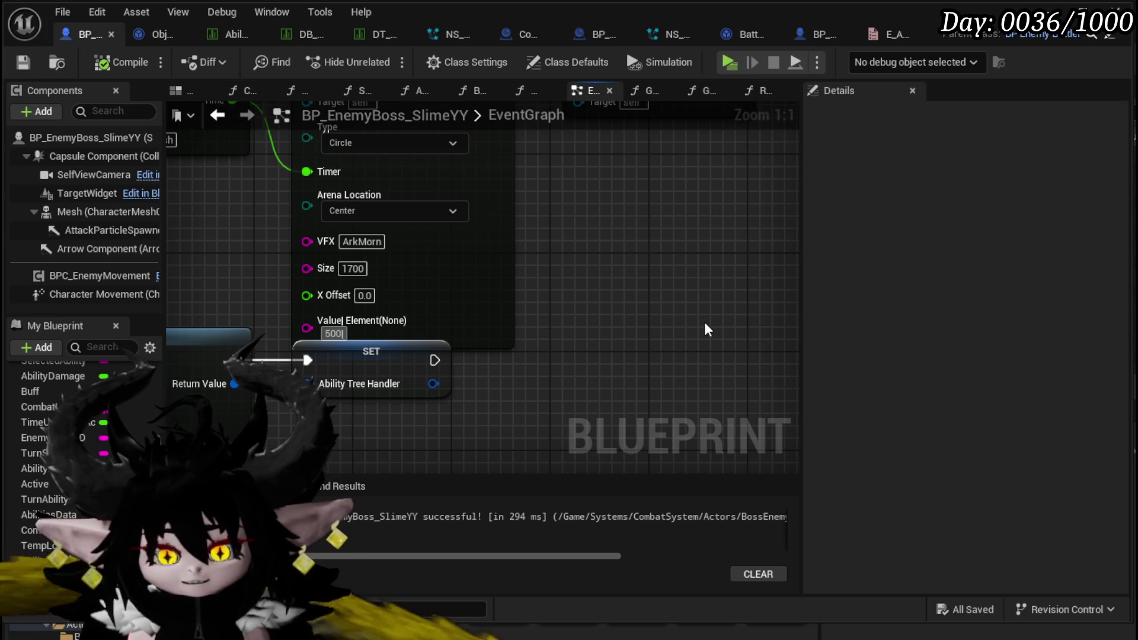
{"action": "type", "text": "1"}
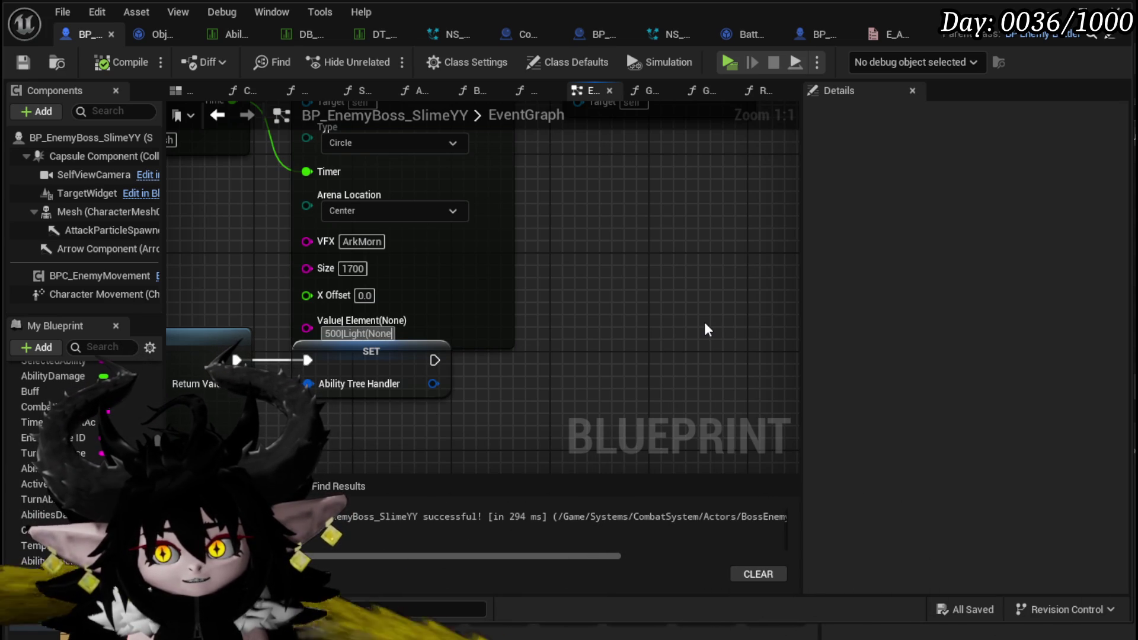
{"action": "key", "text": "Return"}
Check the ability-timer node group leading to Ability Tree and compile the boss blueprint
{"action": "scroll", "coordinate": [719, 283], "scroll_direction": "down", "scroll_amount": 4}
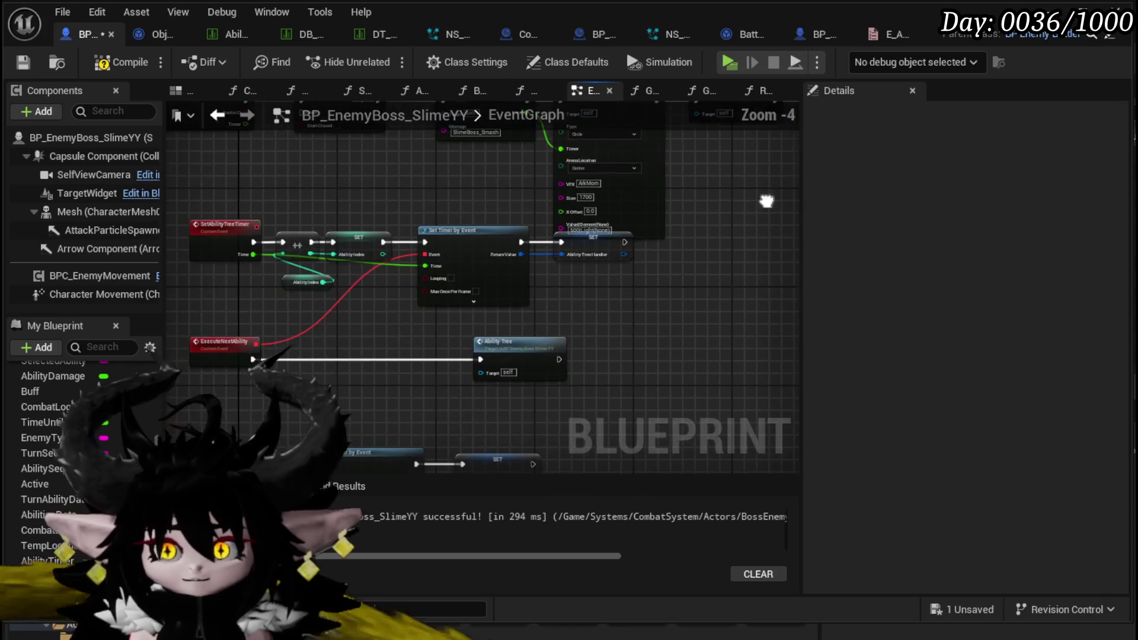
{"action": "mouse_move", "coordinate": [229, 379]}
{"action": "left_mouse_down"}
{"action": "mouse_move", "coordinate": [622, 217]}
{"action": "mouse_move", "coordinate": [604, 268]}
{"action": "left_mouse_up"}
{"action": "left_click", "coordinate": [704, 265]}
{"action": "scroll", "coordinate": [411, 382], "scroll_direction": "up", "scroll_amount": 3}
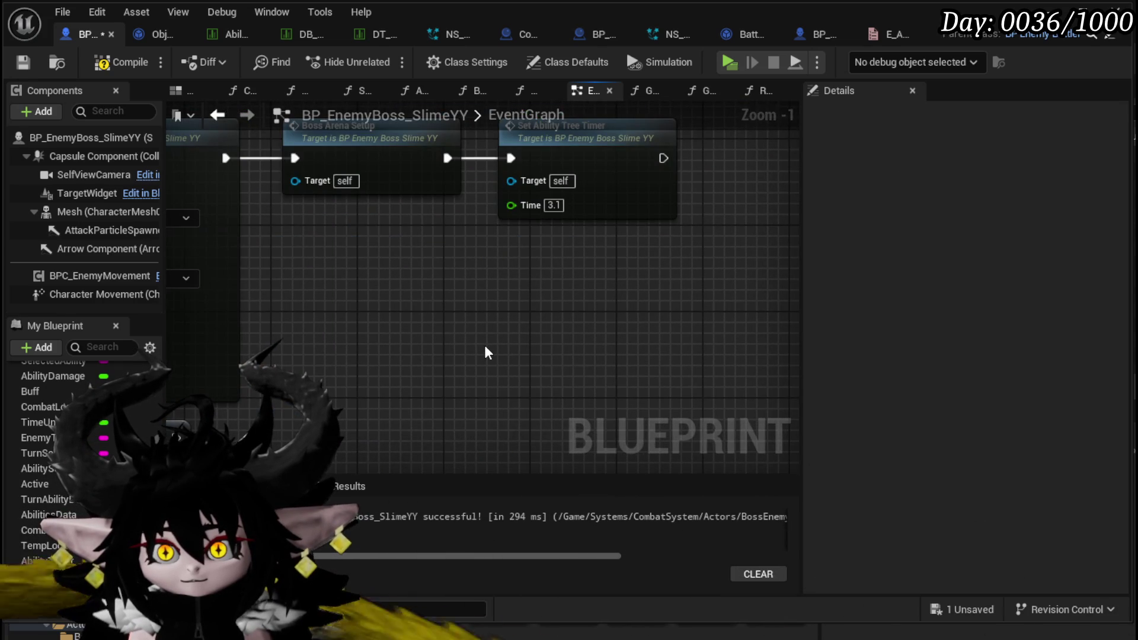
{"action": "scroll", "coordinate": [485, 353], "scroll_direction": "down", "scroll_amount": 2}
{"action": "left_click", "coordinate": [110, 64]}
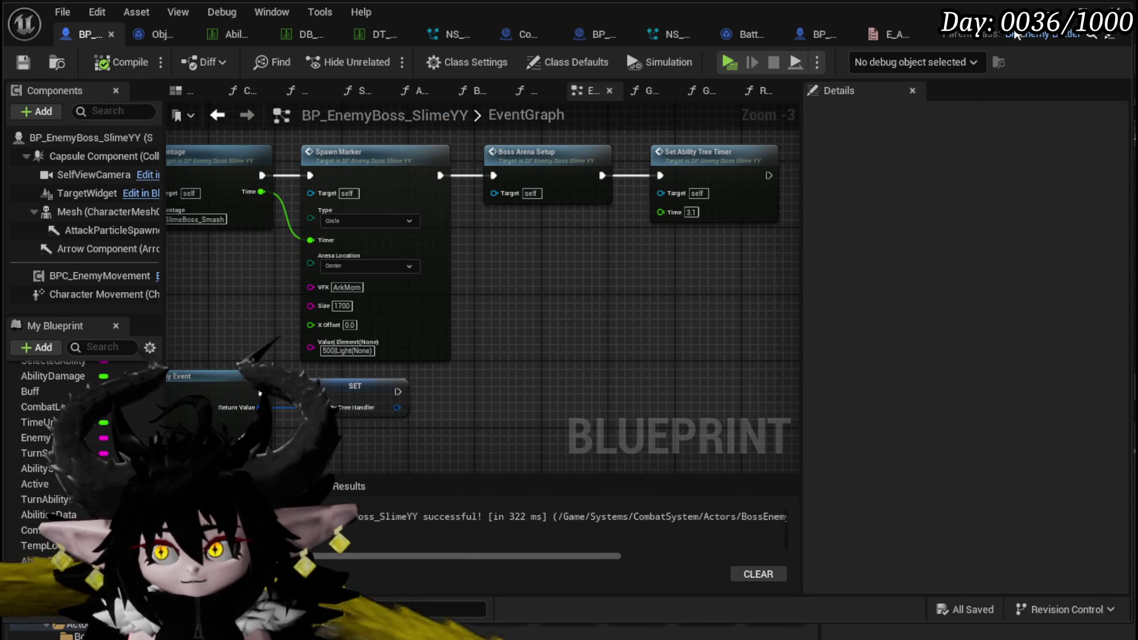
{"action": "left_click", "coordinate": [1050, 12]}
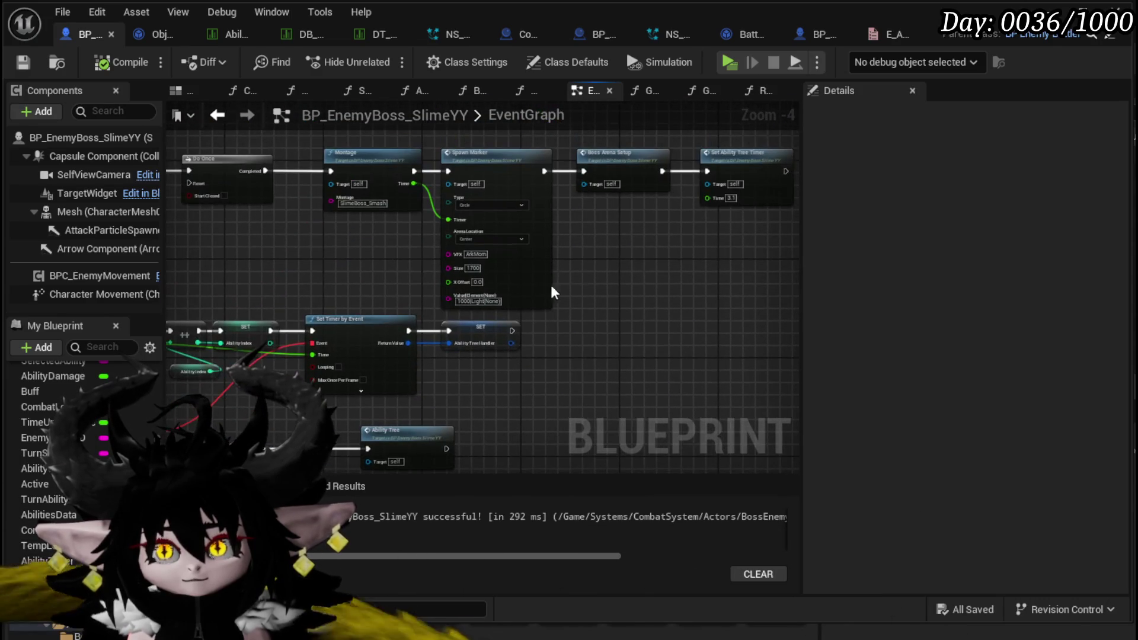
{"action": "mouse_move", "coordinate": [748, 311]}
{"action": "left_mouse_down"}
{"action": "mouse_move", "coordinate": [508, 322]}
{"action": "mouse_move", "coordinate": [667, 279]}
{"action": "mouse_move", "coordinate": [721, 207]}
{"action": "left_mouse_up"}
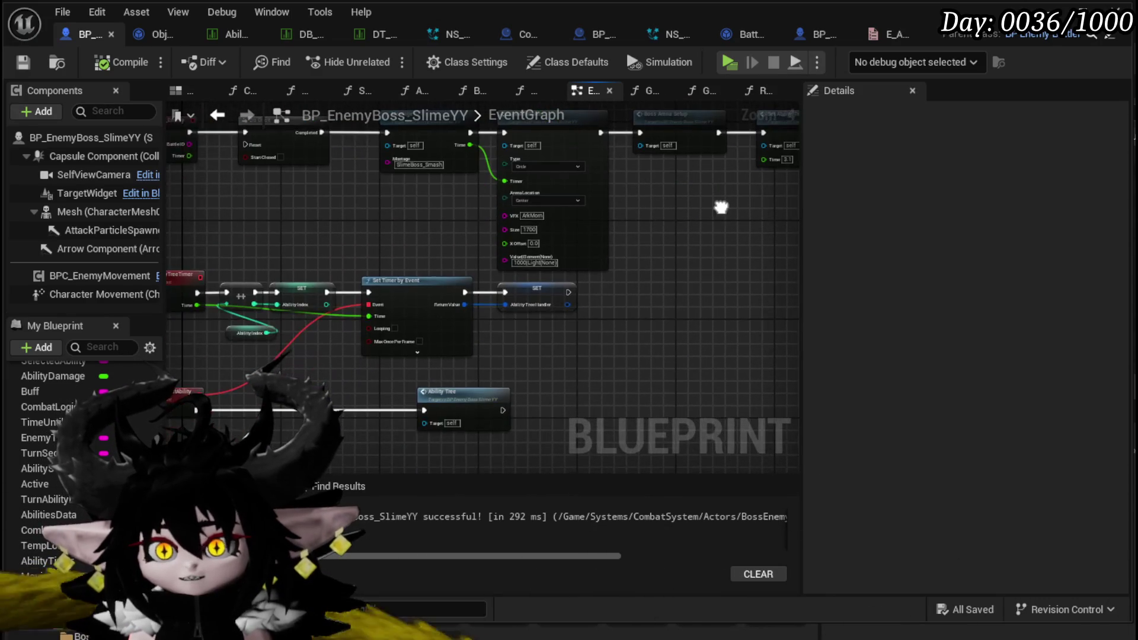
In AbilityTree, set the circle Spawn Marker's value to 1000|Light(None)
{"action": "double_click", "coordinate": [471, 386]}
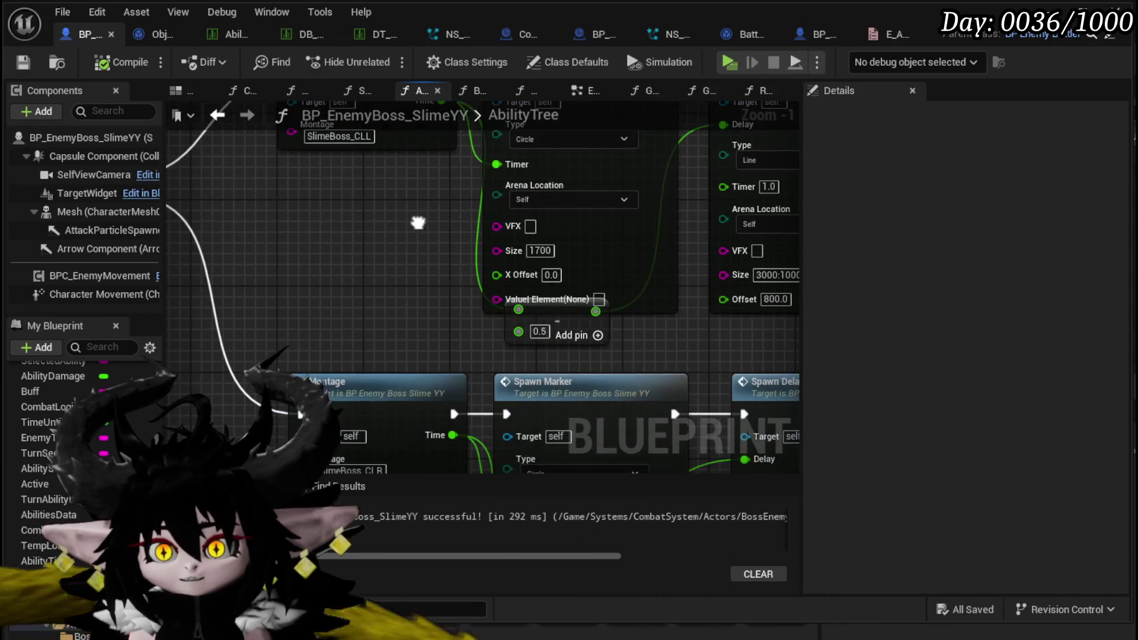
{"action": "left_click_drag", "start_coordinate": [579, 329], "coordinate": [590, 350]}
{"action": "mouse_move", "coordinate": [431, 331]}
{"action": "left_mouse_down"}
{"action": "mouse_move", "coordinate": [309, 400]}
{"action": "mouse_move", "coordinate": [478, 151]}
{"action": "mouse_move", "coordinate": [352, 382]}
{"action": "mouse_move", "coordinate": [325, 374]}
{"action": "mouse_move", "coordinate": [298, 397]}
{"action": "left_mouse_up"}
{"action": "left_click_drag", "start_coordinate": [385, 148], "coordinate": [405, 222]}
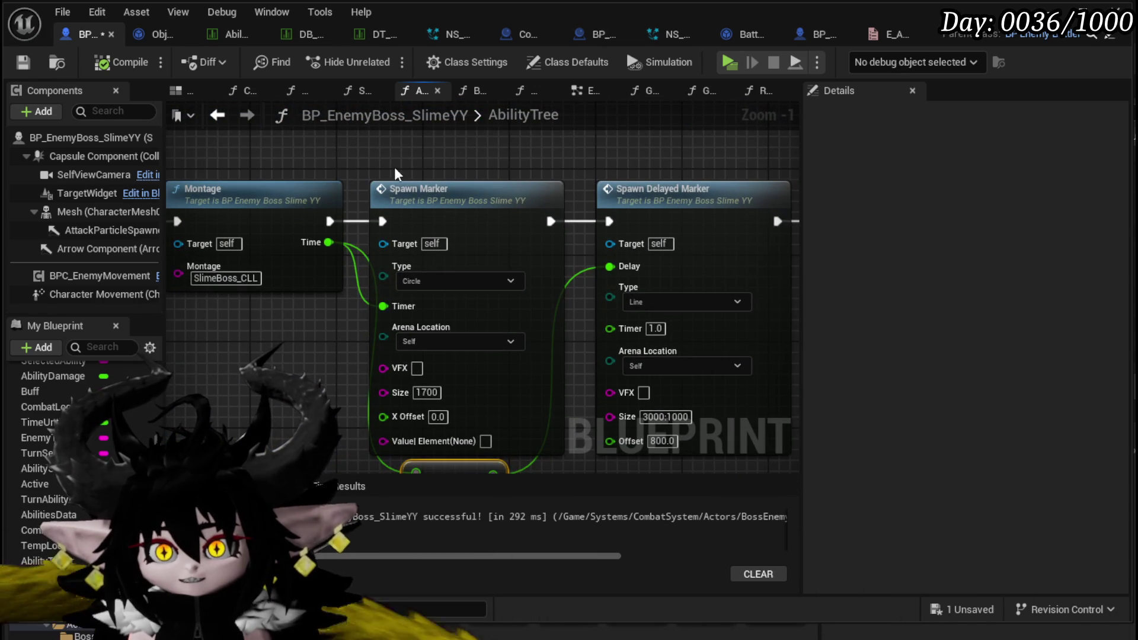
{"action": "left_click_drag", "start_coordinate": [290, 158], "coordinate": [427, 296]}
{"action": "left_click_drag", "start_coordinate": [492, 446], "coordinate": [458, 389]}
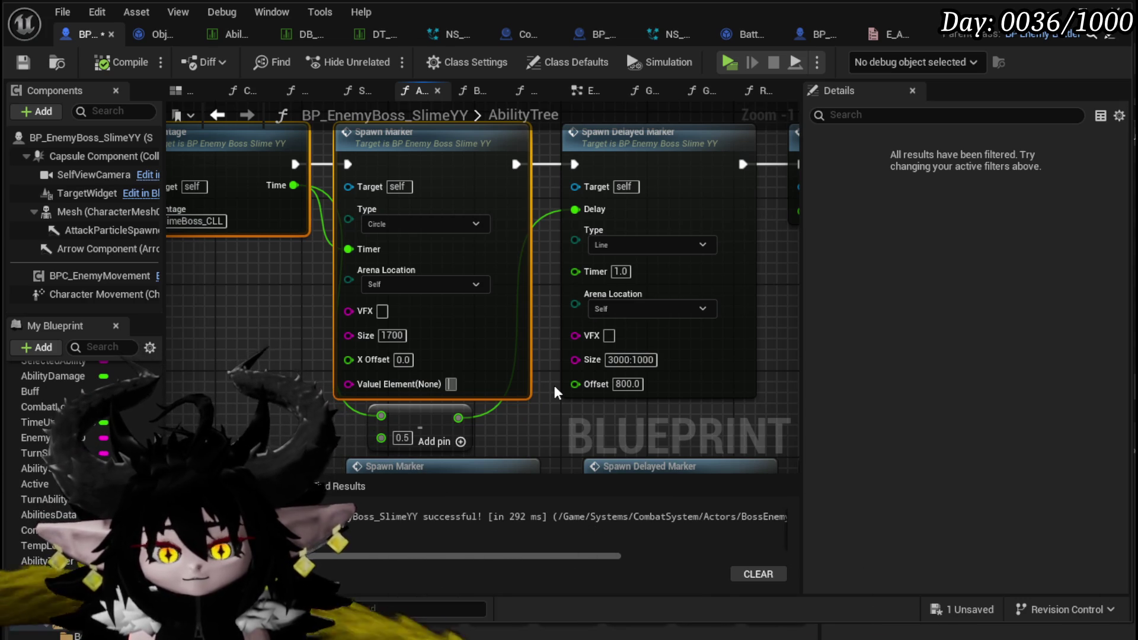
{"action": "key", "text": "ctrl+z"}
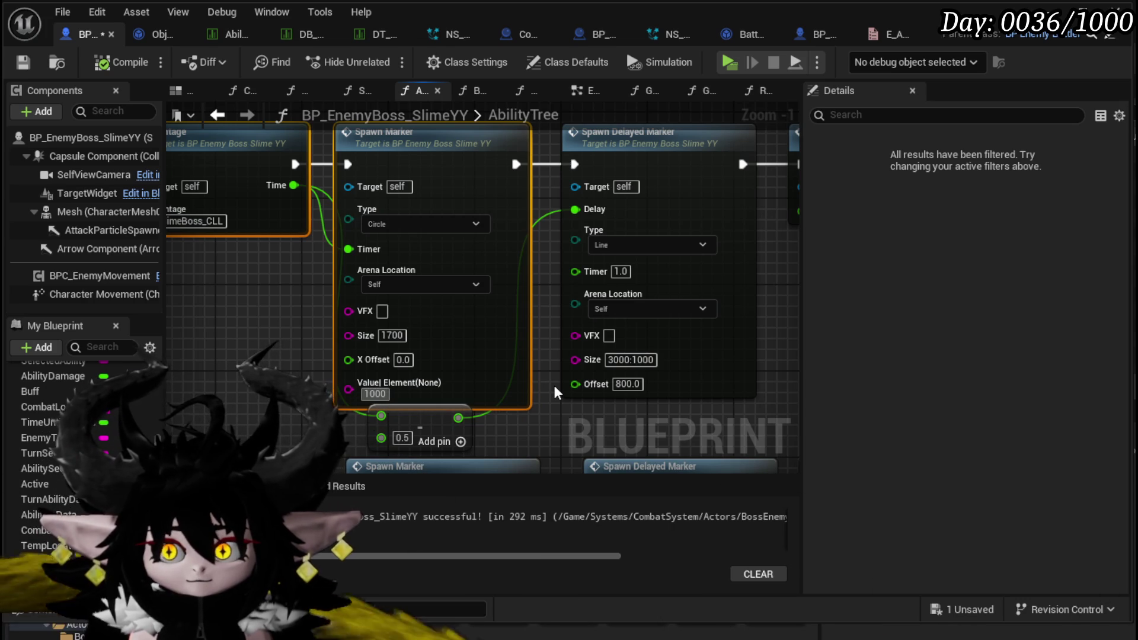
{"action": "type", "text": "Light(None"}
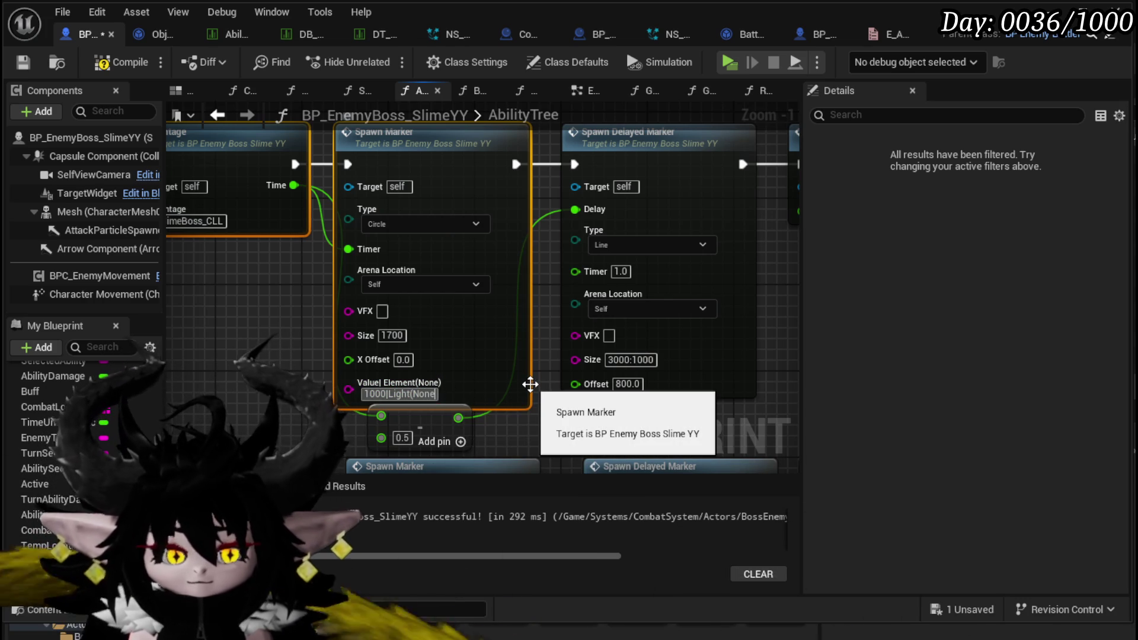
{"action": "type", "text": ")"}
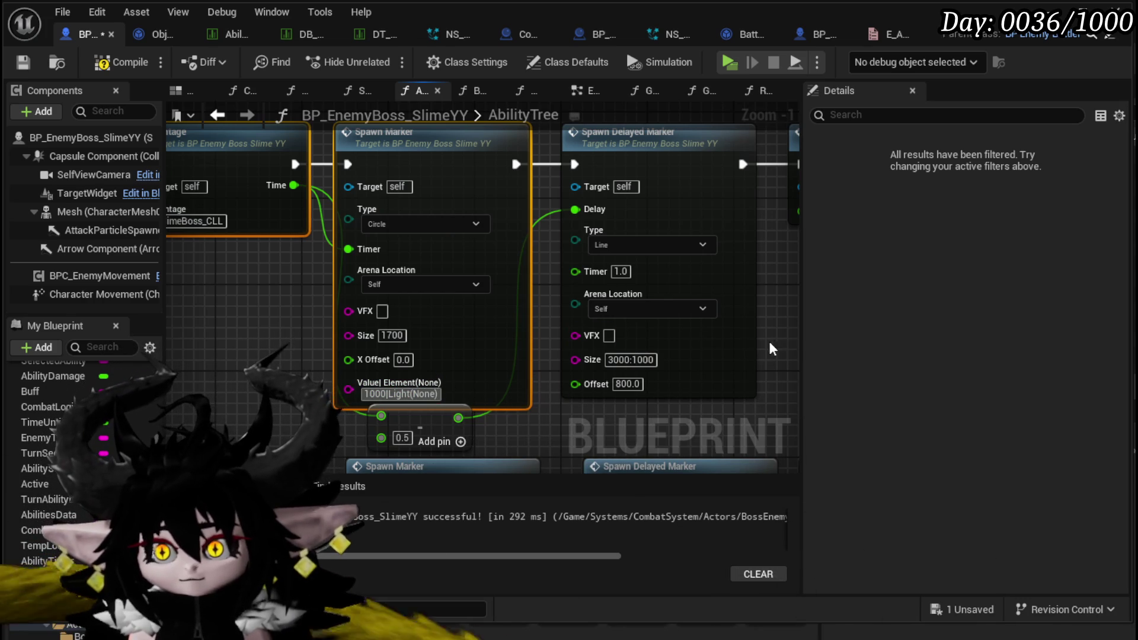
{"action": "left_click", "coordinate": [776, 347]}
Recompile the slime boss blueprint and go to the SpawnDelayedMarker event
{"action": "right_click", "coordinate": [774, 277]}
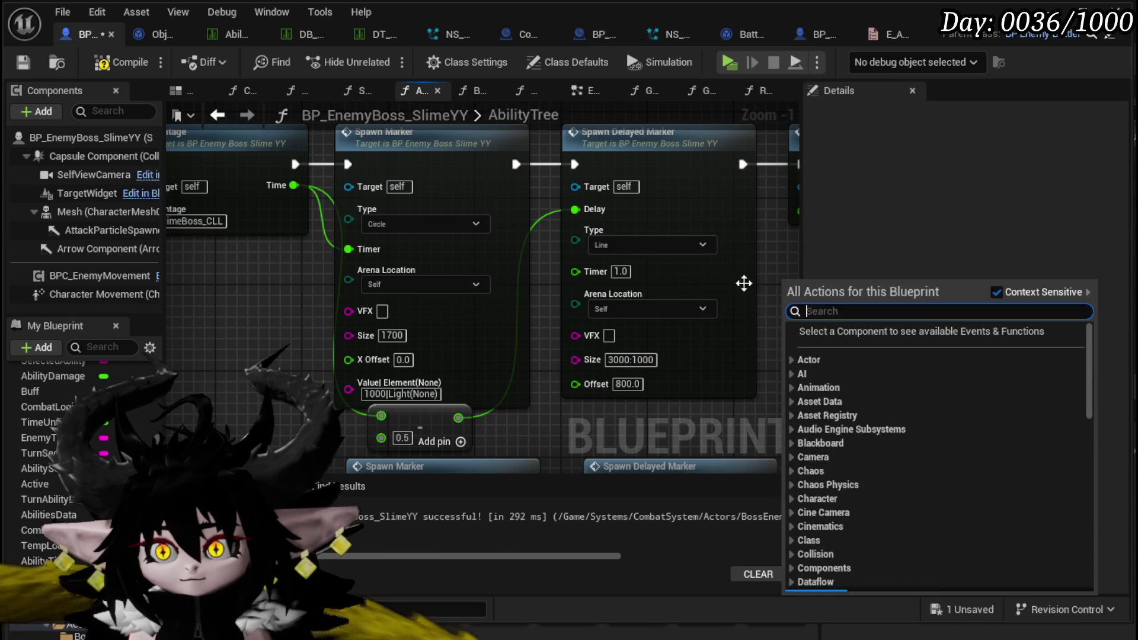
{"action": "left_click", "coordinate": [127, 66]}
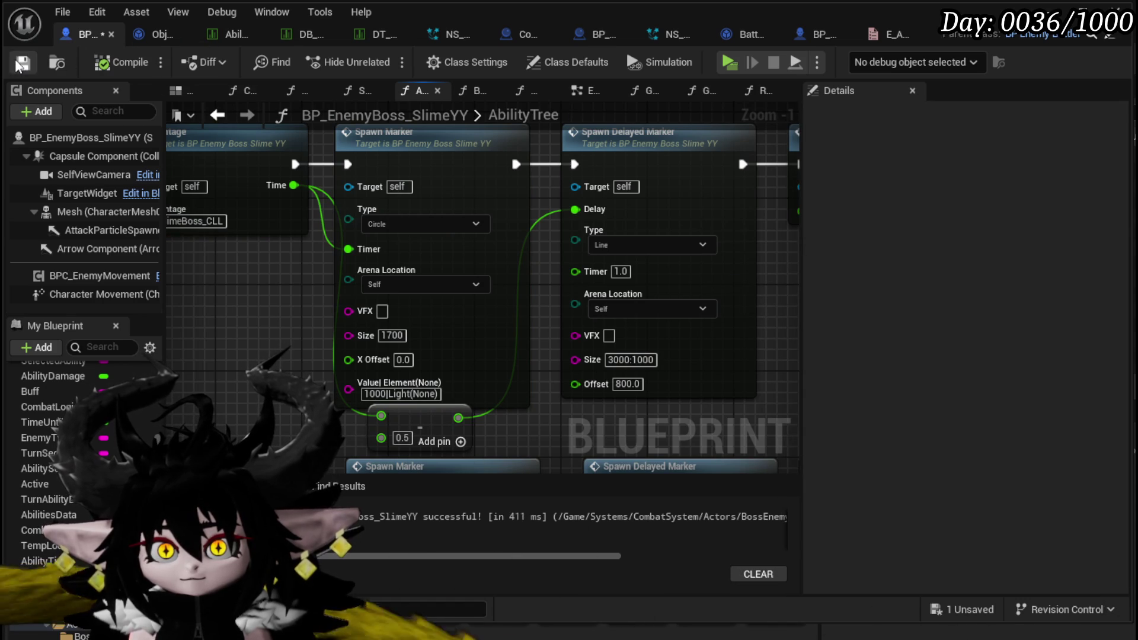
{"action": "double_click", "coordinate": [737, 224]}
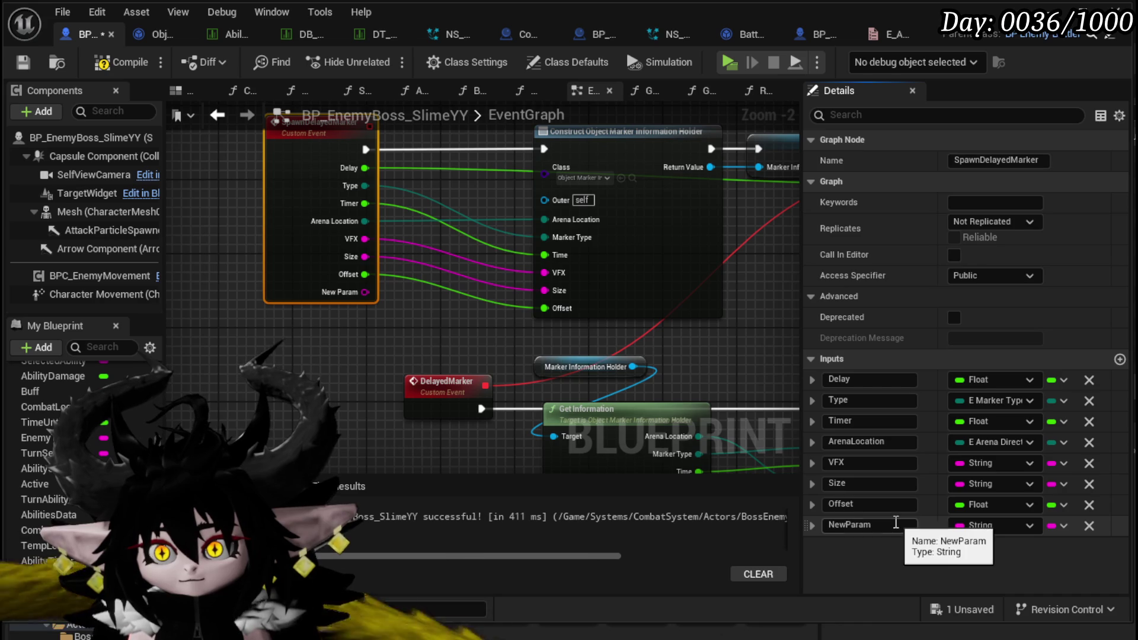
Rename SpawnDelayedMarker's NewParam input to Value|Element(None)
{"action": "left_click_drag", "start_coordinate": [729, 462], "coordinate": [598, 333]}
{"action": "left_click_drag", "start_coordinate": [622, 426], "coordinate": [585, 389]}
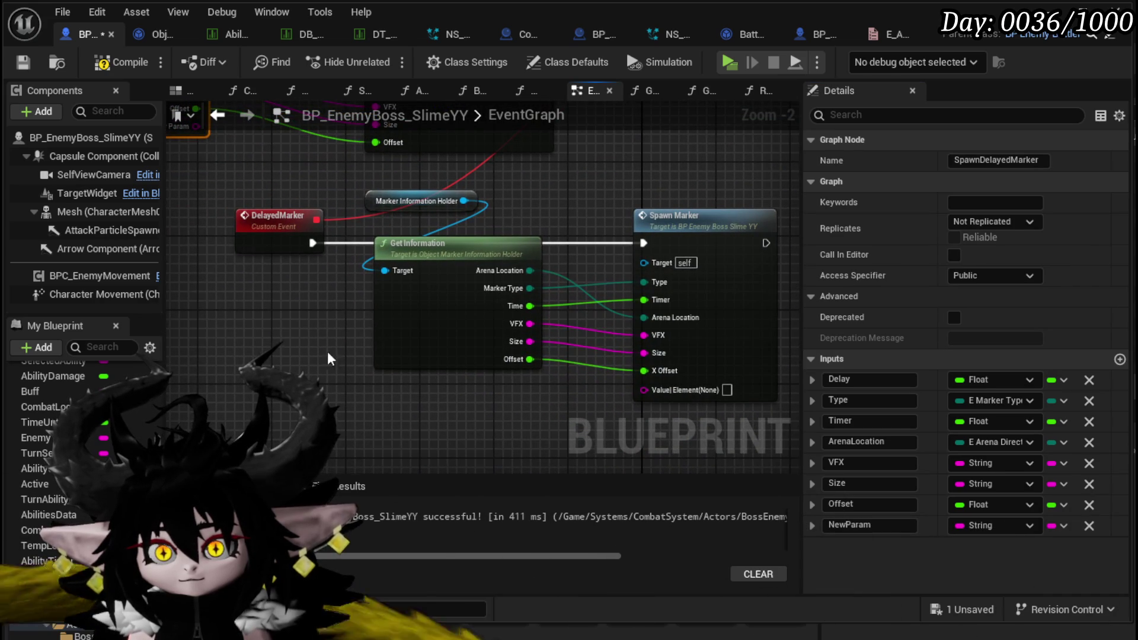
{"action": "left_click", "coordinate": [869, 525]}
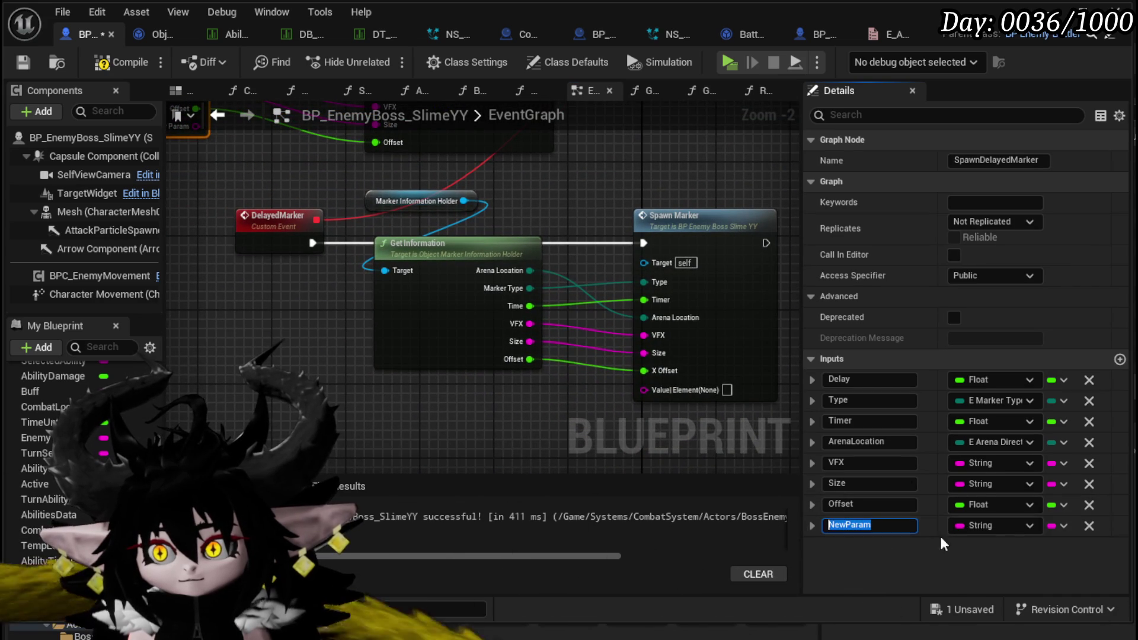
{"action": "type", "text": "Value"}
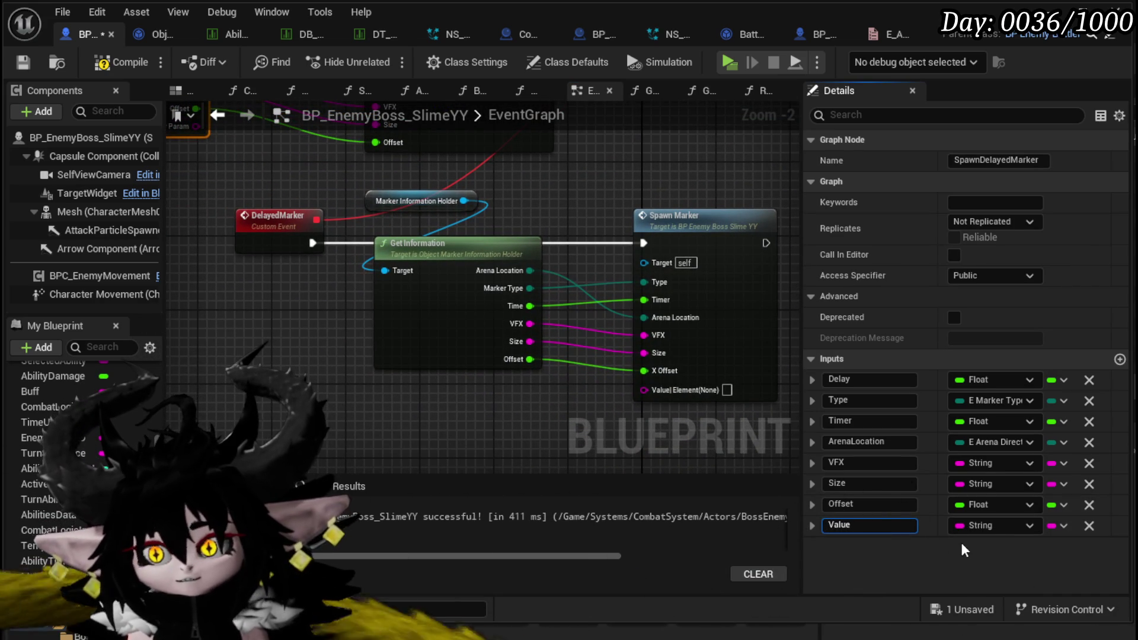
{"action": "type", "text": "|Element(None)"}
{"action": "key", "text": "Return"}
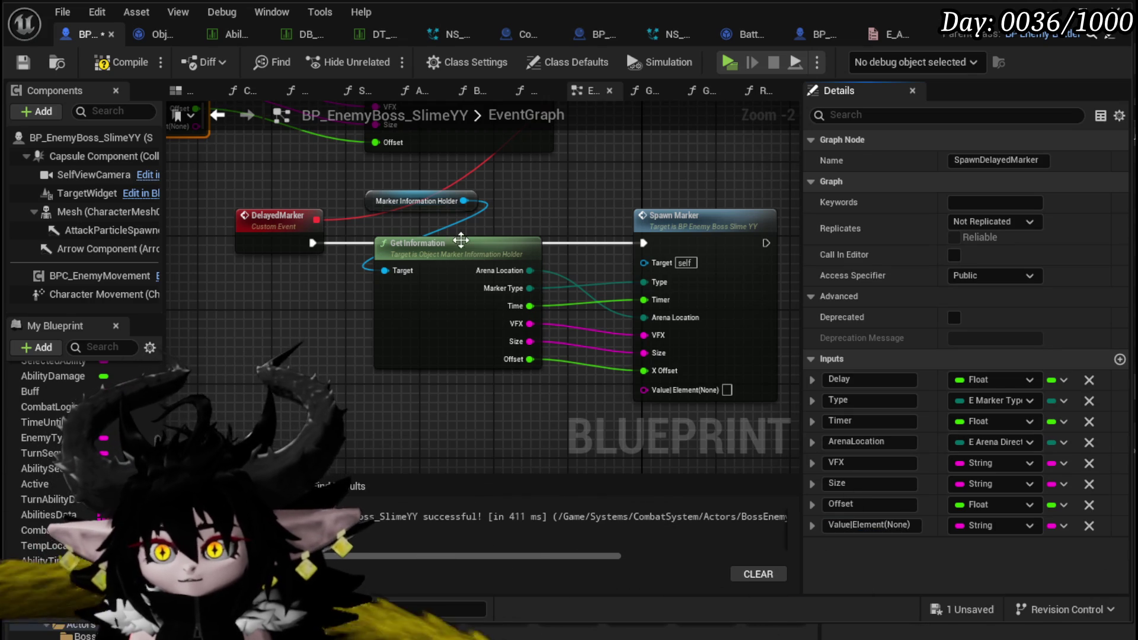
Save the slime boss blueprint and go to the marker holder's GetInformation function
{"action": "mouse_move", "coordinate": [354, 218]}
{"action": "left_mouse_down"}
{"action": "mouse_move", "coordinate": [443, 374]}
{"action": "mouse_move", "coordinate": [466, 375]}
{"action": "left_mouse_up"}
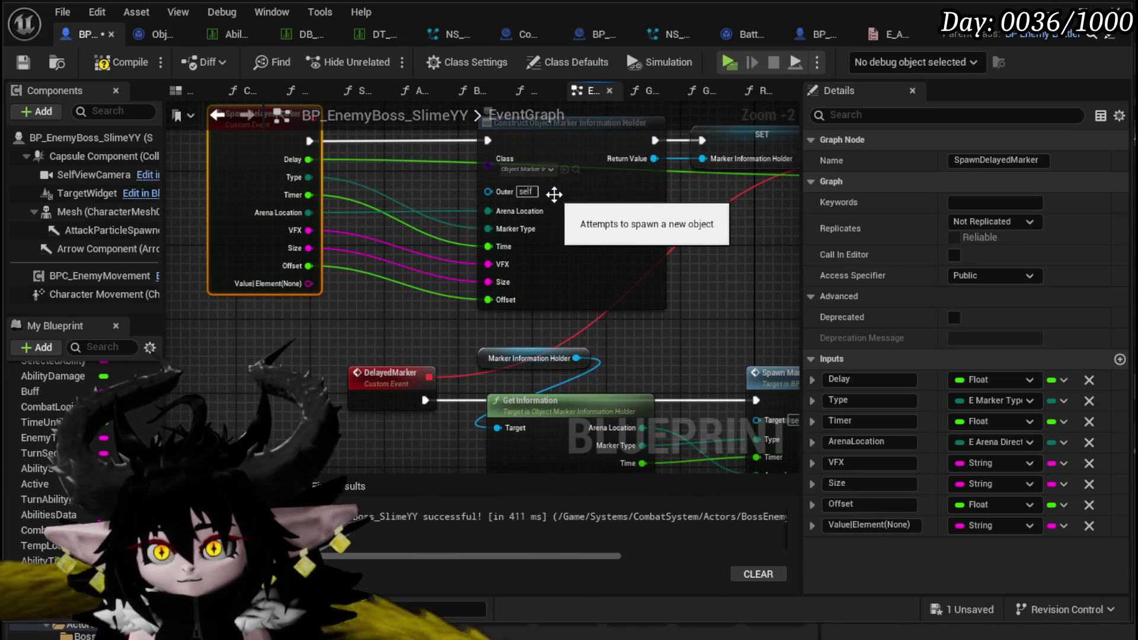
{"action": "left_click", "coordinate": [13, 63]}
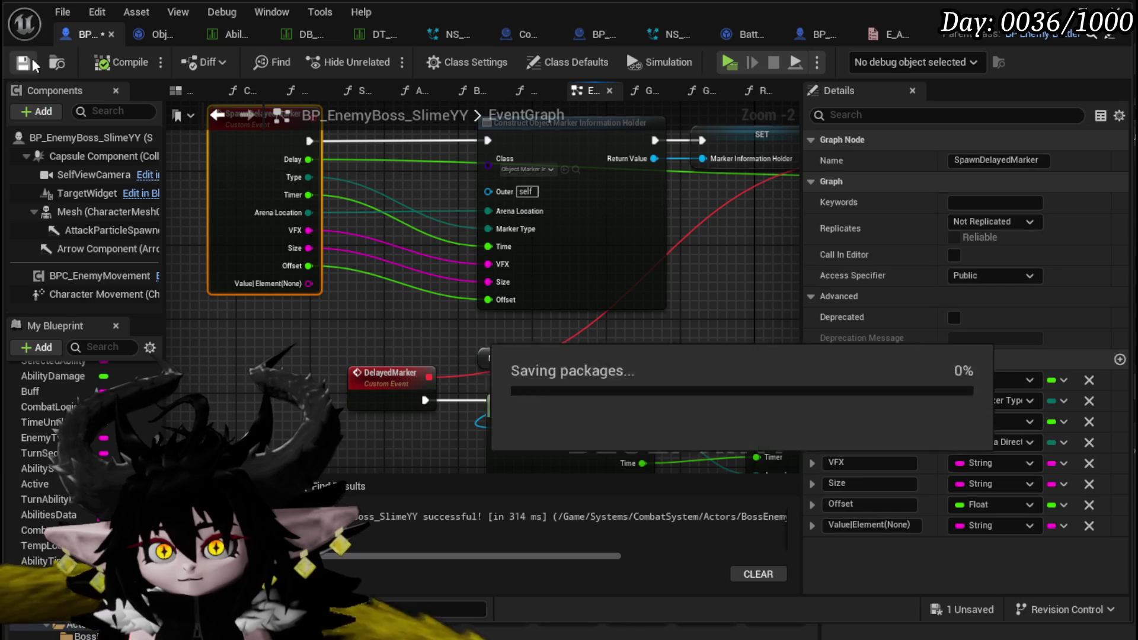
{"action": "left_click", "coordinate": [154, 36]}
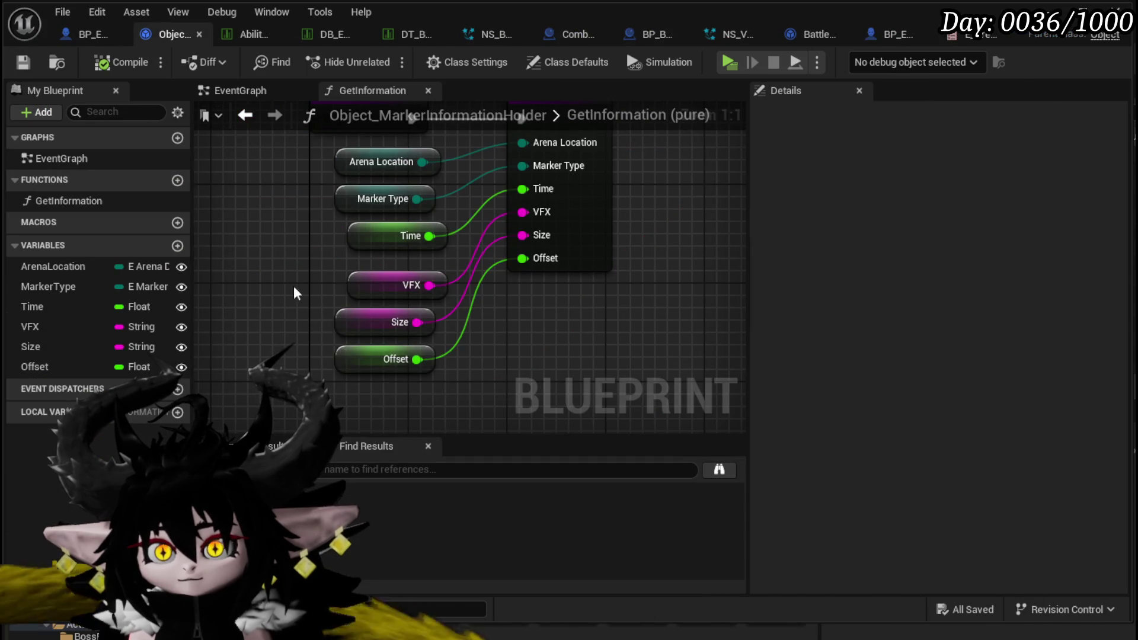
Add a String variable Value|Element(None) to the marker holder, exposed on spawn
{"action": "left_click", "coordinate": [177, 245]}
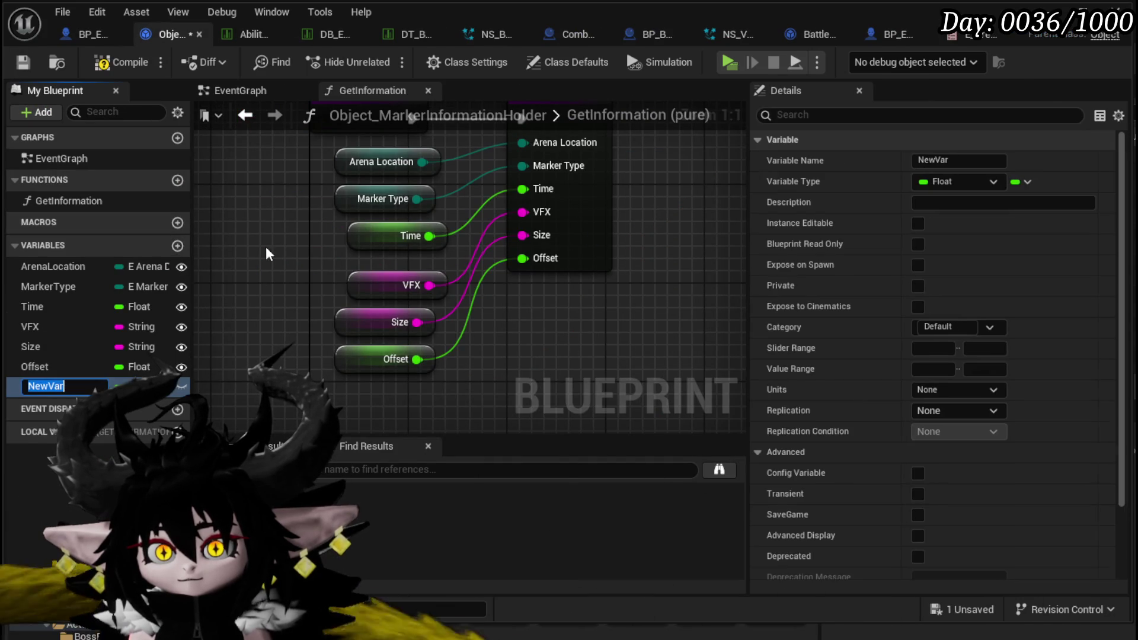
{"action": "type", "text": "Value"}
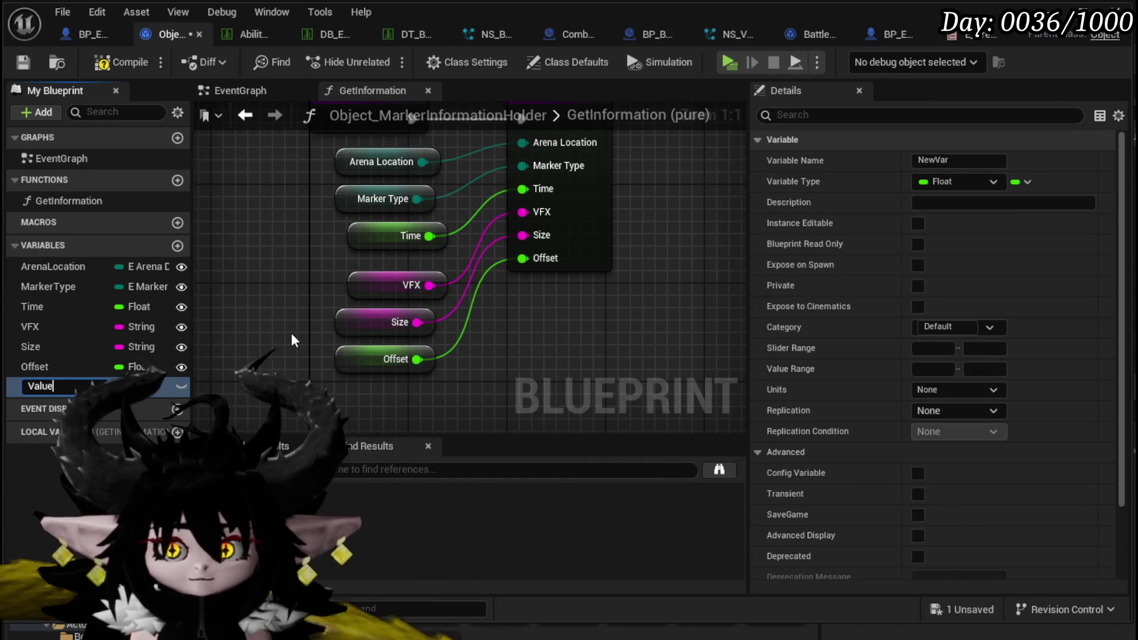
{"action": "type", "text": "|Elem"}
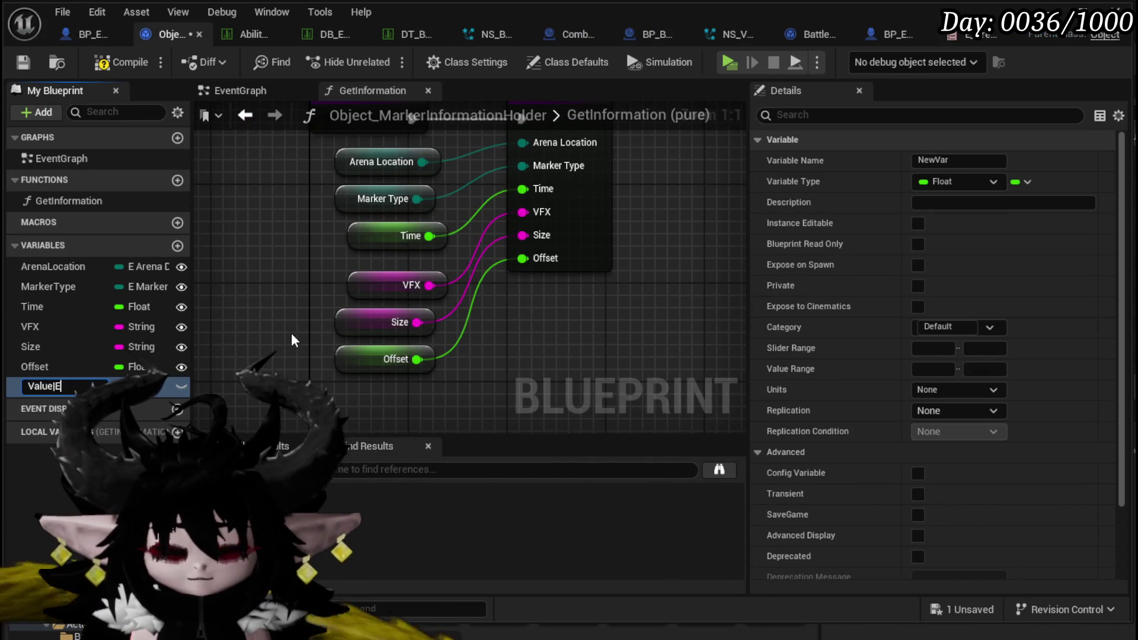
{"action": "type", "text": "ent"}
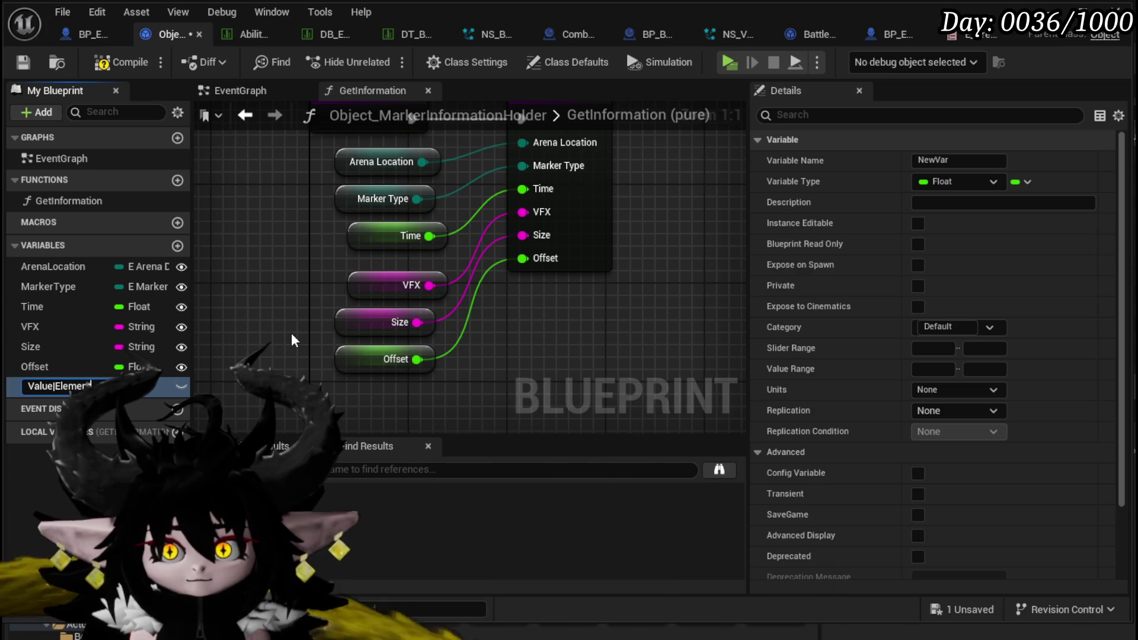
{"action": "type", "text": "(None)"}
{"action": "key", "text": "Return"}
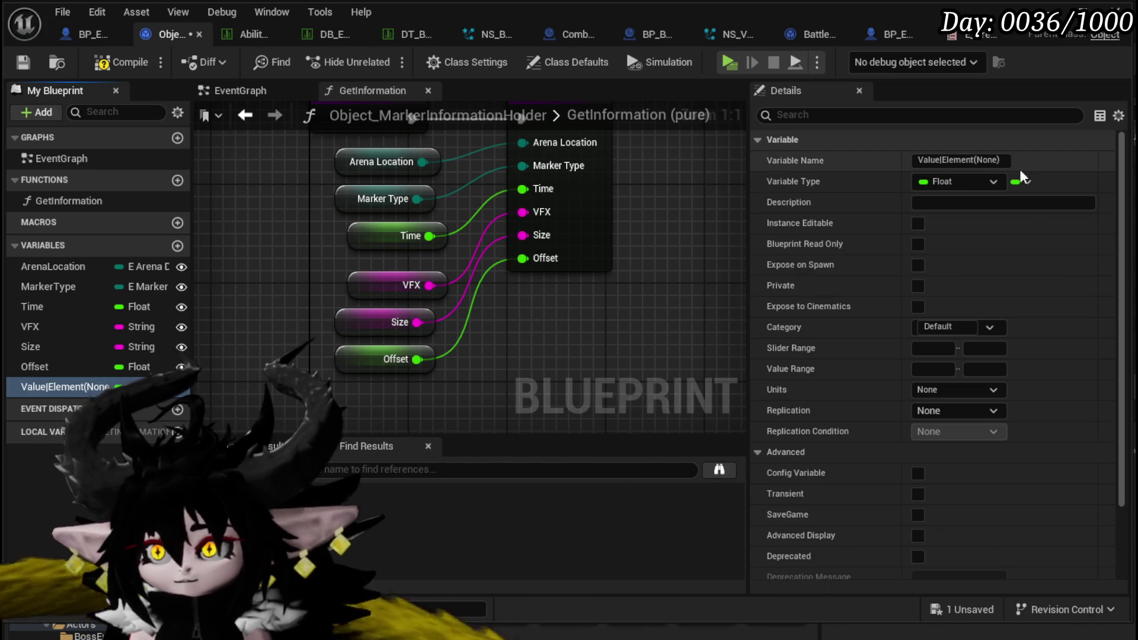
{"action": "left_click", "coordinate": [1024, 182]}
{"action": "left_click", "coordinate": [967, 184]}
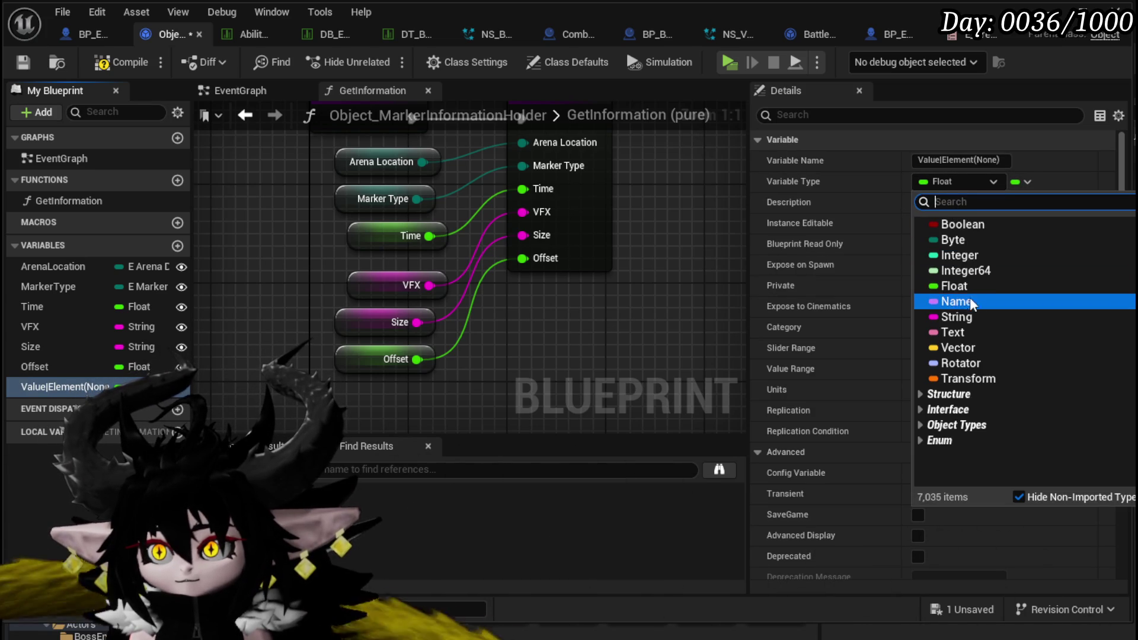
{"action": "left_click", "coordinate": [969, 308]}
{"action": "left_click", "coordinate": [918, 224]}
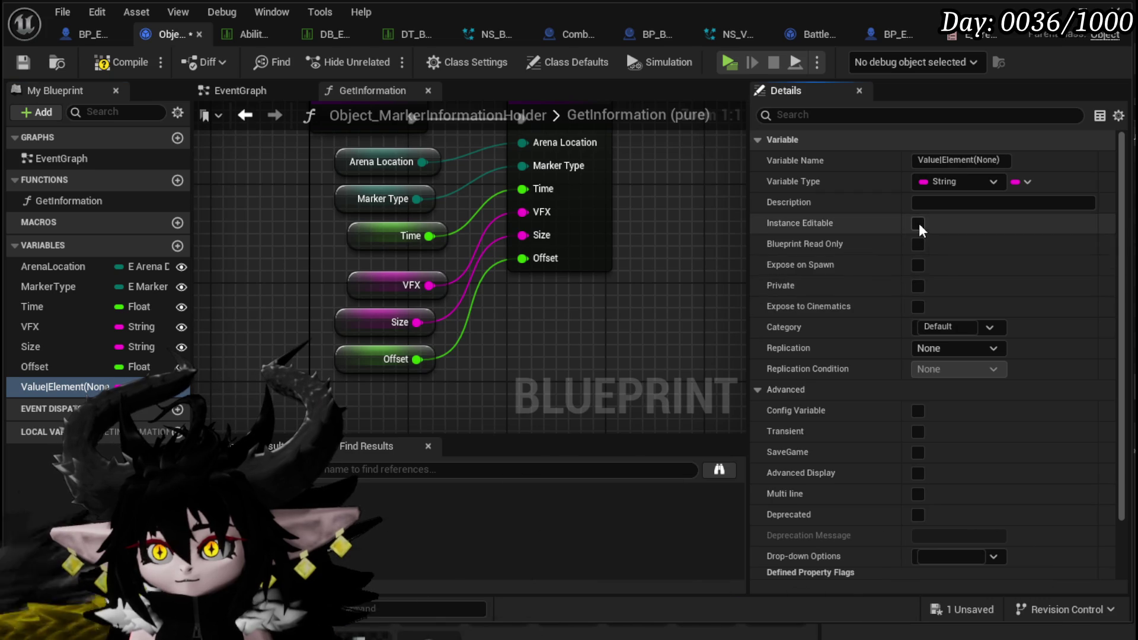
{"action": "left_click", "coordinate": [917, 265]}
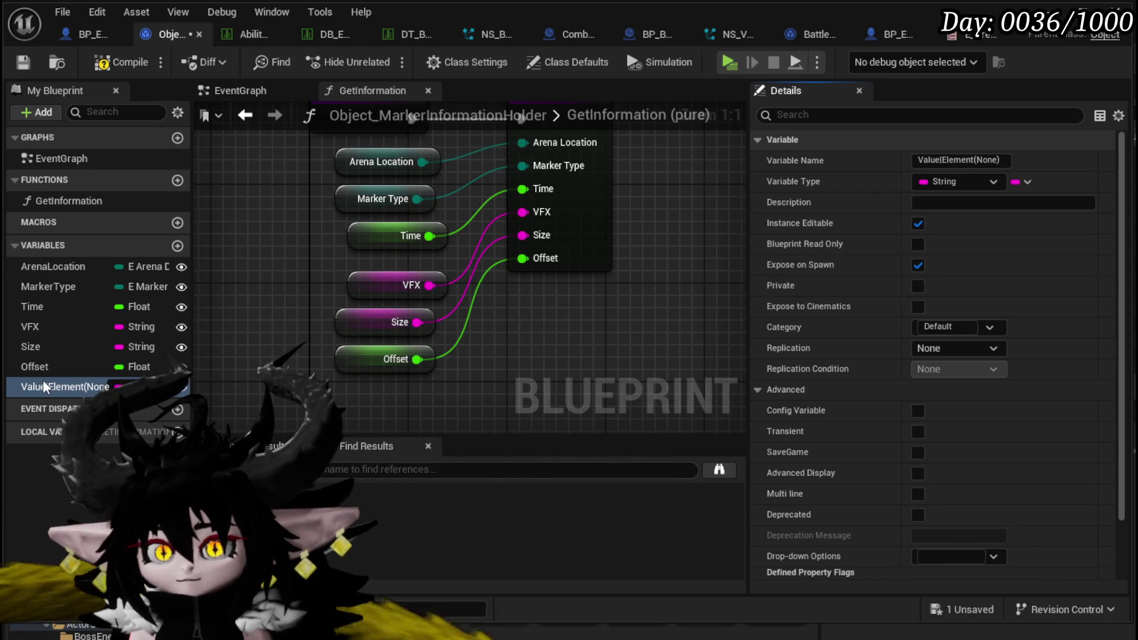
Connect a Get of Value|Element(None) to GetInformation's return node and save
{"action": "left_click_drag", "start_coordinate": [339, 406], "coordinate": [341, 409]}
{"action": "left_click", "coordinate": [404, 415]}
{"action": "mouse_move", "coordinate": [436, 396]}
{"action": "left_mouse_down"}
{"action": "mouse_move", "coordinate": [629, 435]}
{"action": "mouse_move", "coordinate": [616, 280]}
{"action": "left_mouse_up"}
{"action": "left_click", "coordinate": [670, 279]}
{"action": "left_click", "coordinate": [22, 63]}
{"action": "left_click", "coordinate": [85, 33]}
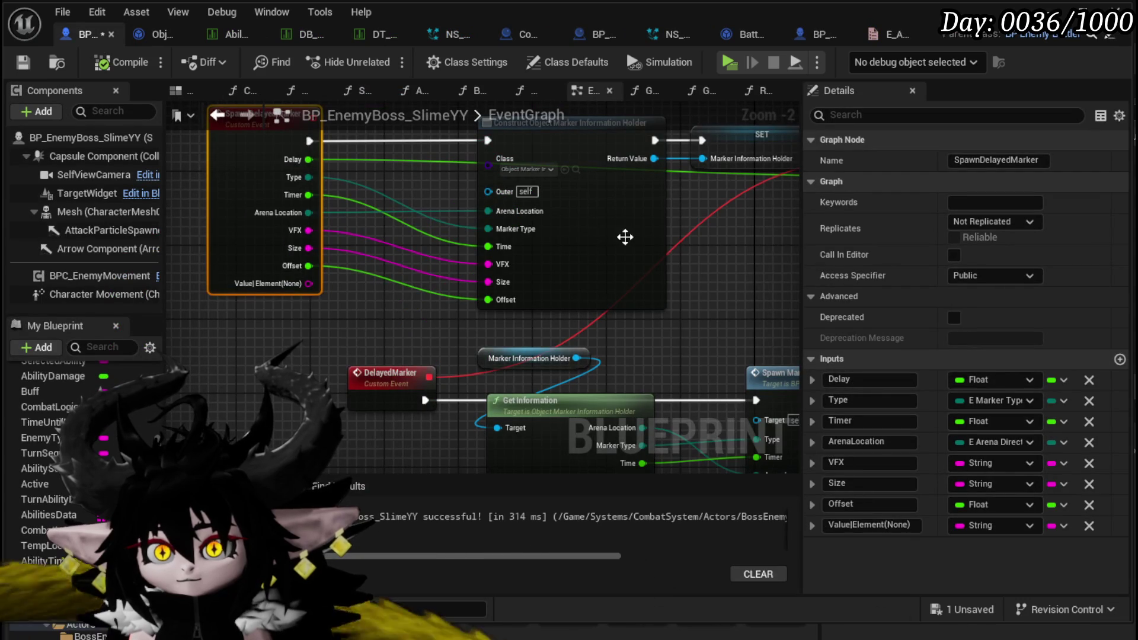
Refresh Construct Object, wire Value|Element through Get Information into Spawn Marker, and compile
{"action": "right_click", "coordinate": [611, 208]}
{"action": "left_click", "coordinate": [643, 324]}
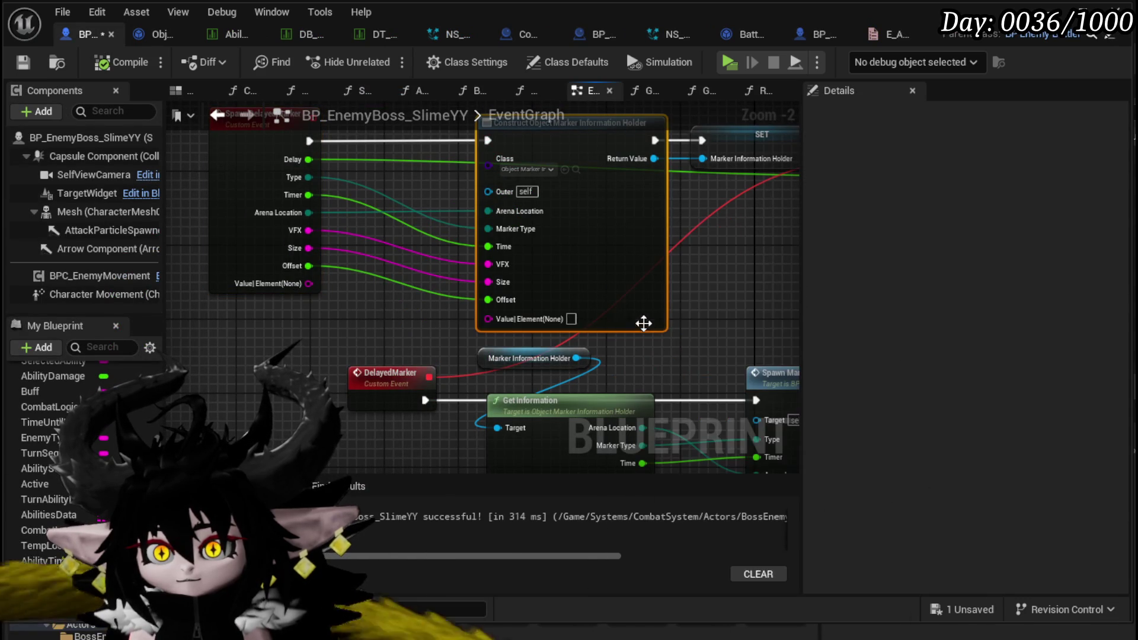
{"action": "mouse_move", "coordinate": [305, 282]}
{"action": "left_mouse_down"}
{"action": "mouse_move", "coordinate": [325, 300]}
{"action": "mouse_move", "coordinate": [495, 319]}
{"action": "mouse_move", "coordinate": [278, 149]}
{"action": "left_mouse_up"}
{"action": "mouse_move", "coordinate": [426, 366]}
{"action": "left_mouse_down"}
{"action": "mouse_move", "coordinate": [593, 415]}
{"action": "mouse_move", "coordinate": [538, 378]}
{"action": "left_mouse_up"}
{"action": "scroll", "coordinate": [557, 462], "scroll_direction": "down", "scroll_amount": 2}
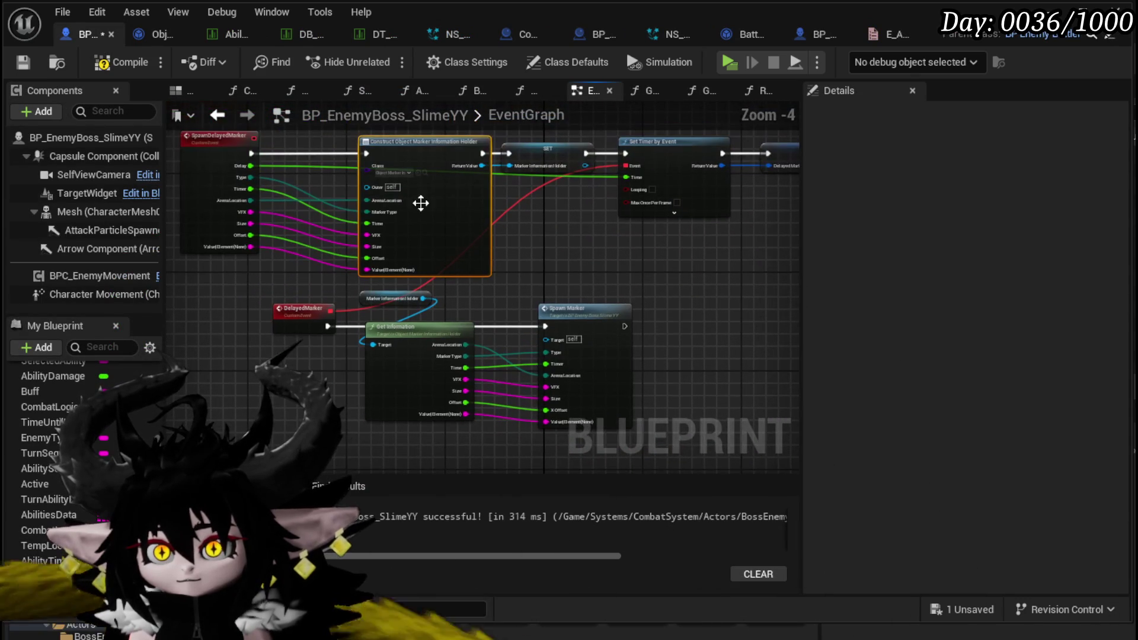
{"action": "left_click", "coordinate": [105, 65]}
{"action": "scroll", "coordinate": [646, 254], "scroll_direction": "down", "scroll_amount": 2}
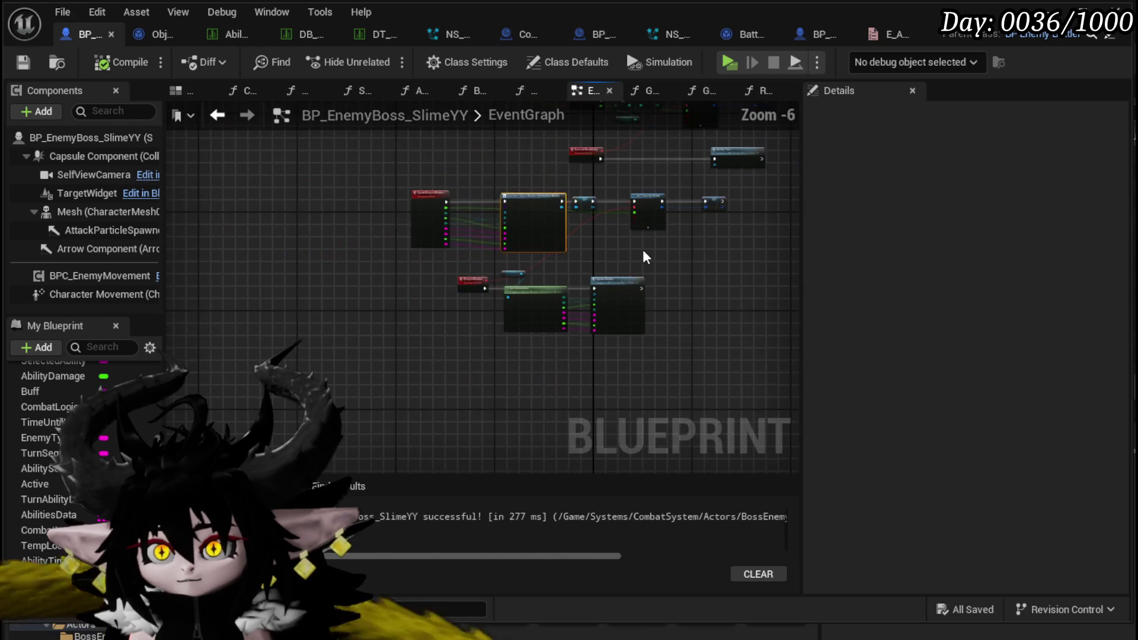
{"action": "scroll", "coordinate": [640, 252], "scroll_direction": "up", "scroll_amount": 3}
{"action": "scroll", "coordinate": [629, 243], "scroll_direction": "down", "scroll_amount": 2}
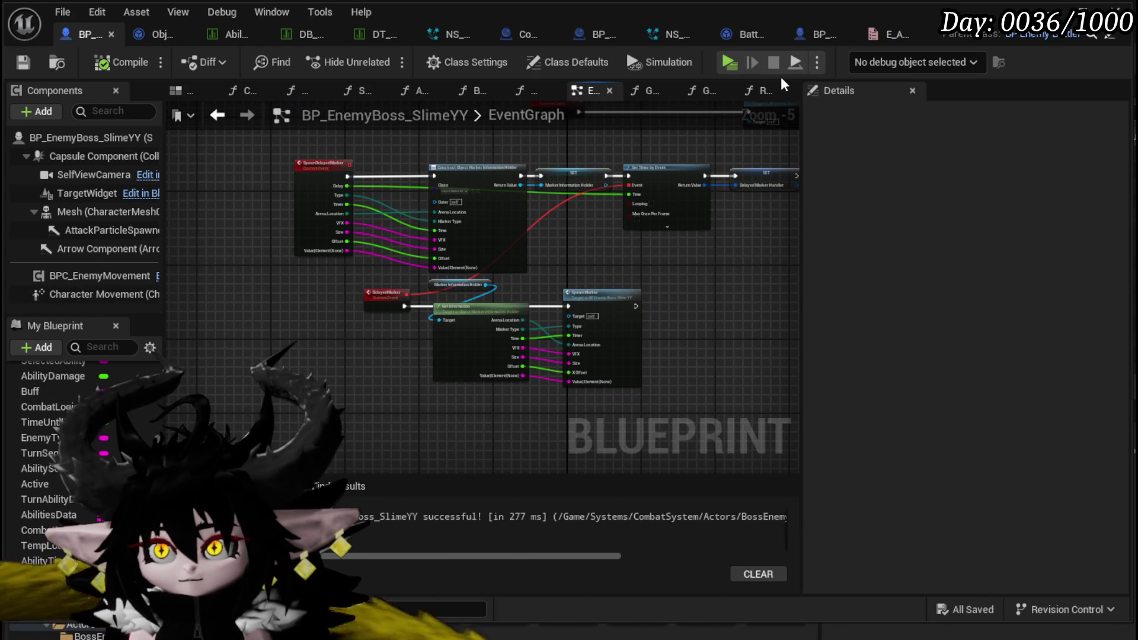
{"action": "scroll", "coordinate": [98, 436], "scroll_direction": "up", "scroll_amount": 4}
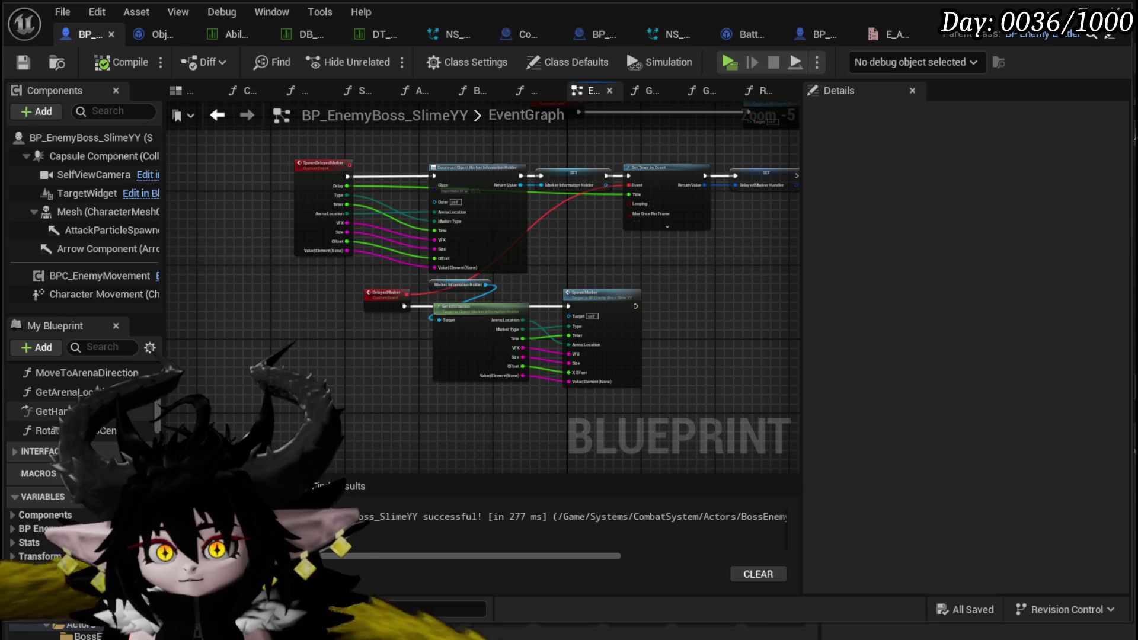
{"action": "scroll", "coordinate": [83, 450], "scroll_direction": "up", "scroll_amount": 3}
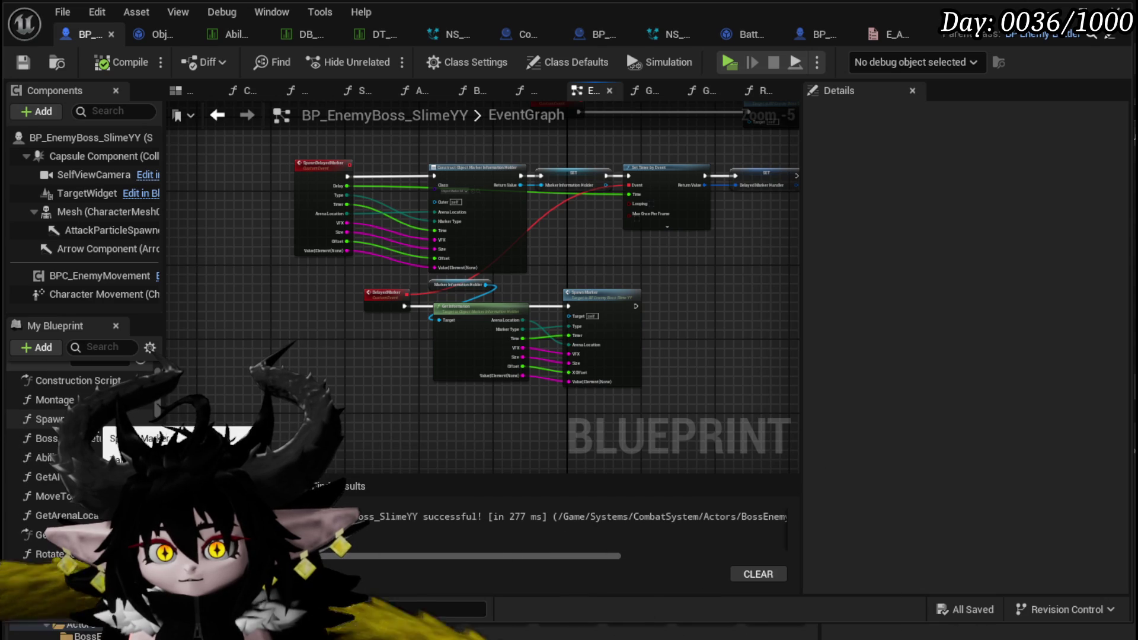
In AbilityTree, start entering a Void value into the line marker's element pin
{"action": "double_click", "coordinate": [45, 456]}
{"action": "mouse_move", "coordinate": [735, 437]}
{"action": "left_mouse_down"}
{"action": "mouse_move", "coordinate": [708, 408]}
{"action": "mouse_move", "coordinate": [475, 375]}
{"action": "left_mouse_up"}
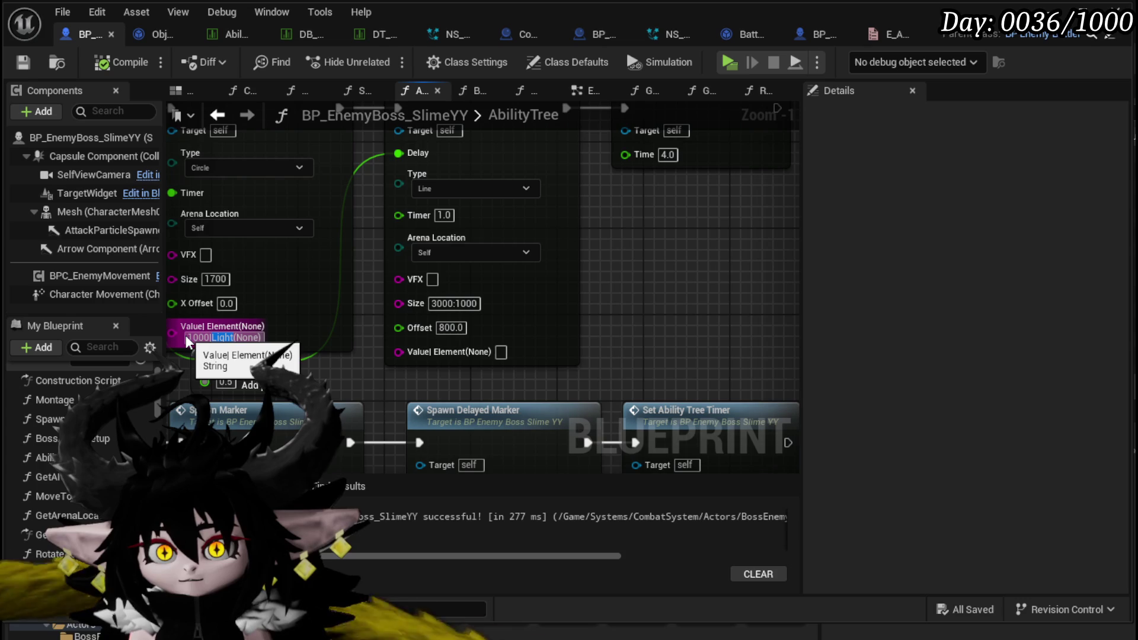
{"action": "left_click", "coordinate": [499, 354]}
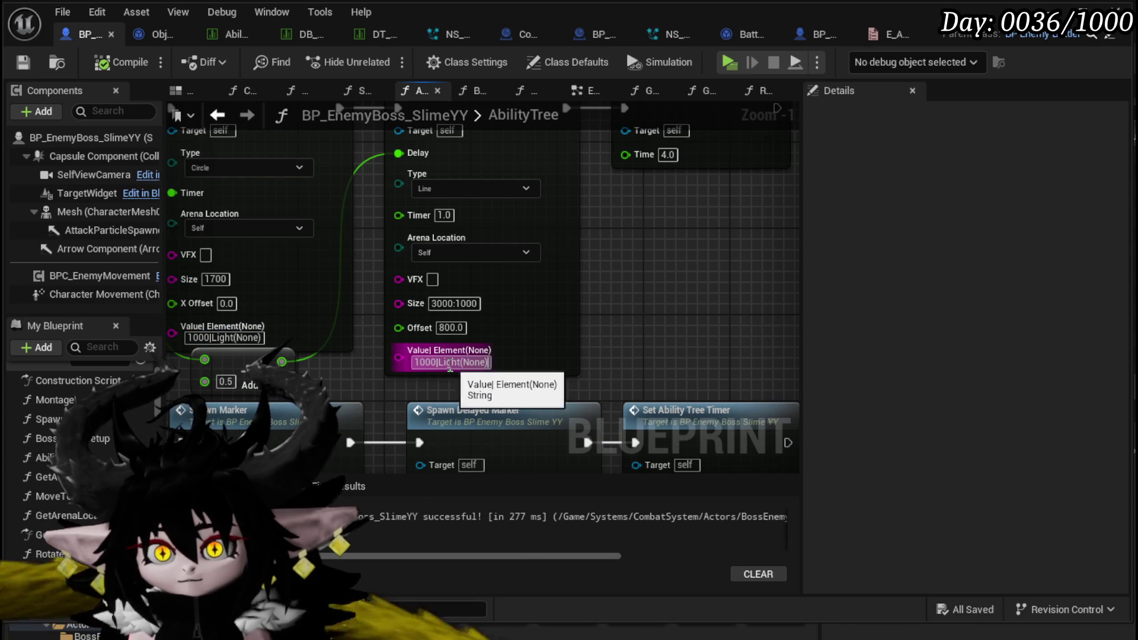
{"action": "type", "text": "Void"}
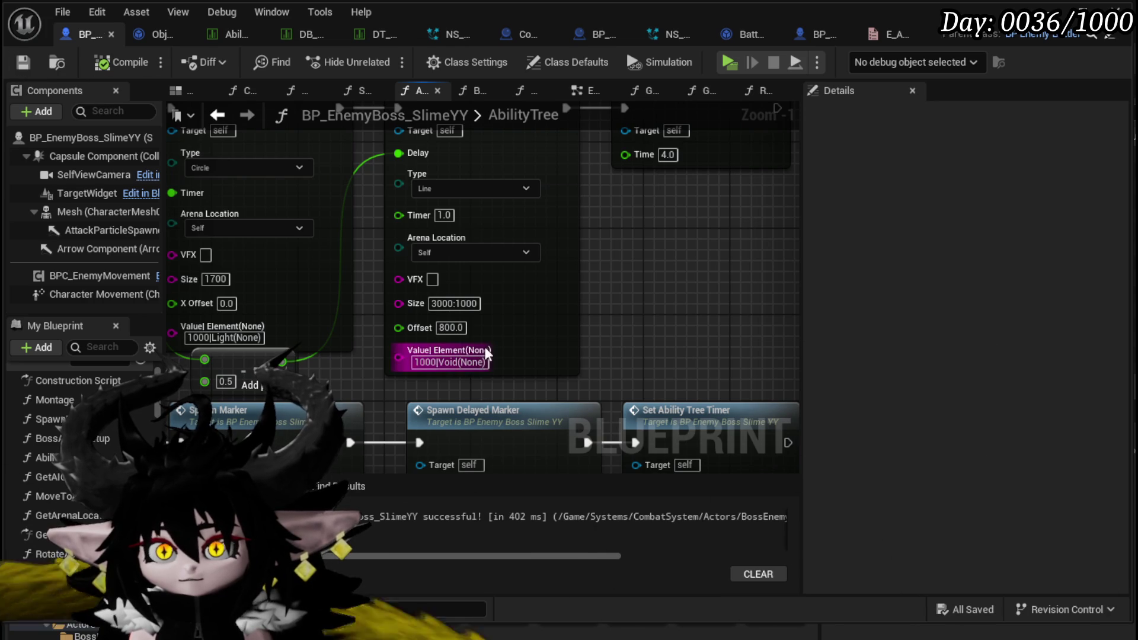
{"action": "scroll", "coordinate": [645, 360], "scroll_direction": "down", "scroll_amount": 2}
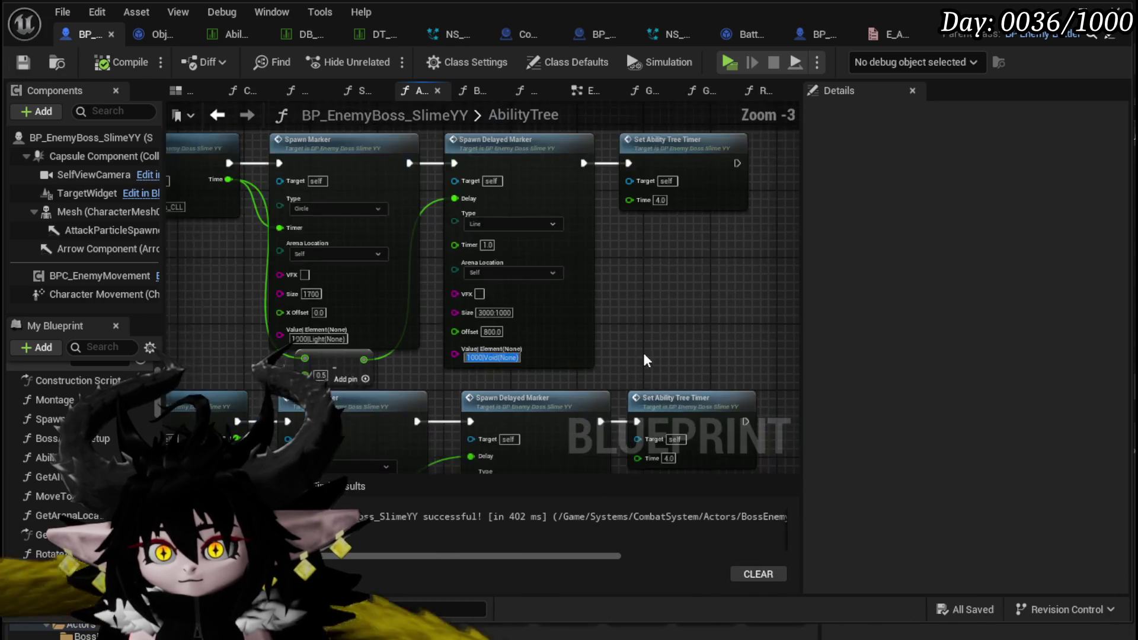
{"action": "scroll", "coordinate": [524, 365], "scroll_direction": "up", "scroll_amount": 2}
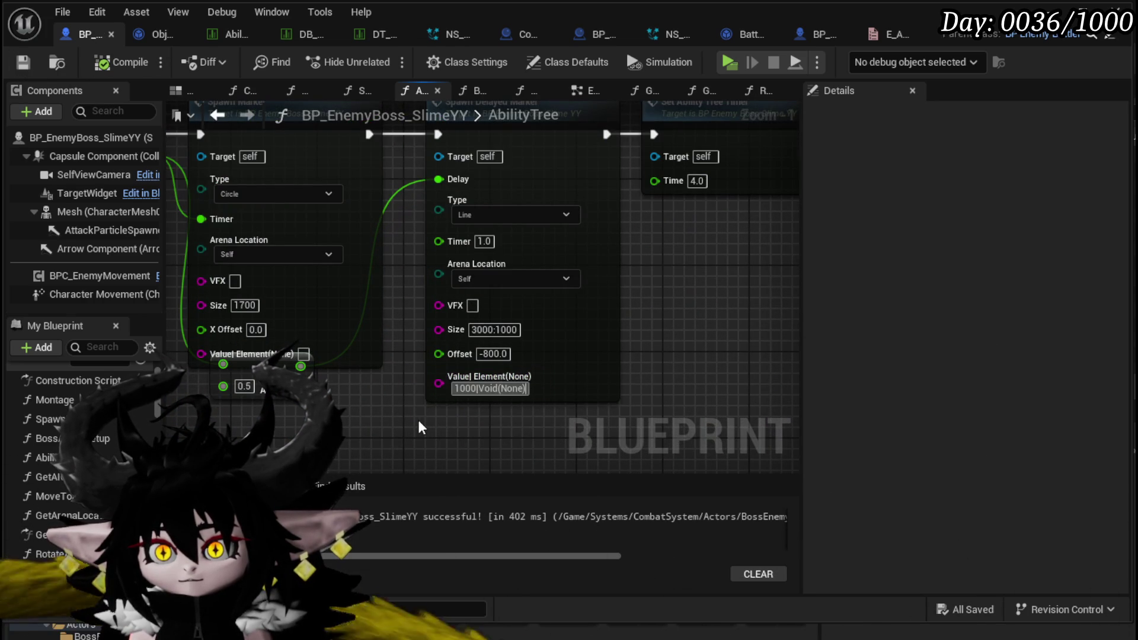
{"action": "scroll", "coordinate": [320, 262], "scroll_direction": "down", "scroll_amount": 2}
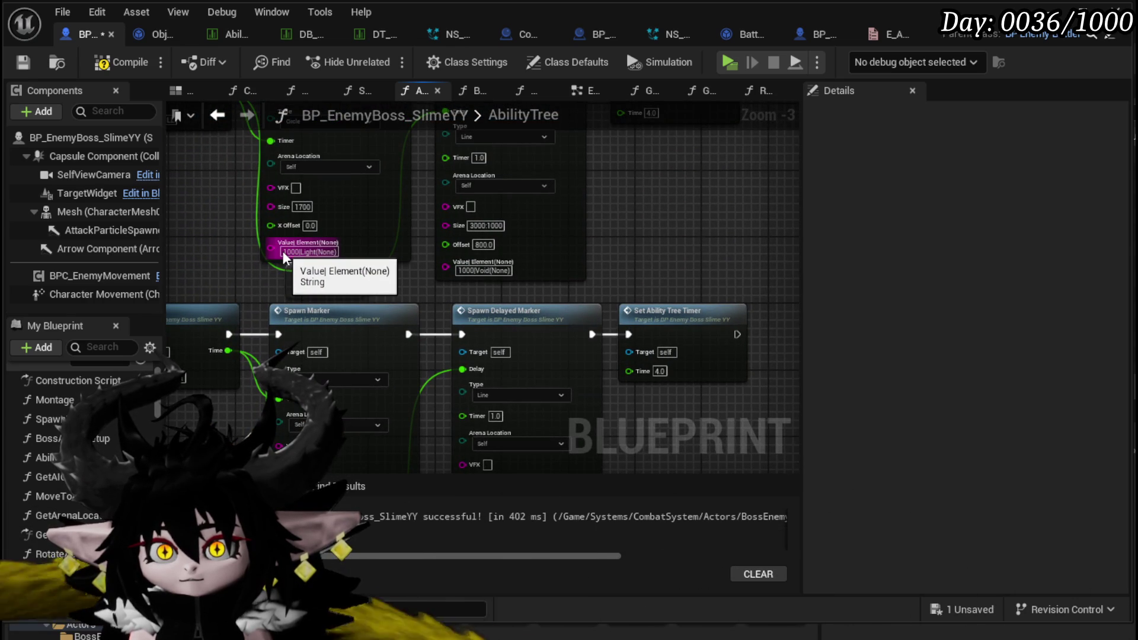
Pan through the ability chains to locate the remaining Spawn Marker and Donut nodes
{"action": "left_click_drag", "start_coordinate": [365, 363], "coordinate": [382, 234]}
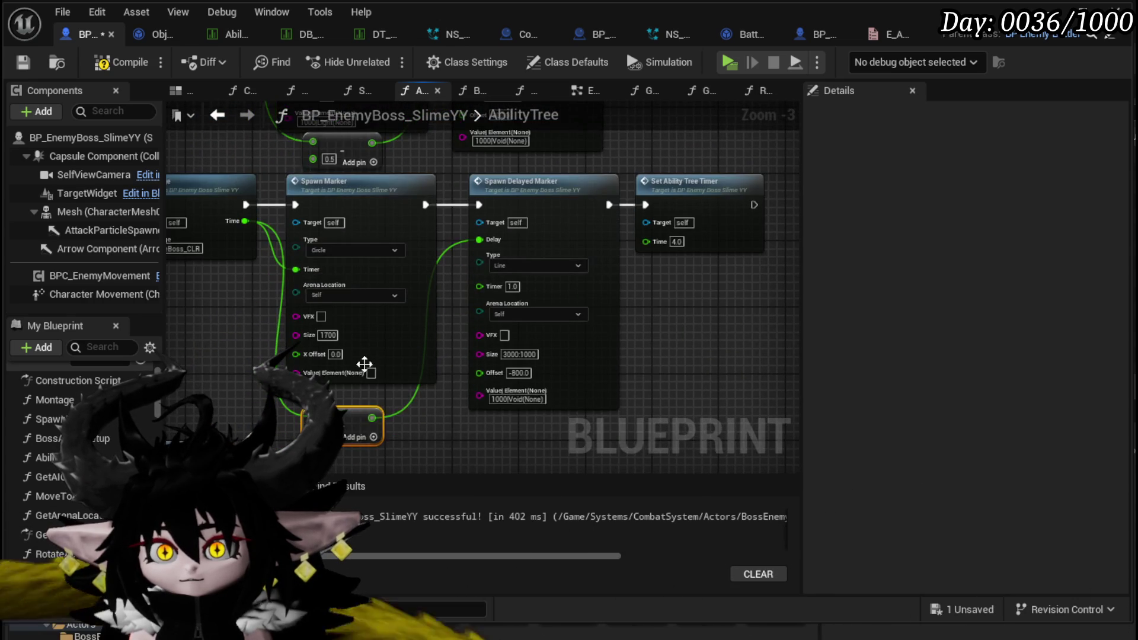
{"action": "mouse_move", "coordinate": [373, 373]}
{"action": "left_mouse_down"}
{"action": "mouse_move", "coordinate": [314, 225]}
{"action": "mouse_move", "coordinate": [619, 229]}
{"action": "mouse_move", "coordinate": [447, 315]}
{"action": "mouse_move", "coordinate": [395, 320]}
{"action": "left_mouse_up"}
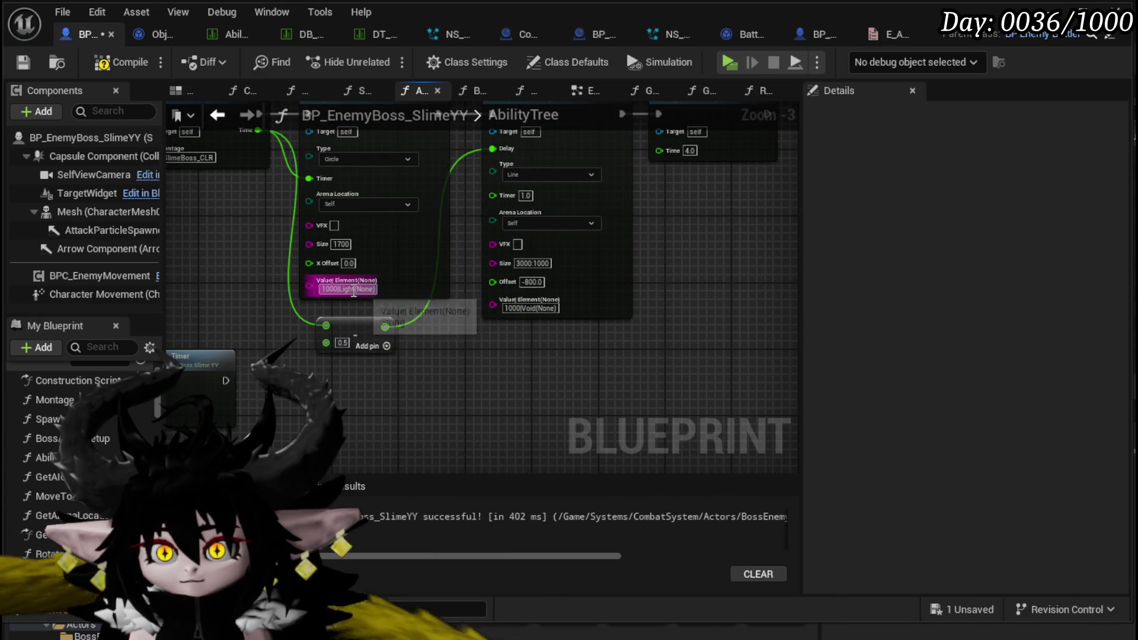
{"action": "mouse_move", "coordinate": [388, 401]}
{"action": "left_mouse_down"}
{"action": "mouse_move", "coordinate": [508, 292]}
{"action": "mouse_move", "coordinate": [457, 252]}
{"action": "left_mouse_up"}
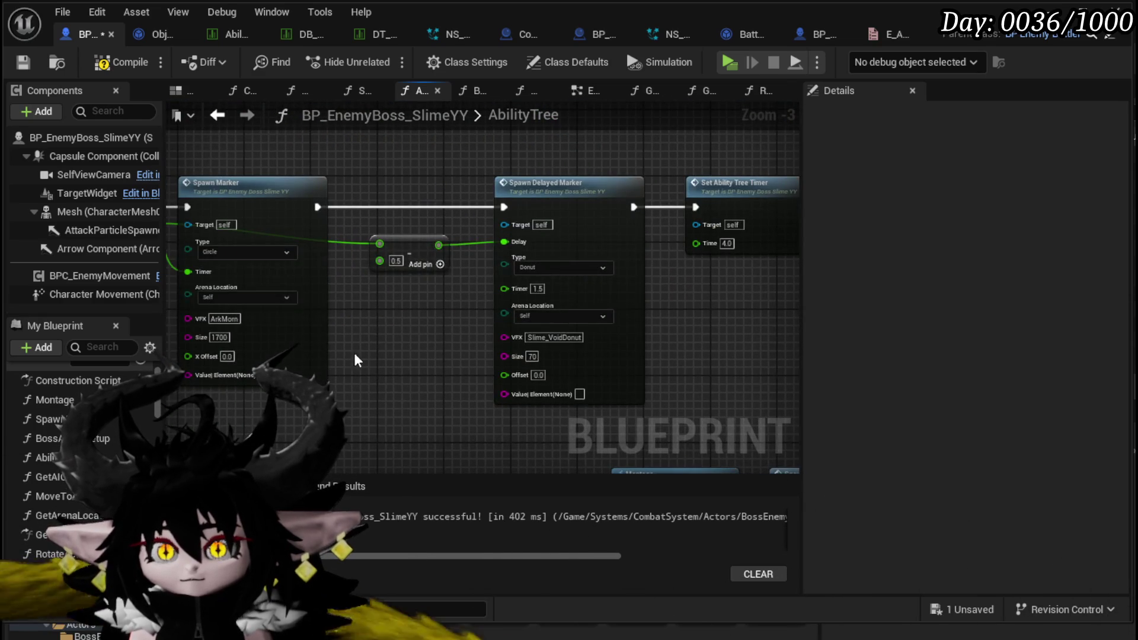
{"action": "left_click_drag", "start_coordinate": [356, 361], "coordinate": [105, 474]}
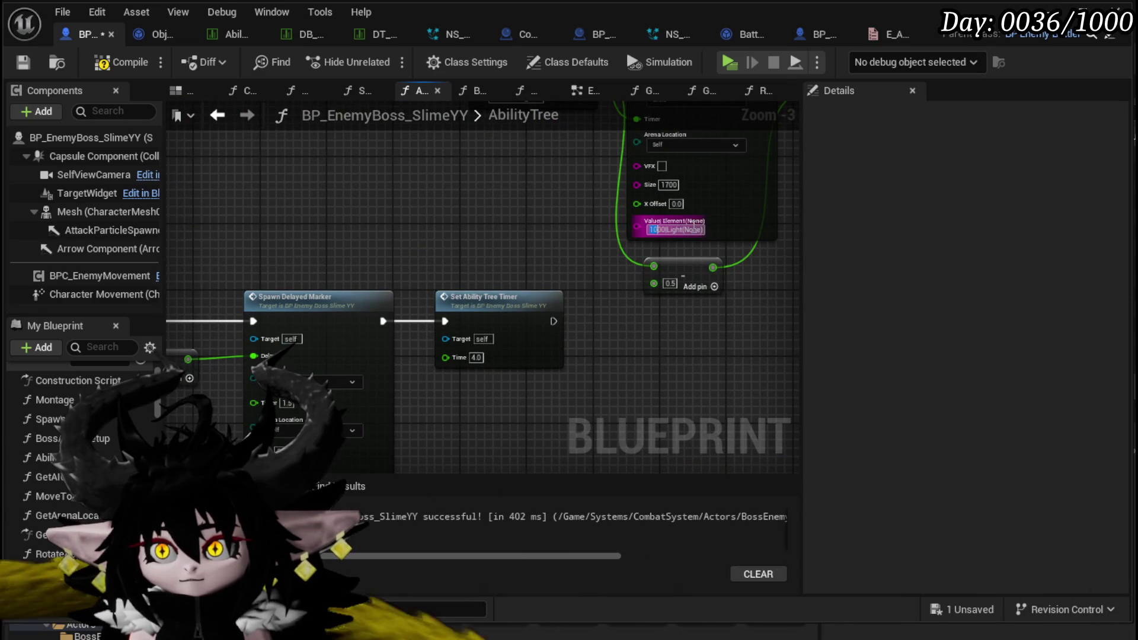
{"action": "mouse_move", "coordinate": [699, 305]}
{"action": "left_mouse_down"}
{"action": "mouse_move", "coordinate": [533, 368]}
{"action": "mouse_move", "coordinate": [373, 398]}
{"action": "mouse_move", "coordinate": [393, 344]}
{"action": "mouse_move", "coordinate": [225, 237]}
{"action": "mouse_move", "coordinate": [474, 267]}
{"action": "mouse_move", "coordinate": [438, 178]}
{"action": "mouse_move", "coordinate": [361, 111]}
{"action": "mouse_move", "coordinate": [197, 157]}
{"action": "left_mouse_up"}
{"action": "left_click_drag", "start_coordinate": [439, 371], "coordinate": [391, 334]}
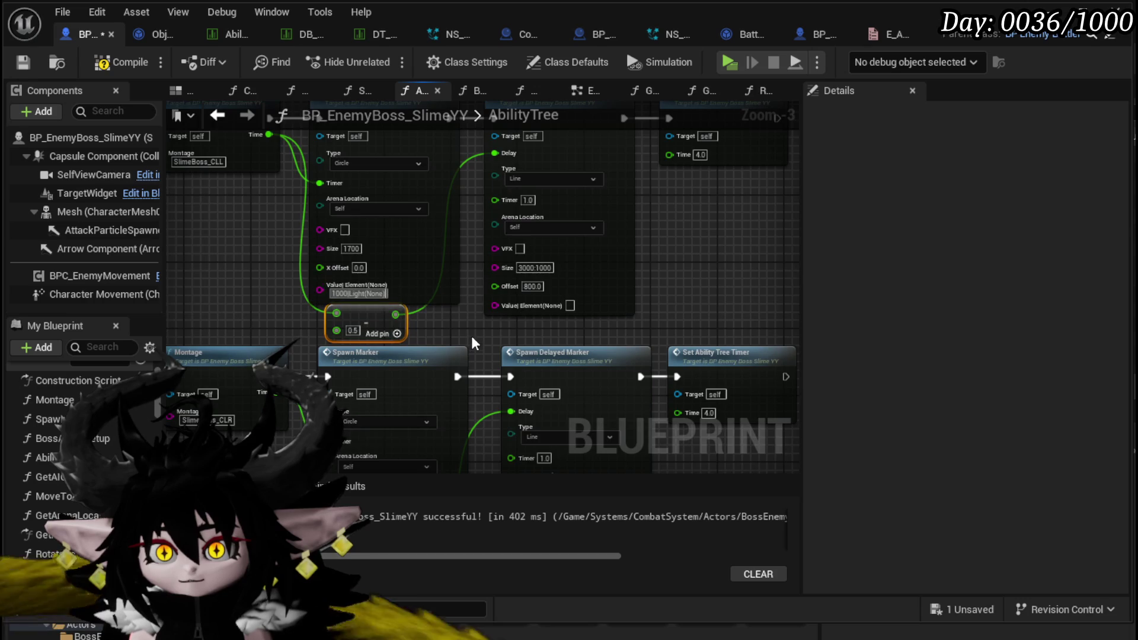
{"action": "left_click_drag", "start_coordinate": [475, 342], "coordinate": [457, 200]}
{"action": "mouse_move", "coordinate": [457, 448]}
{"action": "left_mouse_down"}
{"action": "mouse_move", "coordinate": [491, 364]}
{"action": "mouse_move", "coordinate": [458, 378]}
{"action": "left_mouse_up"}
{"action": "mouse_move", "coordinate": [529, 286]}
{"action": "left_mouse_down"}
{"action": "mouse_move", "coordinate": [488, 401]}
{"action": "mouse_move", "coordinate": [509, 297]}
{"action": "left_mouse_up"}
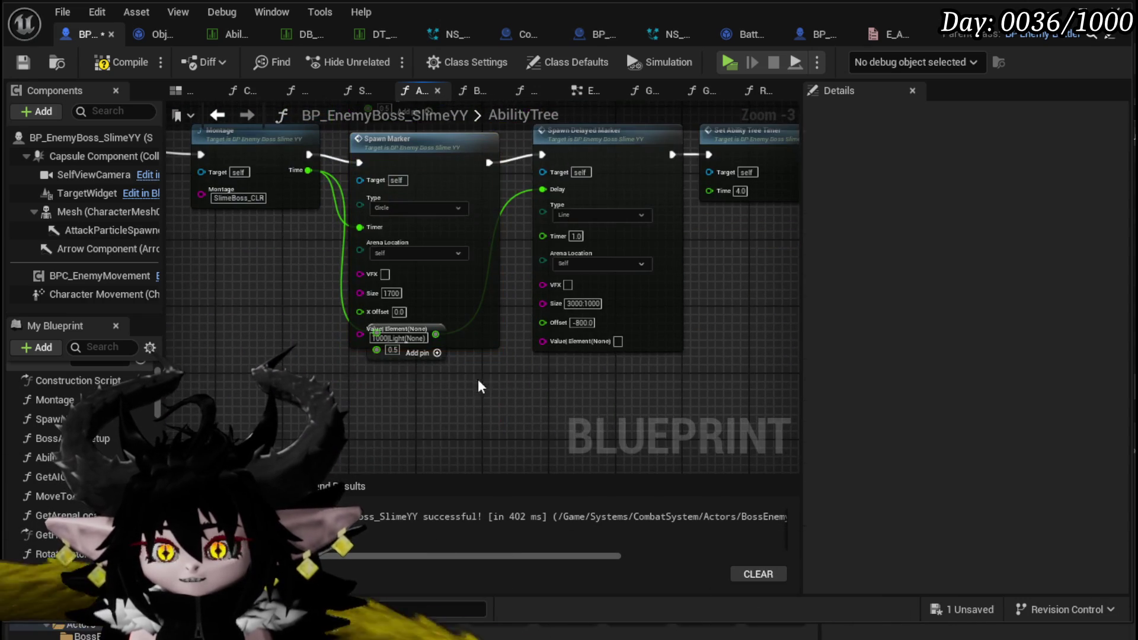
{"action": "scroll", "coordinate": [587, 278], "scroll_direction": "down", "scroll_amount": 5}
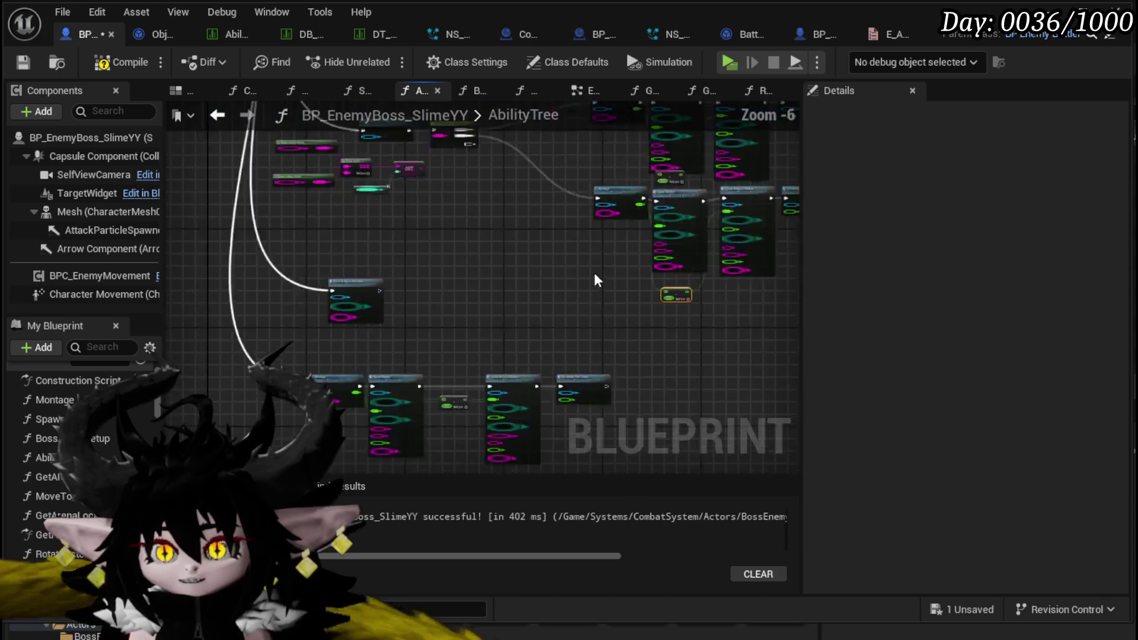
Paste 1000|Void(None) into the line marker's element value
{"action": "scroll", "coordinate": [415, 356], "scroll_direction": "up", "scroll_amount": 8}
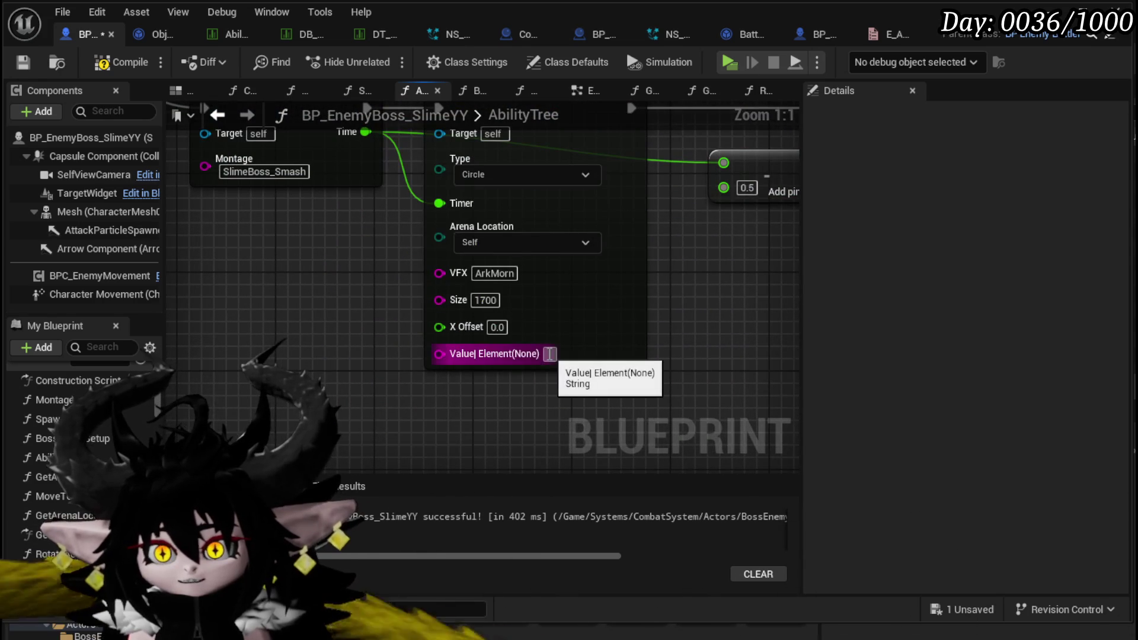
{"action": "mouse_move", "coordinate": [320, 290]}
{"action": "left_mouse_down"}
{"action": "mouse_move", "coordinate": [328, 390]}
{"action": "mouse_move", "coordinate": [314, 344]}
{"action": "mouse_move", "coordinate": [284, 312]}
{"action": "left_mouse_up"}
{"action": "scroll", "coordinate": [284, 318], "scroll_direction": "down", "scroll_amount": 5}
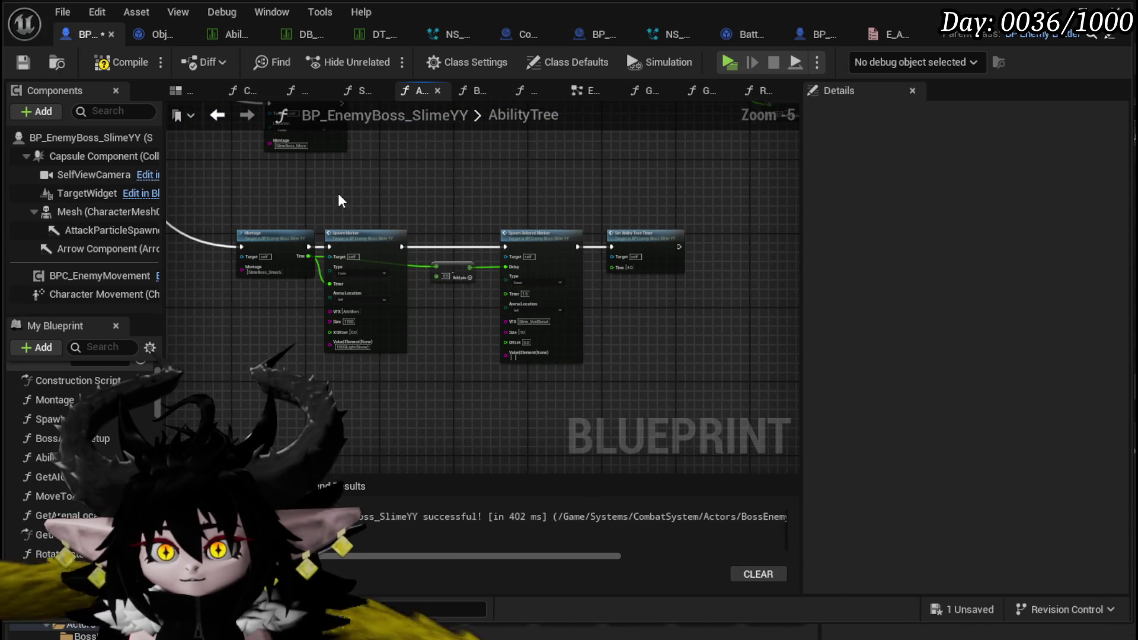
{"action": "mouse_move", "coordinate": [370, 206]}
{"action": "left_mouse_down"}
{"action": "mouse_move", "coordinate": [364, 282]}
{"action": "mouse_move", "coordinate": [409, 266]}
{"action": "mouse_move", "coordinate": [521, 428]}
{"action": "left_mouse_up"}
{"action": "scroll", "coordinate": [569, 369], "scroll_direction": "up", "scroll_amount": 4}
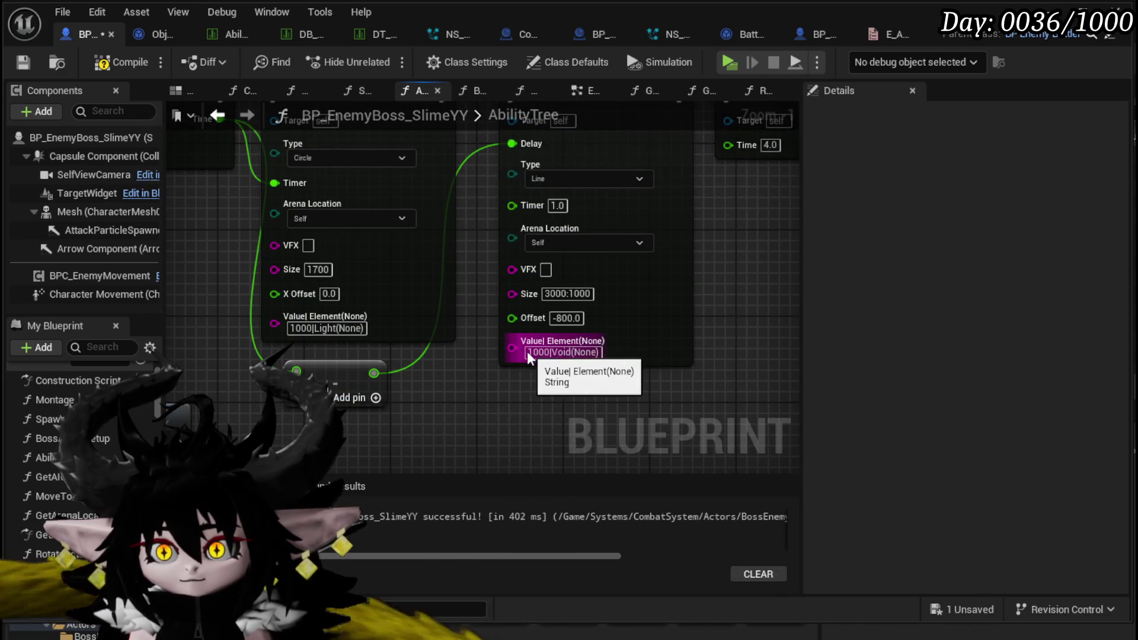
{"action": "scroll", "coordinate": [666, 367], "scroll_direction": "down", "scroll_amount": 5}
{"action": "left_click_drag", "start_coordinate": [507, 363], "coordinate": [297, 417]}
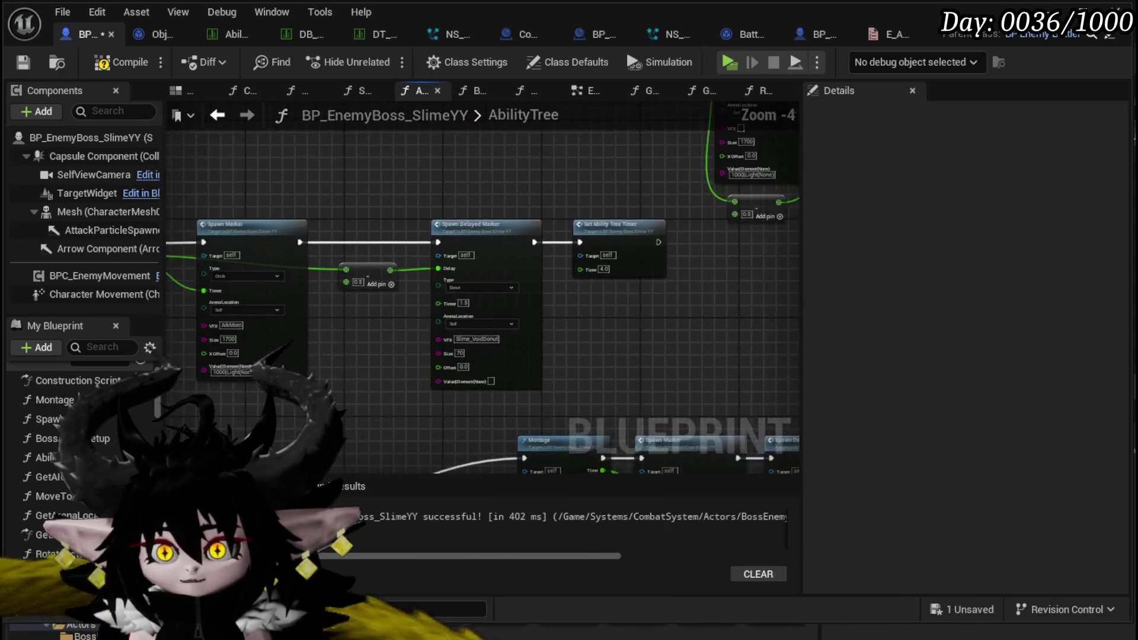
{"action": "scroll", "coordinate": [297, 417], "scroll_direction": "up", "scroll_amount": 2}
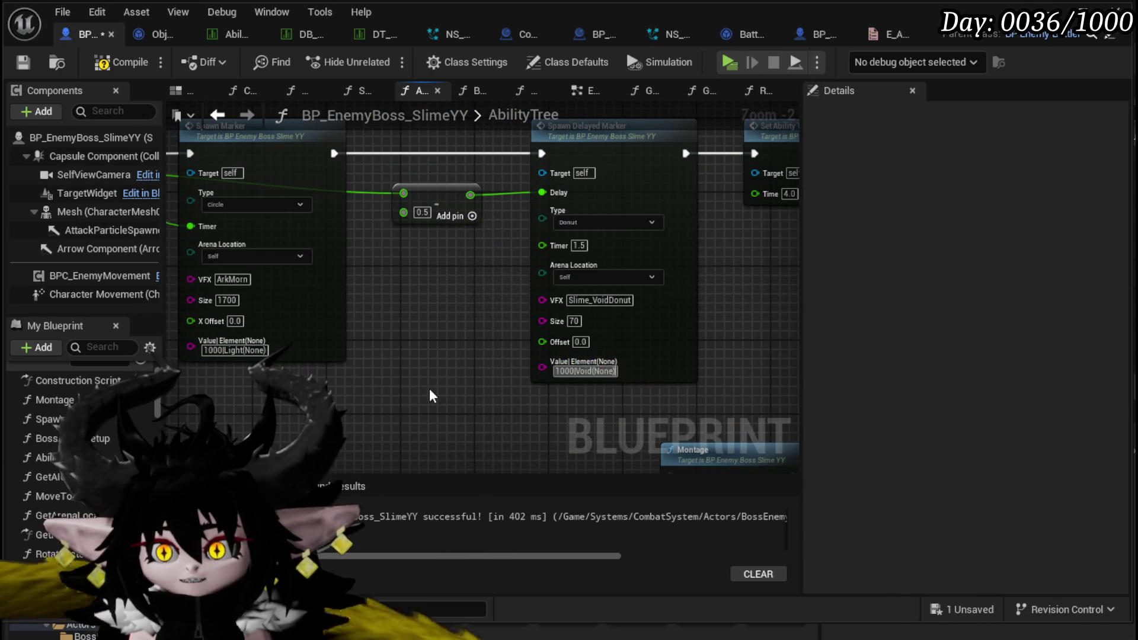
{"action": "scroll", "coordinate": [430, 395], "scroll_direction": "down", "scroll_amount": 4}
{"action": "scroll", "coordinate": [561, 287], "scroll_direction": "up", "scroll_amount": 4}
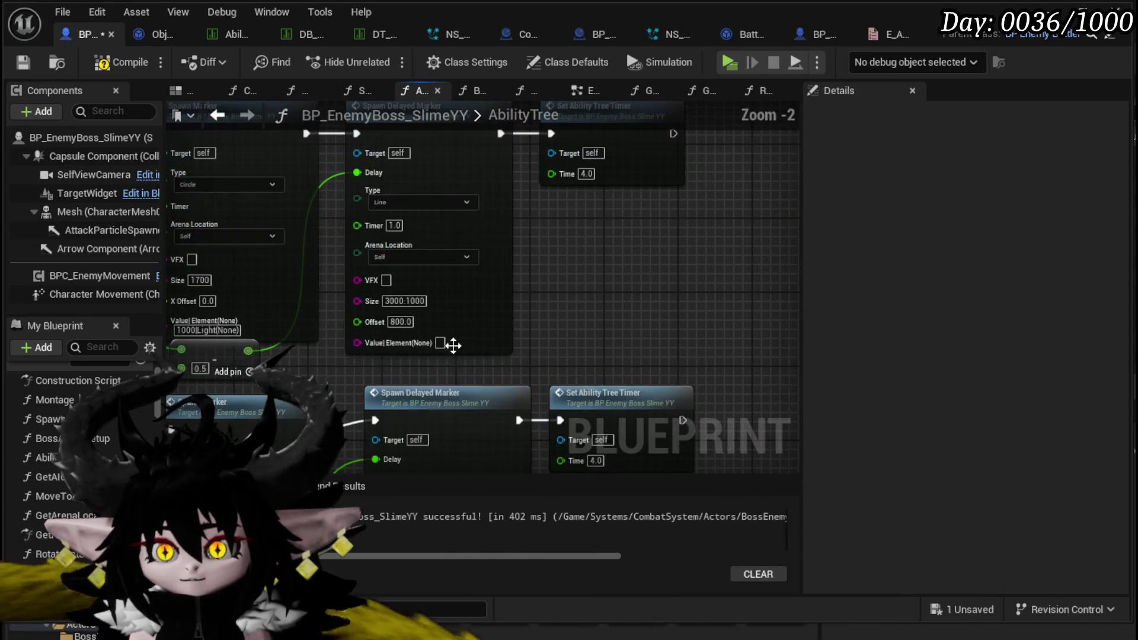
{"action": "key", "text": "ctrl+v"}
Edit the Donut marker's element value, then look over the remaining ability chains
{"action": "left_click_drag", "start_coordinate": [480, 362], "coordinate": [479, 157]}
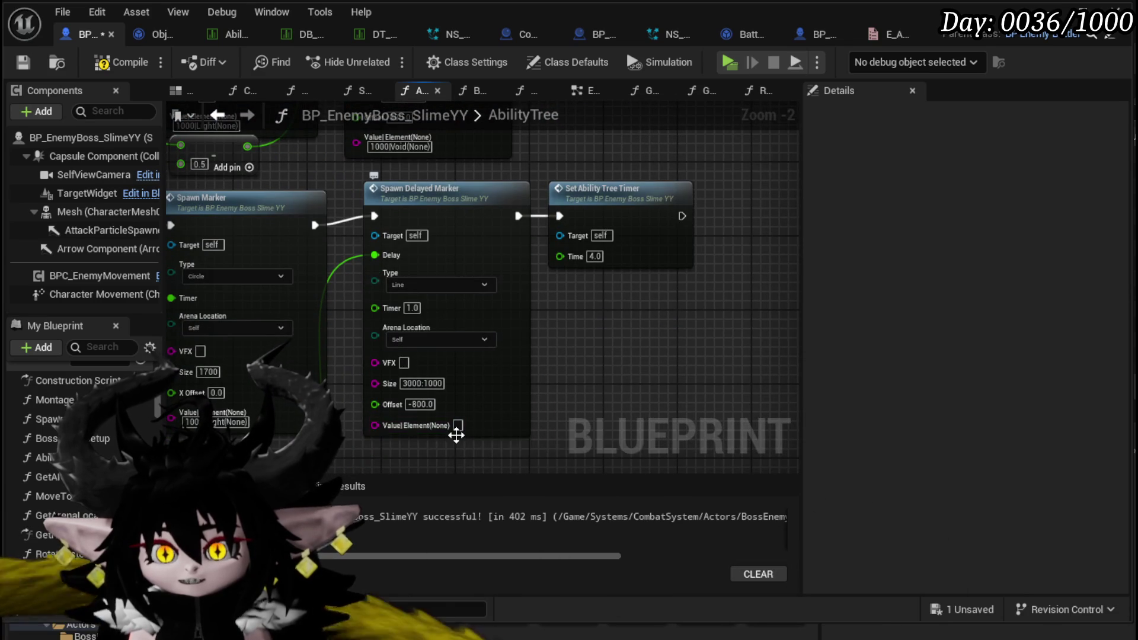
{"action": "scroll", "coordinate": [597, 167], "scroll_direction": "down", "scroll_amount": 2}
{"action": "scroll", "coordinate": [366, 373], "scroll_direction": "down", "scroll_amount": 2}
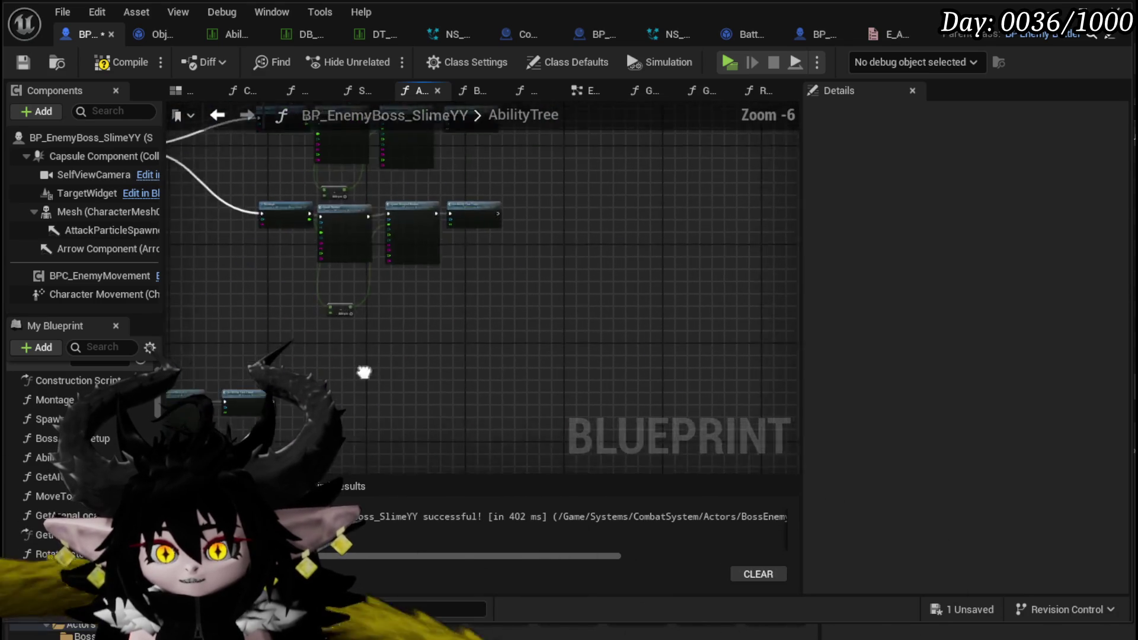
{"action": "scroll", "coordinate": [376, 383], "scroll_direction": "up", "scroll_amount": 4}
{"action": "left_click", "coordinate": [514, 383]}
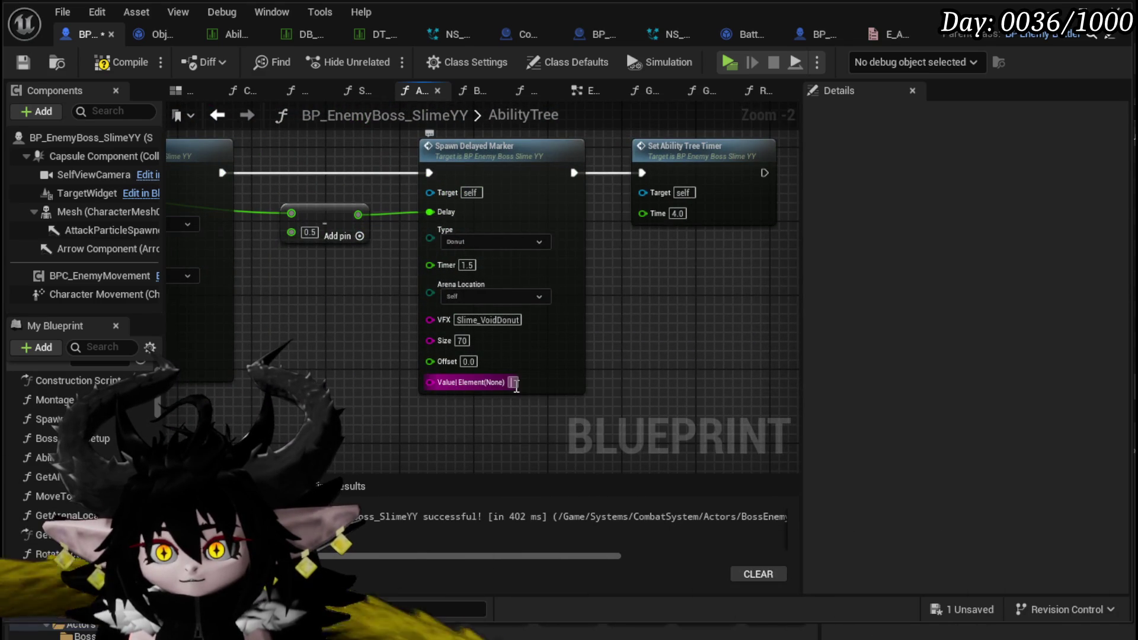
{"action": "scroll", "coordinate": [680, 339], "scroll_direction": "down", "scroll_amount": 7}
{"action": "mouse_move", "coordinate": [416, 294]}
{"action": "left_mouse_down"}
{"action": "mouse_move", "coordinate": [563, 350]}
{"action": "mouse_move", "coordinate": [528, 195]}
{"action": "mouse_move", "coordinate": [215, 145]}
{"action": "left_mouse_up"}
{"action": "scroll", "coordinate": [474, 262], "scroll_direction": "up", "scroll_amount": 5}
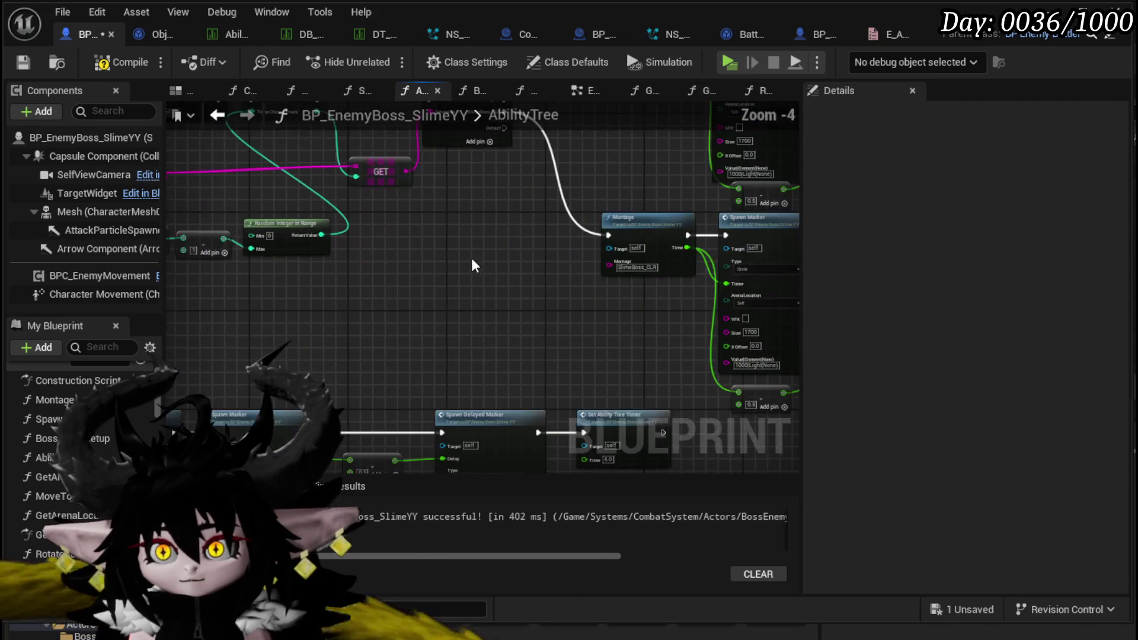
{"action": "left_click_drag", "start_coordinate": [474, 261], "coordinate": [236, 333]}
{"action": "left_click_drag", "start_coordinate": [314, 231], "coordinate": [318, 326]}
{"action": "scroll", "coordinate": [318, 326], "scroll_direction": "down", "scroll_amount": 3}
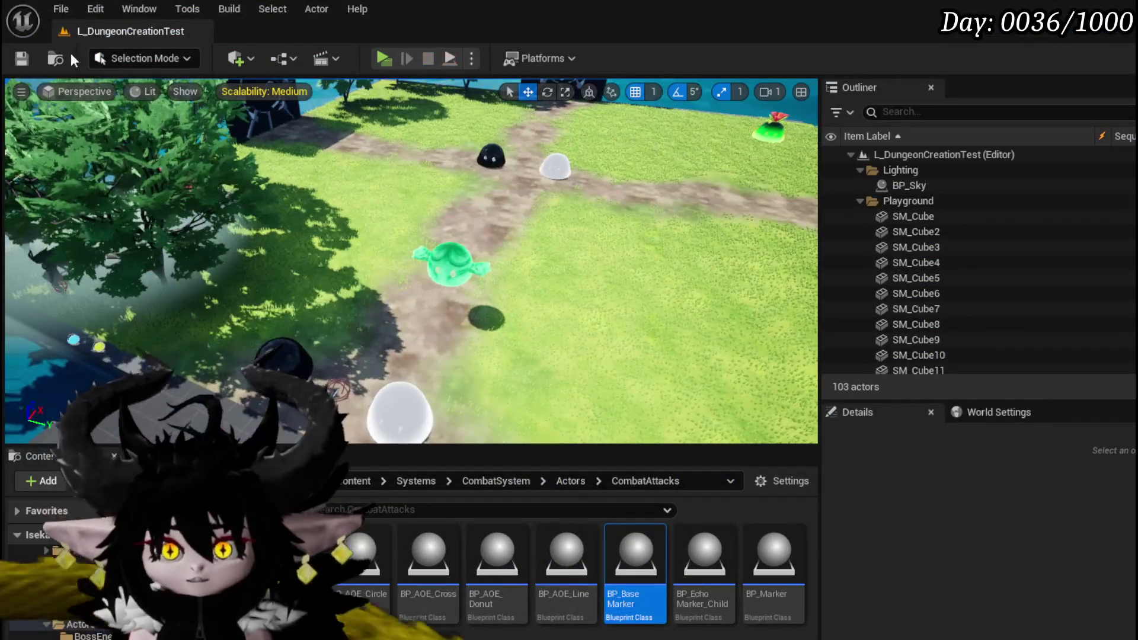
Save L_DungeonCreationTest and browse to the CombatSystem DataBase folder of data tables
{"action": "left_click", "coordinate": [11, 55]}
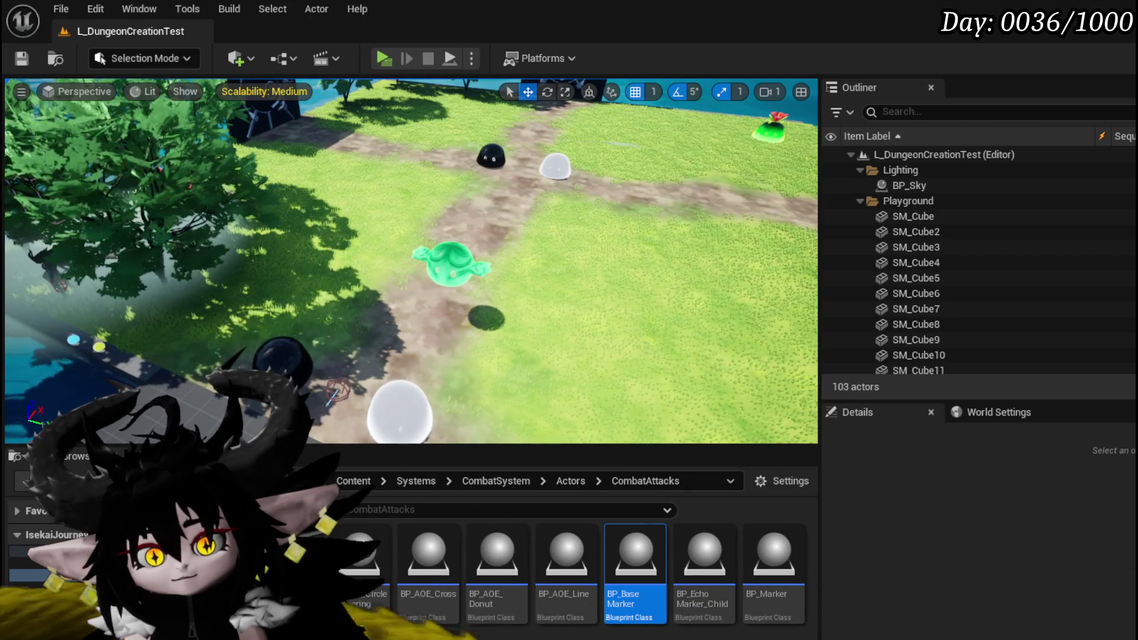
{"action": "left_click", "coordinate": [65, 586]}
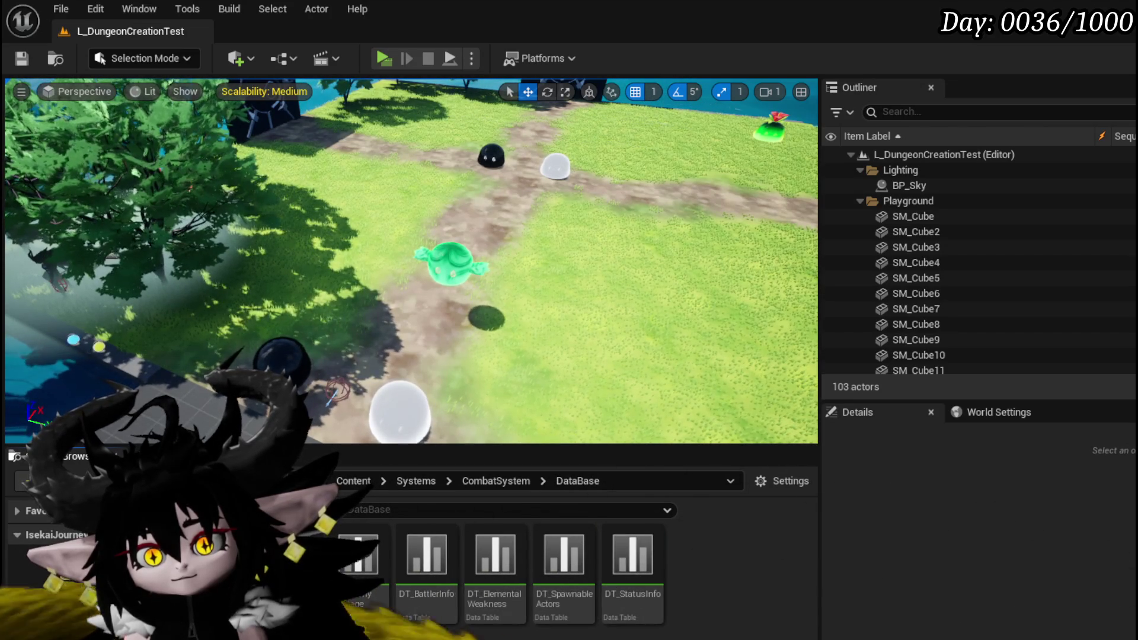
In DT_ElementalWeakness, change Humanoid's weakness from Void to Light and save
{"action": "double_click", "coordinate": [493, 596]}
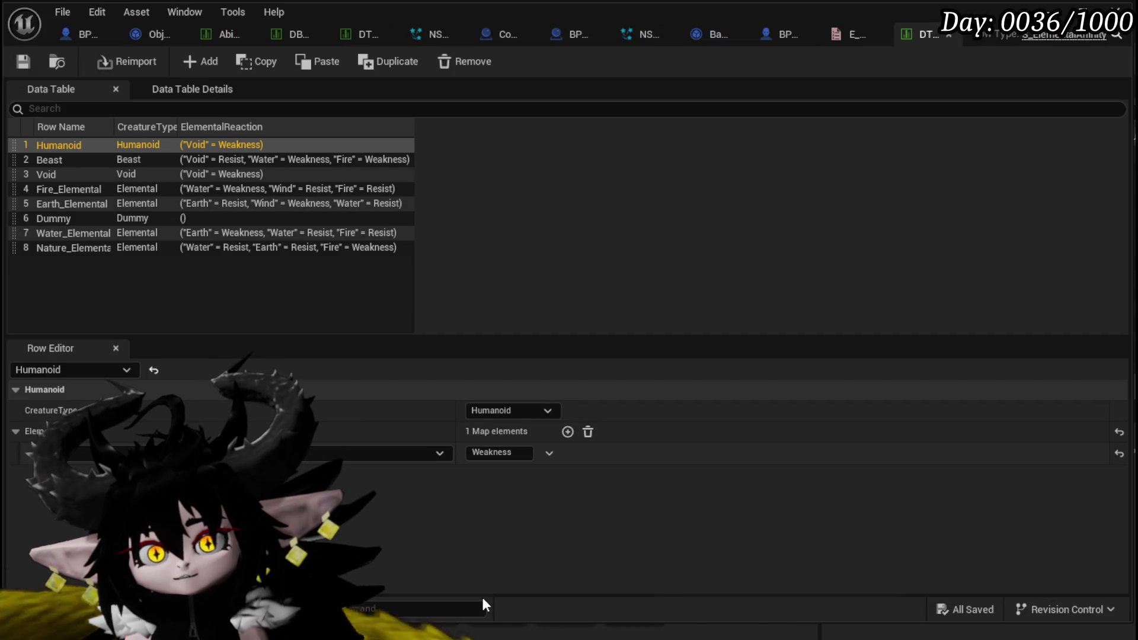
{"action": "left_click", "coordinate": [439, 453]}
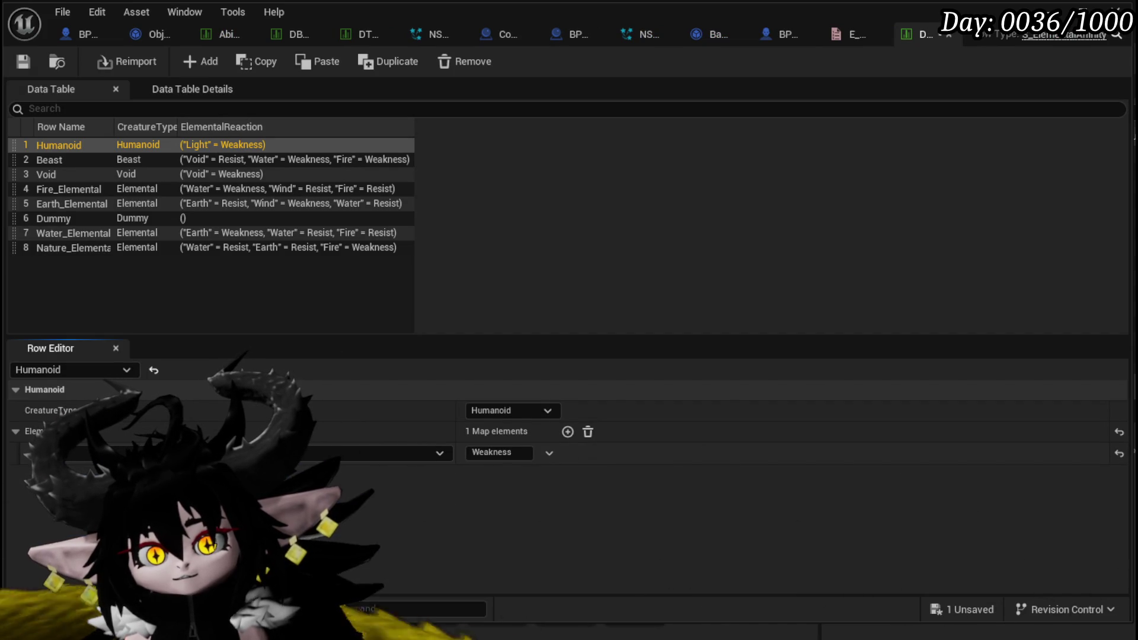
{"action": "left_click", "coordinate": [23, 65]}
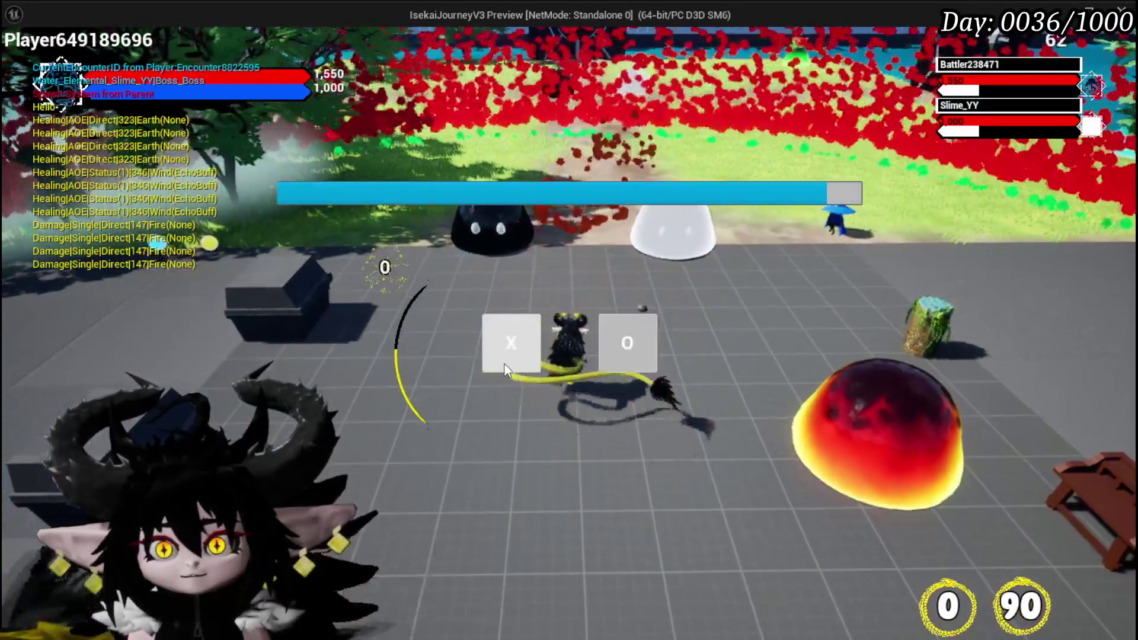
Fight the Slime_YY boss, answering the timed prompt, then end the play-test and save
{"action": "left_click", "coordinate": [505, 367]}
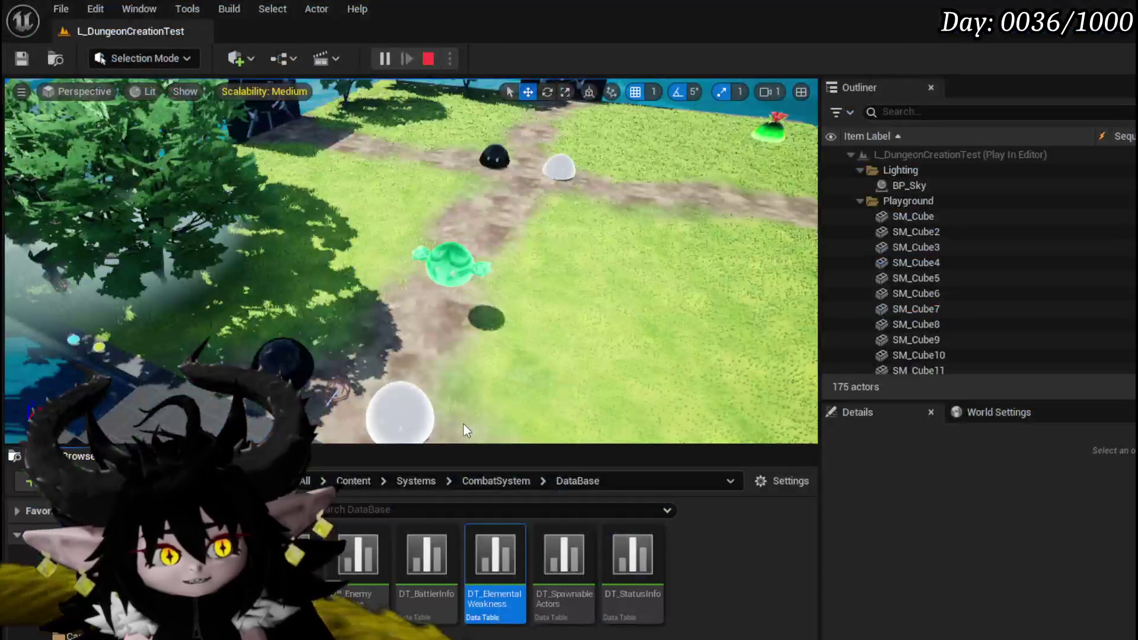
{"action": "key", "text": "Escape"}
{"action": "left_click", "coordinate": [32, 59]}
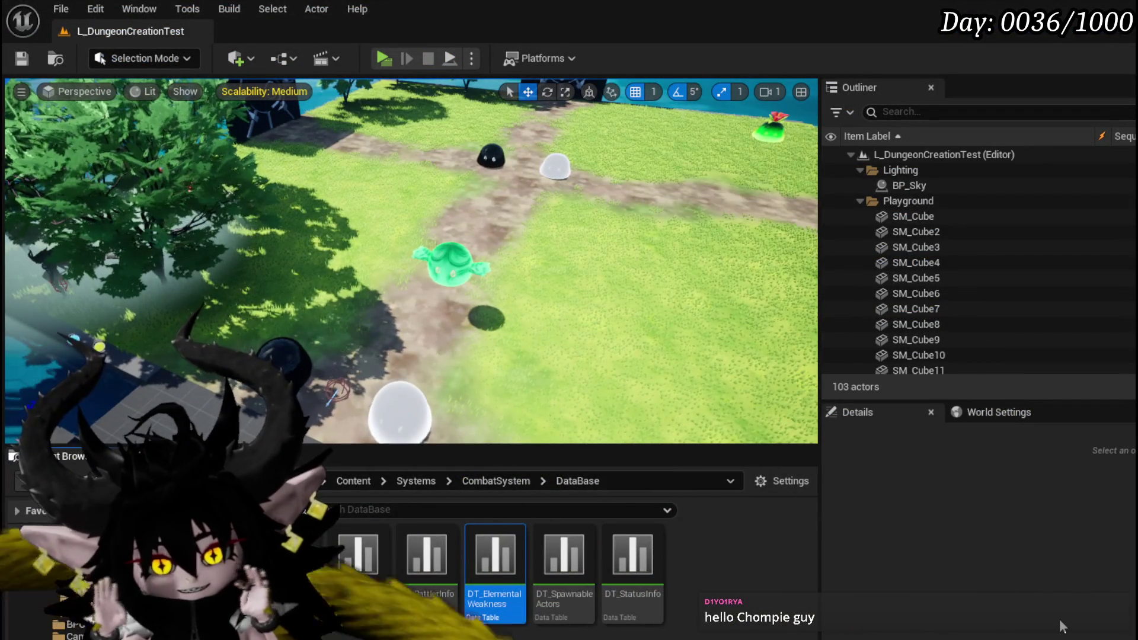
Save all modified packages and navigate the Content Browser to the ThirdPerson folder
{"action": "left_click", "coordinate": [23, 62]}
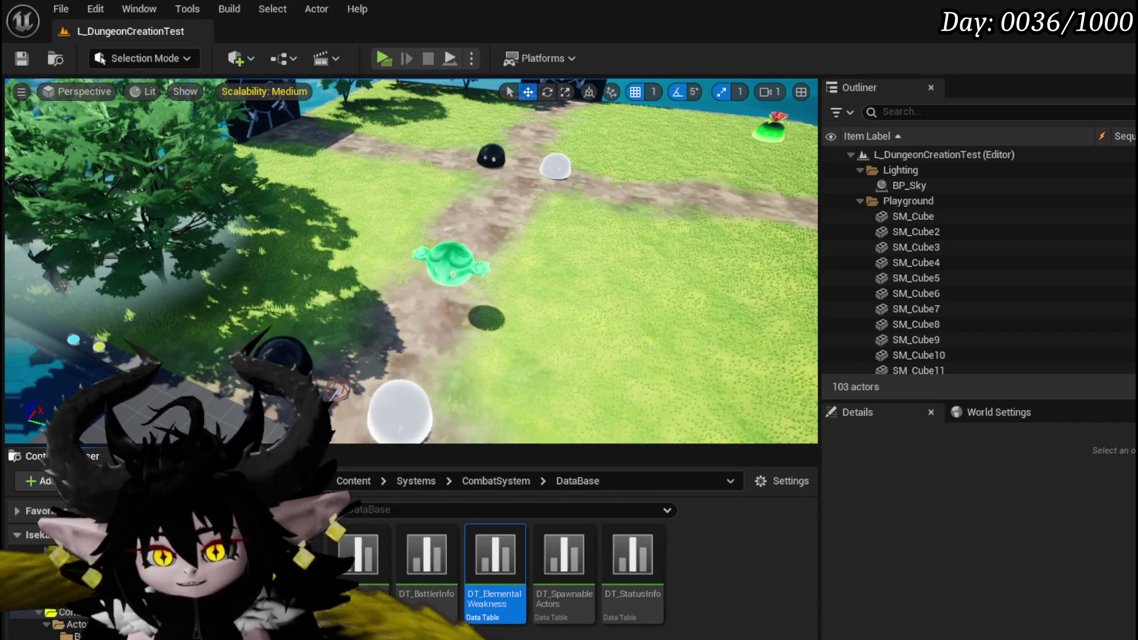
{"action": "key", "text": "alt+Left"}
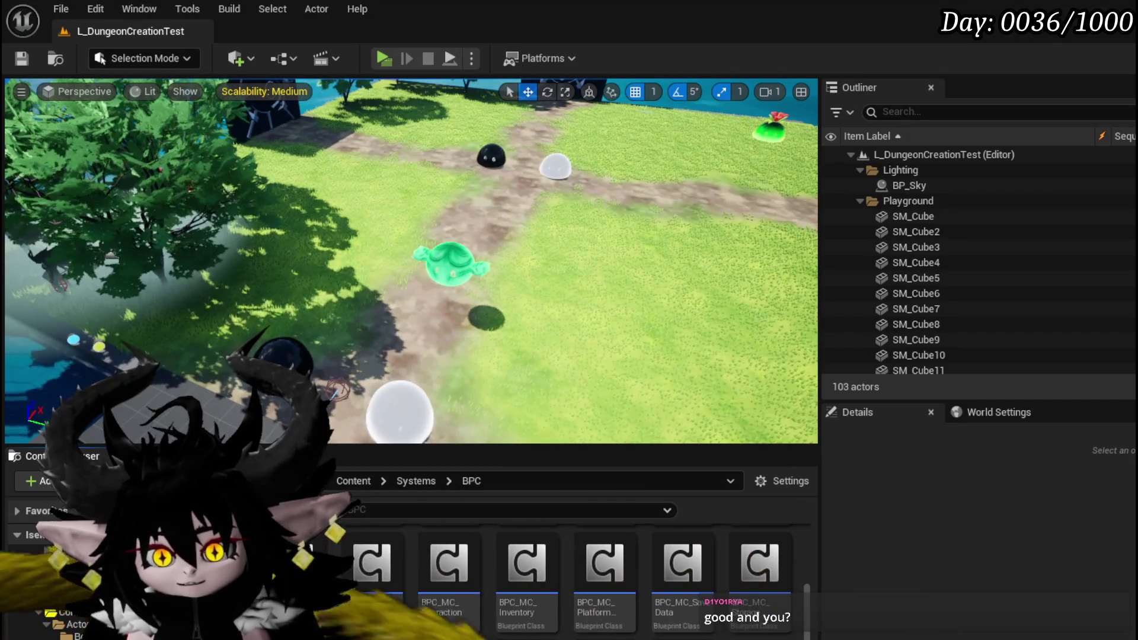
{"action": "scroll", "coordinate": [759, 568], "scroll_direction": "up", "scroll_amount": 2}
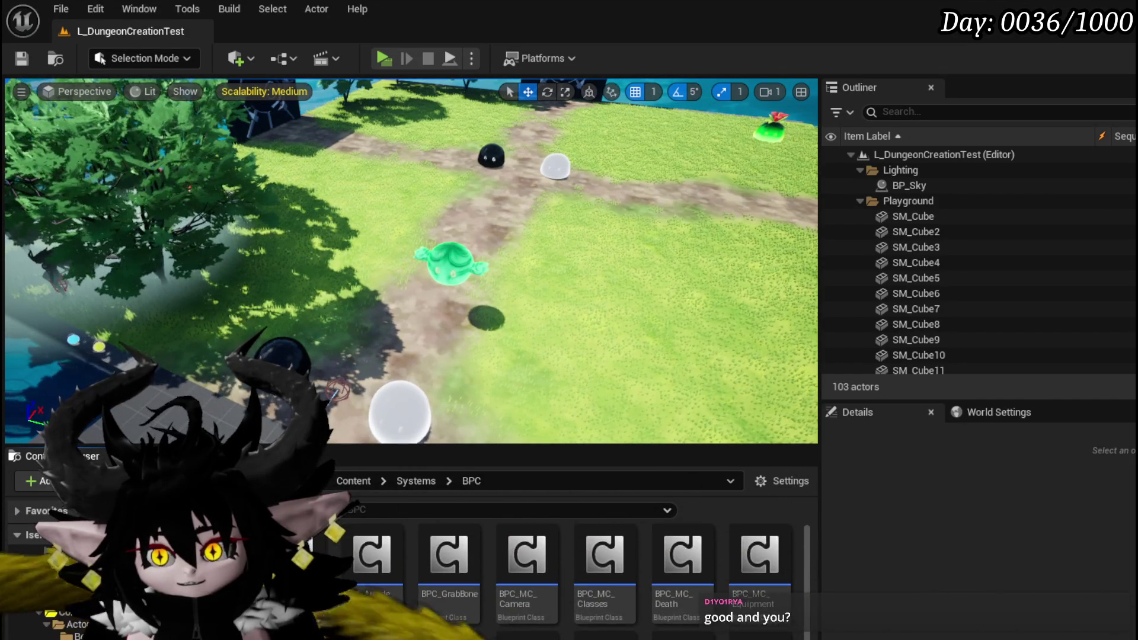
{"action": "scroll", "coordinate": [593, 563], "scroll_direction": "down", "scroll_amount": 2}
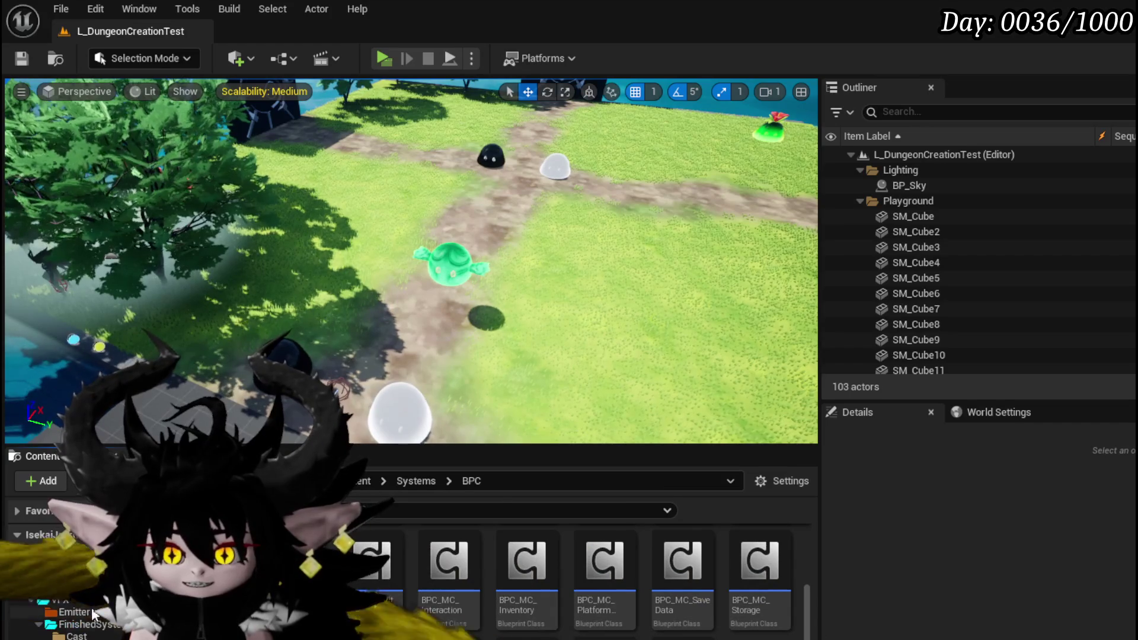
{"action": "left_click", "coordinate": [77, 575]}
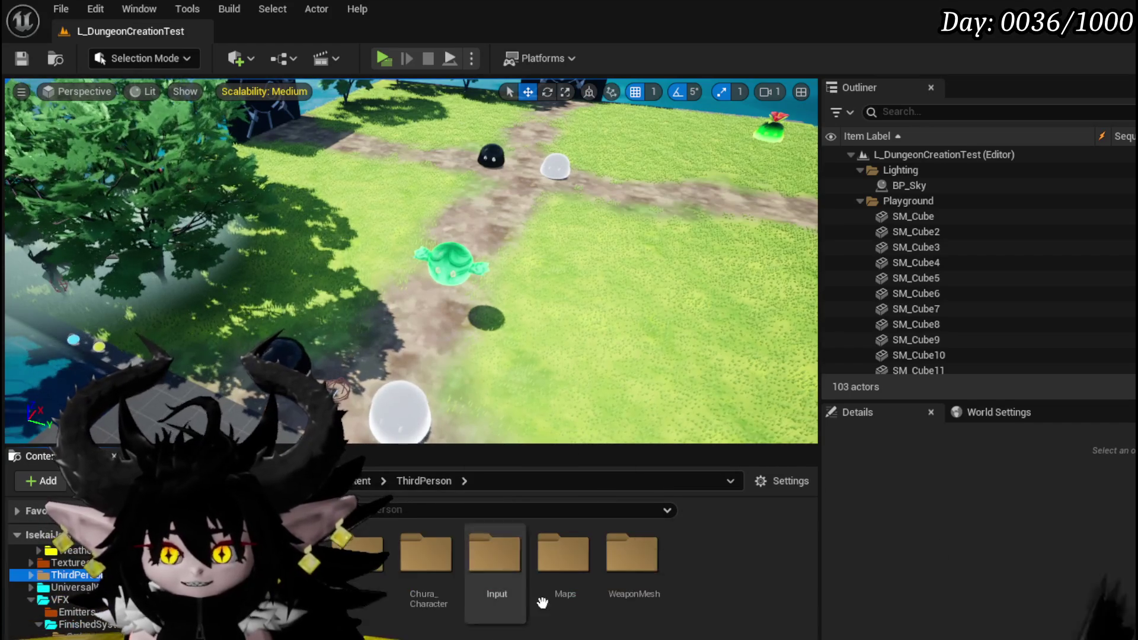
Open BP_ThirdPersonCharacter from ThirdPerson > Blueprints and inspect its Print String, block and overlay-change nodes
{"action": "double_click", "coordinate": [359, 554]}
{"action": "double_click", "coordinate": [495, 559]}
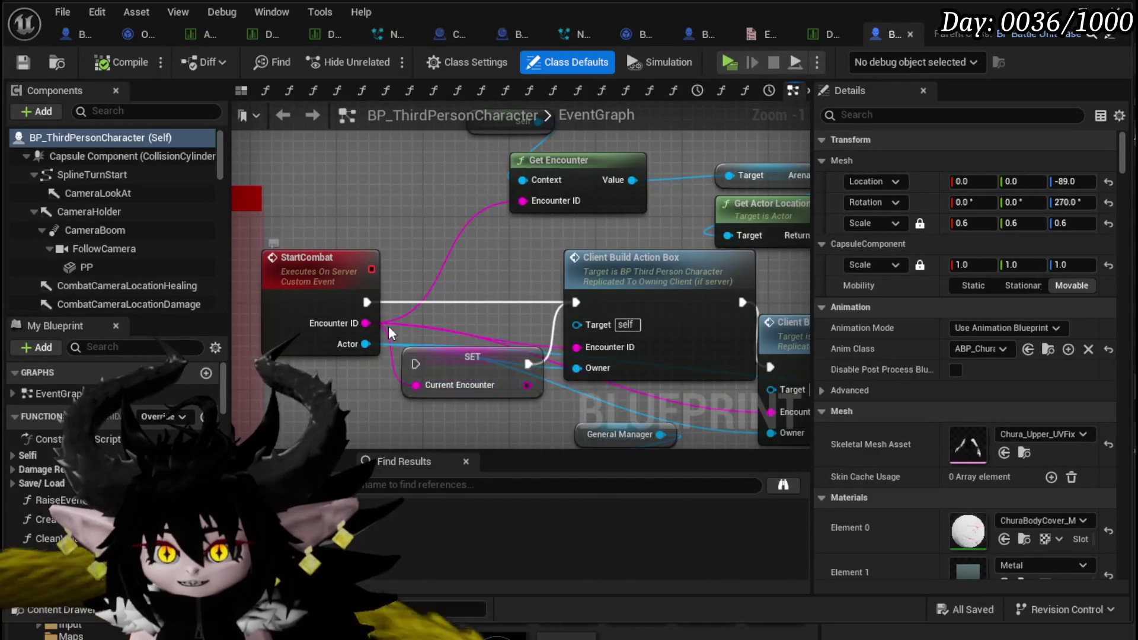
{"action": "scroll", "coordinate": [389, 326], "scroll_direction": "down", "scroll_amount": 10}
{"action": "left_click_drag", "start_coordinate": [780, 390], "coordinate": [423, 283]}
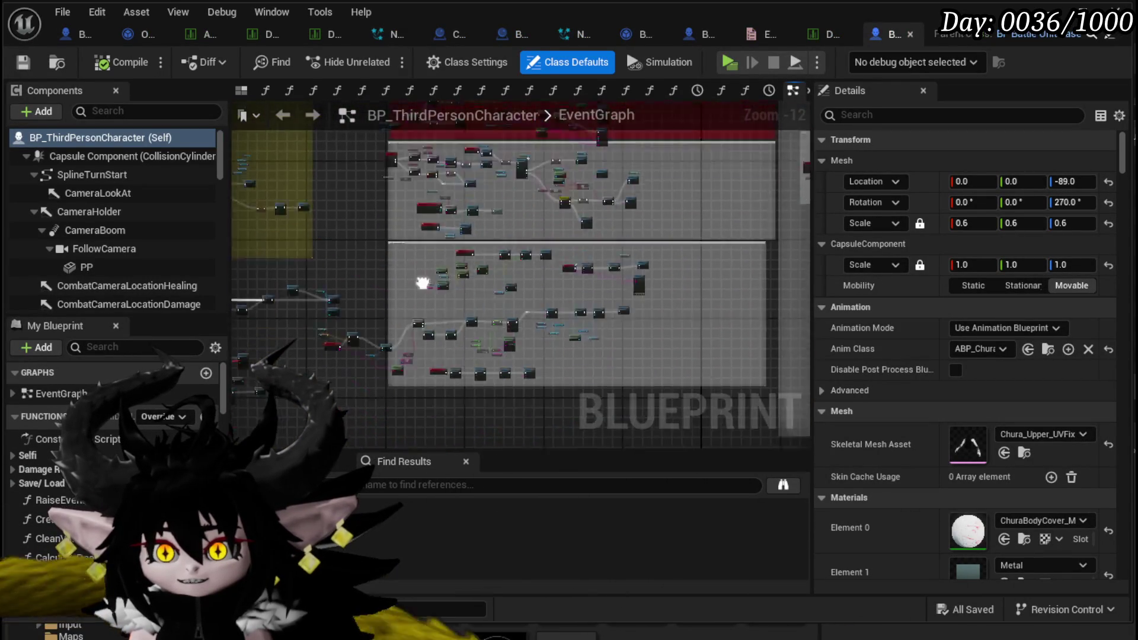
{"action": "scroll", "coordinate": [514, 229], "scroll_direction": "up", "scroll_amount": 5}
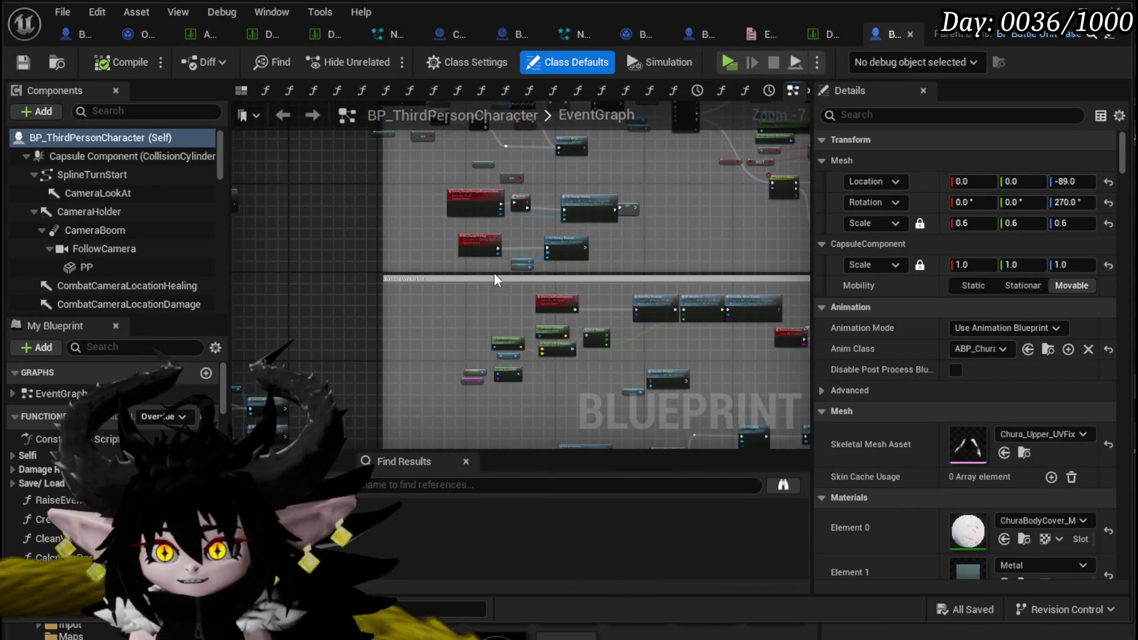
{"action": "scroll", "coordinate": [495, 279], "scroll_direction": "up", "scroll_amount": 5}
{"action": "left_click_drag", "start_coordinate": [664, 444], "coordinate": [451, 413]}
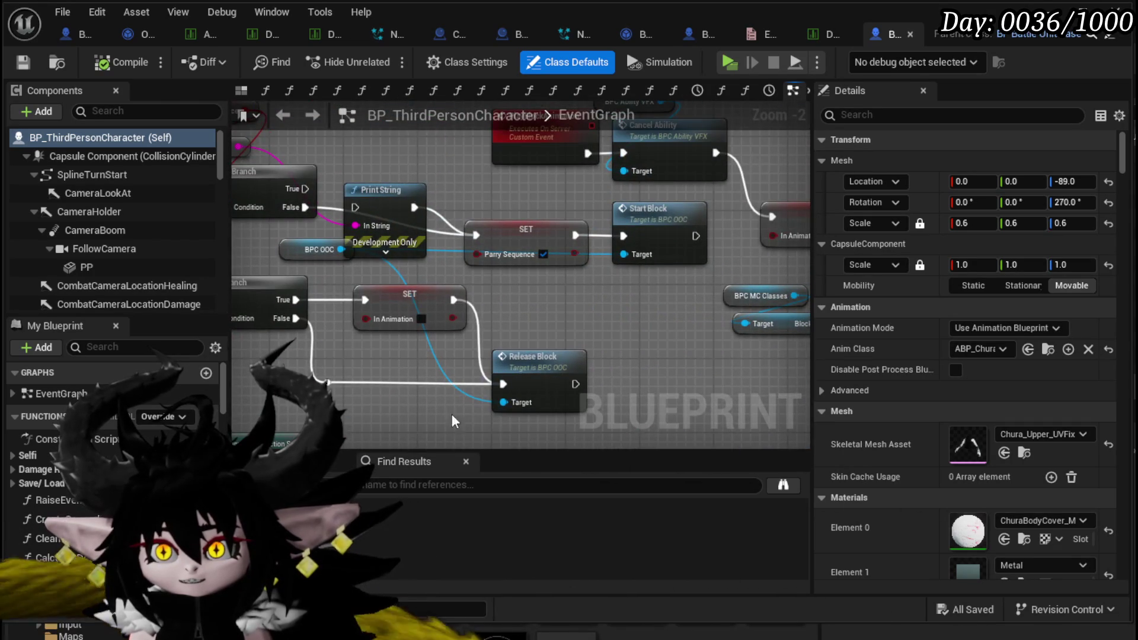
{"action": "scroll", "coordinate": [612, 385], "scroll_direction": "down", "scroll_amount": 6}
{"action": "scroll", "coordinate": [521, 267], "scroll_direction": "up", "scroll_amount": 4}
{"action": "mouse_move", "coordinate": [521, 267]}
{"action": "left_mouse_down"}
{"action": "mouse_move", "coordinate": [606, 238]}
{"action": "mouse_move", "coordinate": [510, 423]}
{"action": "left_mouse_up"}
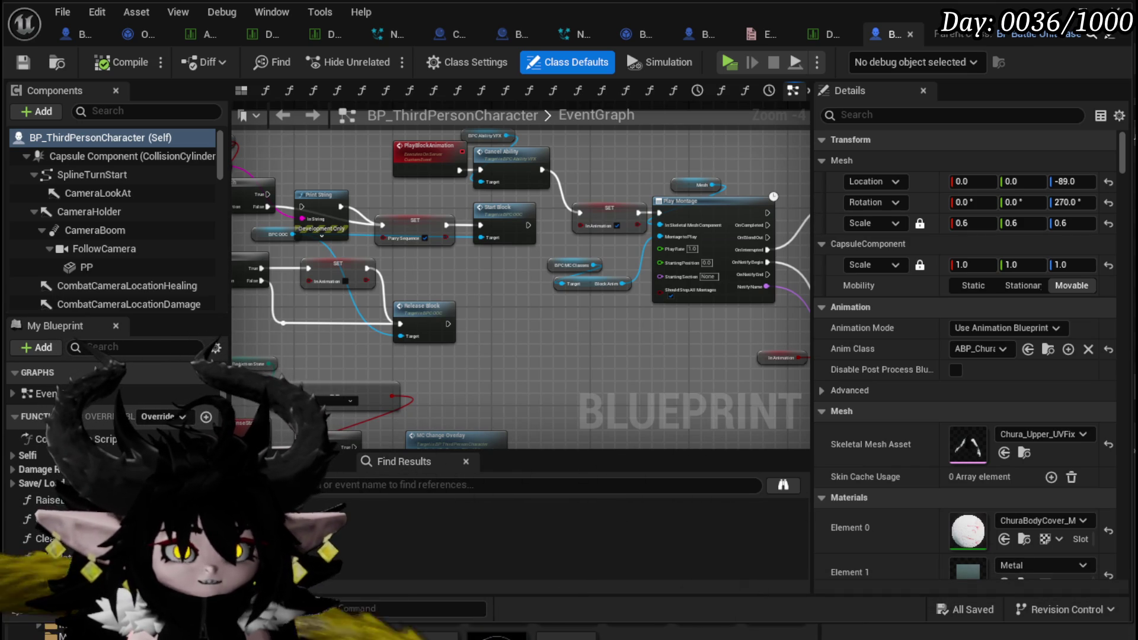
Inspect the damage response state nodes and the red and yellow comment regions
{"action": "mouse_move", "coordinate": [514, 306]}
{"action": "left_mouse_down"}
{"action": "mouse_move", "coordinate": [584, 296]}
{"action": "mouse_move", "coordinate": [323, 261]}
{"action": "mouse_move", "coordinate": [748, 304]}
{"action": "left_mouse_up"}
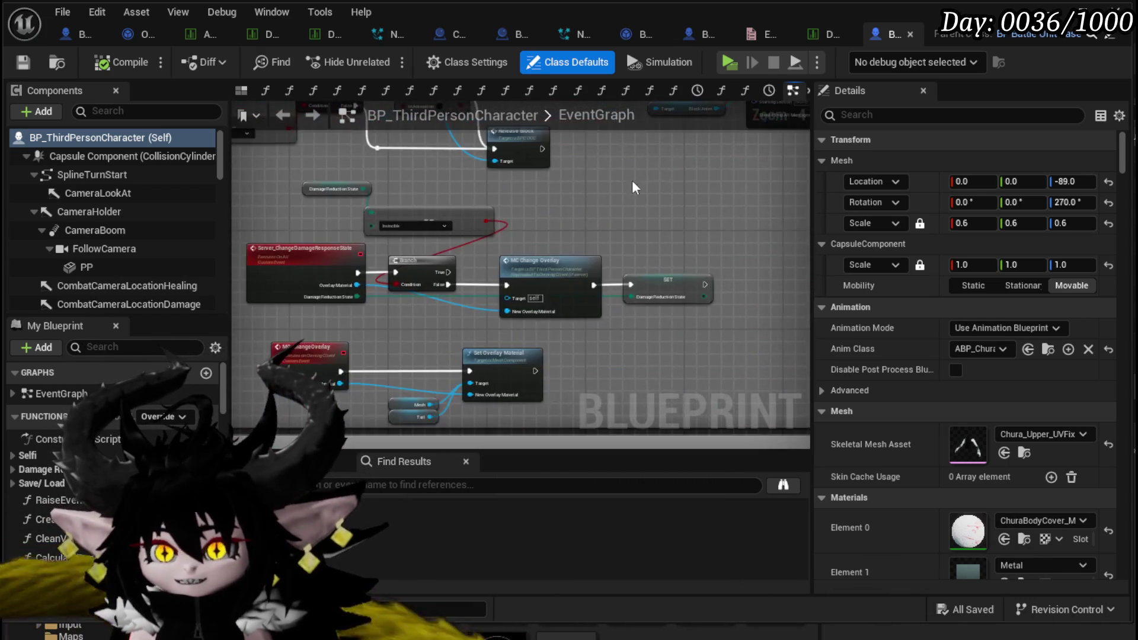
{"action": "scroll", "coordinate": [670, 236], "scroll_direction": "up", "scroll_amount": 3}
{"action": "scroll", "coordinate": [670, 236], "scroll_direction": "down", "scroll_amount": 2}
{"action": "mouse_move", "coordinate": [671, 235]}
{"action": "left_mouse_down"}
{"action": "mouse_move", "coordinate": [570, 348]}
{"action": "mouse_move", "coordinate": [557, 249]}
{"action": "mouse_move", "coordinate": [604, 305]}
{"action": "mouse_move", "coordinate": [400, 323]}
{"action": "mouse_move", "coordinate": [607, 390]}
{"action": "mouse_move", "coordinate": [671, 223]}
{"action": "mouse_move", "coordinate": [512, 252]}
{"action": "mouse_move", "coordinate": [506, 350]}
{"action": "mouse_move", "coordinate": [548, 257]}
{"action": "left_mouse_up"}
{"action": "scroll", "coordinate": [573, 226], "scroll_direction": "down", "scroll_amount": 3}
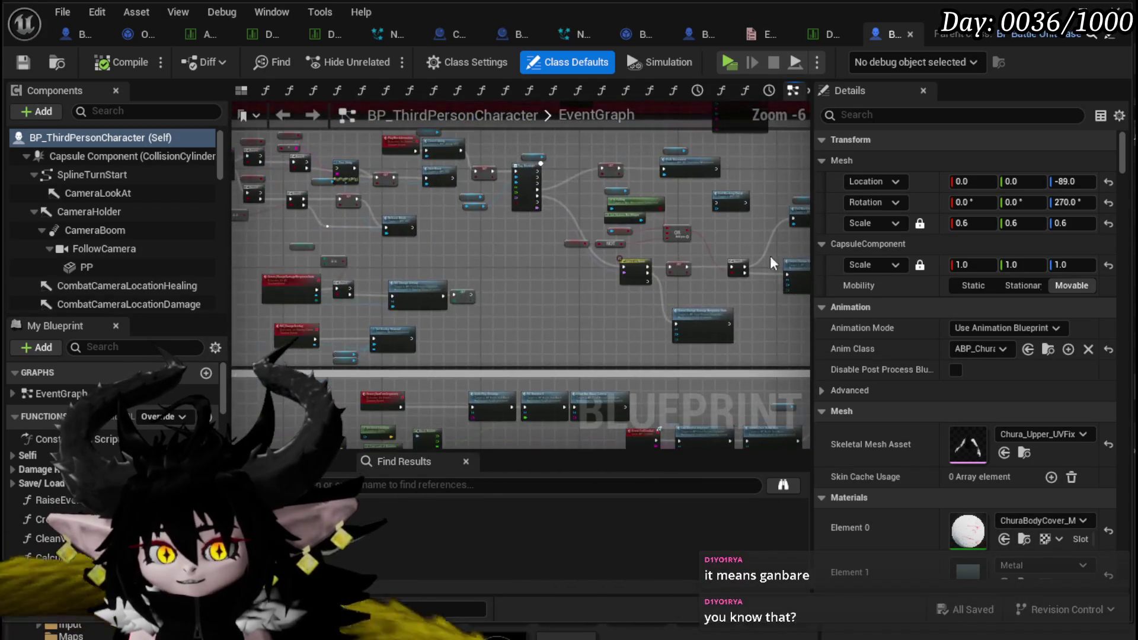
{"action": "left_click_drag", "start_coordinate": [450, 255], "coordinate": [768, 321]}
{"action": "mouse_move", "coordinate": [355, 332]}
{"action": "left_mouse_down"}
{"action": "mouse_move", "coordinate": [484, 283]}
{"action": "mouse_move", "coordinate": [442, 247]}
{"action": "left_mouse_up"}
{"action": "scroll", "coordinate": [442, 247], "scroll_direction": "down", "scroll_amount": 2}
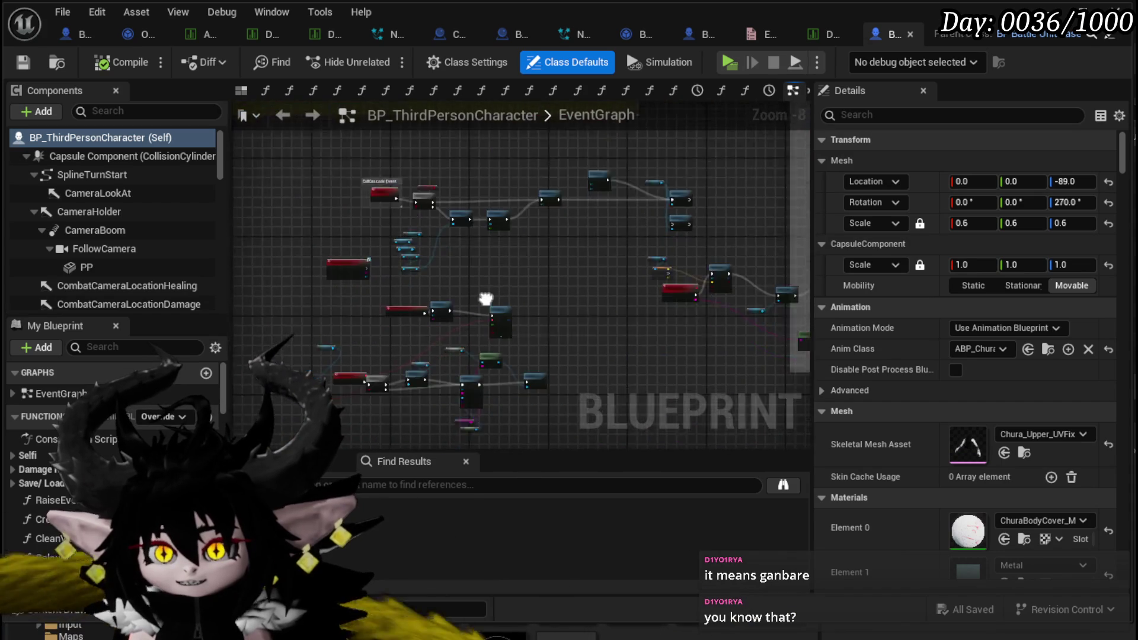
{"action": "scroll", "coordinate": [466, 355], "scroll_direction": "up", "scroll_amount": 3}
{"action": "scroll", "coordinate": [465, 355], "scroll_direction": "down", "scroll_amount": 1}
Examine the Release Block logic, Parry/Block branches and PlayBlockAnimation Play Montage nodes
{"action": "mouse_move", "coordinate": [465, 354]}
{"action": "left_mouse_down"}
{"action": "mouse_move", "coordinate": [401, 291]}
{"action": "mouse_move", "coordinate": [581, 271]}
{"action": "mouse_move", "coordinate": [458, 259]}
{"action": "mouse_move", "coordinate": [625, 280]}
{"action": "mouse_move", "coordinate": [415, 296]}
{"action": "mouse_move", "coordinate": [603, 198]}
{"action": "left_mouse_up"}
{"action": "scroll", "coordinate": [393, 294], "scroll_direction": "down", "scroll_amount": 2}
{"action": "scroll", "coordinate": [535, 286], "scroll_direction": "up", "scroll_amount": 5}
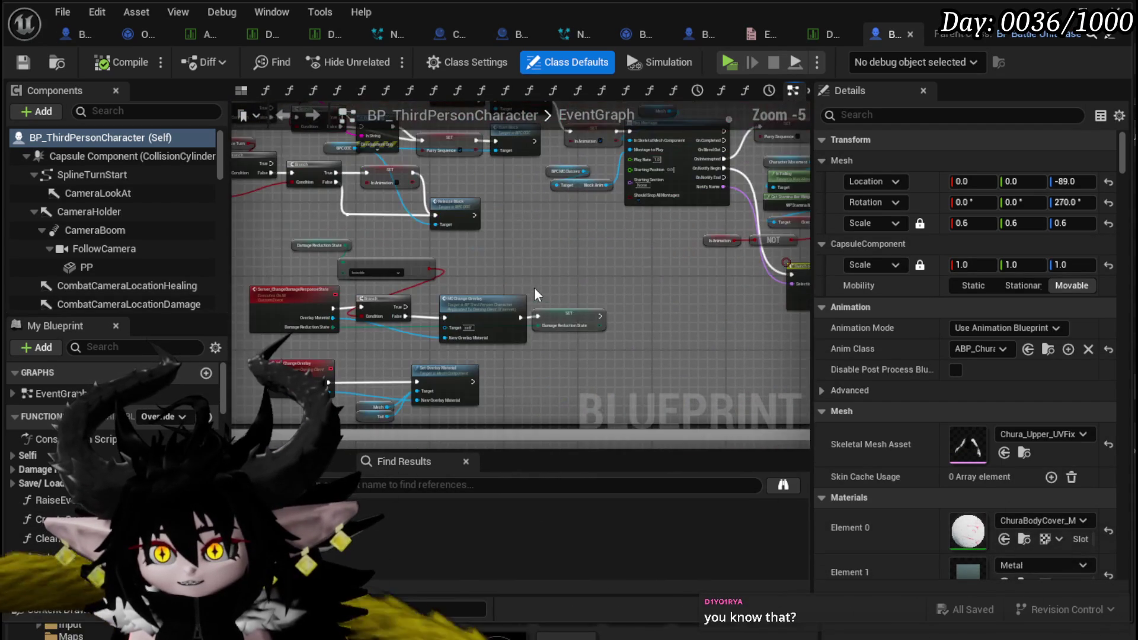
{"action": "mouse_move", "coordinate": [535, 287]}
{"action": "left_mouse_down"}
{"action": "mouse_move", "coordinate": [504, 237]}
{"action": "mouse_move", "coordinate": [538, 246]}
{"action": "left_mouse_up"}
{"action": "mouse_move", "coordinate": [385, 310]}
{"action": "left_mouse_down"}
{"action": "mouse_move", "coordinate": [593, 361]}
{"action": "mouse_move", "coordinate": [461, 428]}
{"action": "mouse_move", "coordinate": [249, 409]}
{"action": "left_mouse_up"}
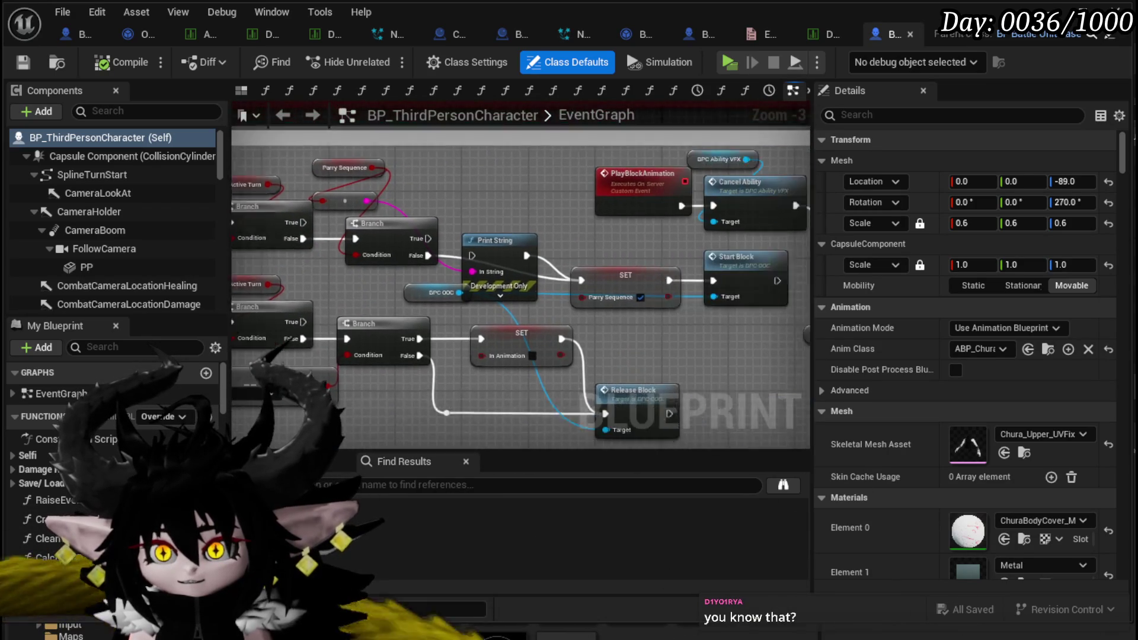
{"action": "left_click_drag", "start_coordinate": [592, 338], "coordinate": [330, 335]}
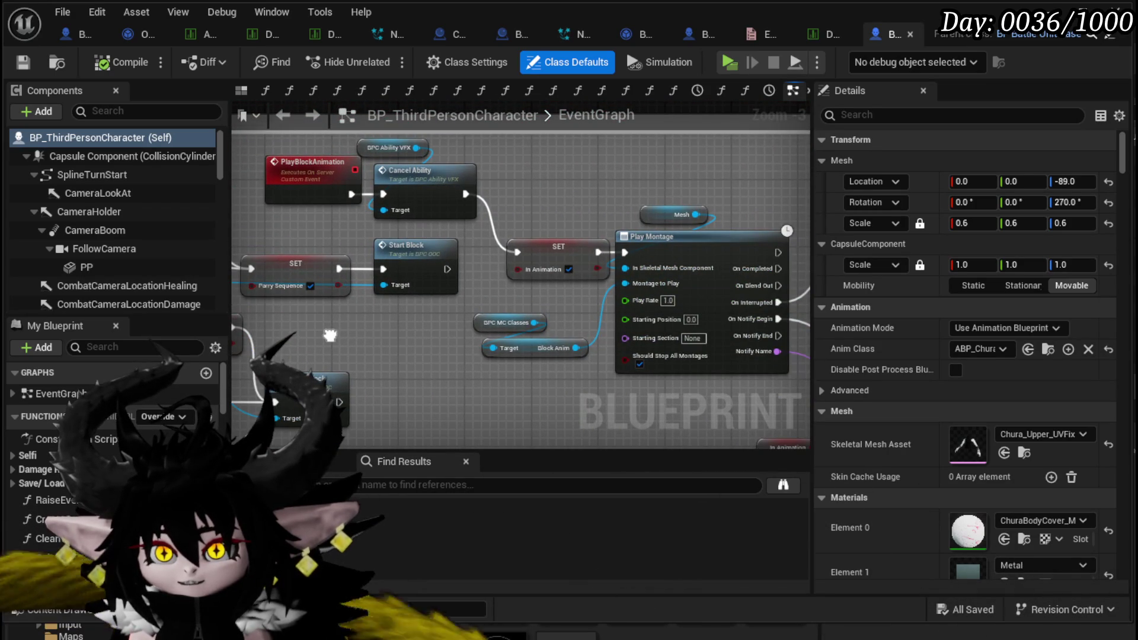
{"action": "scroll", "coordinate": [443, 322], "scroll_direction": "down", "scroll_amount": 1}
{"action": "left_click_drag", "start_coordinate": [337, 327], "coordinate": [598, 326]}
{"action": "left_click_drag", "start_coordinate": [439, 331], "coordinate": [543, 334]}
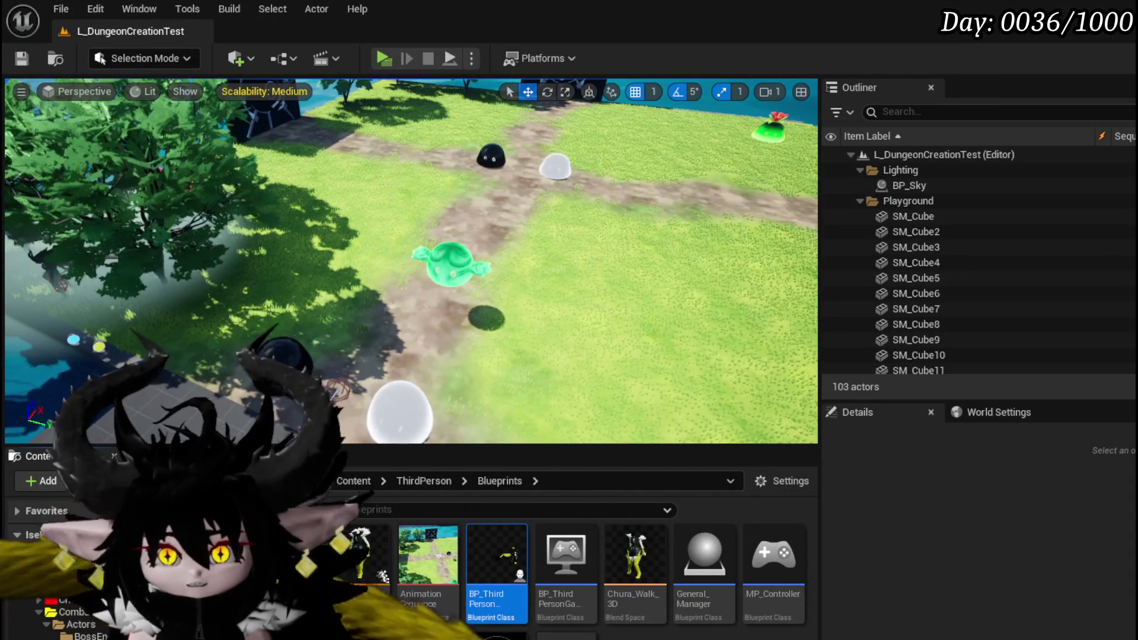
Check BPC_MC_HitReaction in Systems > BPC, close it, then open BPC_OOC
{"action": "left_click", "coordinate": [16, 575]}
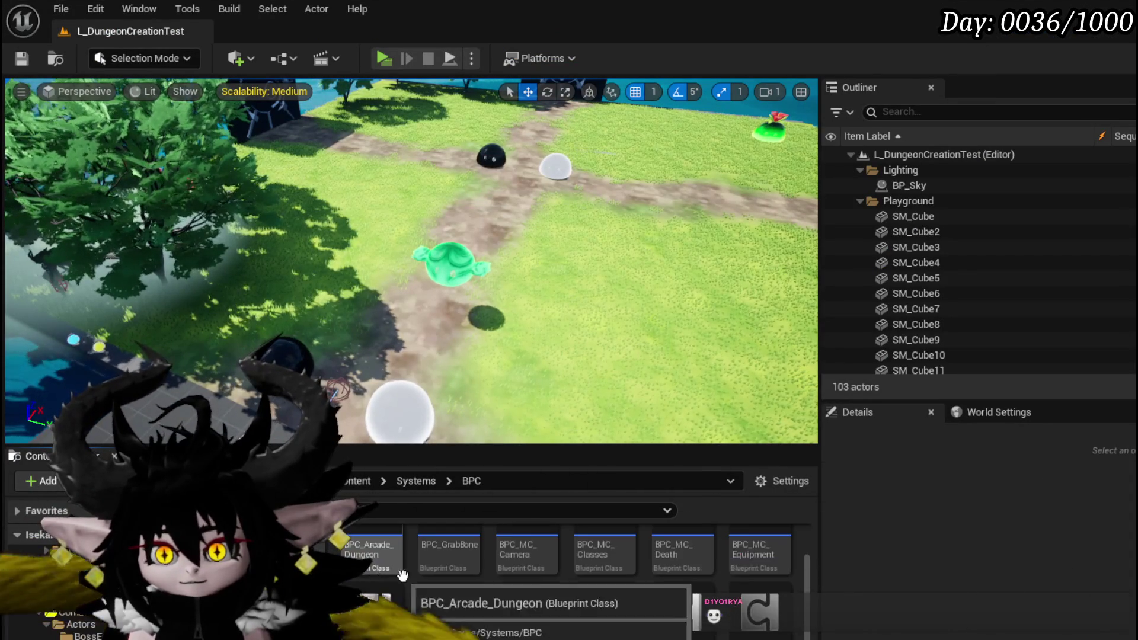
{"action": "scroll", "coordinate": [379, 612], "scroll_direction": "down", "scroll_amount": 1}
{"action": "double_click", "coordinate": [379, 612]}
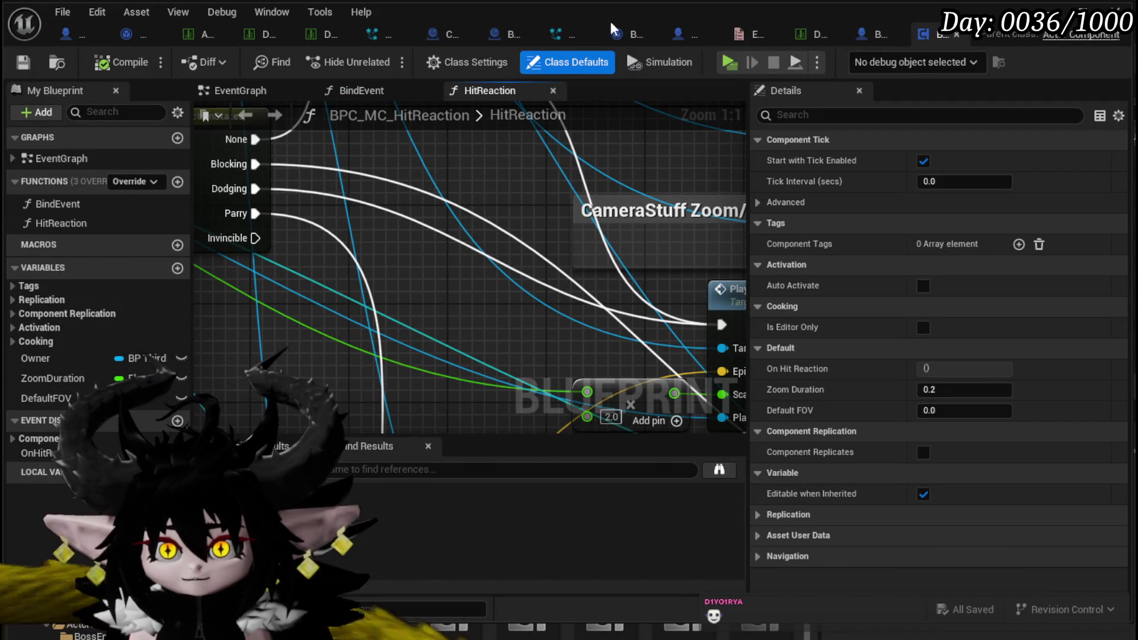
{"action": "left_click", "coordinate": [956, 34]}
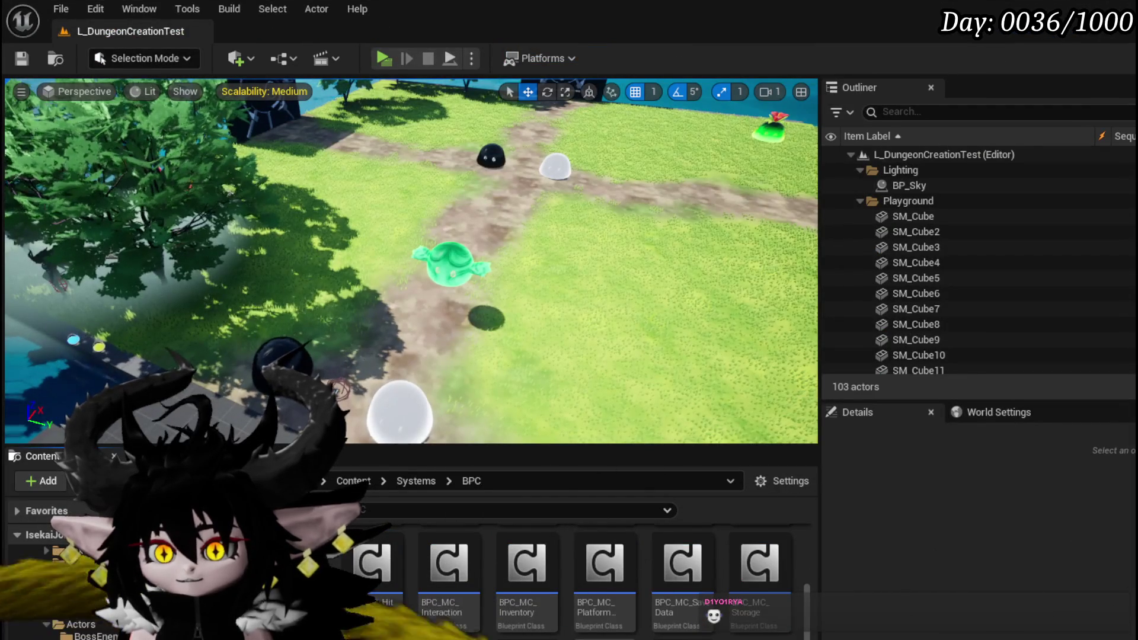
{"action": "double_click", "coordinate": [448, 563]}
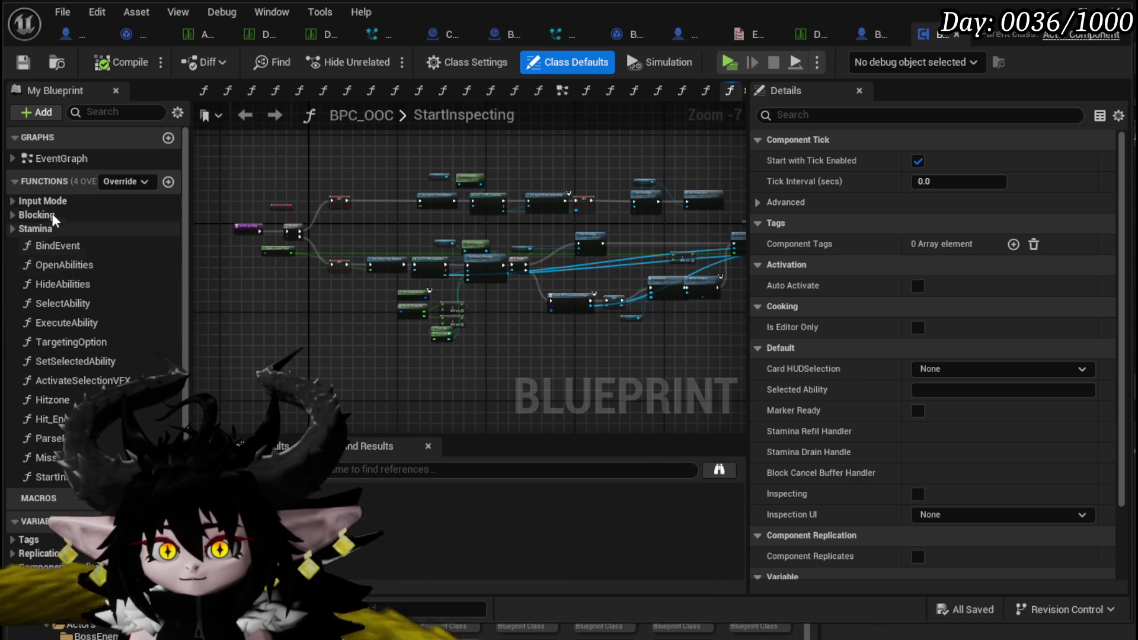
Open the ReleaseBlock function graph from the Blocking function group
{"action": "left_click", "coordinate": [13, 215]}
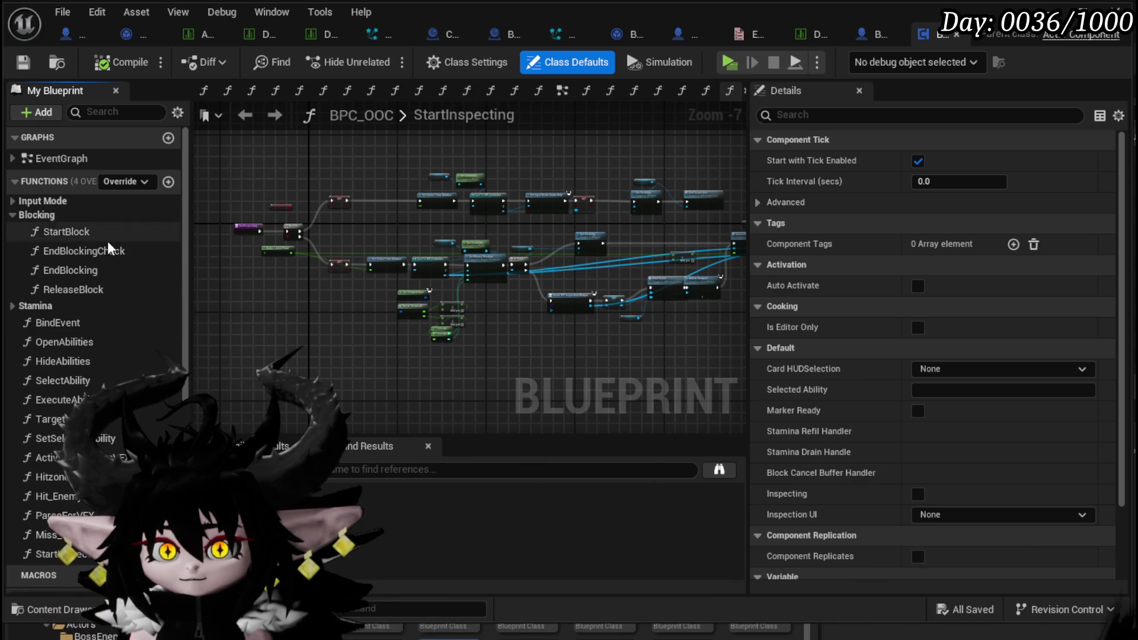
{"action": "left_click", "coordinate": [75, 289]}
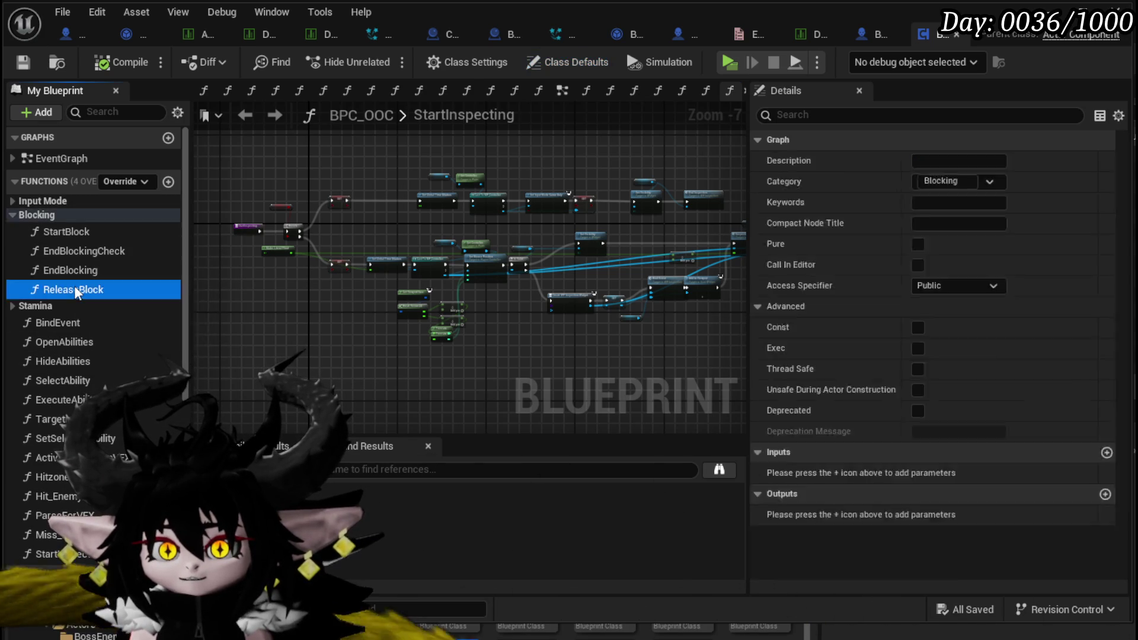
{"action": "double_click", "coordinate": [73, 288]}
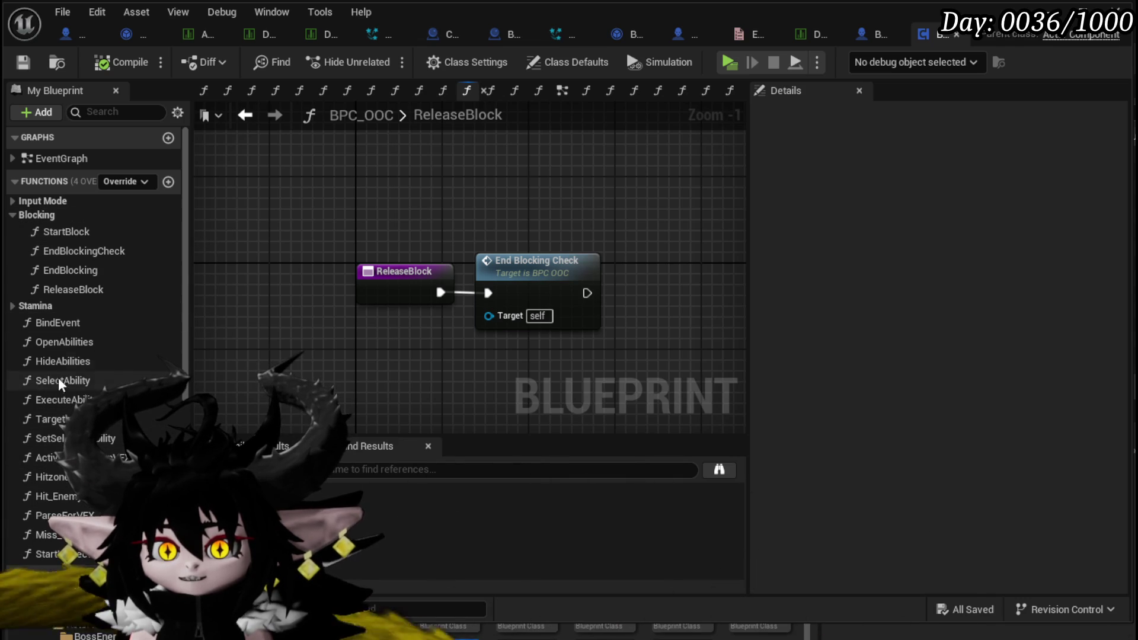
{"action": "scroll", "coordinate": [53, 374], "scroll_direction": "down", "scroll_amount": 3}
{"action": "scroll", "coordinate": [69, 508], "scroll_direction": "down", "scroll_amount": 5}
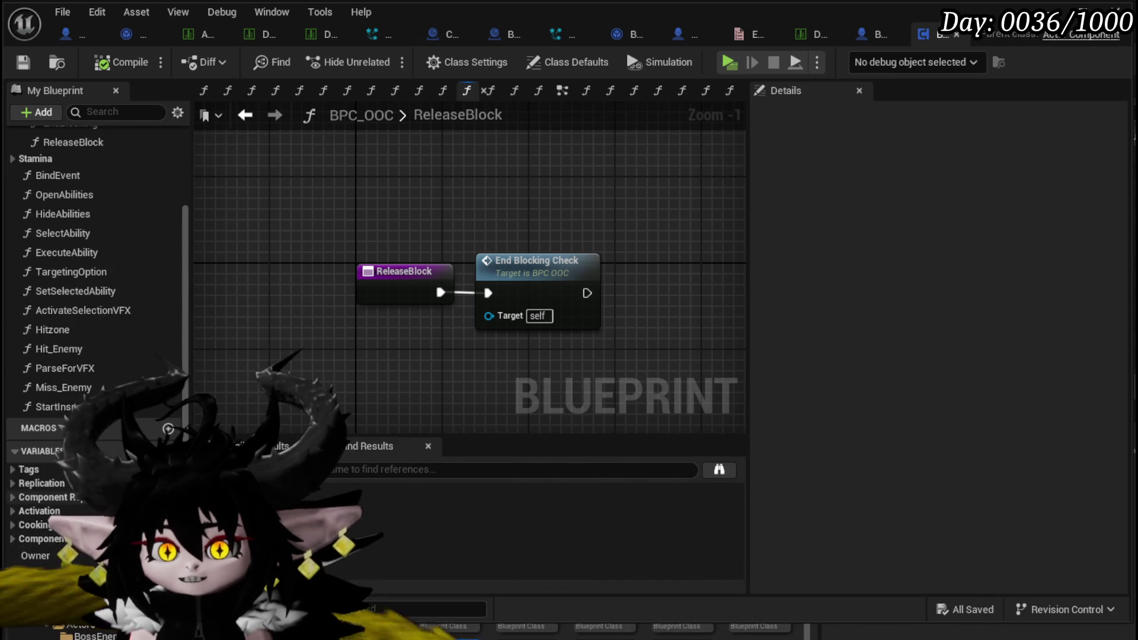
{"action": "scroll", "coordinate": [102, 389], "scroll_direction": "up", "scroll_amount": 3}
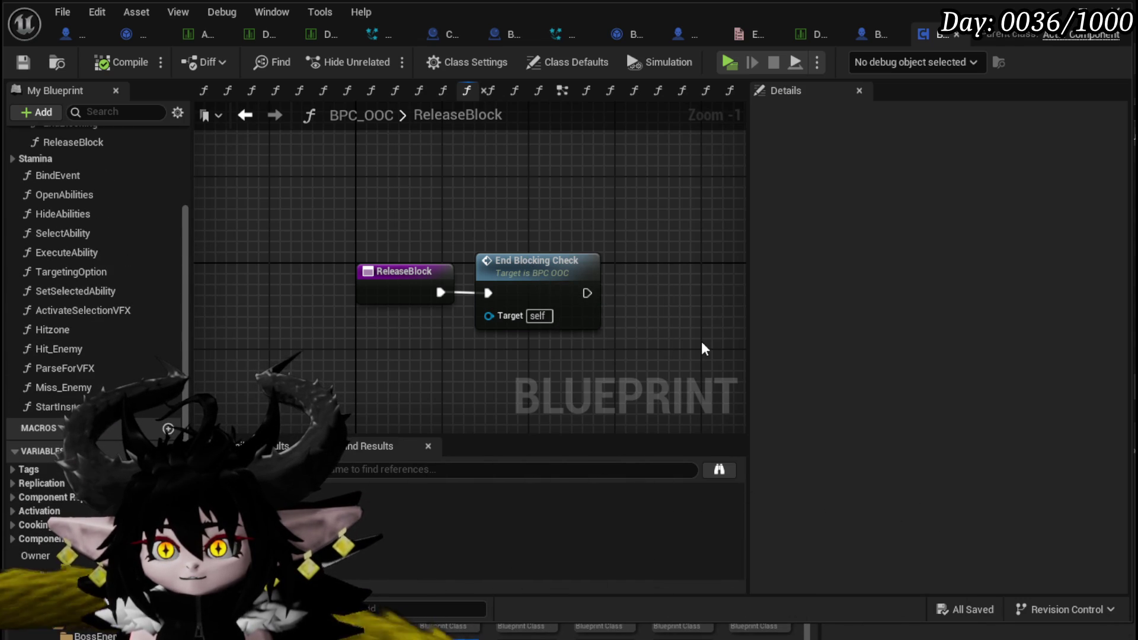
Follow into the End Blocking Check and End Blocking function graphs
{"action": "double_click", "coordinate": [564, 278]}
{"action": "scroll", "coordinate": [296, 318], "scroll_direction": "down", "scroll_amount": 3}
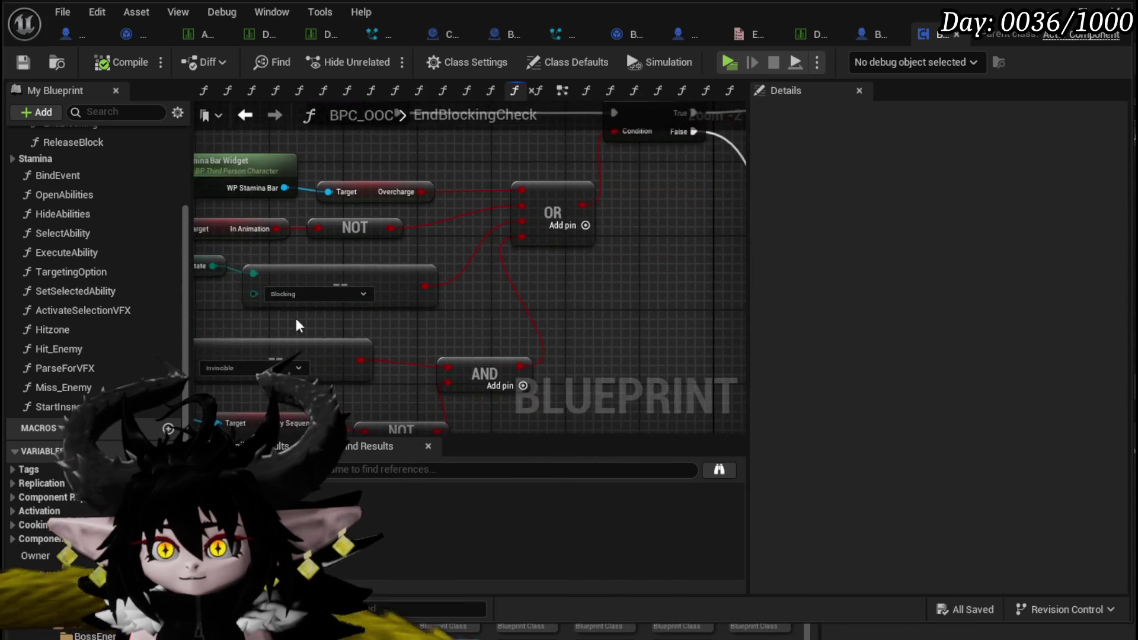
{"action": "scroll", "coordinate": [553, 319], "scroll_direction": "up", "scroll_amount": 3}
{"action": "mouse_move", "coordinate": [470, 191]}
{"action": "left_mouse_down"}
{"action": "mouse_move", "coordinate": [406, 216]}
{"action": "mouse_move", "coordinate": [325, 223]}
{"action": "mouse_move", "coordinate": [542, 225]}
{"action": "mouse_move", "coordinate": [506, 249]}
{"action": "mouse_move", "coordinate": [448, 236]}
{"action": "left_mouse_up"}
{"action": "double_click", "coordinate": [580, 191]}
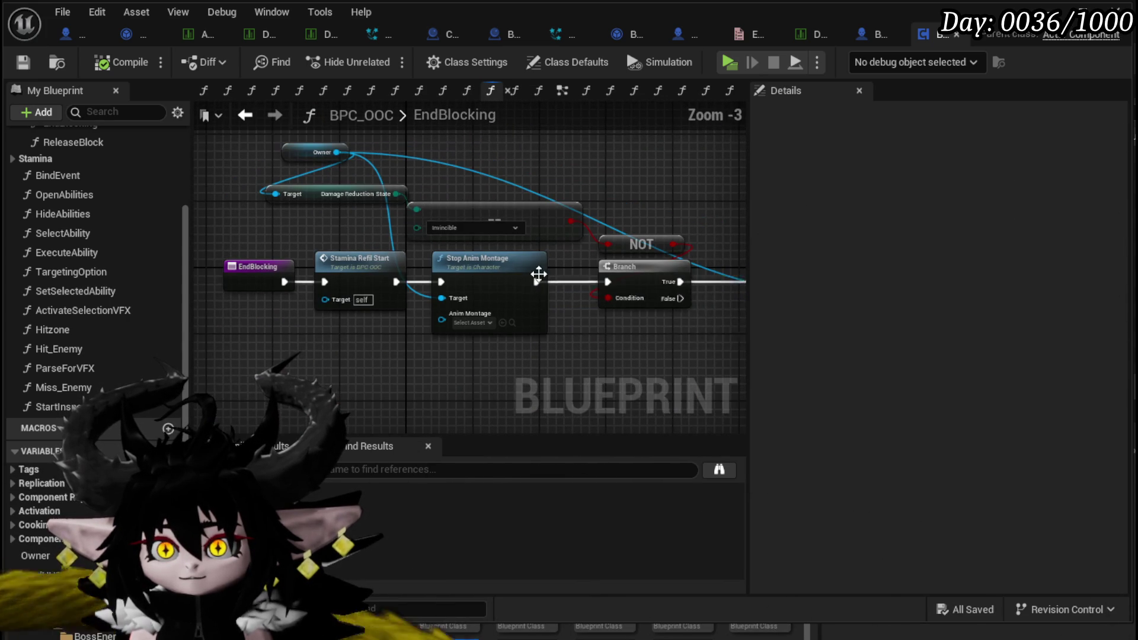
{"action": "left_click_drag", "start_coordinate": [340, 303], "coordinate": [338, 300]}
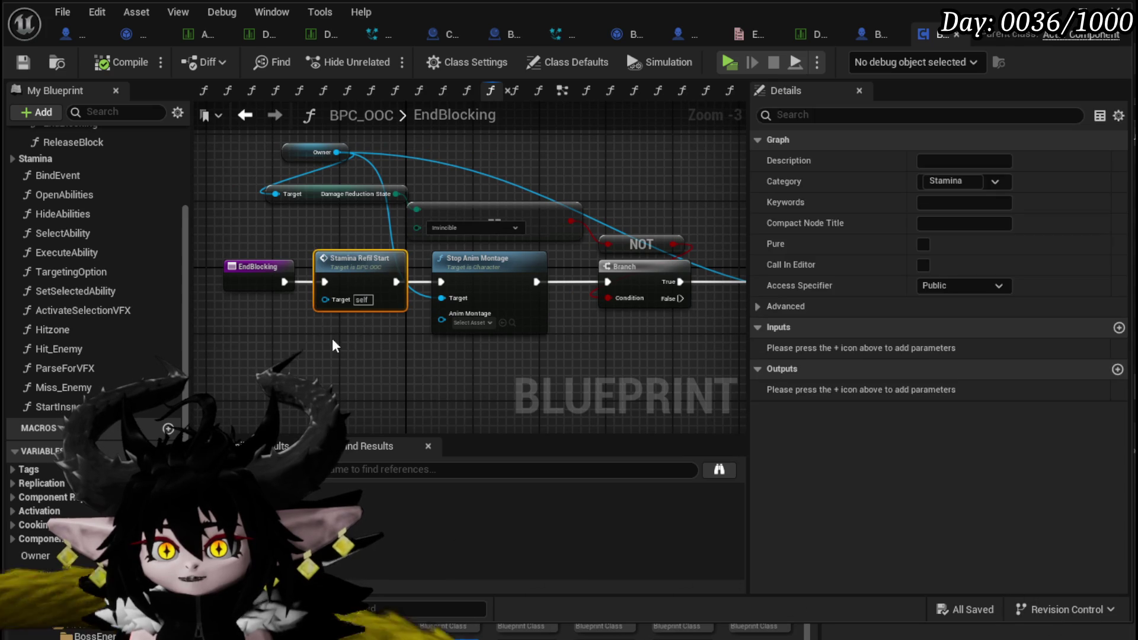
{"action": "left_click", "coordinate": [289, 232]}
{"action": "mouse_move", "coordinate": [325, 222]}
{"action": "left_mouse_down"}
{"action": "mouse_move", "coordinate": [56, 222]}
{"action": "mouse_move", "coordinate": [368, 208]}
{"action": "left_mouse_up"}
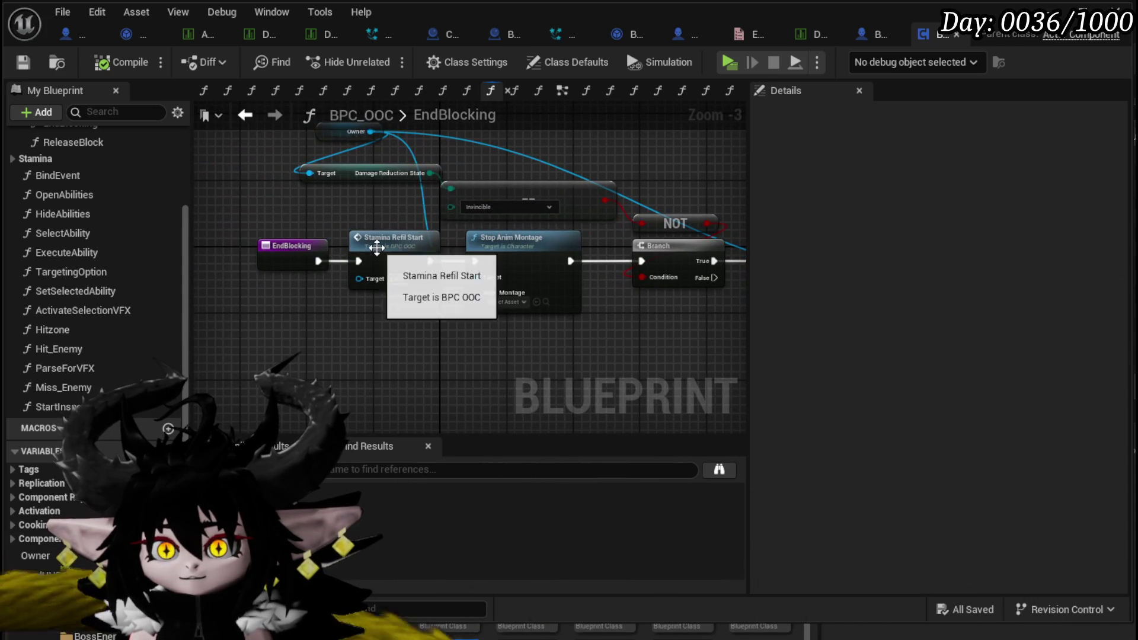
Open StaminaRefilStart, view its full refill timer chain, and widen the My Blueprint panel
{"action": "double_click", "coordinate": [376, 247]}
{"action": "left_click_drag", "start_coordinate": [407, 256], "coordinate": [200, 309]}
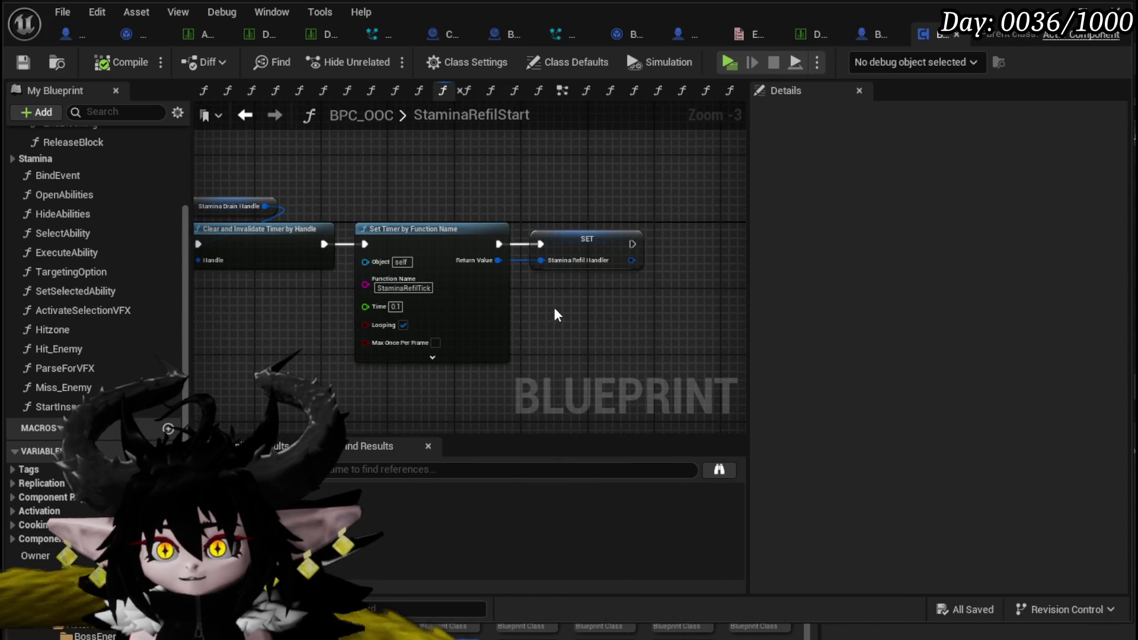
{"action": "left_click", "coordinate": [592, 240]}
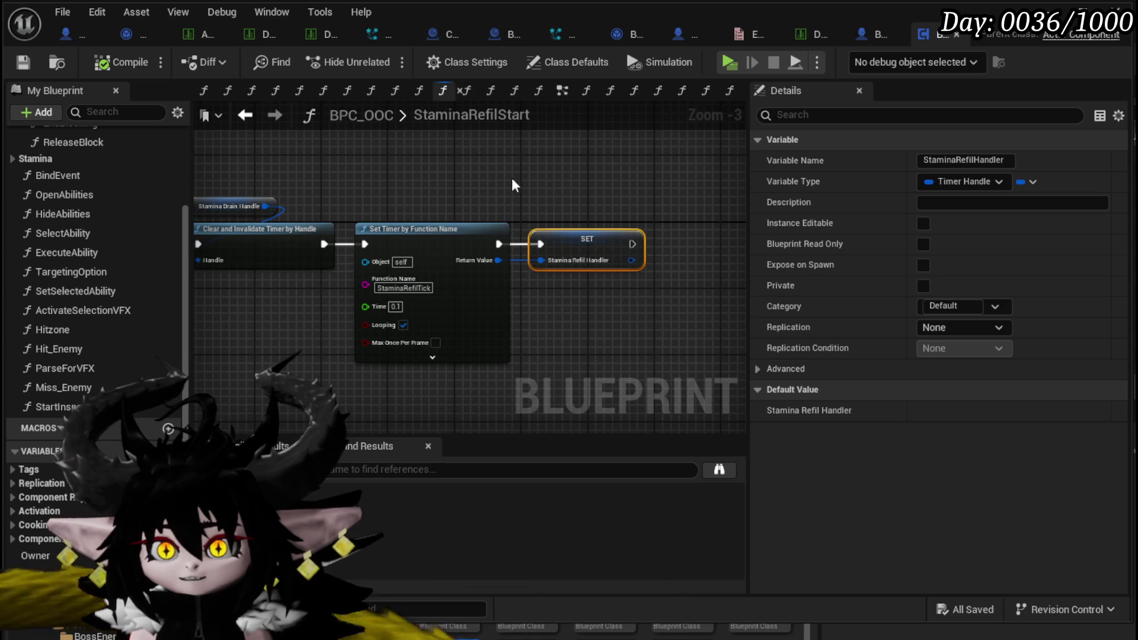
{"action": "left_click", "coordinate": [480, 177]}
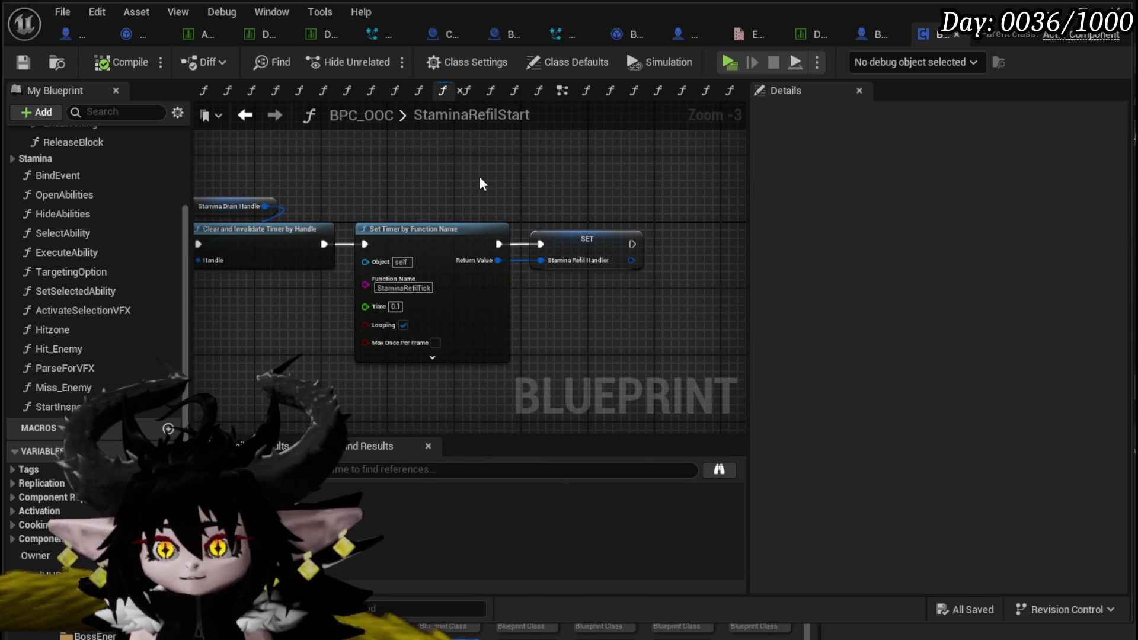
{"action": "left_click_drag", "start_coordinate": [480, 179], "coordinate": [603, 186]}
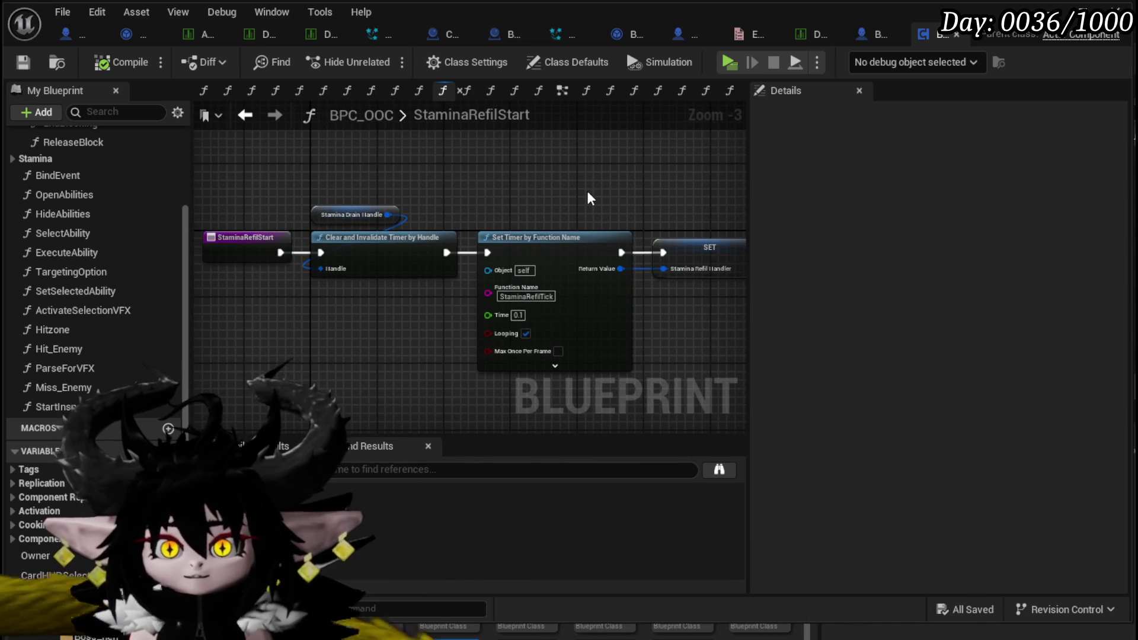
{"action": "left_click_drag", "start_coordinate": [589, 198], "coordinate": [646, 222]}
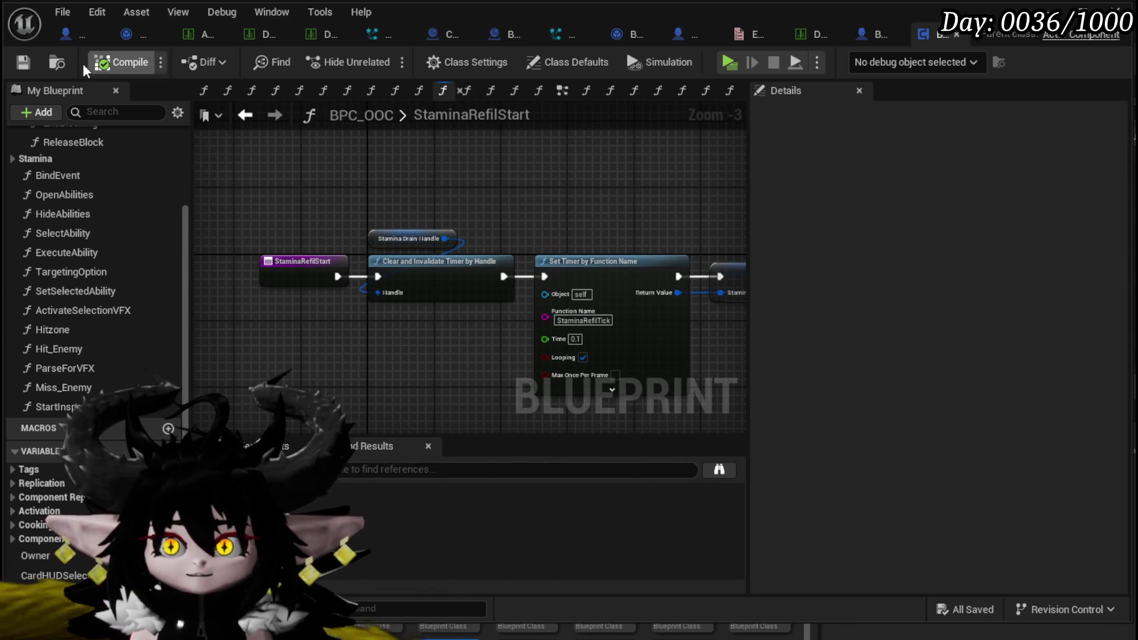
{"action": "scroll", "coordinate": [95, 356], "scroll_direction": "down", "scroll_amount": 5}
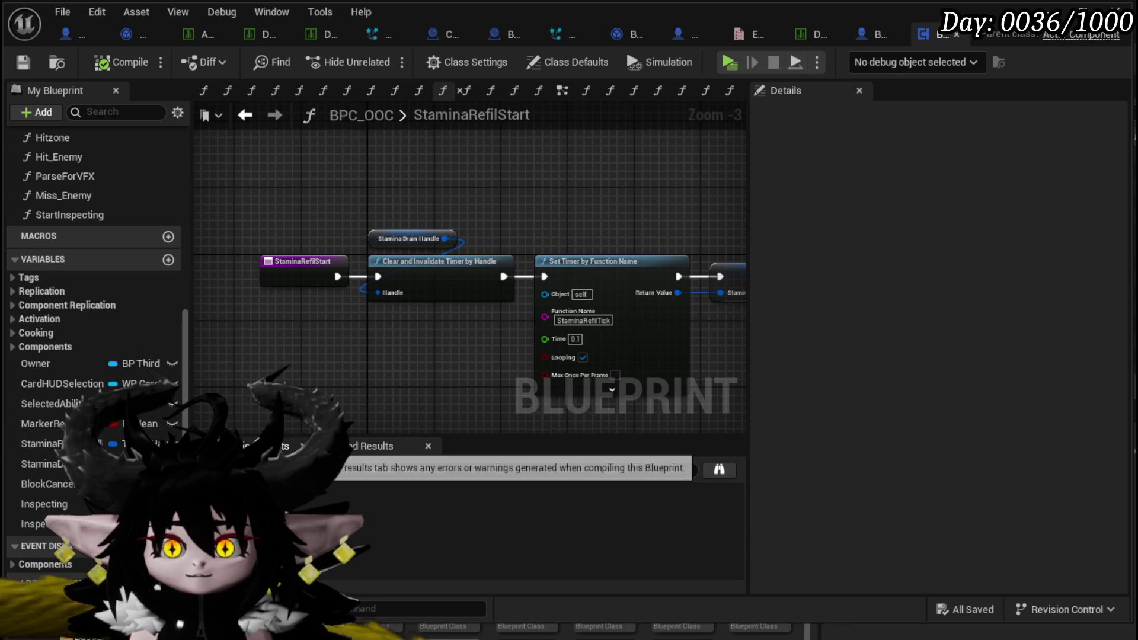
{"action": "left_click_drag", "start_coordinate": [190, 442], "coordinate": [293, 441]}
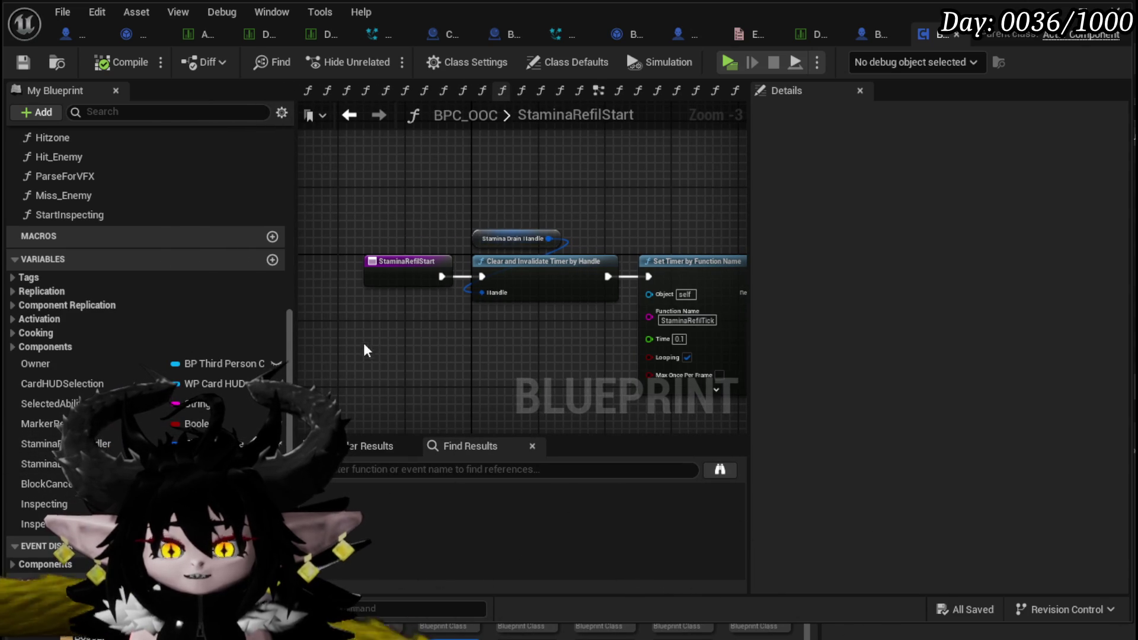
Switch to BP_ThirdPersonCharacter's EventGraph and drag in a BPC_OOC reference
{"action": "left_click", "coordinate": [863, 37]}
{"action": "scroll", "coordinate": [319, 258], "scroll_direction": "up", "scroll_amount": 3}
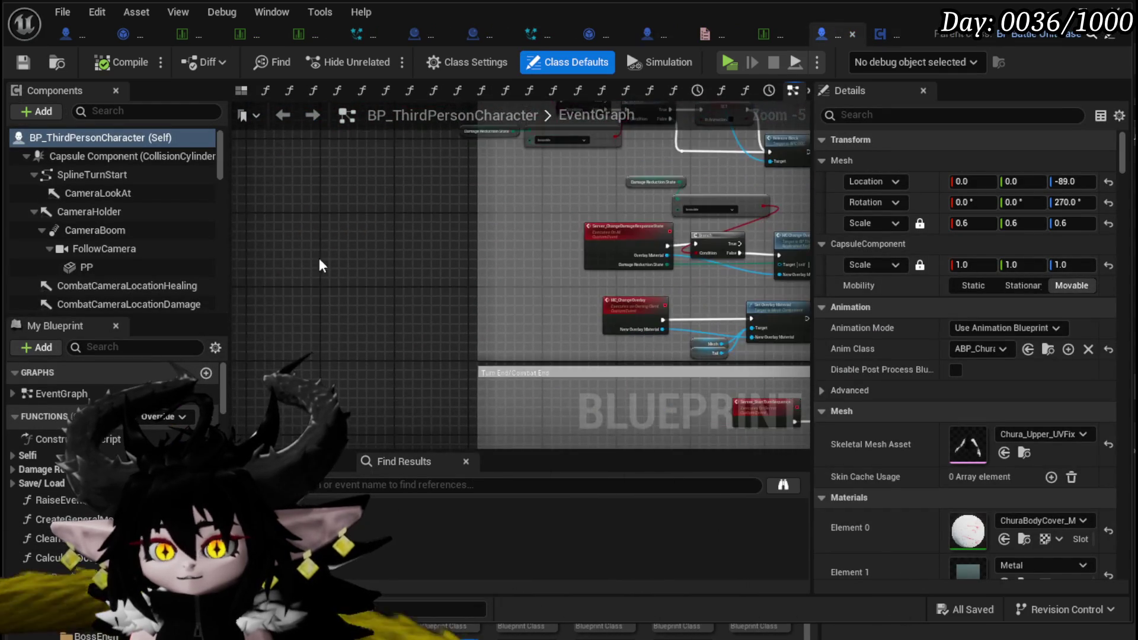
{"action": "scroll", "coordinate": [319, 264], "scroll_direction": "up", "scroll_amount": 1}
{"action": "scroll", "coordinate": [128, 276], "scroll_direction": "down", "scroll_amount": 10}
{"action": "scroll", "coordinate": [133, 272], "scroll_direction": "down", "scroll_amount": 5}
{"action": "left_click_drag", "start_coordinate": [71, 171], "coordinate": [492, 277]}
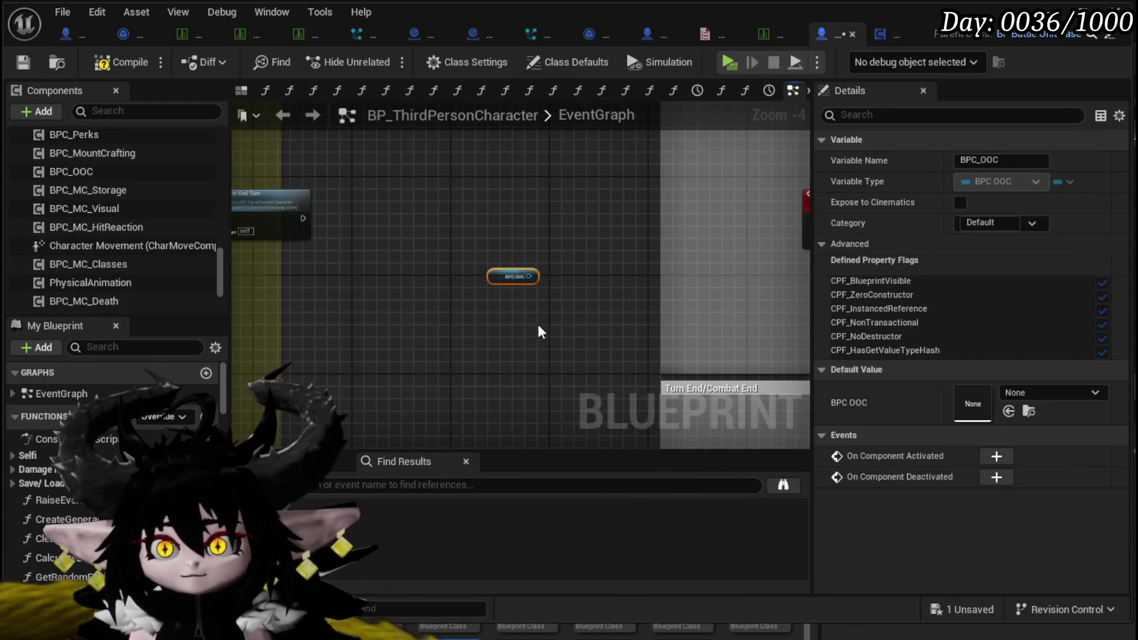
{"action": "scroll", "coordinate": [538, 325], "scroll_direction": "up", "scroll_amount": 3}
Add a Get Stamina Drain Handle node feeding a Pause Timer by Handle node
{"action": "left_click_drag", "start_coordinate": [364, 240], "coordinate": [377, 304]}
{"action": "type", "text": "get"}
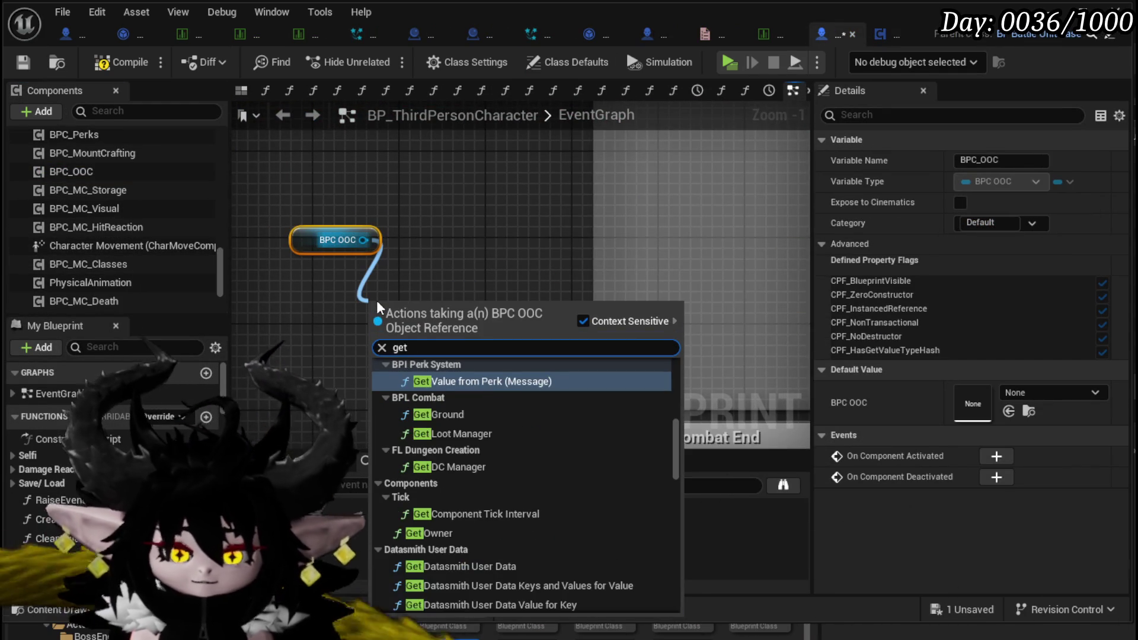
{"action": "type", "text": " stamin"}
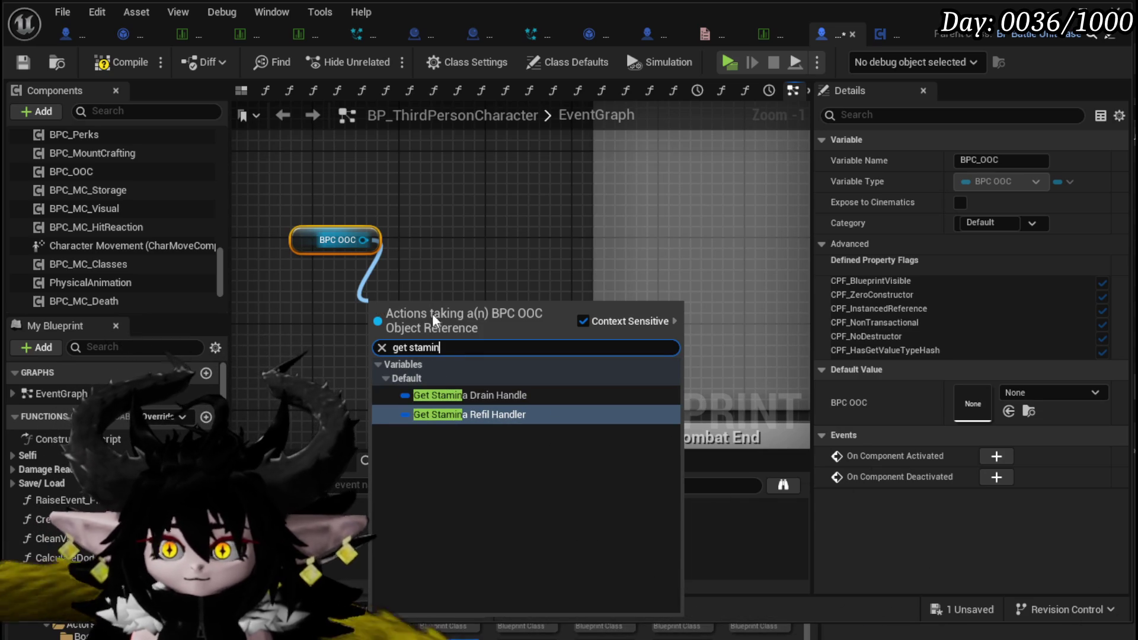
{"action": "left_click", "coordinate": [428, 393]}
{"action": "left_click_drag", "start_coordinate": [425, 295], "coordinate": [320, 263]}
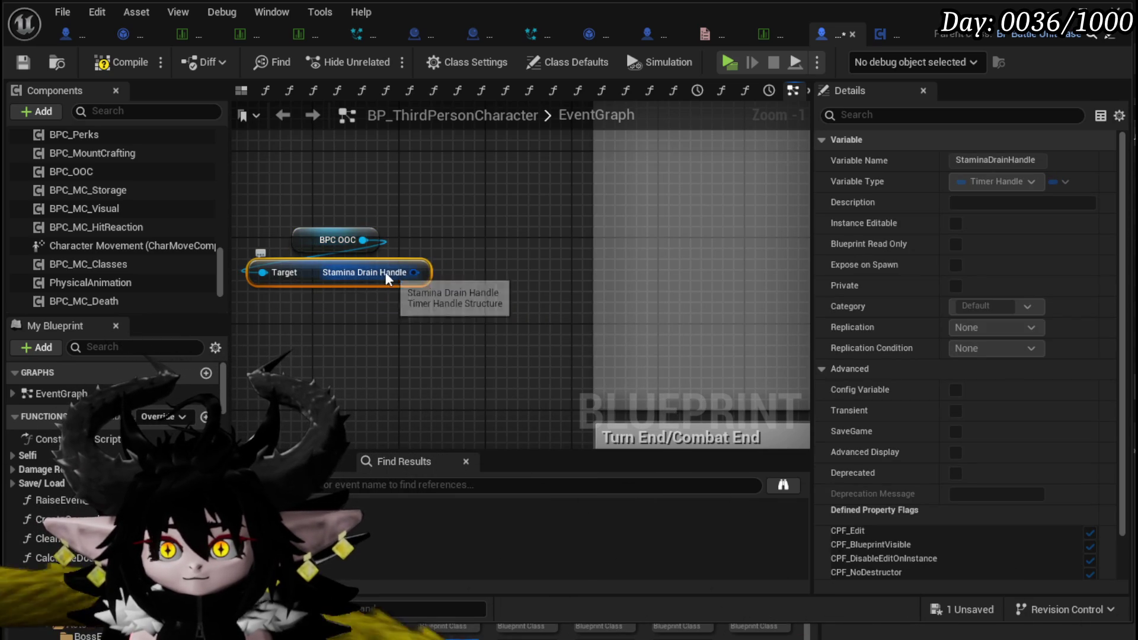
{"action": "left_click_drag", "start_coordinate": [414, 272], "coordinate": [500, 279]}
{"action": "type", "text": "Pais"}
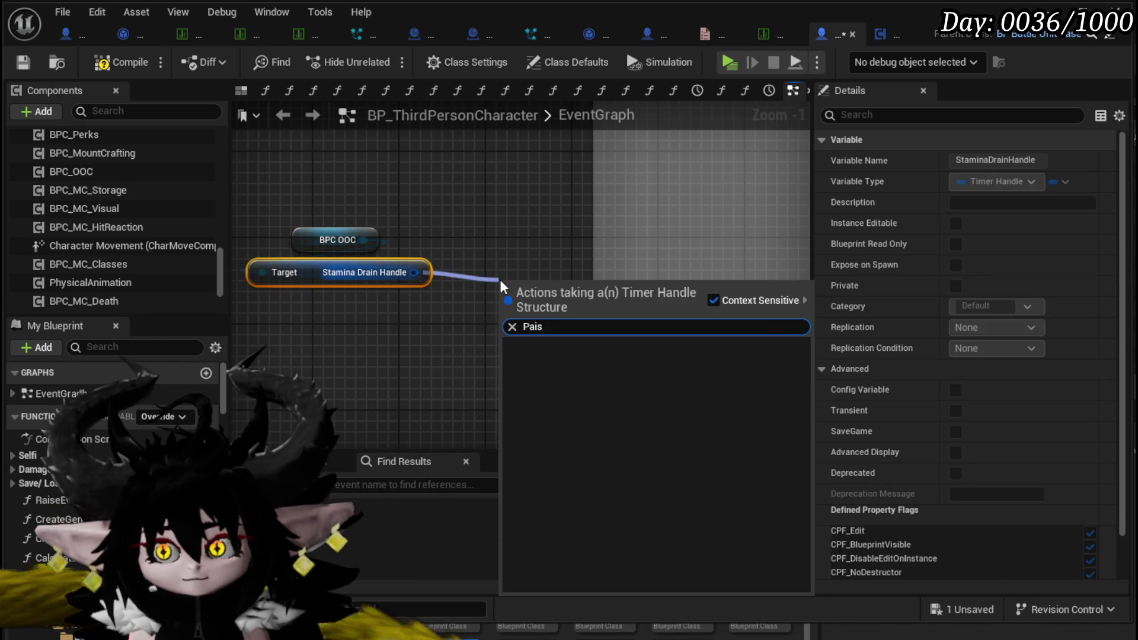
{"action": "key", "text": "BackSpace"}
{"action": "key", "text": "BackSpace"}
{"action": "type", "text": "use"}
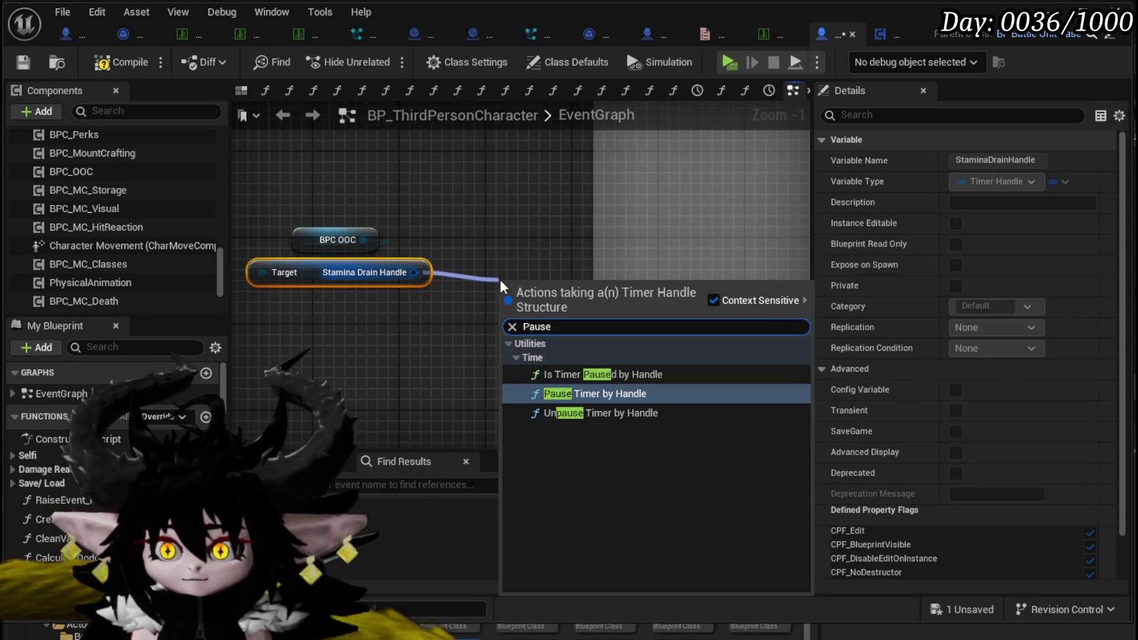
{"action": "left_click", "coordinate": [588, 393]}
{"action": "left_click_drag", "start_coordinate": [544, 285], "coordinate": [511, 240]}
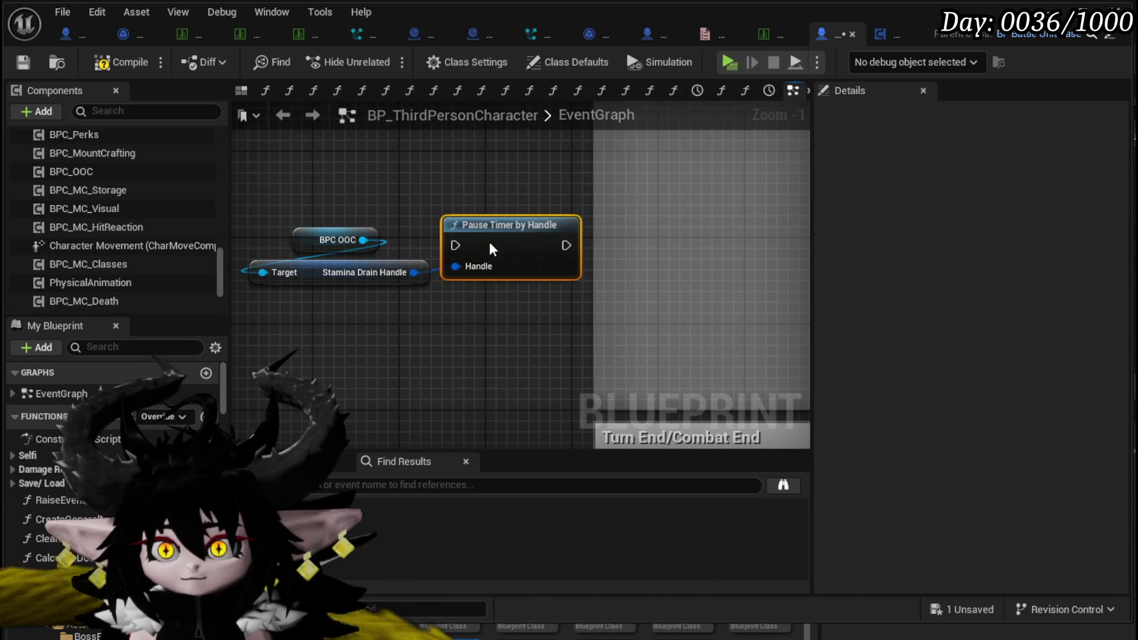
Select the three trial nodes and delete them
{"action": "mouse_move", "coordinate": [330, 342]}
{"action": "left_mouse_down"}
{"action": "mouse_move", "coordinate": [500, 200]}
{"action": "mouse_move", "coordinate": [503, 215]}
{"action": "left_mouse_up"}
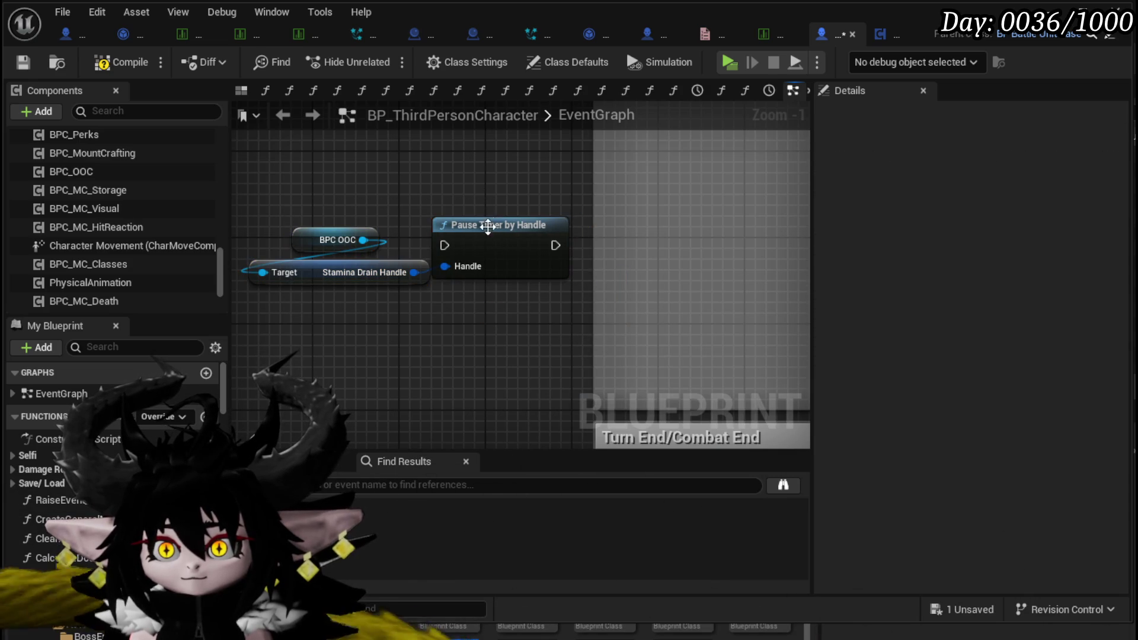
{"action": "left_click_drag", "start_coordinate": [501, 254], "coordinate": [501, 265]}
{"action": "left_click_drag", "start_coordinate": [343, 320], "coordinate": [517, 196]}
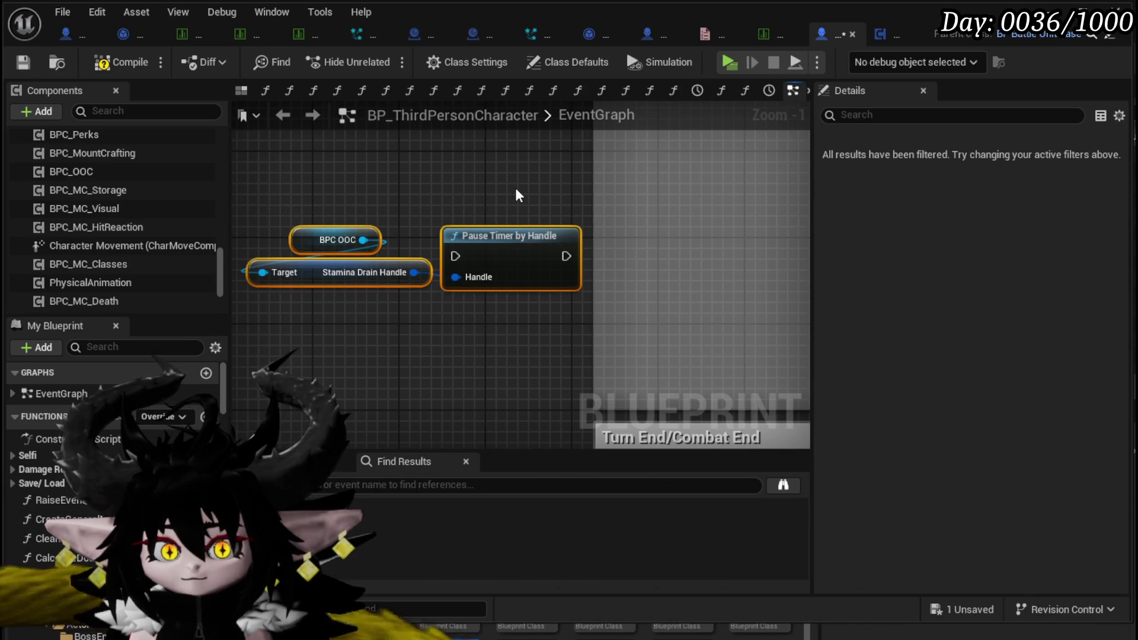
{"action": "key", "text": "Delete"}
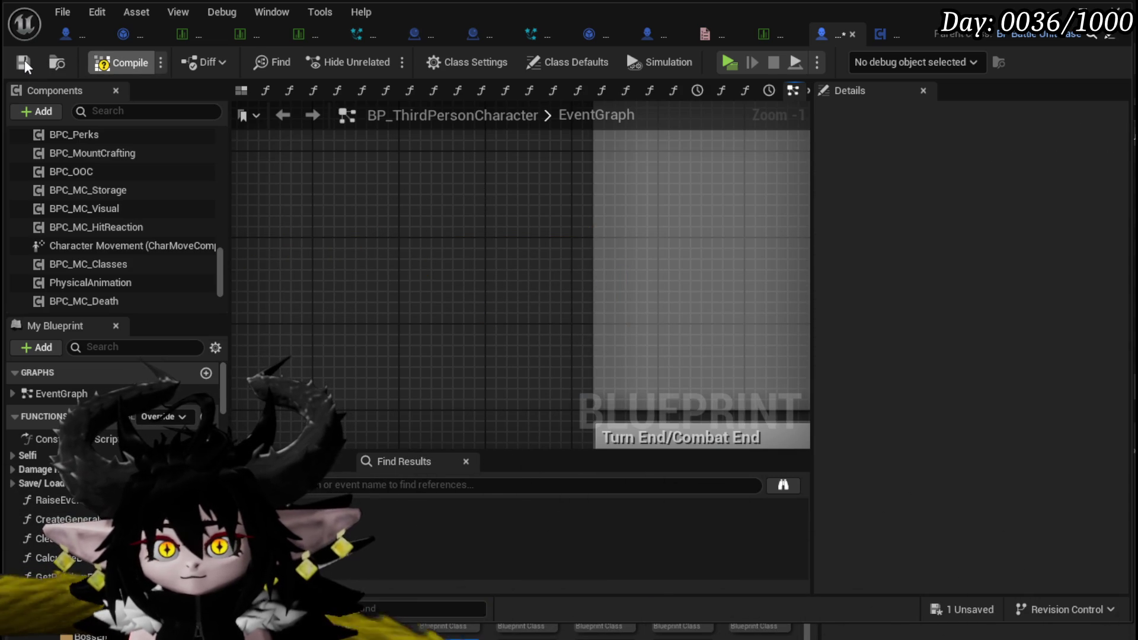
Save the character blueprint and pan the EventGraph to the ApplyAbilityCost section
{"action": "left_click", "coordinate": [24, 59]}
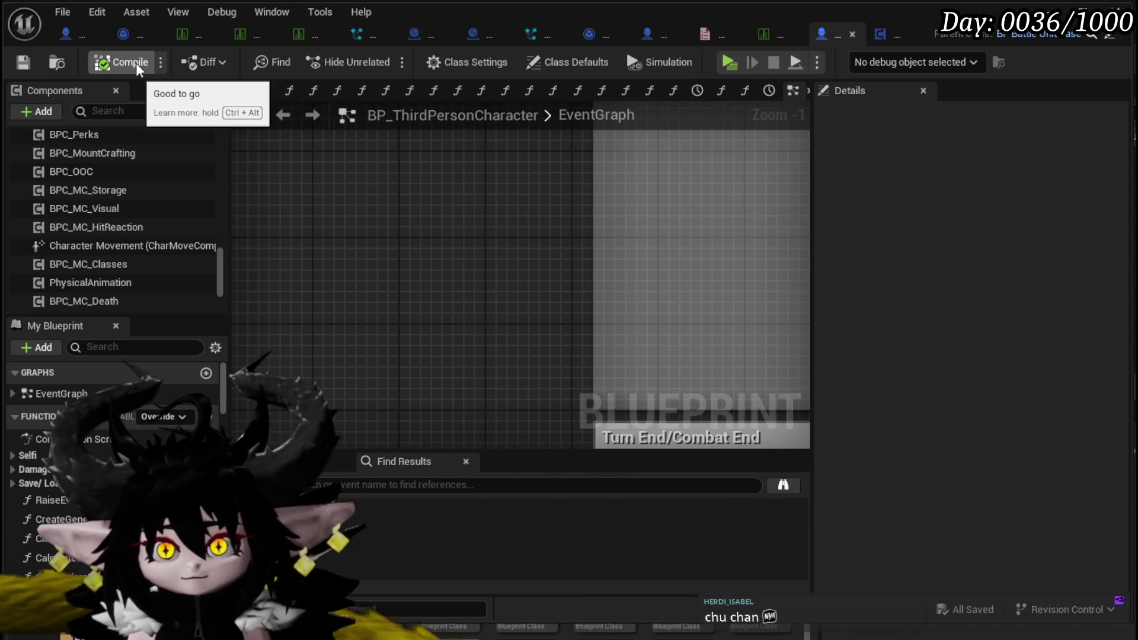
{"action": "scroll", "coordinate": [522, 204], "scroll_direction": "down", "scroll_amount": 9}
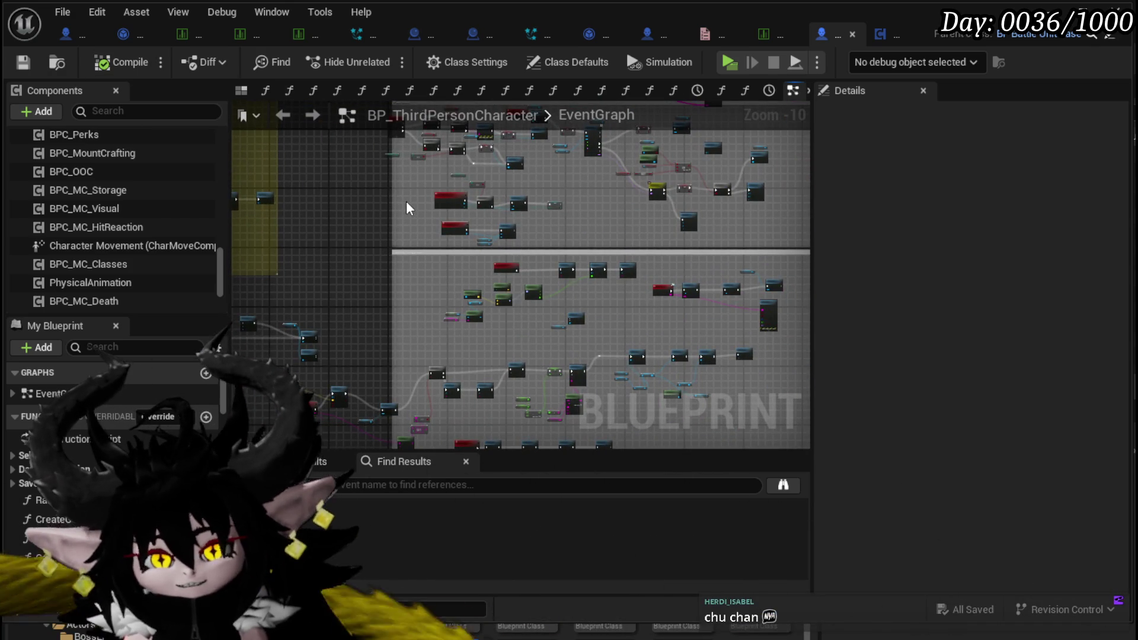
{"action": "mouse_move", "coordinate": [315, 296]}
{"action": "left_mouse_down"}
{"action": "mouse_move", "coordinate": [276, 140]}
{"action": "mouse_move", "coordinate": [332, 335]}
{"action": "left_mouse_up"}
{"action": "scroll", "coordinate": [482, 223], "scroll_direction": "up", "scroll_amount": 8}
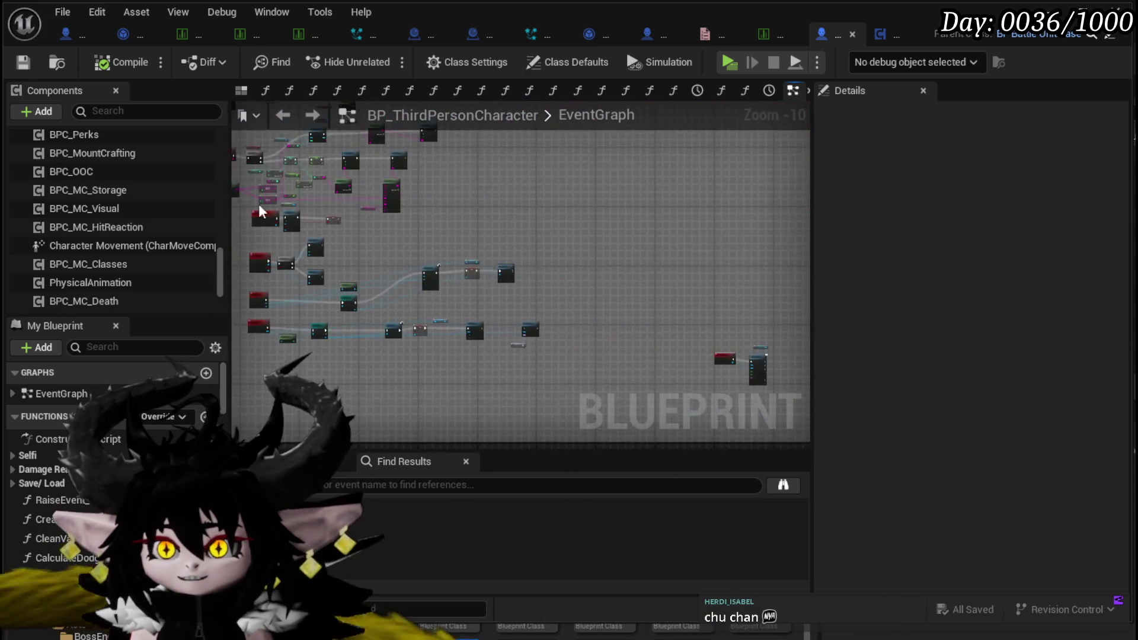
{"action": "mouse_move", "coordinate": [474, 207]}
{"action": "left_mouse_down"}
{"action": "mouse_move", "coordinate": [749, 237]}
{"action": "mouse_move", "coordinate": [762, 300]}
{"action": "mouse_move", "coordinate": [553, 338]}
{"action": "mouse_move", "coordinate": [533, 355]}
{"action": "mouse_move", "coordinate": [572, 343]}
{"action": "mouse_move", "coordinate": [622, 183]}
{"action": "mouse_move", "coordinate": [375, 203]}
{"action": "mouse_move", "coordinate": [398, 326]}
{"action": "left_mouse_up"}
Search the graph for StartTurn references, then return to BPC_OOC's StaminaRefilStart
{"action": "scroll", "coordinate": [622, 184], "scroll_direction": "down", "scroll_amount": 2}
{"action": "scroll", "coordinate": [398, 325], "scroll_direction": "down", "scroll_amount": 2}
{"action": "scroll", "coordinate": [430, 269], "scroll_direction": "up", "scroll_amount": 1}
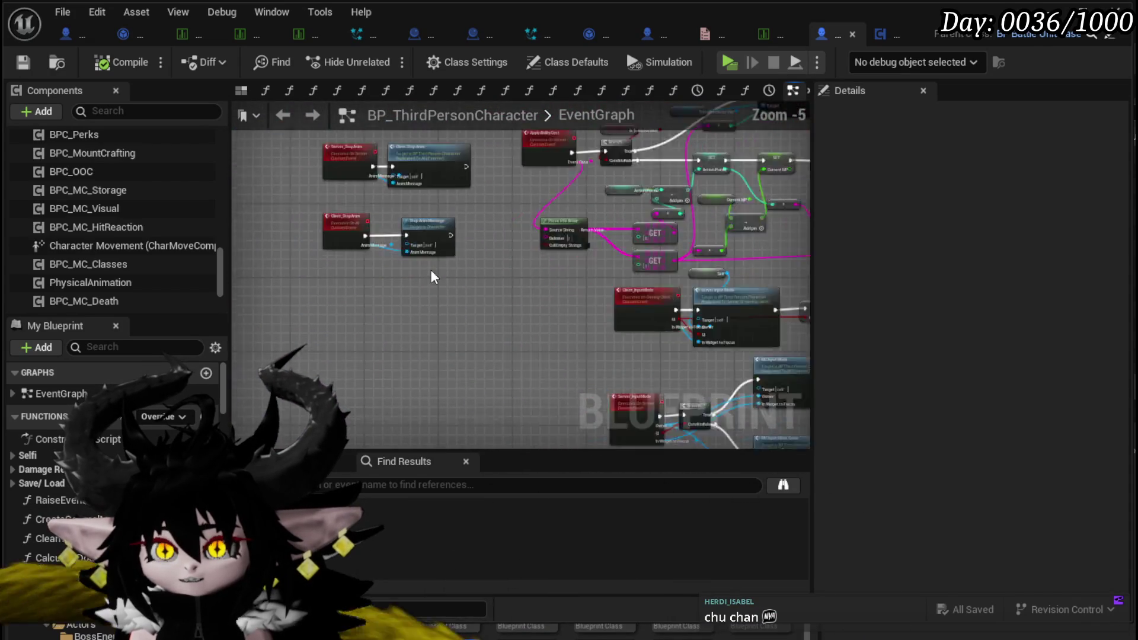
{"action": "scroll", "coordinate": [431, 269], "scroll_direction": "up", "scroll_amount": 2}
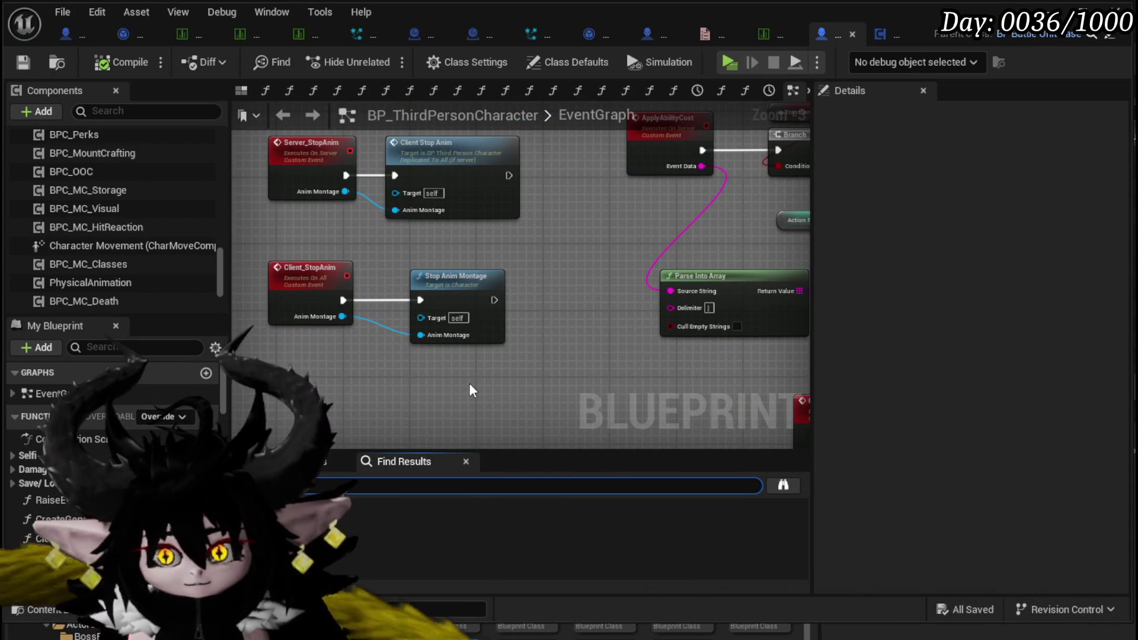
{"action": "key", "text": "Return"}
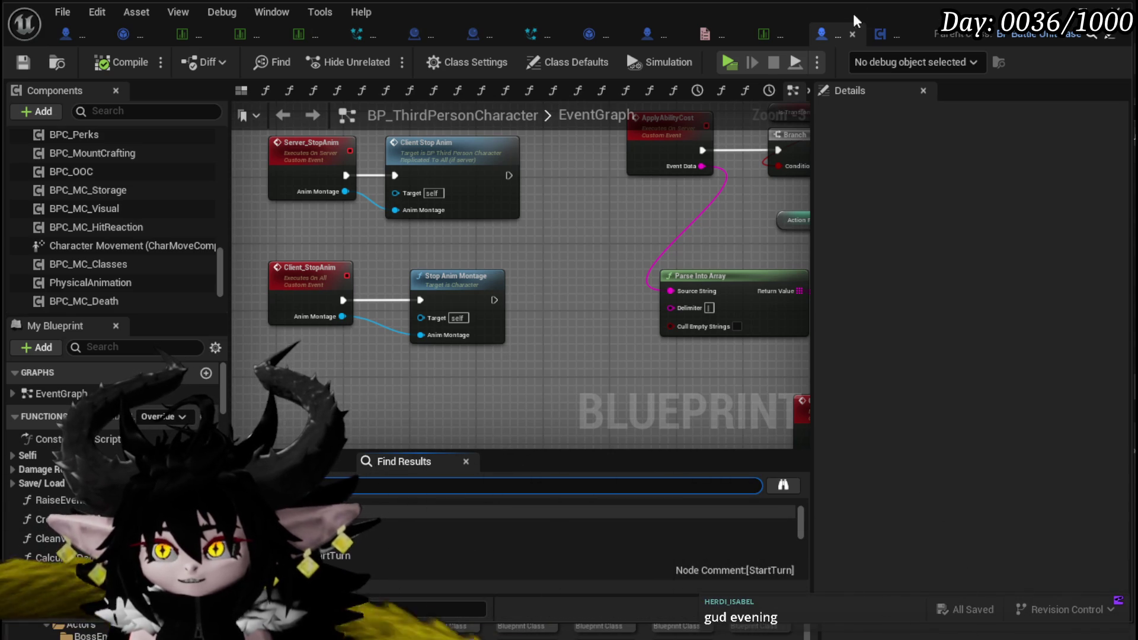
{"action": "left_click", "coordinate": [890, 38]}
Review the refill timer nodes, then open StaminaRefilTick from the Stamina function group
{"action": "mouse_move", "coordinate": [641, 212]}
{"action": "left_mouse_down"}
{"action": "mouse_move", "coordinate": [513, 191]}
{"action": "mouse_move", "coordinate": [348, 188]}
{"action": "mouse_move", "coordinate": [436, 188]}
{"action": "mouse_move", "coordinate": [563, 163]}
{"action": "left_mouse_up"}
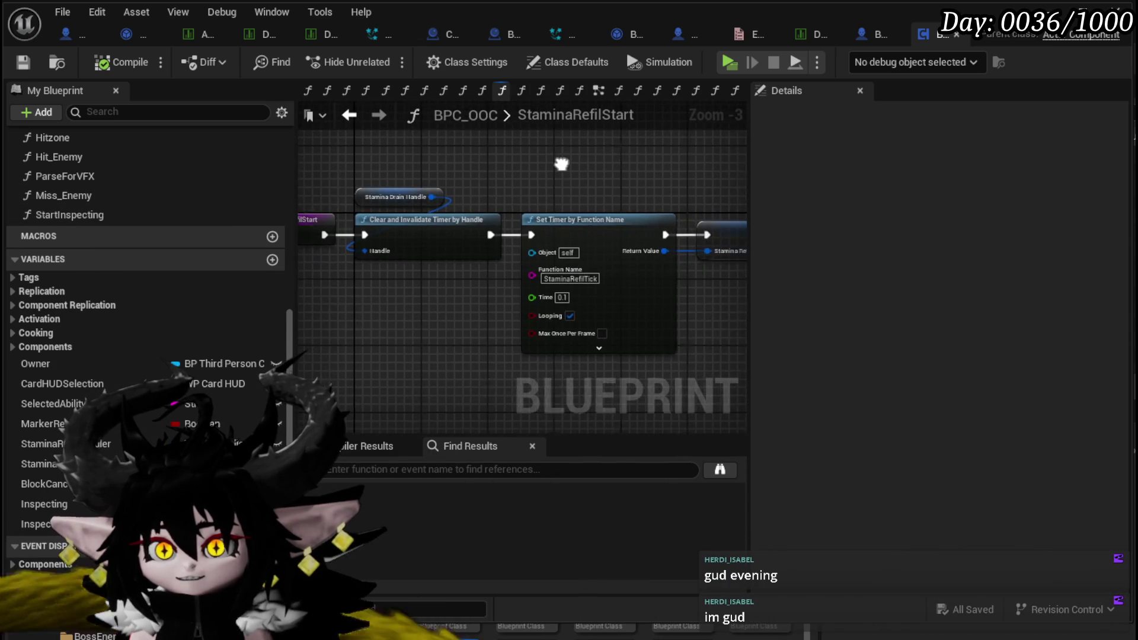
{"action": "left_click", "coordinate": [552, 204]}
{"action": "mouse_move", "coordinate": [419, 371]}
{"action": "left_mouse_down"}
{"action": "mouse_move", "coordinate": [727, 268]}
{"action": "mouse_move", "coordinate": [741, 274]}
{"action": "left_mouse_up"}
{"action": "scroll", "coordinate": [74, 201], "scroll_direction": "up", "scroll_amount": 5}
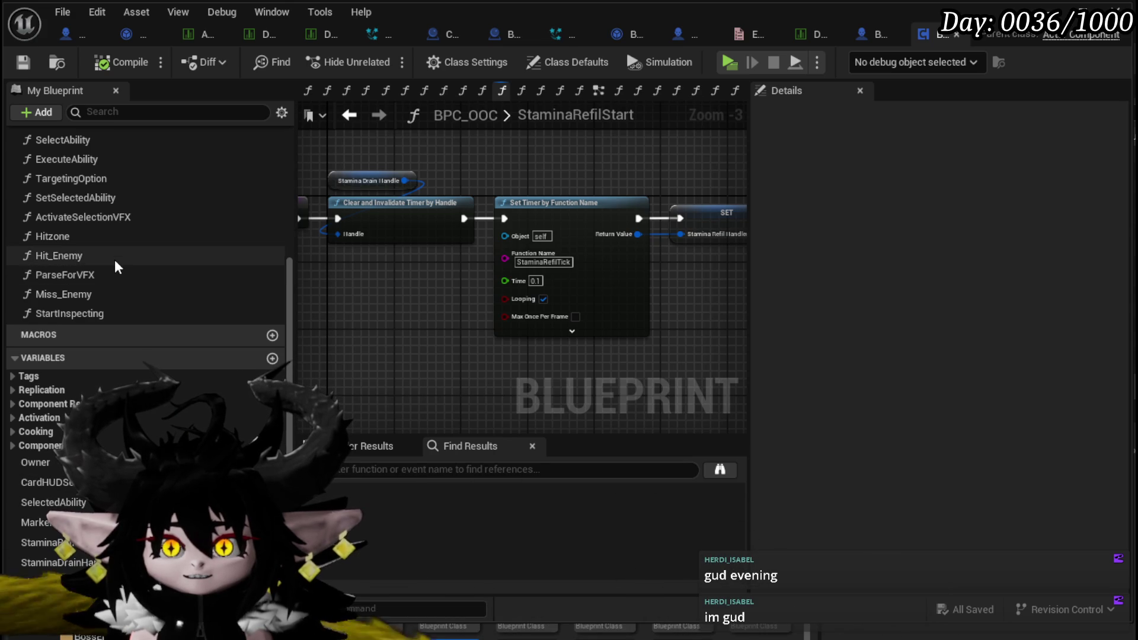
{"action": "scroll", "coordinate": [112, 220], "scroll_direction": "up", "scroll_amount": 3}
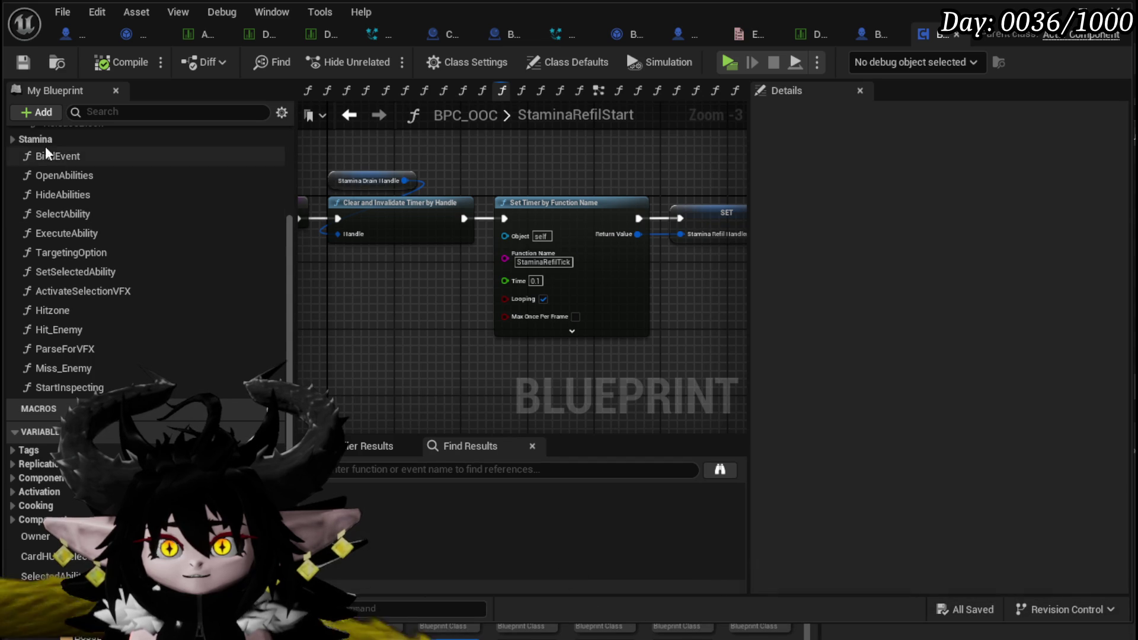
{"action": "left_click", "coordinate": [13, 139]}
{"action": "double_click", "coordinate": [84, 214]}
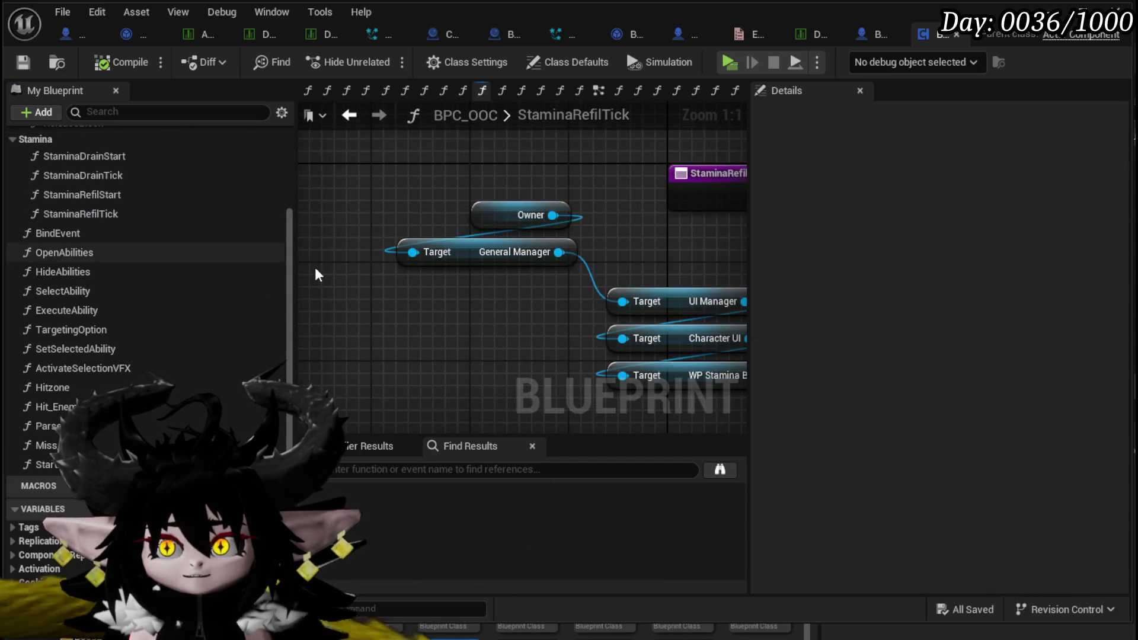
Insert a Branch after the StaminaRefilTick entry, moving the Owner and General Manager nodes down
{"action": "scroll", "coordinate": [709, 256], "scroll_direction": "up", "scroll_amount": 2}
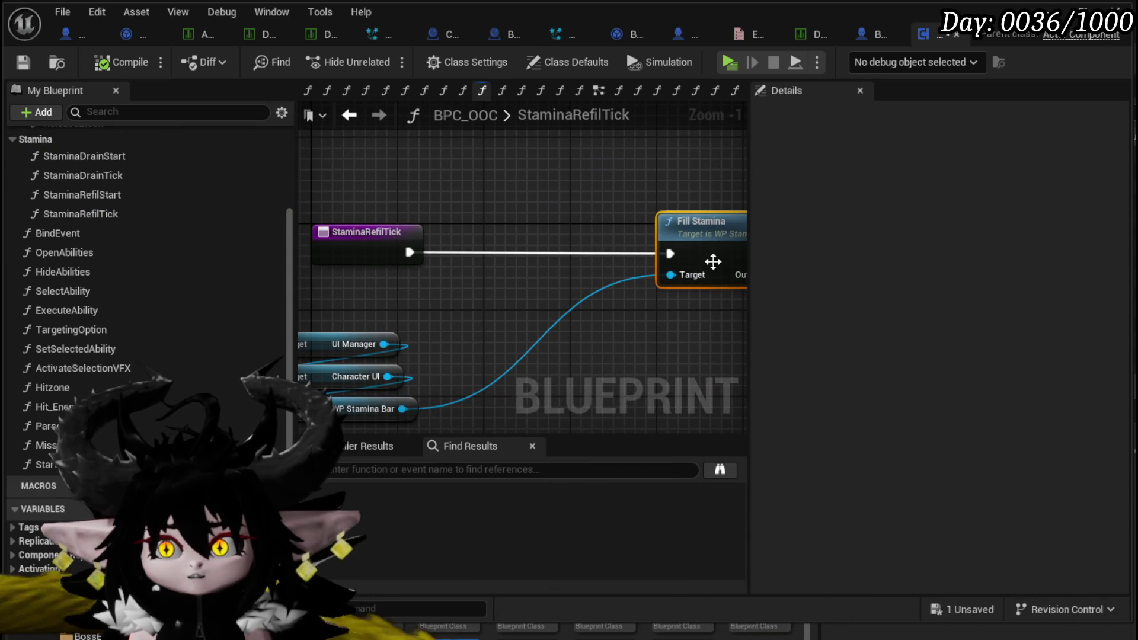
{"action": "mouse_move", "coordinate": [409, 256]}
{"action": "left_mouse_down"}
{"action": "mouse_move", "coordinate": [507, 243]}
{"action": "mouse_move", "coordinate": [362, 240]}
{"action": "left_mouse_up"}
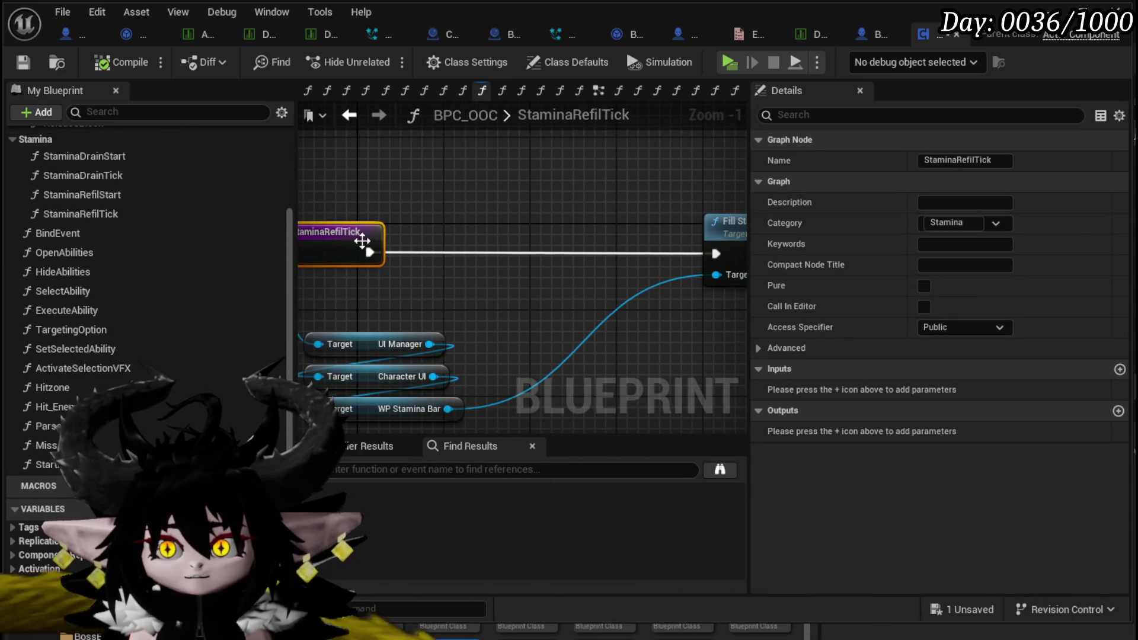
{"action": "left_click", "coordinate": [461, 272]}
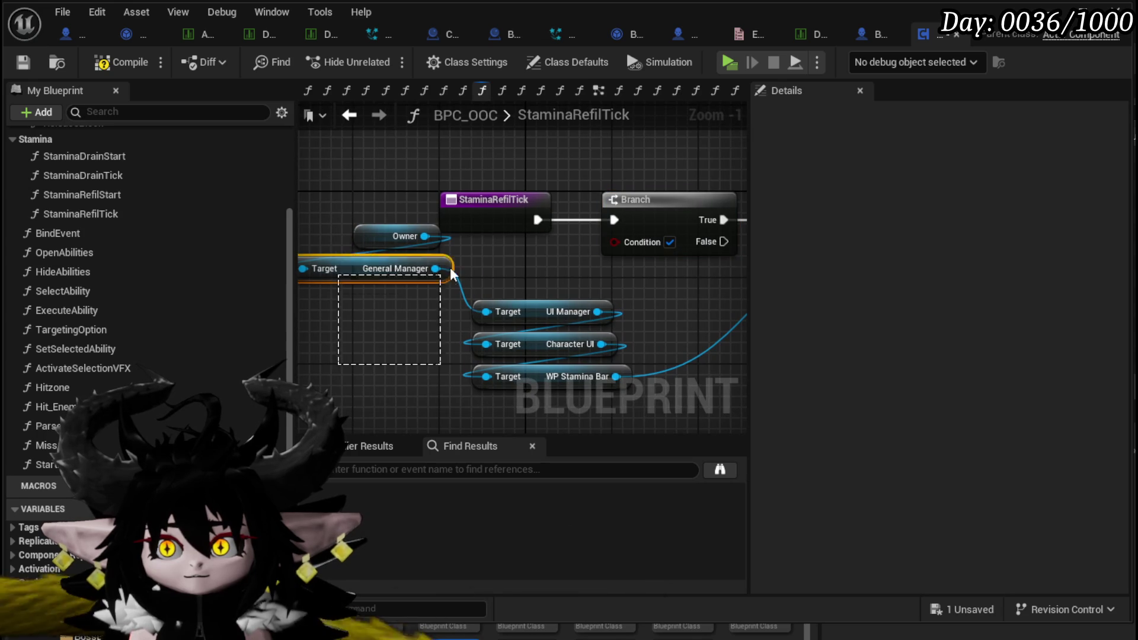
{"action": "left_click_drag", "start_coordinate": [513, 237], "coordinate": [511, 241]}
{"action": "left_click_drag", "start_coordinate": [379, 268], "coordinate": [351, 379]}
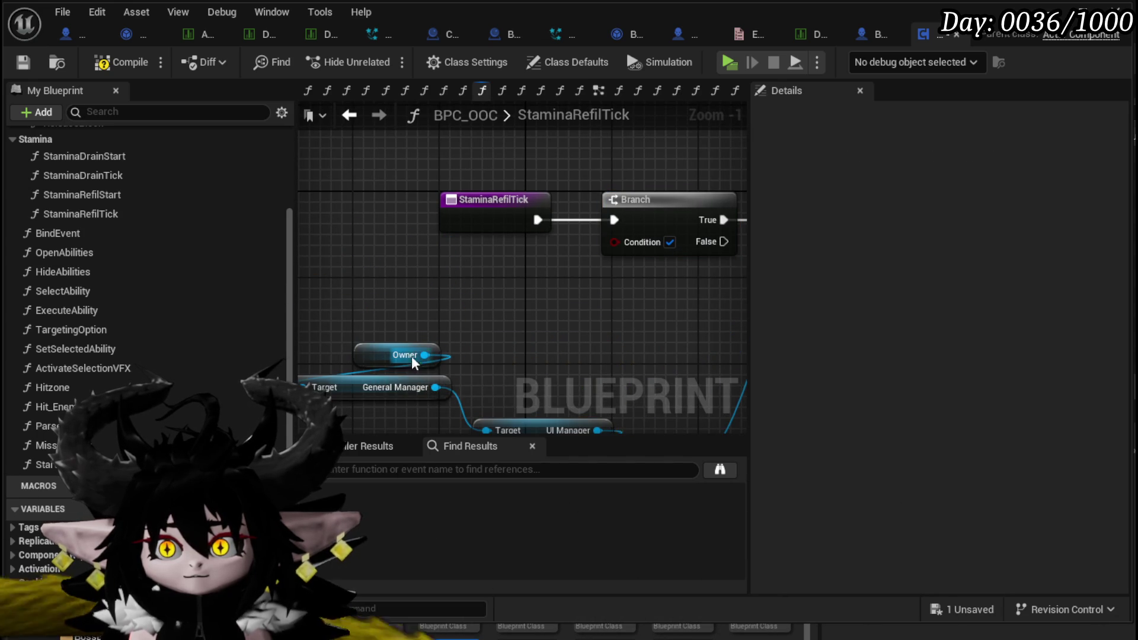
Wire Owner's Get Active Turn into the Branch condition and False into Fill Stamina
{"action": "left_click_drag", "start_coordinate": [505, 328], "coordinate": [535, 324]}
{"action": "type", "text": "active turn"}
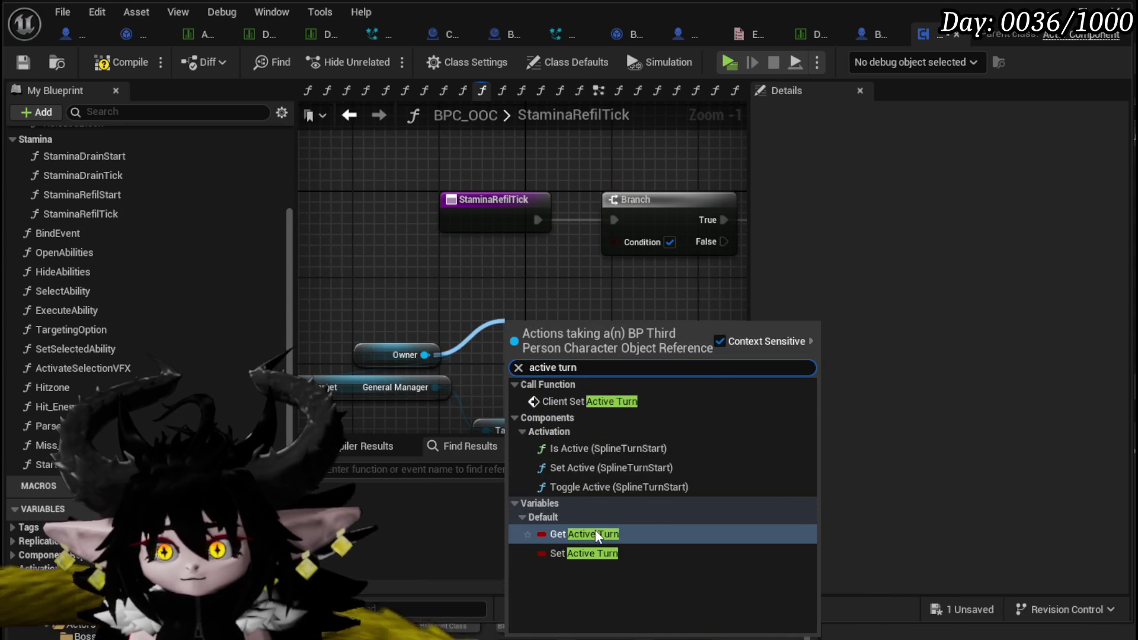
{"action": "left_click", "coordinate": [593, 534]}
{"action": "left_click_drag", "start_coordinate": [632, 333], "coordinate": [636, 242]}
{"action": "mouse_move", "coordinate": [680, 273]}
{"action": "left_mouse_down"}
{"action": "mouse_move", "coordinate": [375, 272]}
{"action": "mouse_move", "coordinate": [545, 258]}
{"action": "left_mouse_up"}
{"action": "left_click_drag", "start_coordinate": [584, 251], "coordinate": [581, 272]}
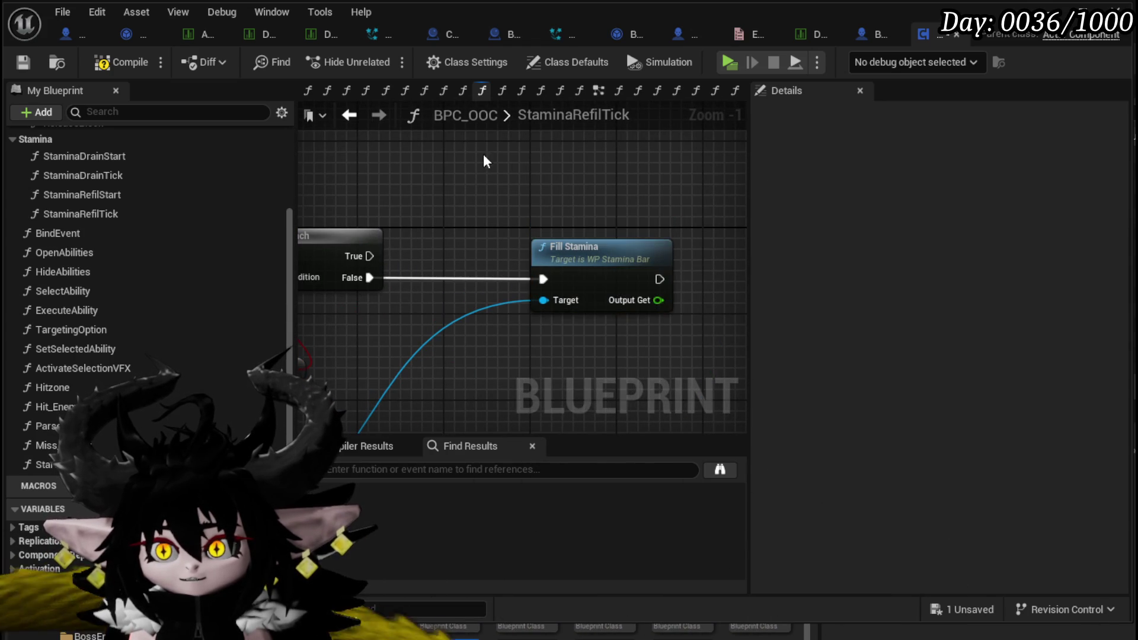
Compile BPC_OOC, save BP_ThirdPersonCharacter, and return to the level editor
{"action": "scroll", "coordinate": [484, 162], "scroll_direction": "down", "scroll_amount": 3}
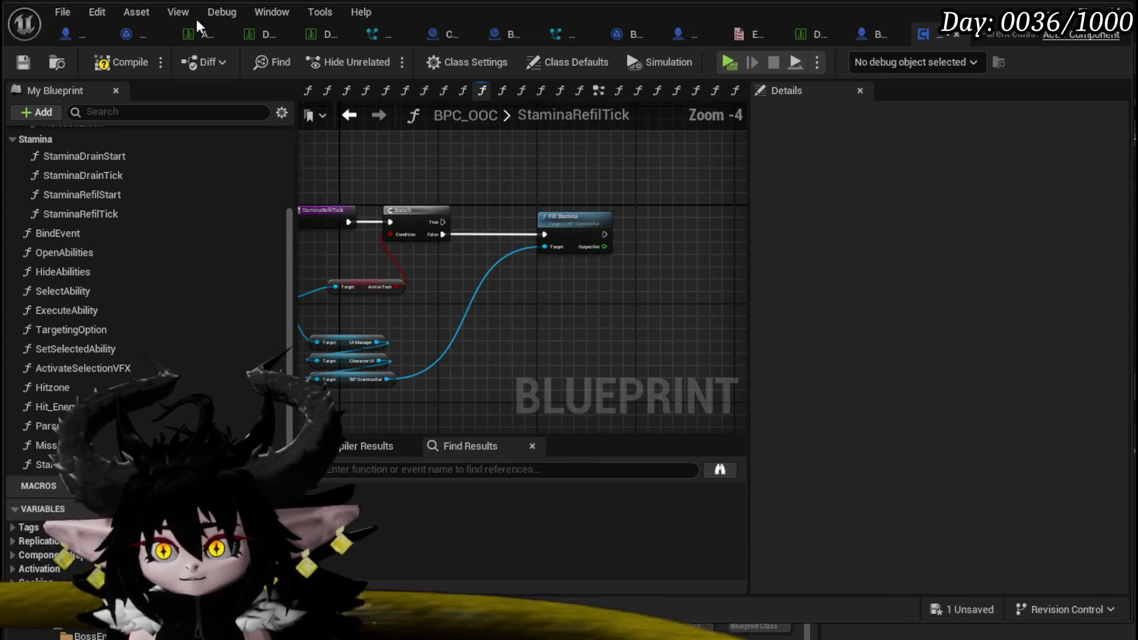
{"action": "left_click", "coordinate": [20, 59]}
{"action": "left_click", "coordinate": [873, 42]}
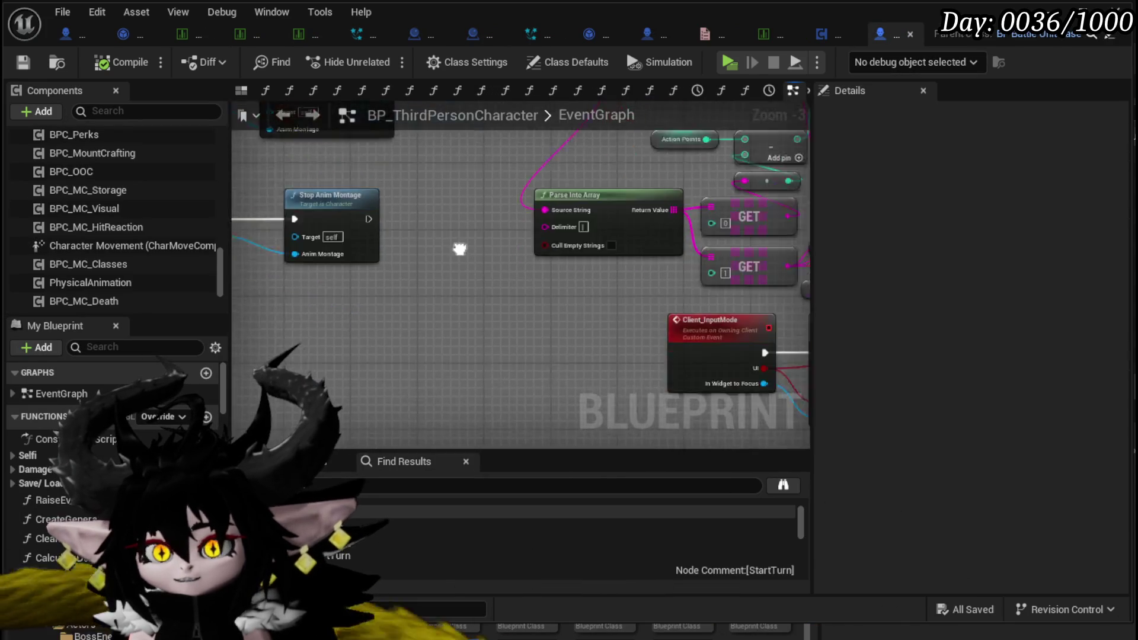
{"action": "scroll", "coordinate": [460, 249], "scroll_direction": "down", "scroll_amount": 9}
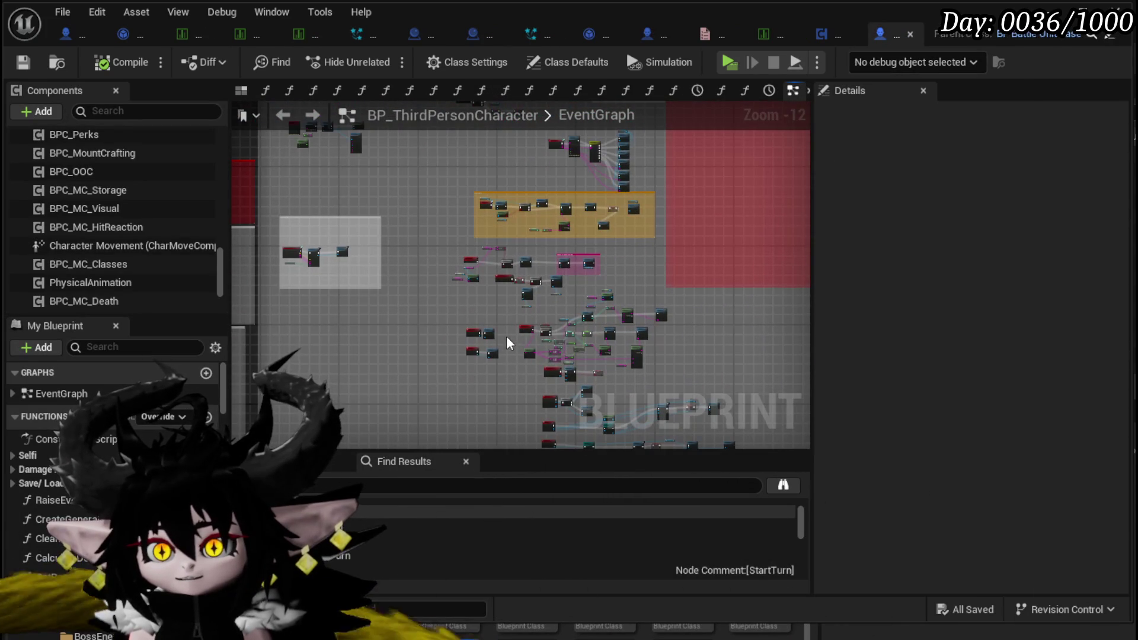
{"action": "left_click", "coordinate": [22, 61]}
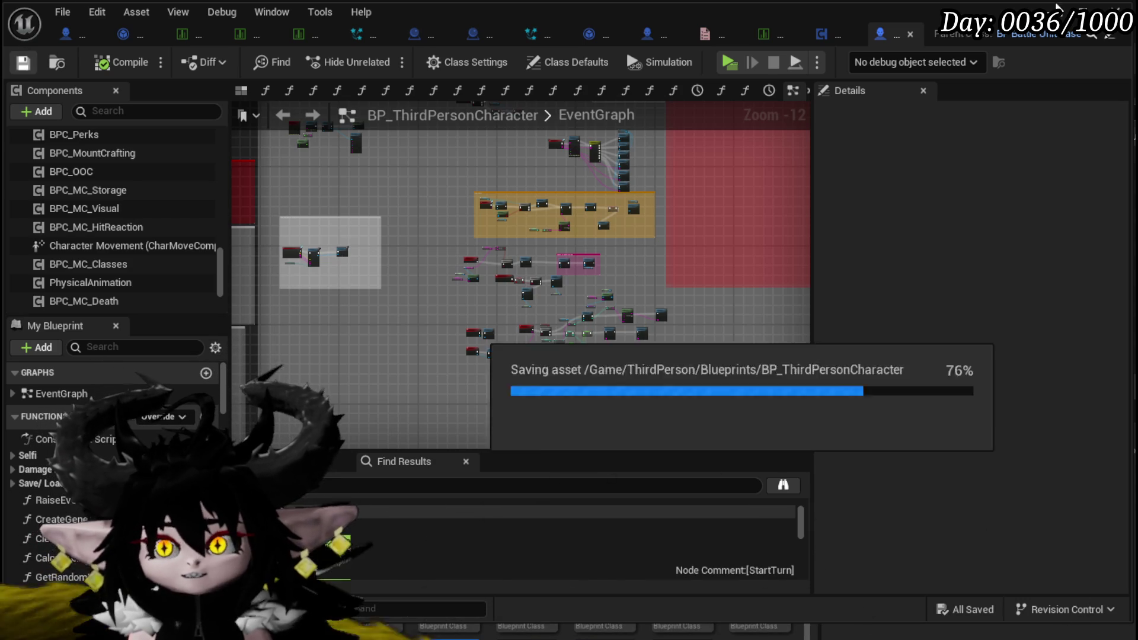
{"action": "left_click", "coordinate": [1061, 8]}
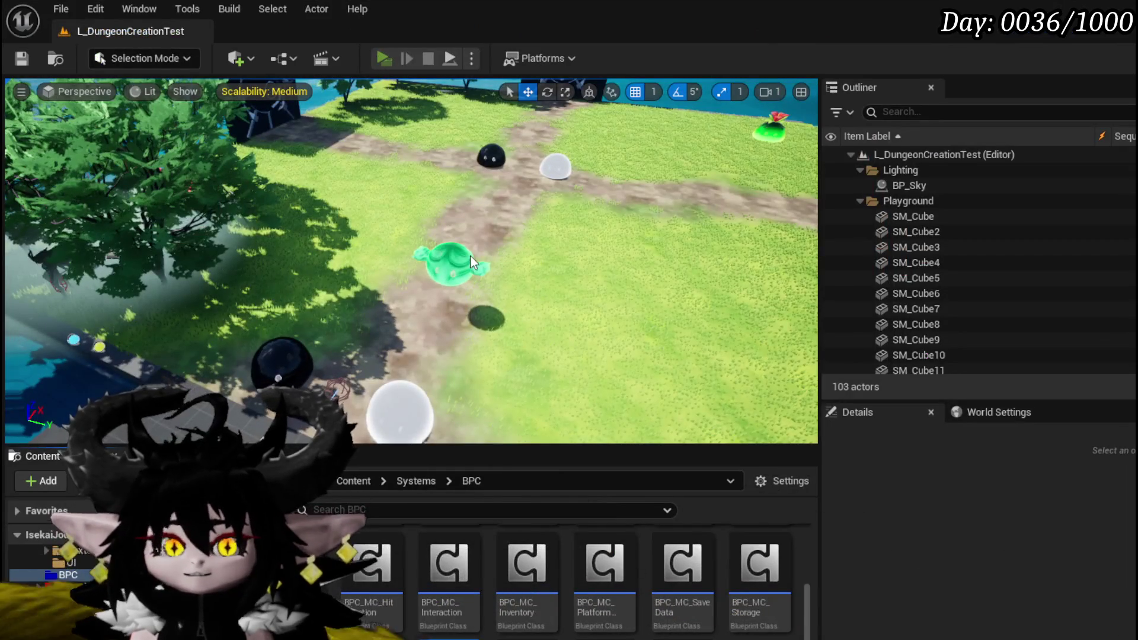
{"action": "key", "text": "alt+p"}
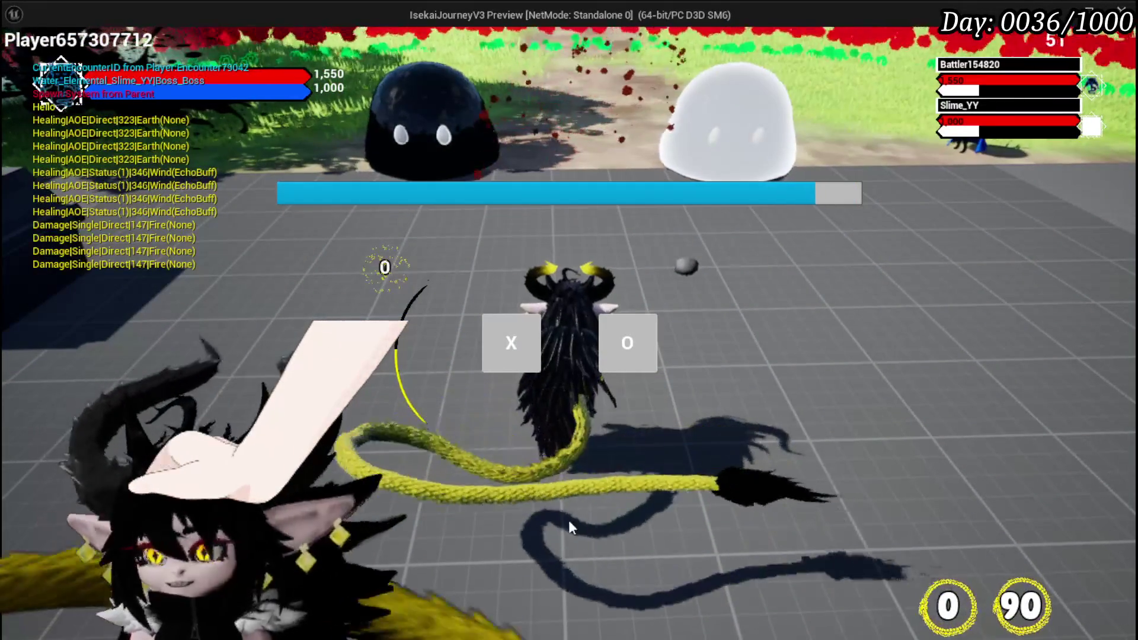
{"action": "left_click", "coordinate": [530, 356]}
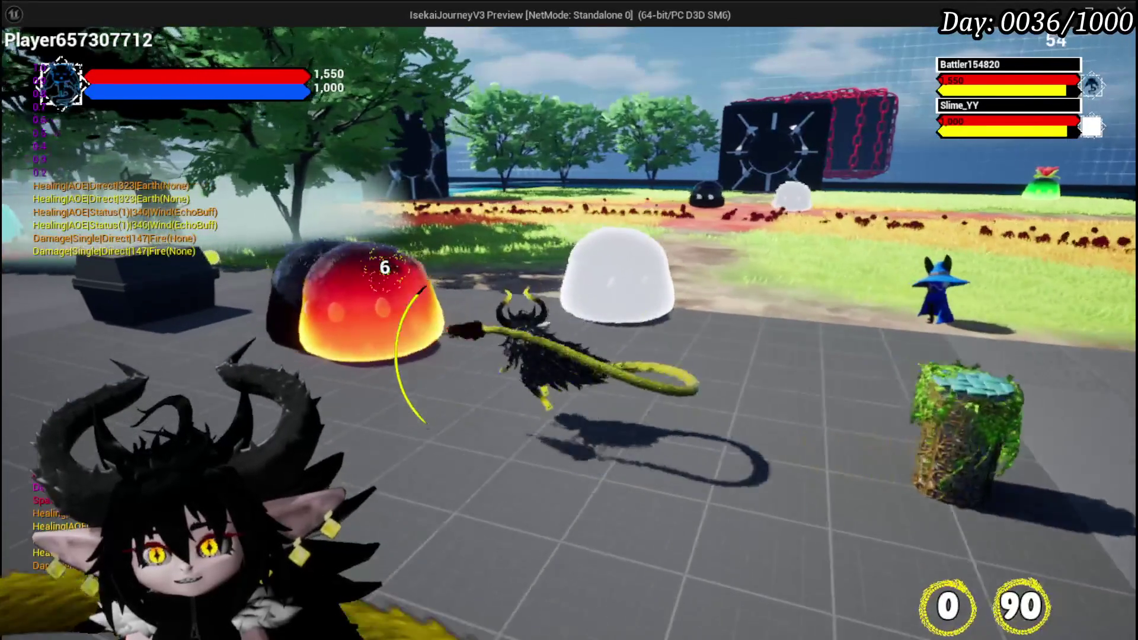
{"action": "key", "text": "Escape"}
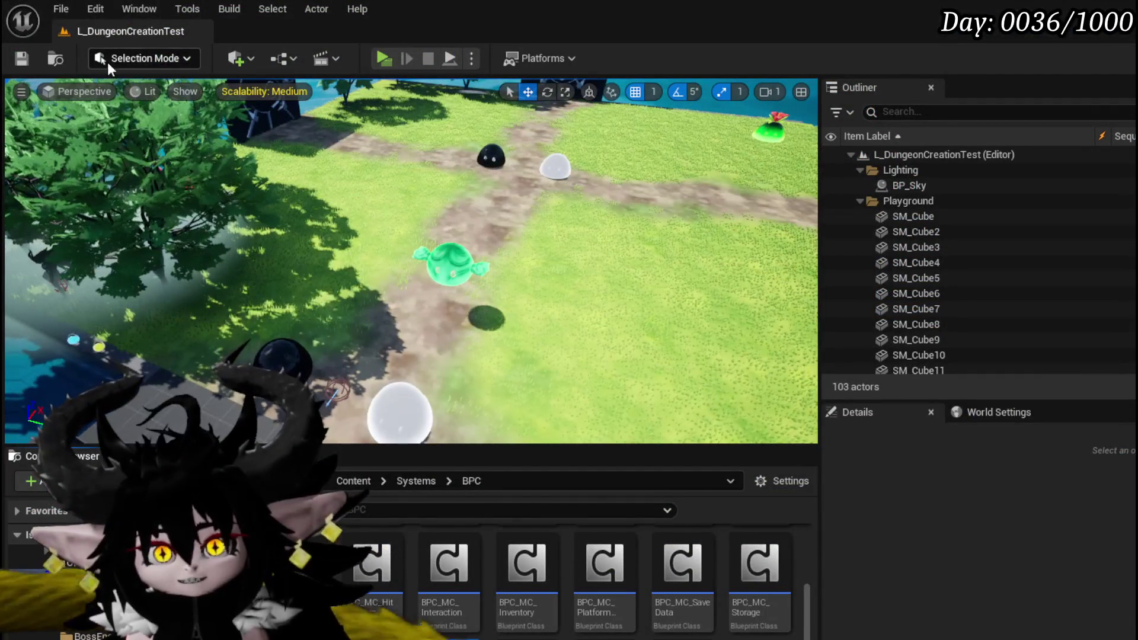
Save the level and compare the ArkMorn circle and donut marker nodes in BP_EnemyBoss_SlimeYY's AbilityTree
{"action": "left_click", "coordinate": [29, 57]}
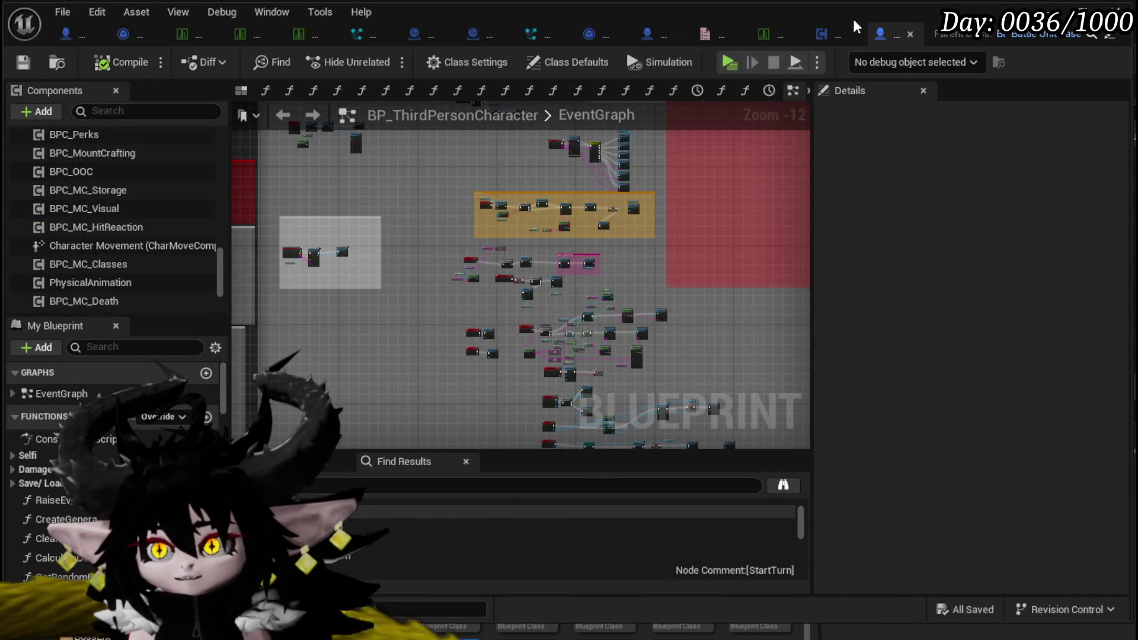
{"action": "left_click", "coordinate": [65, 32]}
{"action": "scroll", "coordinate": [530, 202], "scroll_direction": "up", "scroll_amount": 5}
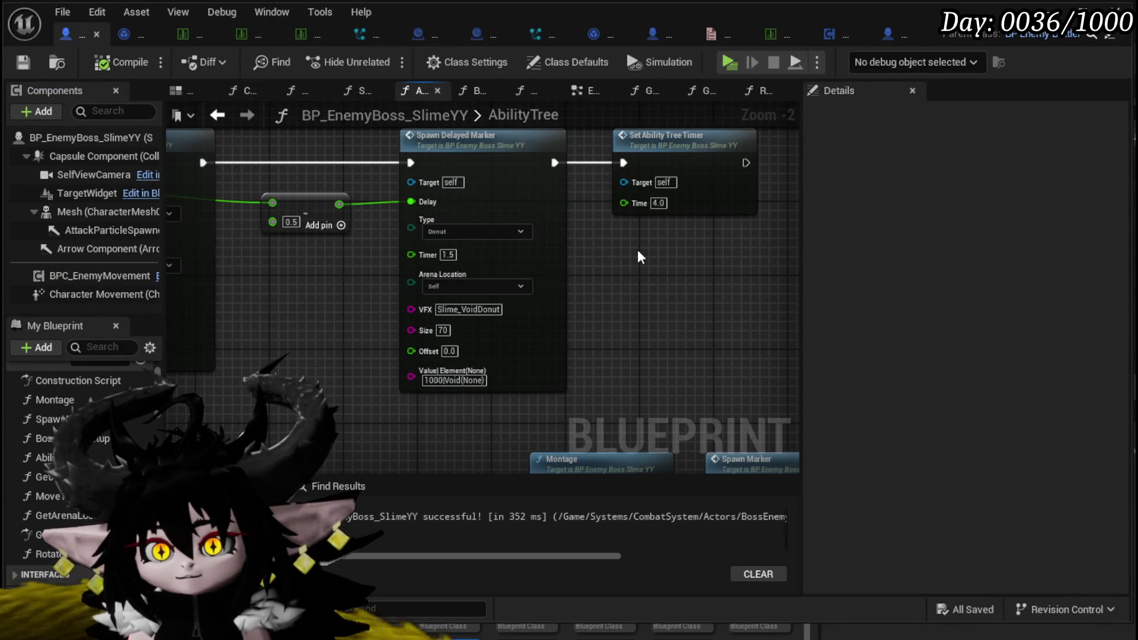
{"action": "mouse_move", "coordinate": [638, 250]}
{"action": "left_mouse_down"}
{"action": "mouse_move", "coordinate": [964, 181]}
{"action": "mouse_move", "coordinate": [746, 178]}
{"action": "left_mouse_up"}
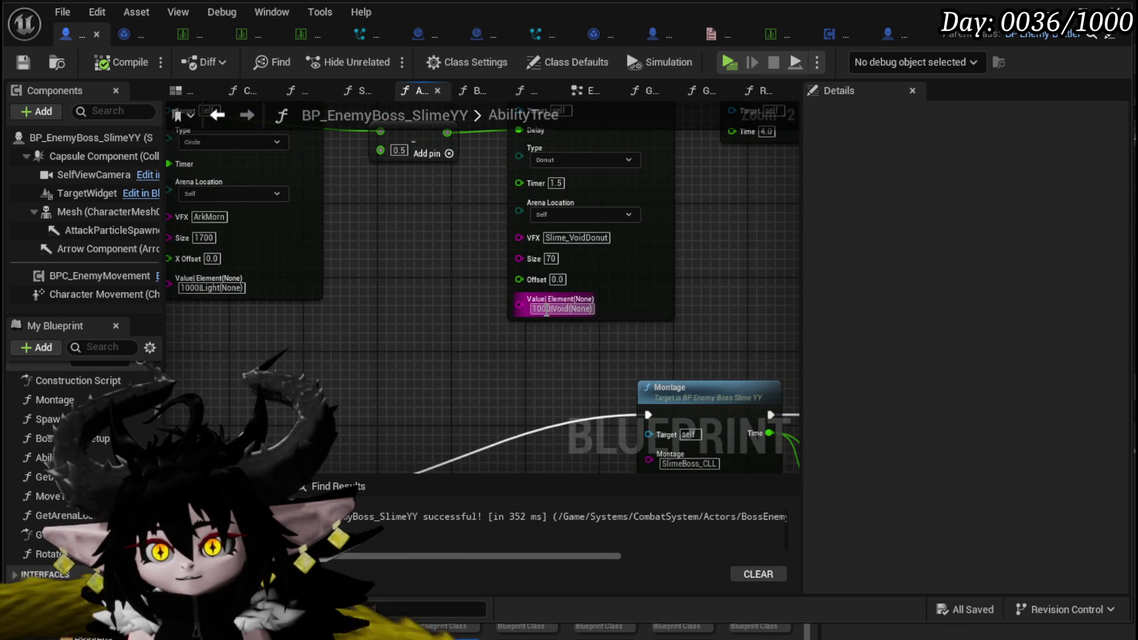
{"action": "left_click_drag", "start_coordinate": [524, 315], "coordinate": [620, 310]}
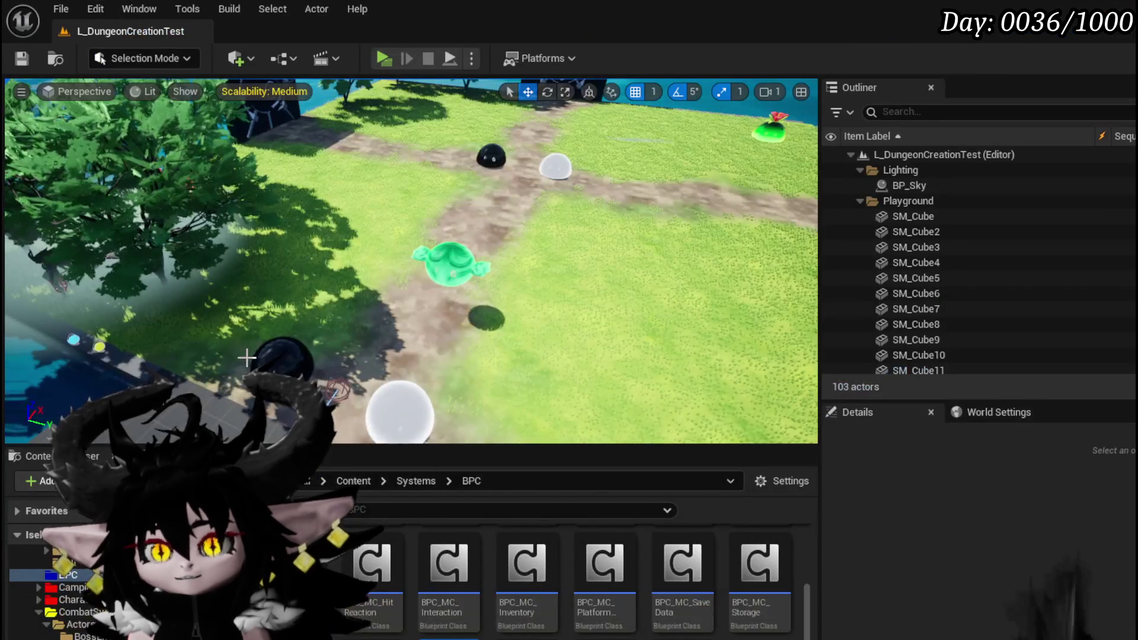
Select the black slime enemy and set its Damage to 0.0
{"action": "left_click", "coordinate": [261, 357]}
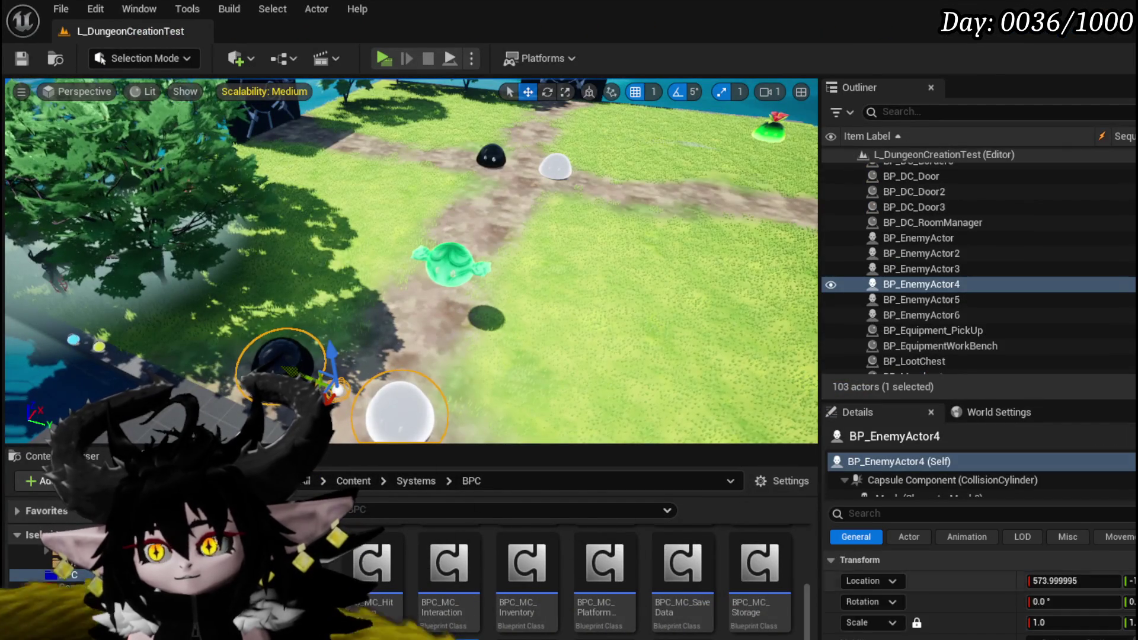
{"action": "scroll", "coordinate": [1045, 600], "scroll_direction": "down", "scroll_amount": 5}
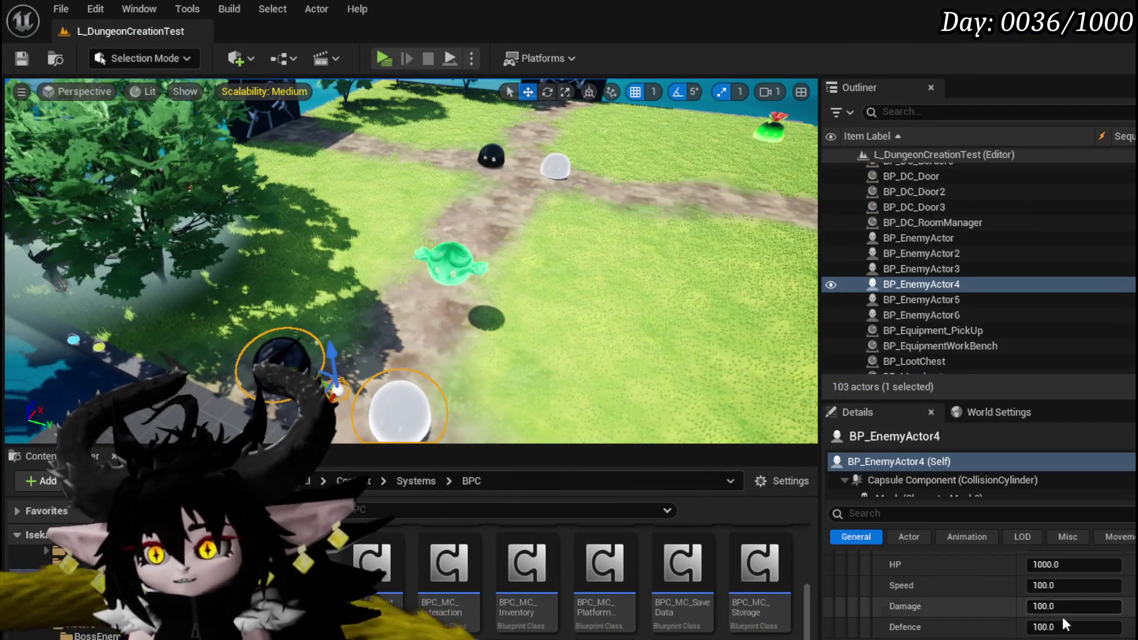
{"action": "left_click", "coordinate": [1066, 607]}
{"action": "type", "text": "0"}
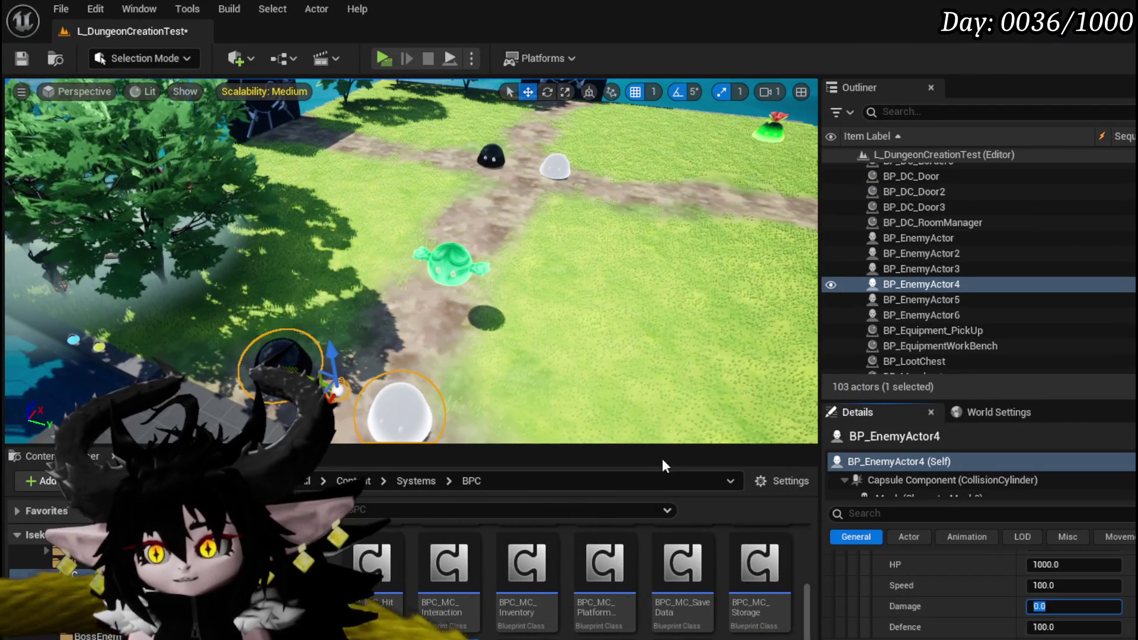
{"action": "left_click", "coordinate": [24, 59]}
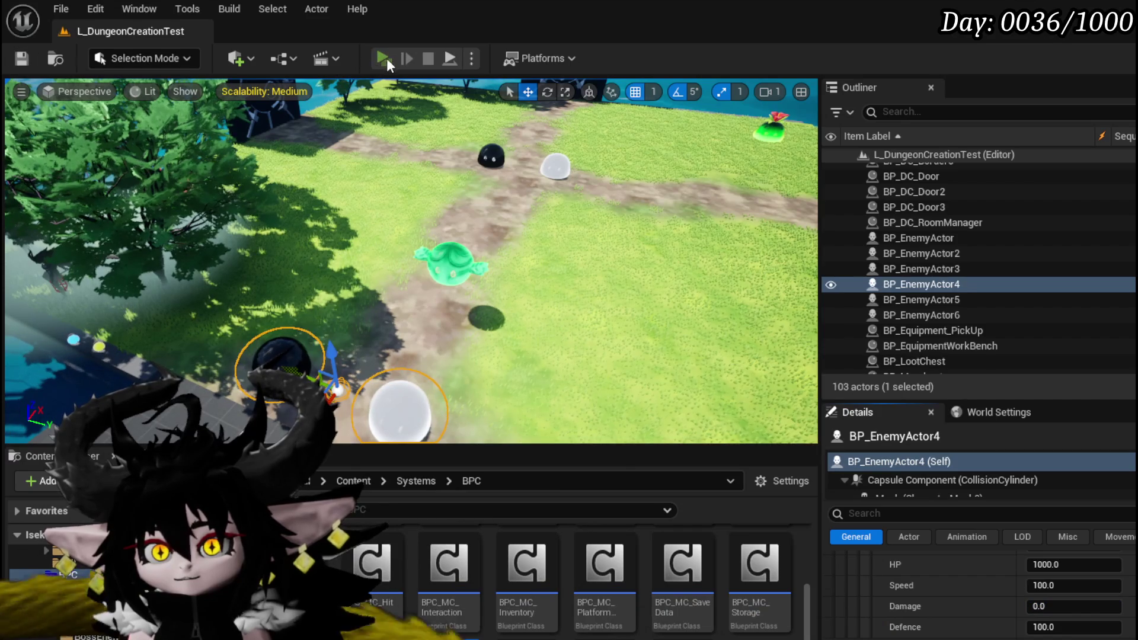
Play-test the level, walking toward the slimes, then stop with Esc
{"action": "left_click", "coordinate": [385, 58]}
{"action": "key", "text": "w"}
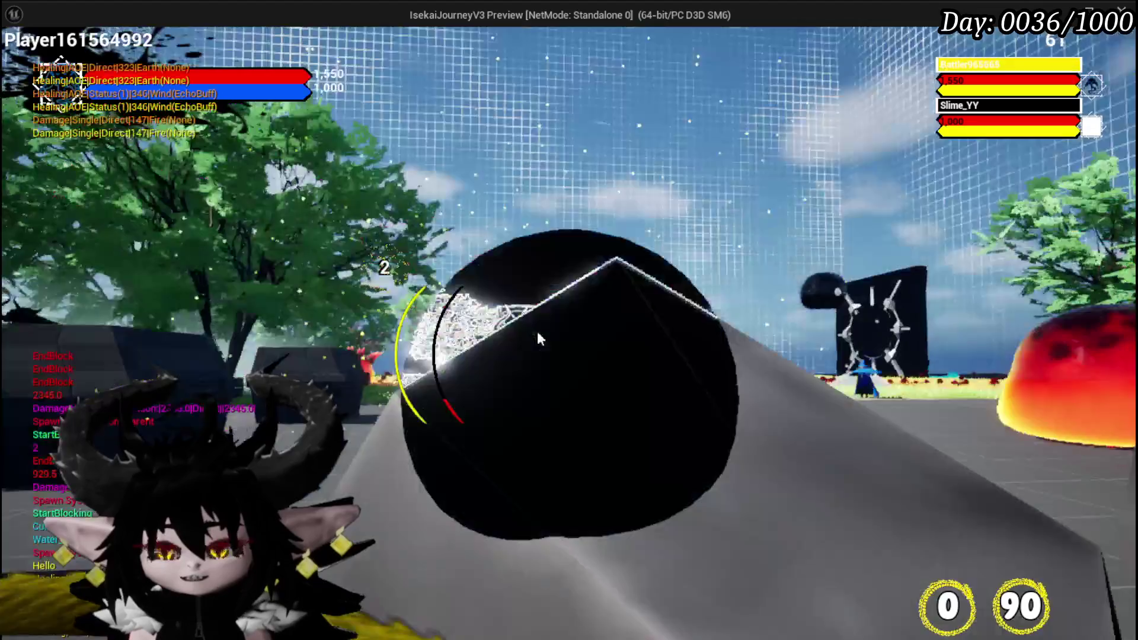
{"action": "key", "text": "Escape"}
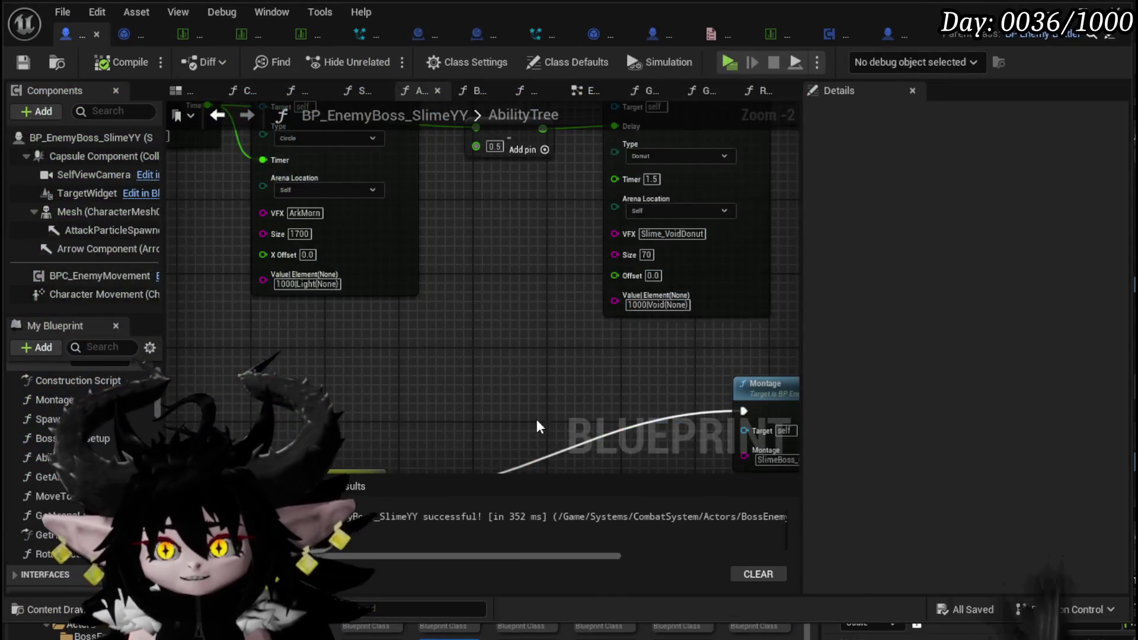
Pan the AbilityTree past the ArkMorn marker to the Montage and Switch on String nodes
{"action": "mouse_move", "coordinate": [537, 421]}
{"action": "left_mouse_down"}
{"action": "mouse_move", "coordinate": [393, 256]}
{"action": "mouse_move", "coordinate": [399, 347]}
{"action": "left_mouse_up"}
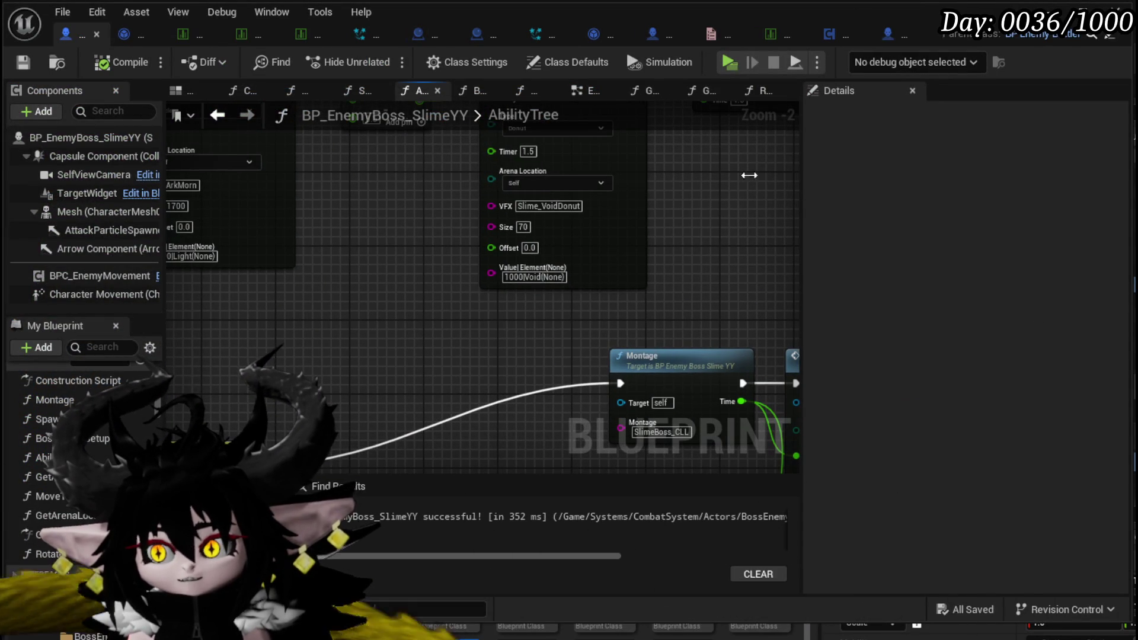
{"action": "left_click_drag", "start_coordinate": [496, 287], "coordinate": [672, 285]}
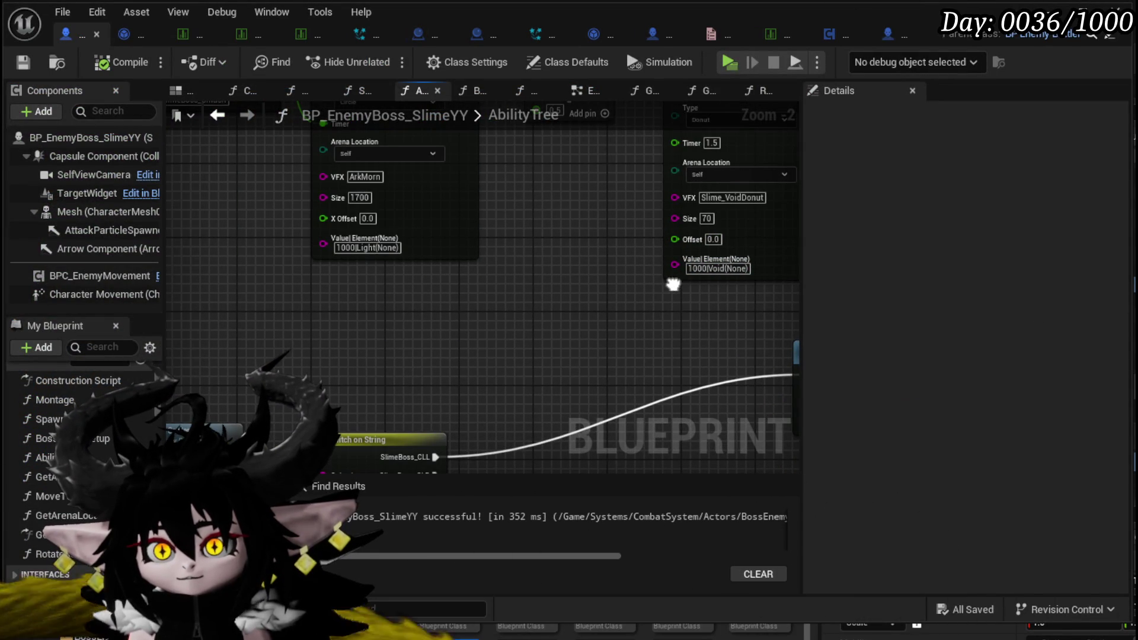
{"action": "mouse_move", "coordinate": [595, 323]}
{"action": "left_mouse_down"}
{"action": "mouse_move", "coordinate": [501, 371]}
{"action": "mouse_move", "coordinate": [285, 342]}
{"action": "left_mouse_up"}
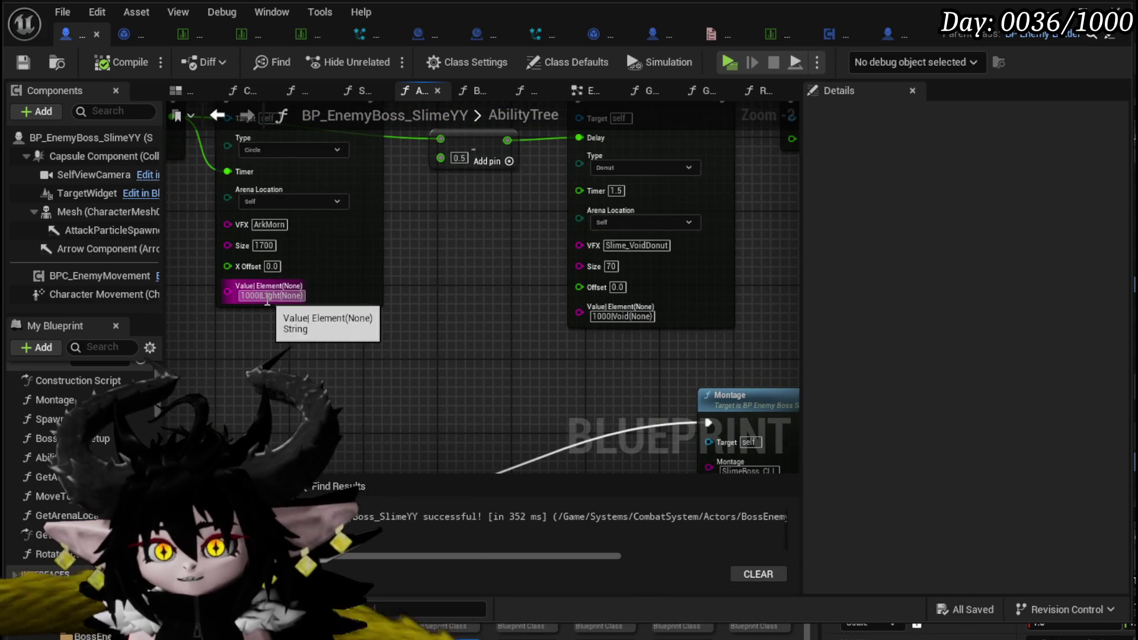
{"action": "left_click_drag", "start_coordinate": [391, 376], "coordinate": [327, 327]}
Add and delete a Make Literal Text node, then reopen the node list searching 'mal'
{"action": "right_click", "coordinate": [341, 326]}
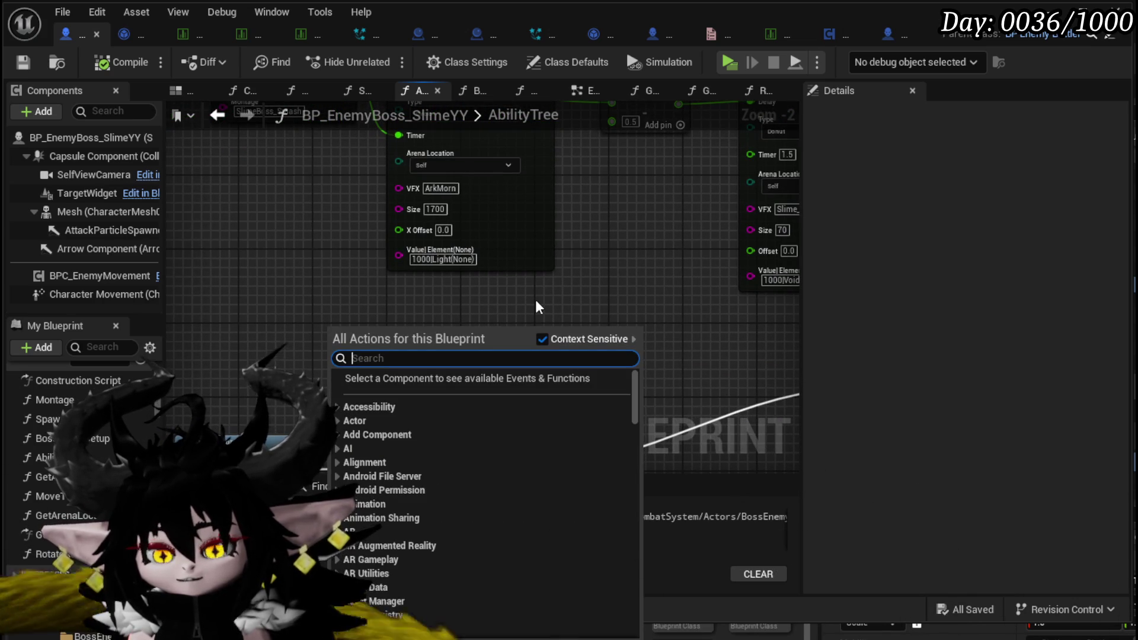
{"action": "type", "text": "ma"}
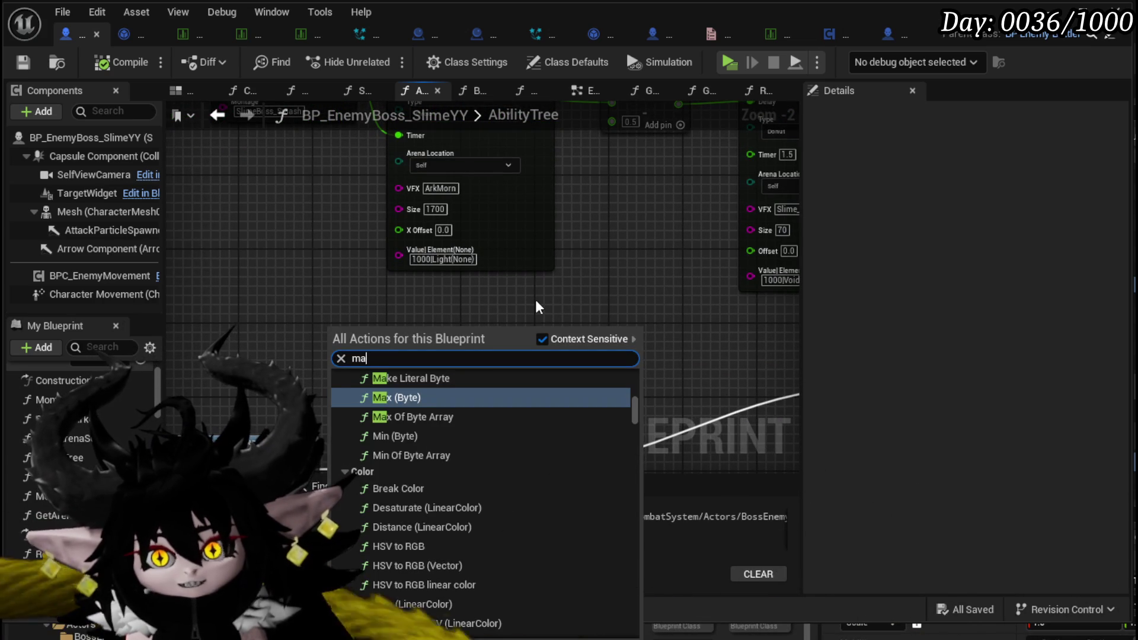
{"action": "type", "text": "ke l text"}
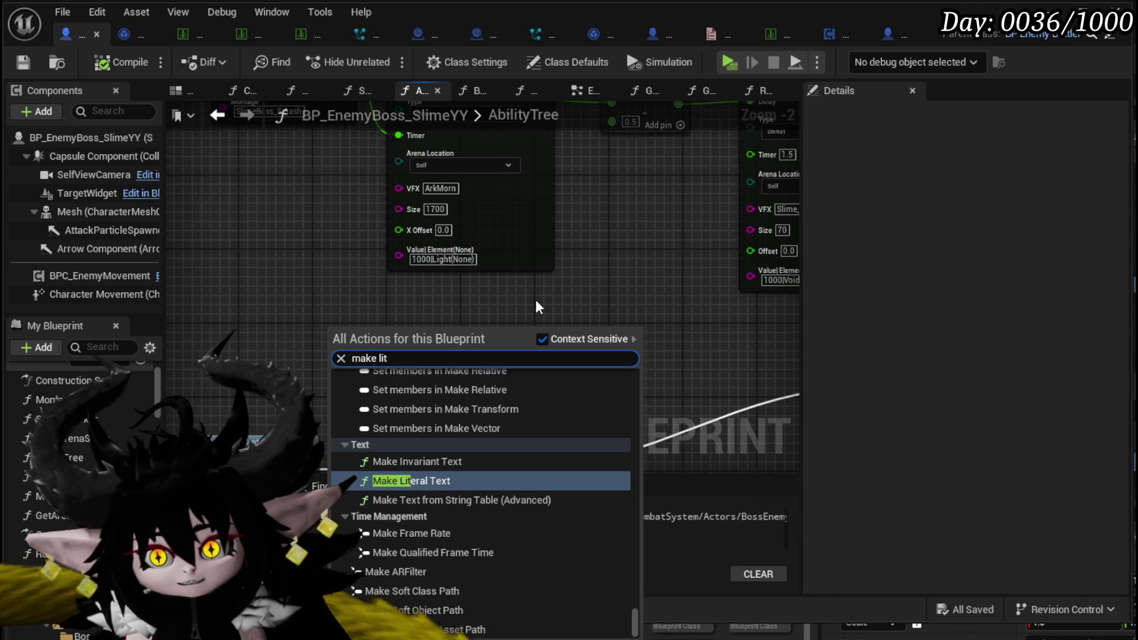
{"action": "key", "text": "Return"}
{"action": "left_click_drag", "start_coordinate": [535, 306], "coordinate": [422, 324]}
{"action": "key", "text": "Delete"}
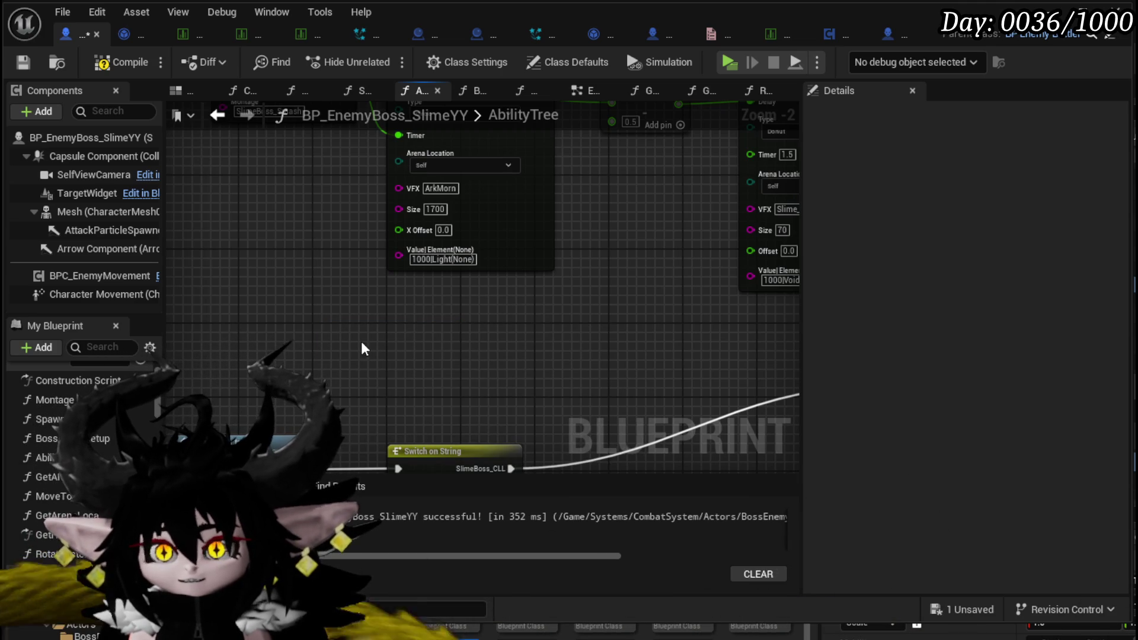
{"action": "right_click", "coordinate": [361, 342]}
{"action": "type", "text": "mal"}
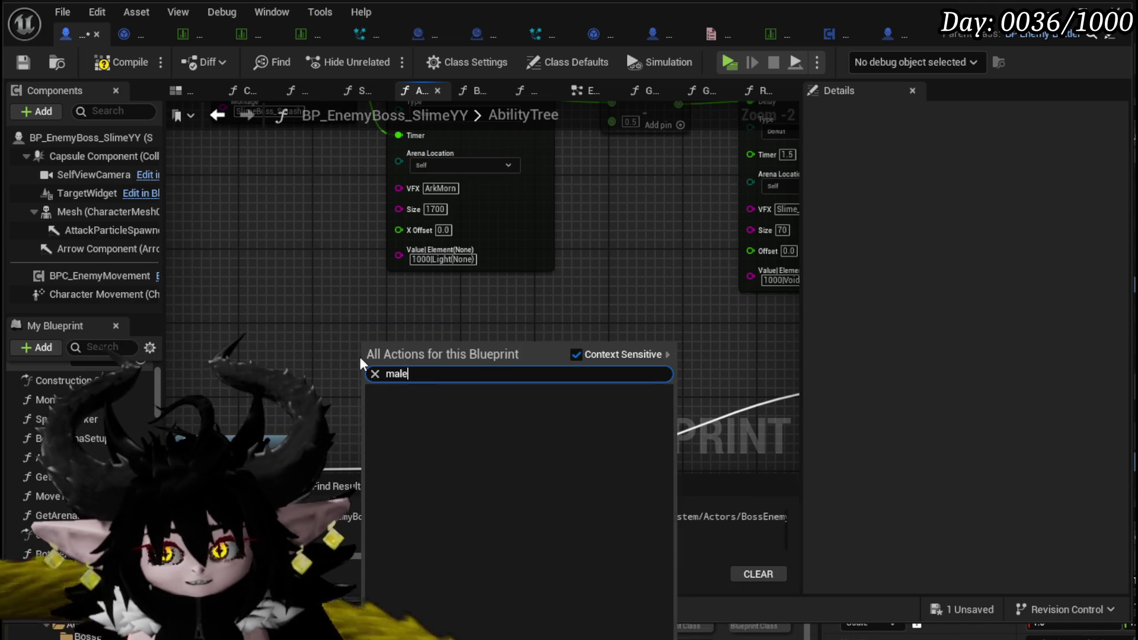